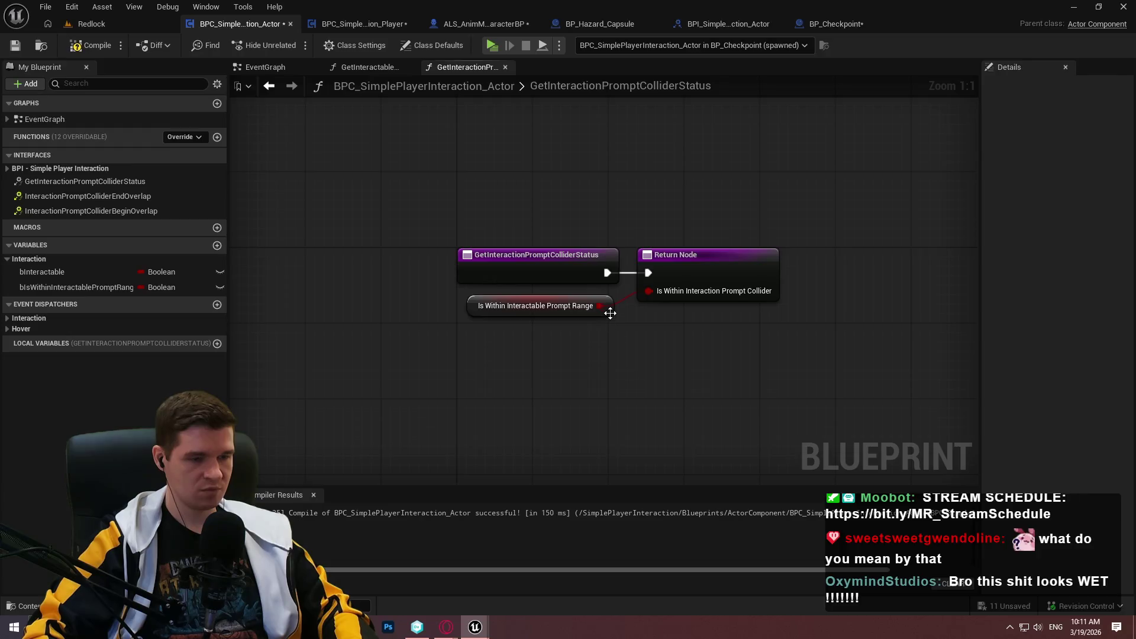
- Rename the Is Within Interactable Prompt Range boolean to bIsWithinInteractionPromptCollider
click(609, 313)
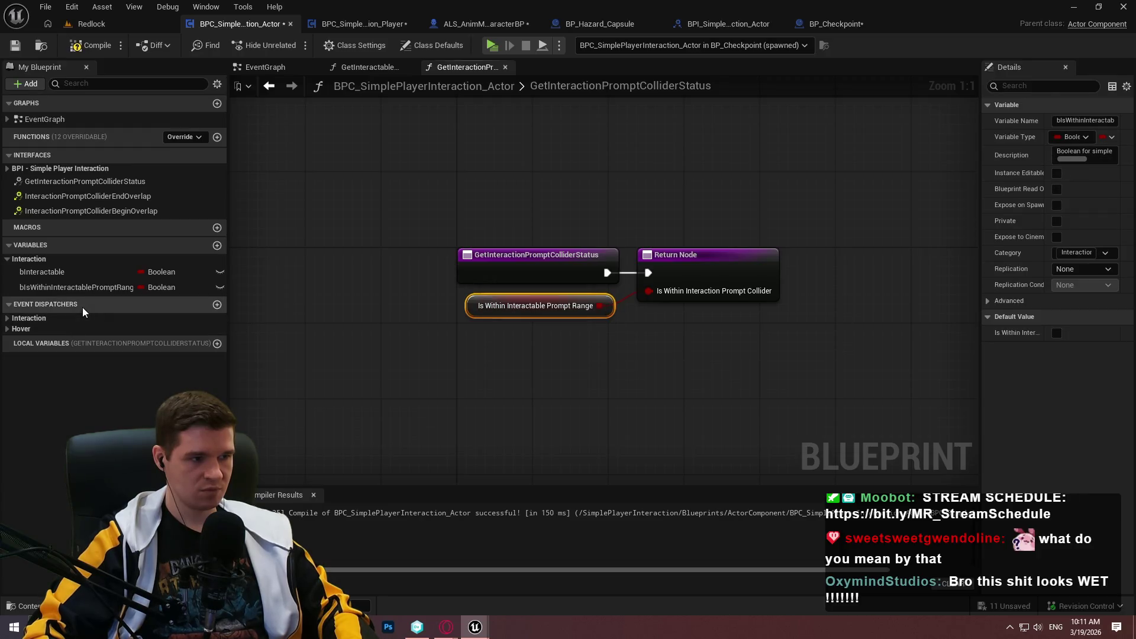
drag(981, 130, 768, 131)
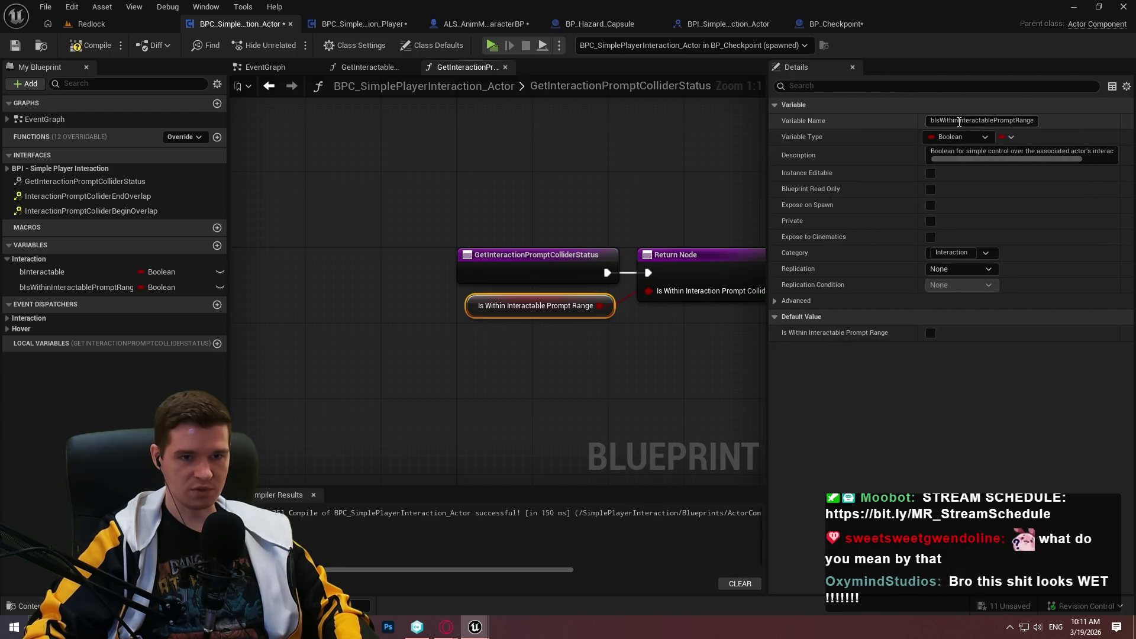
drag(957, 120, 1035, 120)
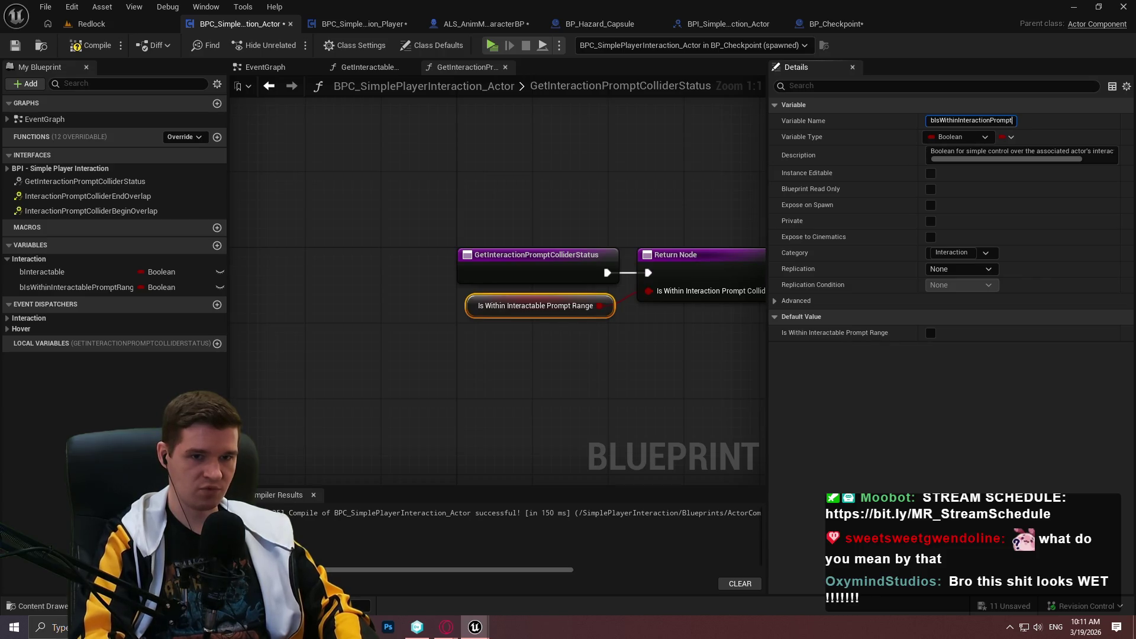
key(Return)
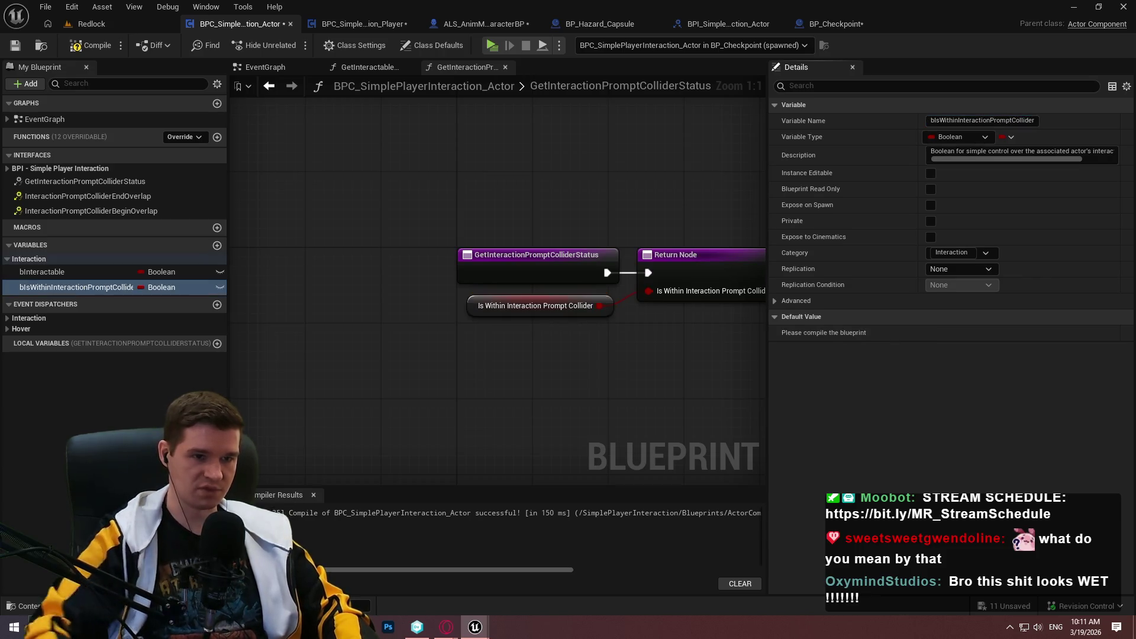
- Compile and save the actor component, then switch to BPC_SimplePlayerInteraction_Player
click(89, 45)
click(15, 45)
click(373, 23)
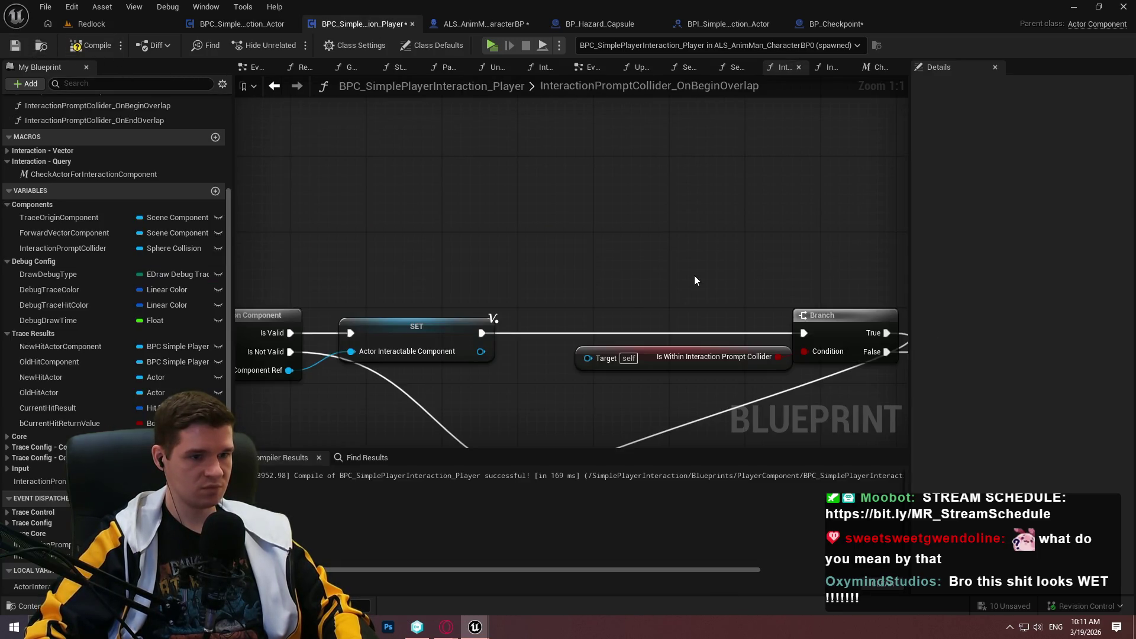
- Replace the Is Within getter with a Get Interaction Prompt Collider Status message feeding the Branch condition
key(Delete)
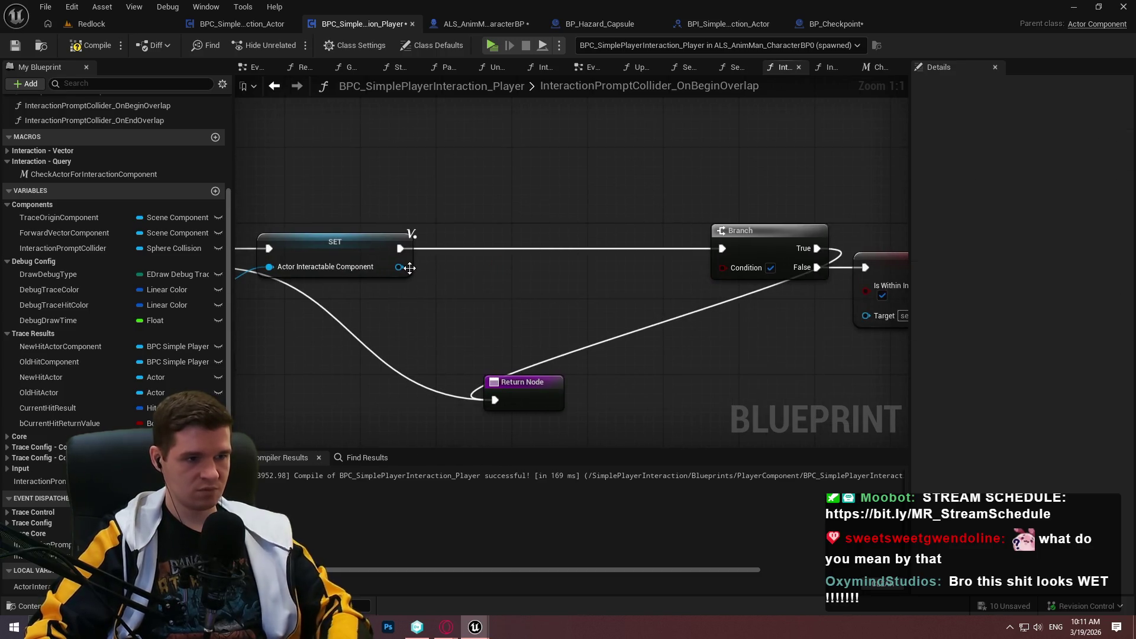
drag(405, 267, 475, 244)
text(is within)
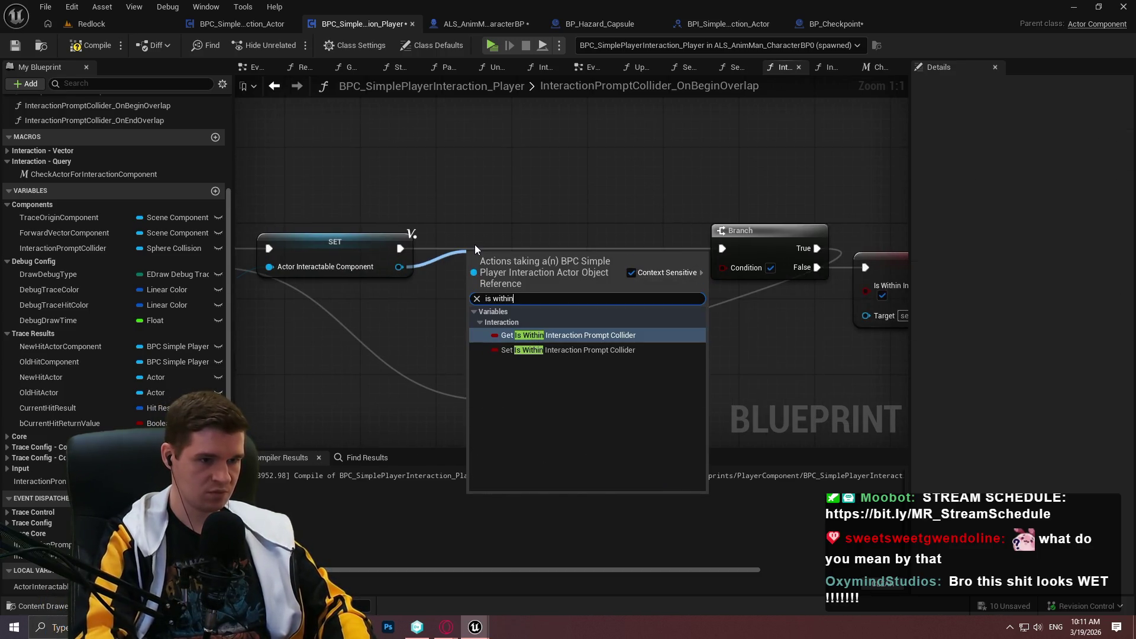
key(ctrl+a)
key(BackSpace)
text(get interact)
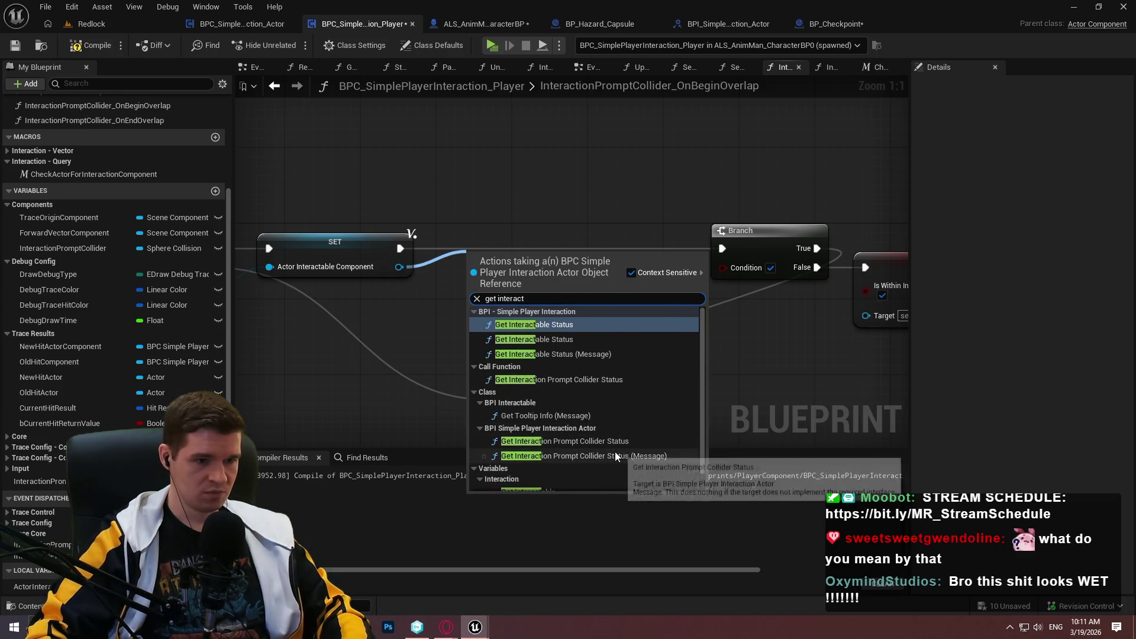
click(615, 453)
mouse_move(476, 276)
mouse_down()
mouse_move(417, 269)
mouse_move(401, 250)
mouse_up()
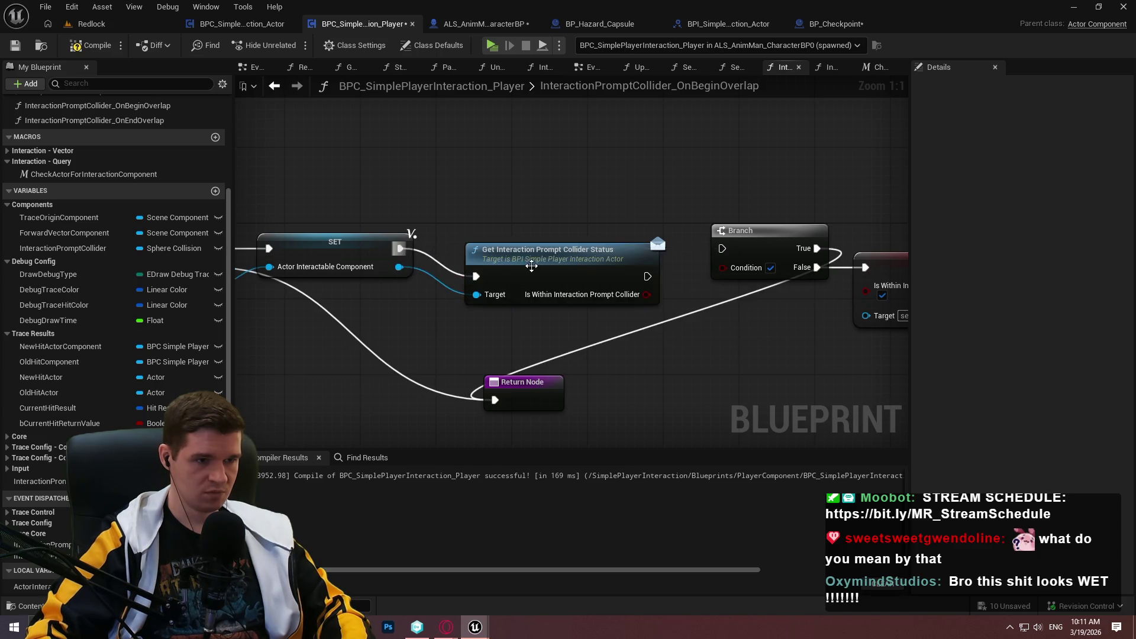
drag(528, 268, 500, 239)
mouse_move(618, 265)
mouse_down()
mouse_move(715, 282)
mouse_move(722, 267)
mouse_move(619, 249)
mouse_up()
- Wire the Branch True output to the Return Node and arrange the nodes around it
scroll(622, 260, down, 3)
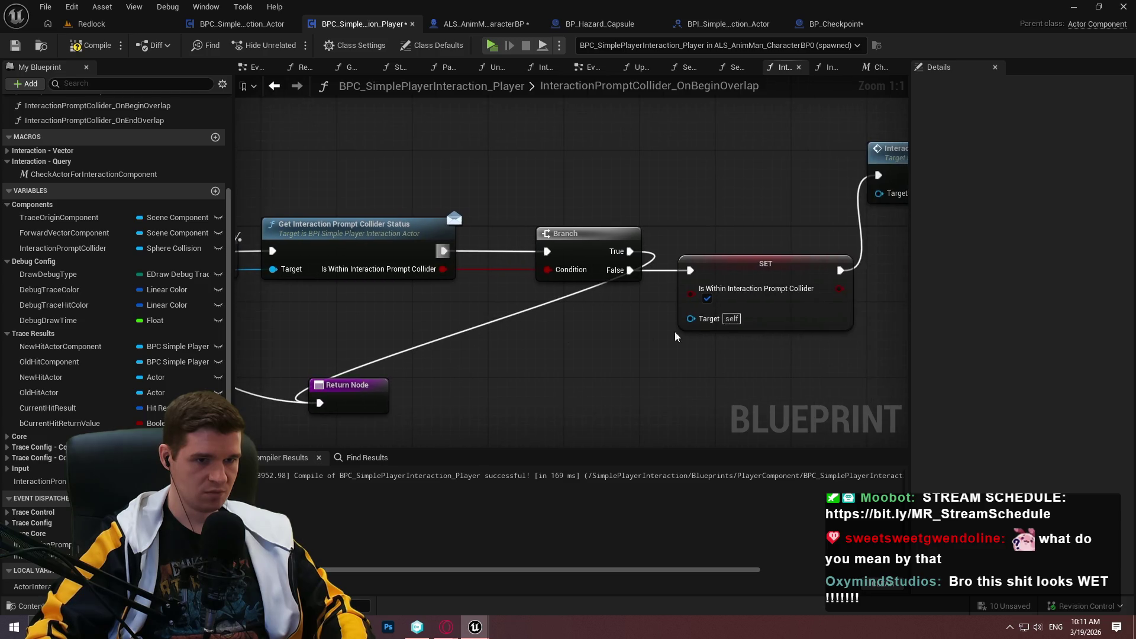
mouse_move(870, 253)
mouse_down()
mouse_move(548, 171)
mouse_move(522, 228)
mouse_move(824, 235)
mouse_up()
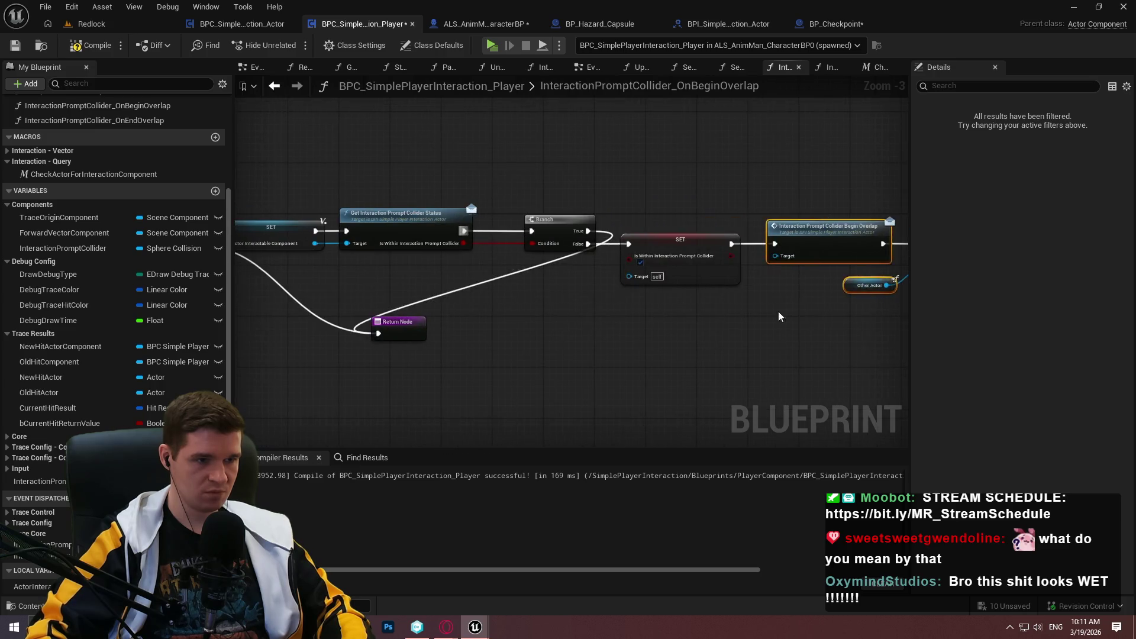
drag(388, 333, 703, 179)
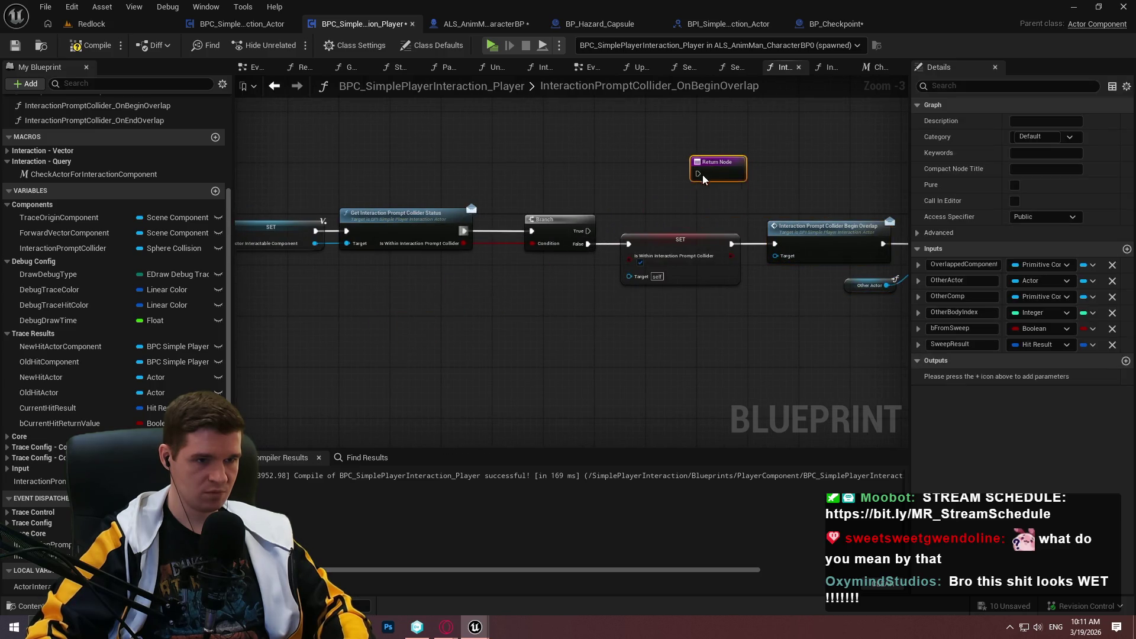
key(ctrl+z)
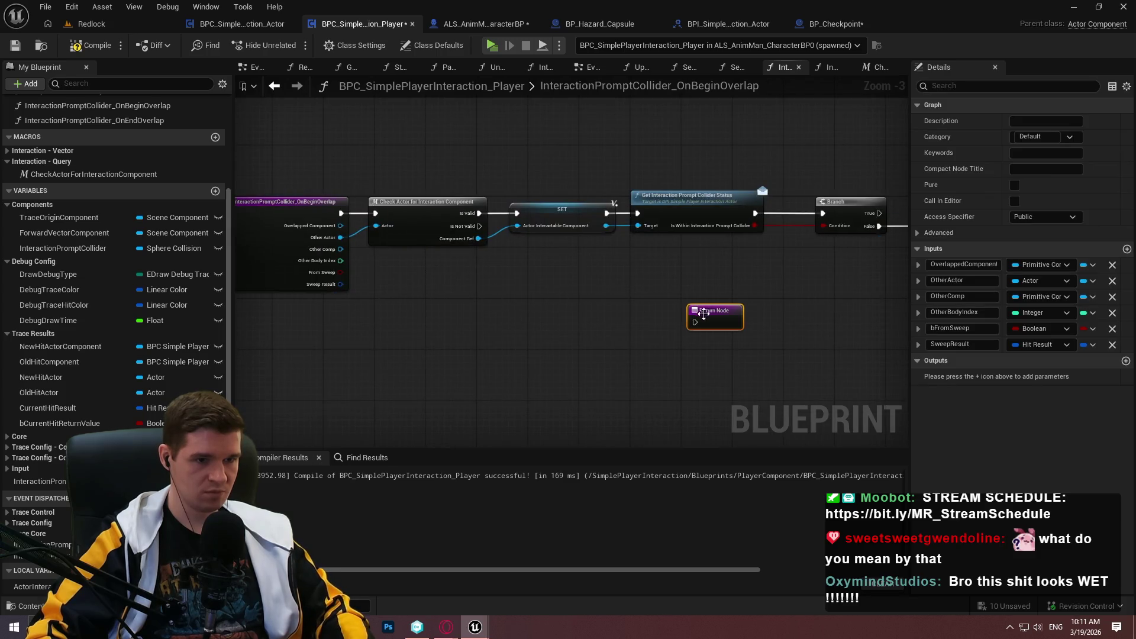
mouse_move(695, 322)
mouse_down()
mouse_move(469, 232)
mouse_move(478, 226)
mouse_move(581, 339)
mouse_move(594, 335)
mouse_up()
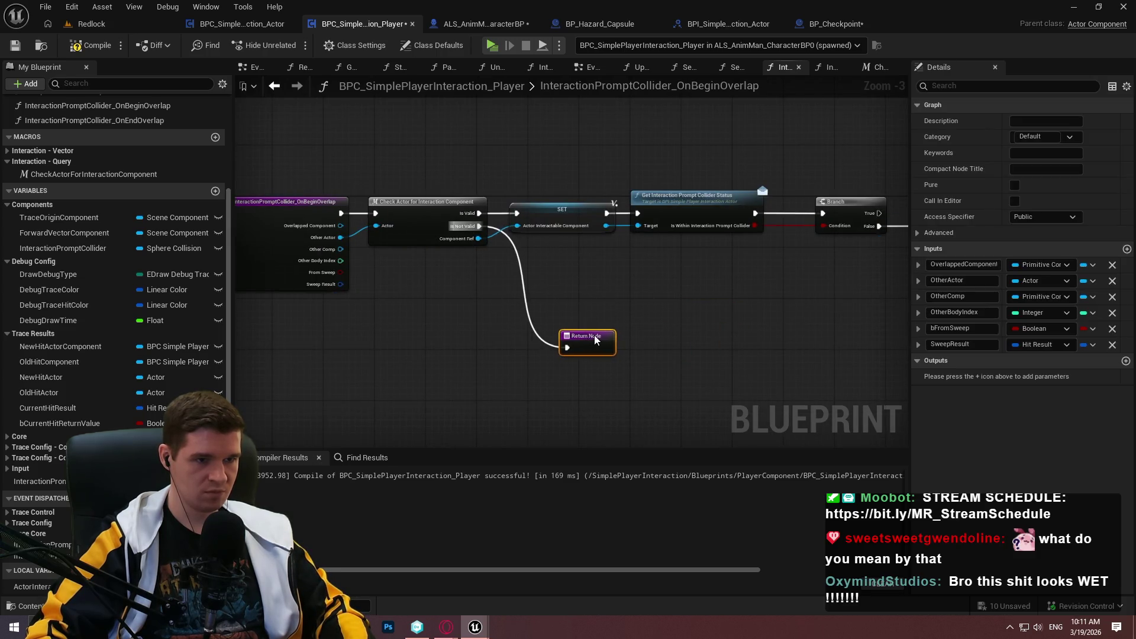
mouse_move(759, 335)
mouse_down()
mouse_move(389, 237)
mouse_move(452, 206)
mouse_up()
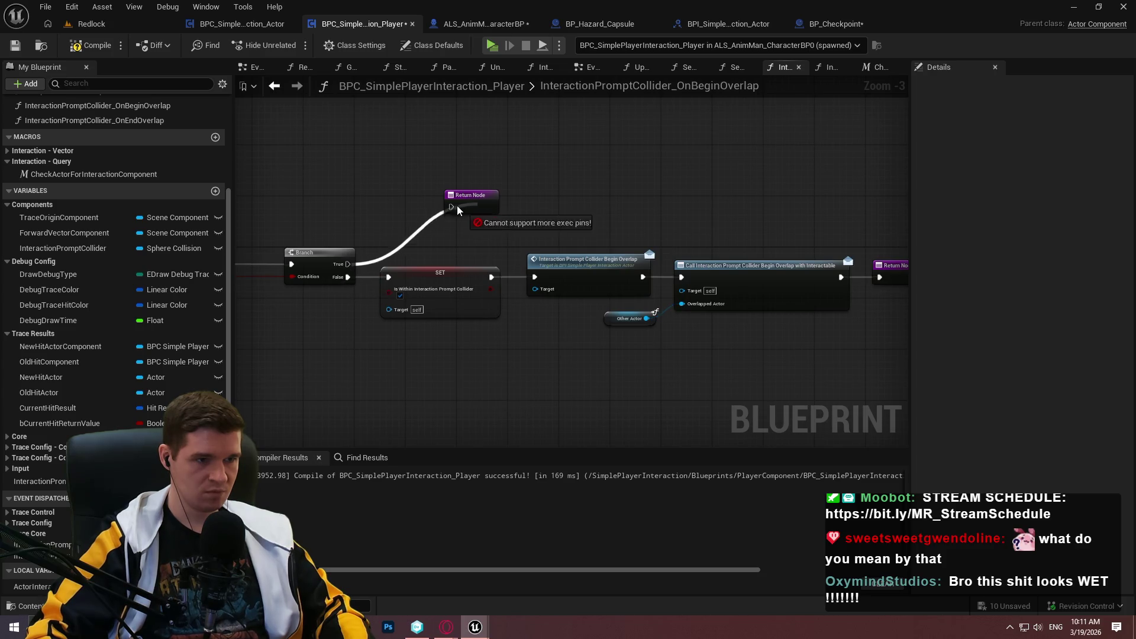
drag(865, 369, 748, 308)
mouse_move(417, 219)
mouse_down()
mouse_move(342, 218)
mouse_move(502, 265)
mouse_move(553, 370)
mouse_up()
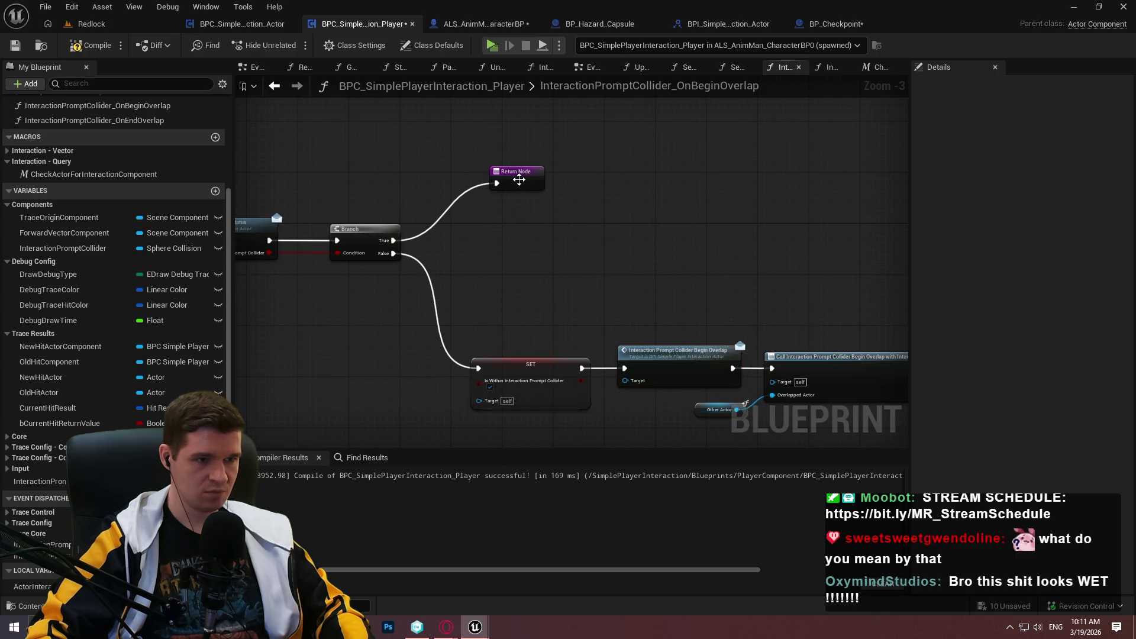
mouse_move(519, 181)
mouse_down()
mouse_move(539, 238)
mouse_move(571, 141)
mouse_up()
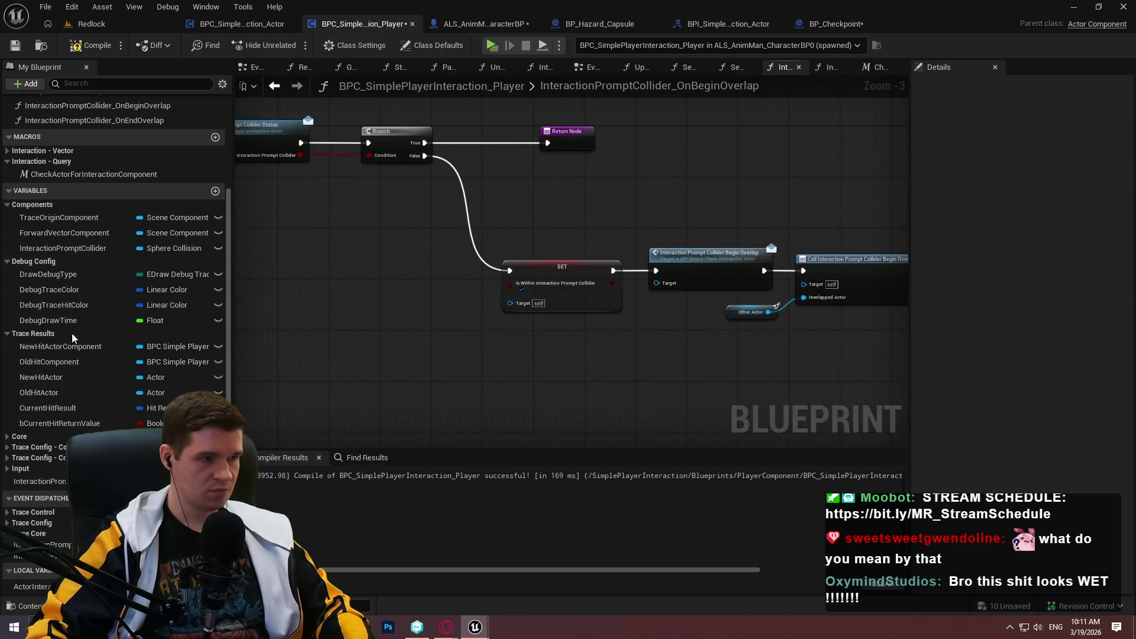
- Use ActorInteractableComponent as the SET node's target, then compile and save the blueprint
mouse_move(33, 586)
mouse_down()
mouse_move(416, 386)
mouse_move(534, 300)
mouse_move(465, 299)
mouse_up()
scroll(558, 318, up, 2)
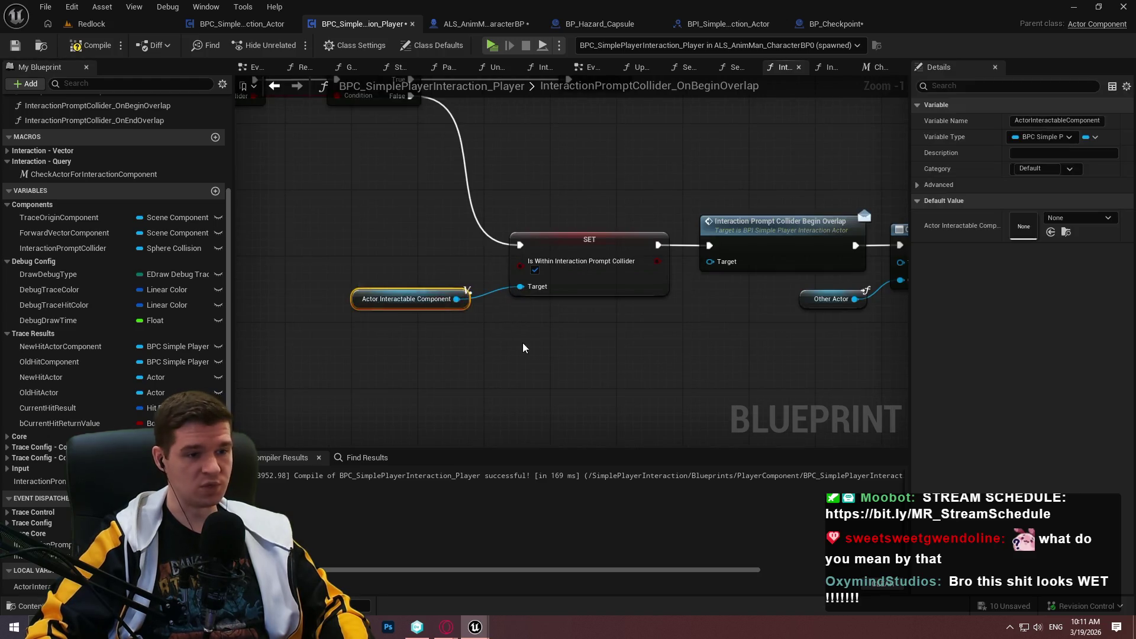
key(F7)
key(ctrl+s)
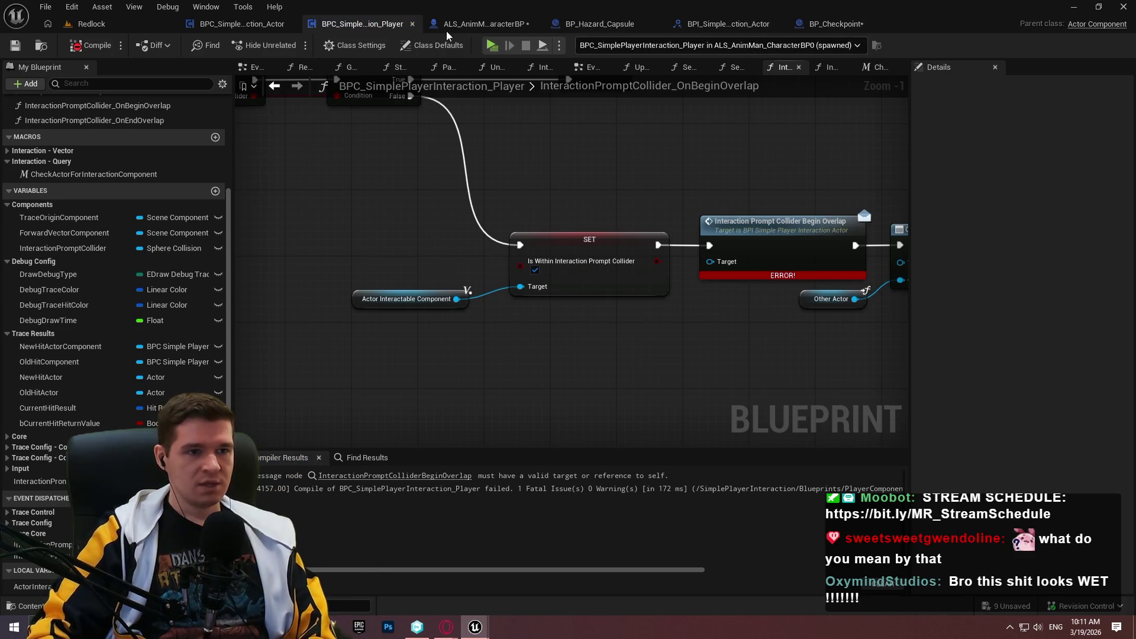
click(749, 24)
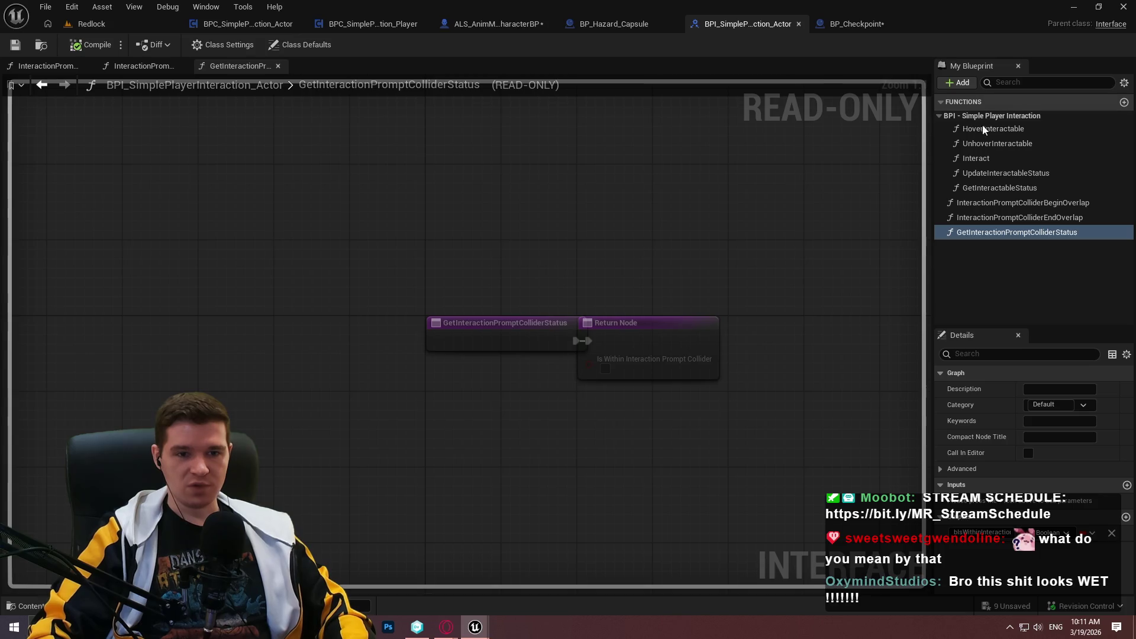
- Add an UpdateInteractionPromptColliderStatus function to the interaction interface and save it
click(965, 83)
click(978, 129)
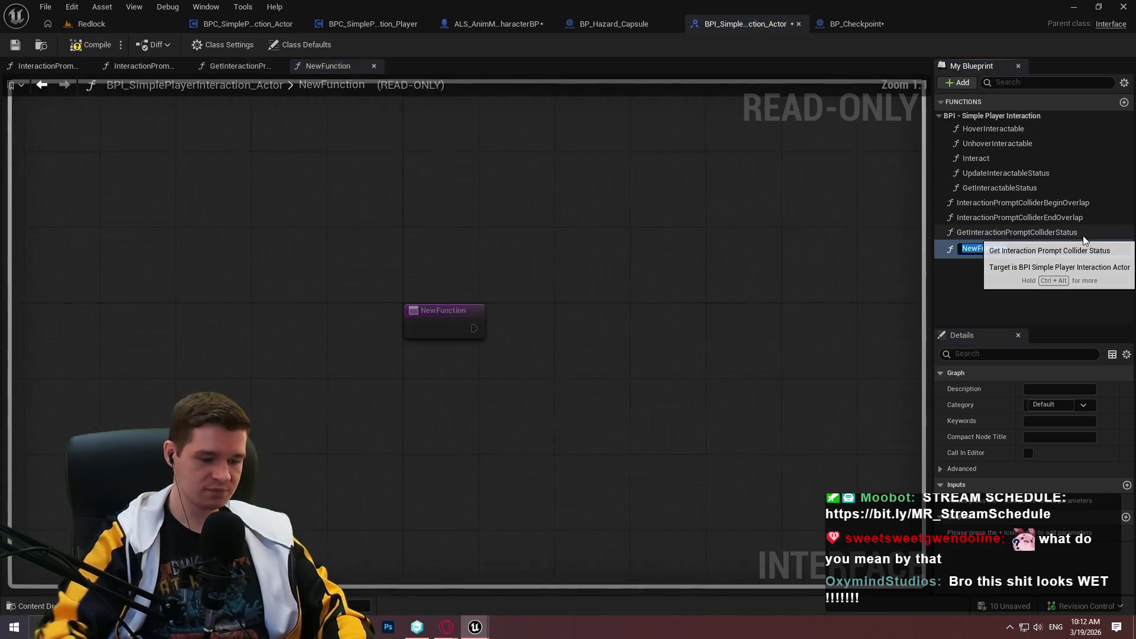
text(UpdateInter)
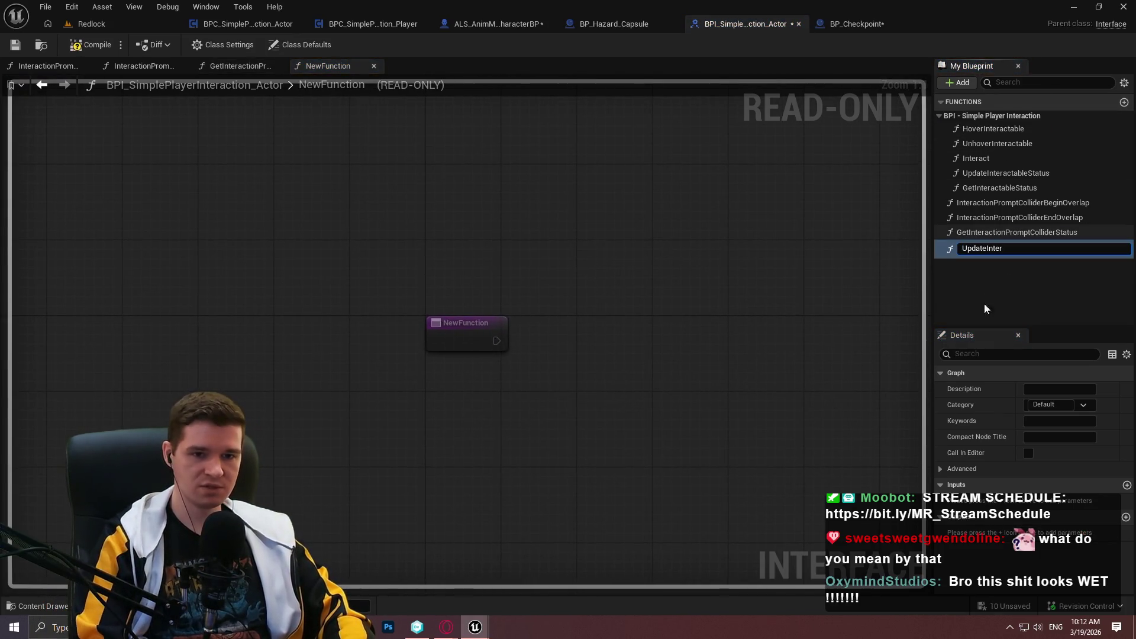
text(actionPrompot)
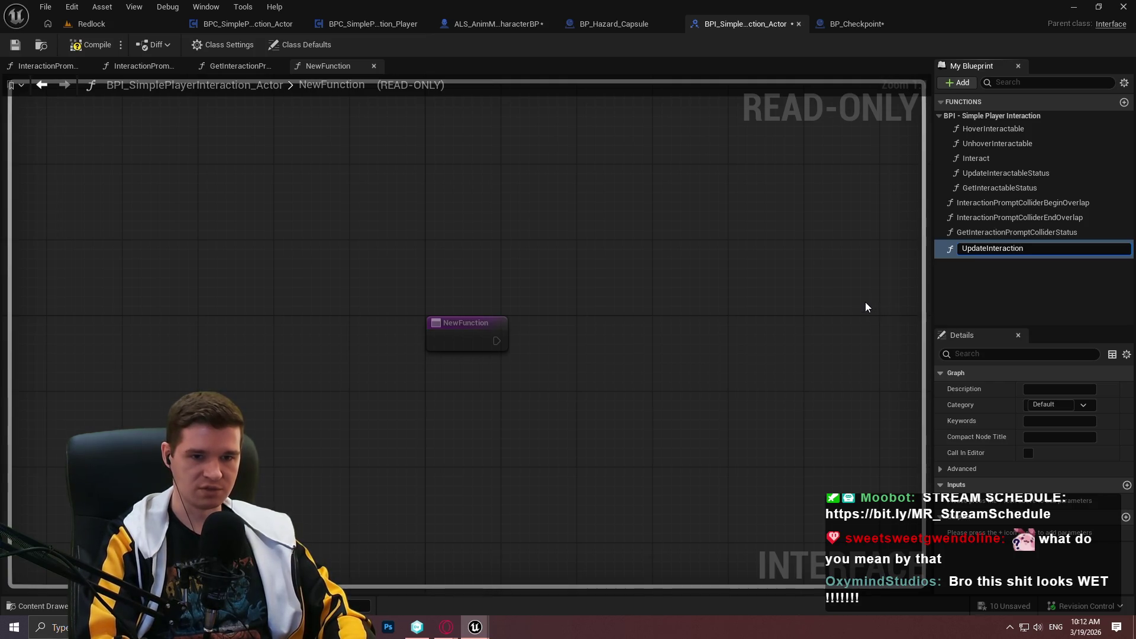
text(tColliderS)
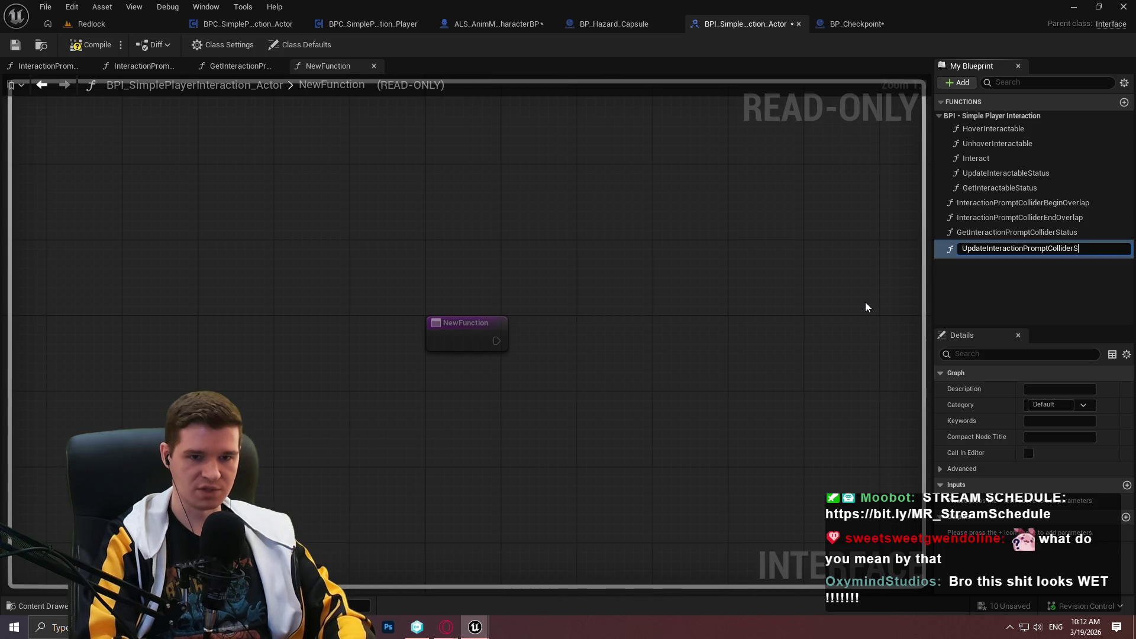
text(tatus)
key(Return)
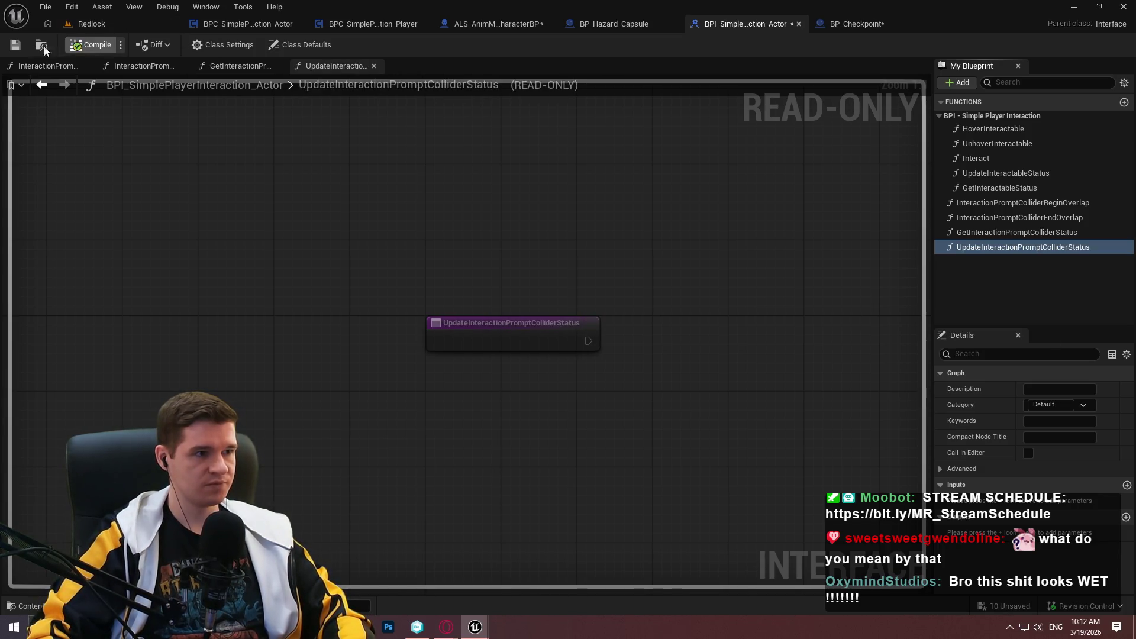
key(ctrl+s)
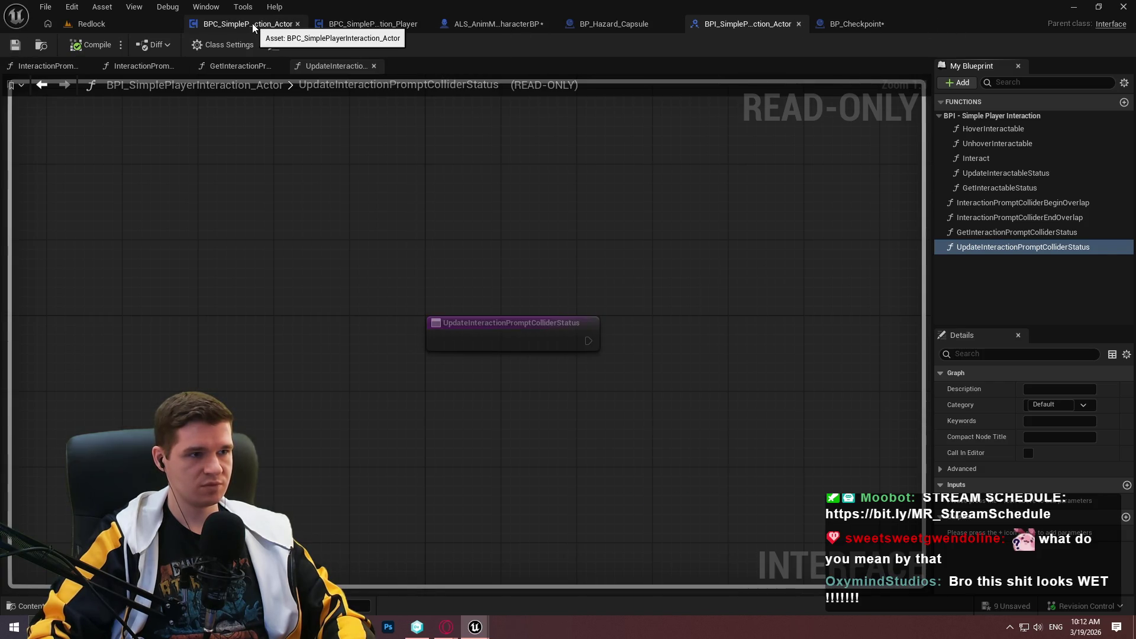
click(381, 23)
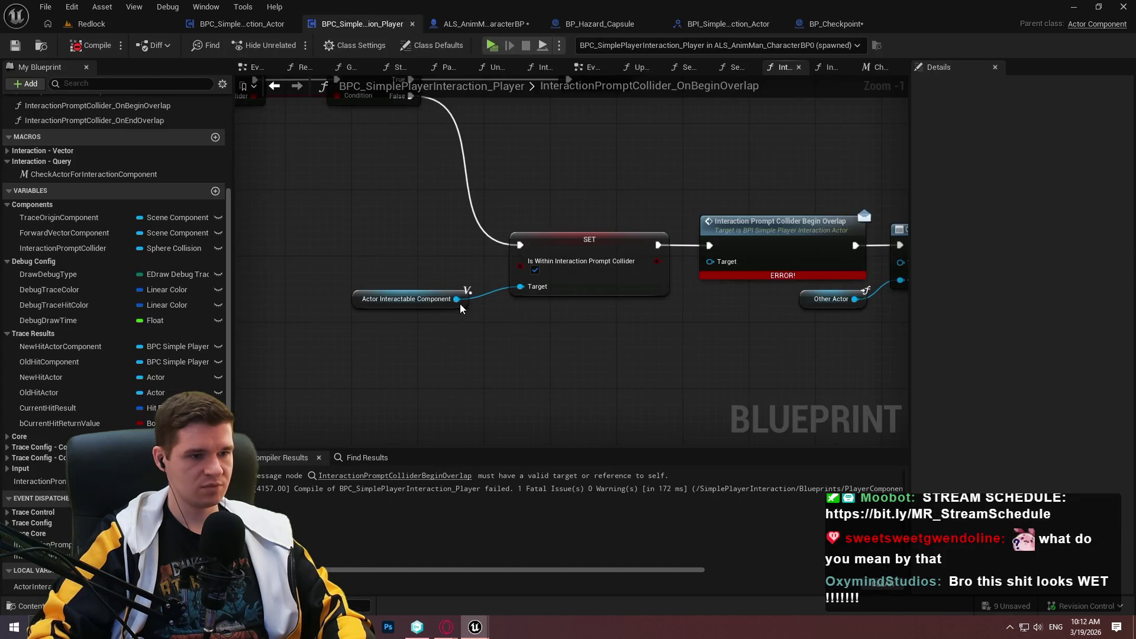
- Add an Update Interaction Prompt Collider Status call wired from Actor Interactable Component
drag(460, 303, 570, 346)
text(updateinte)
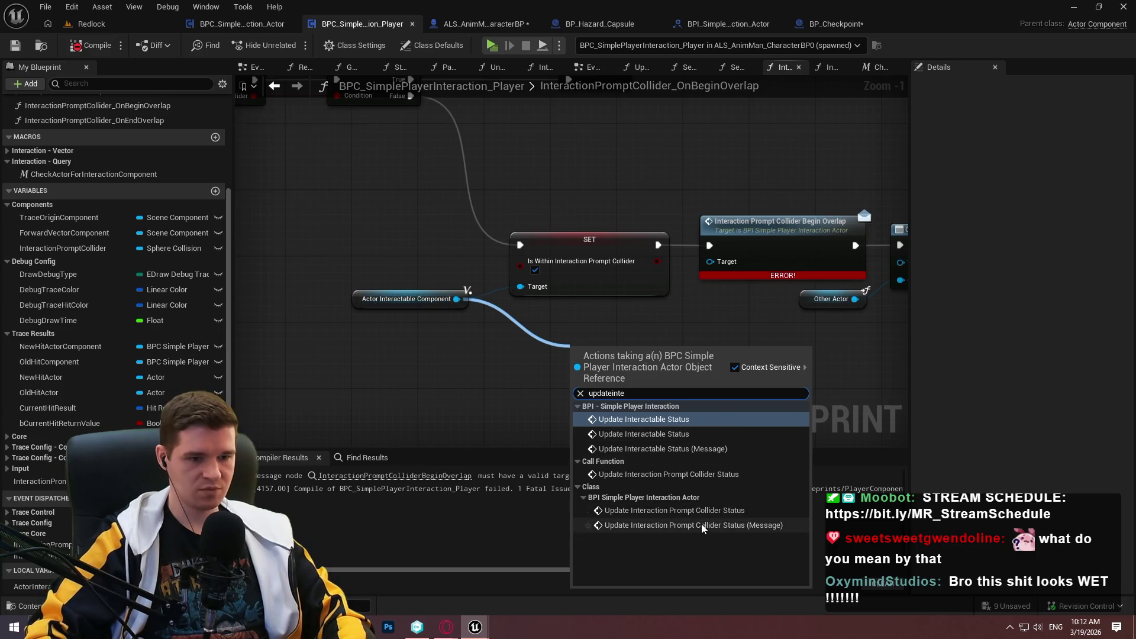
click(701, 525)
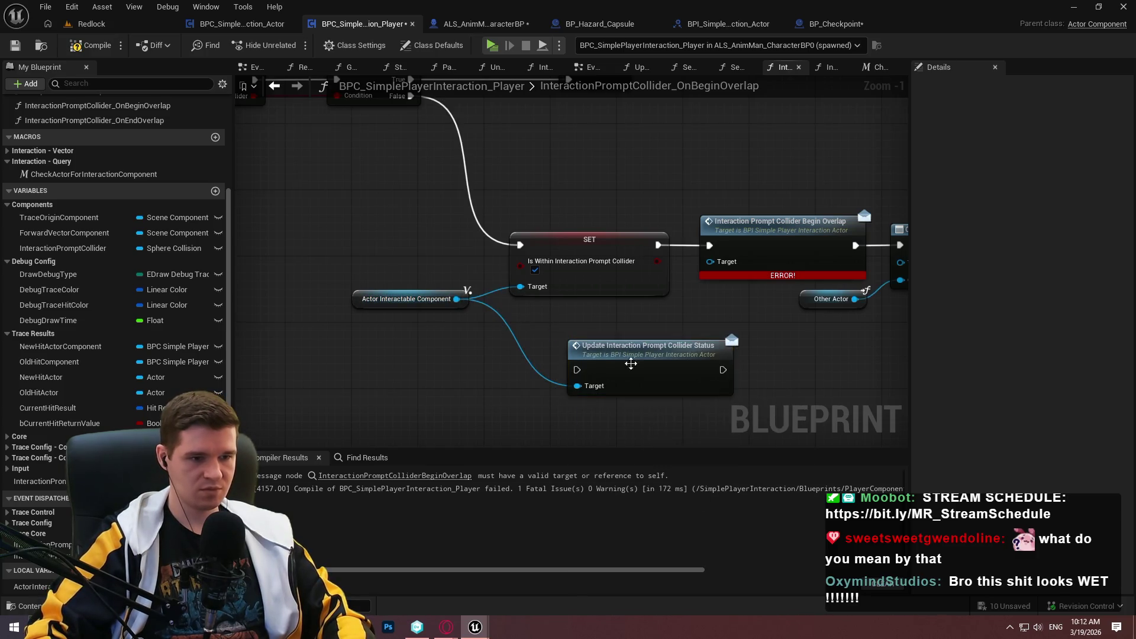
click(739, 23)
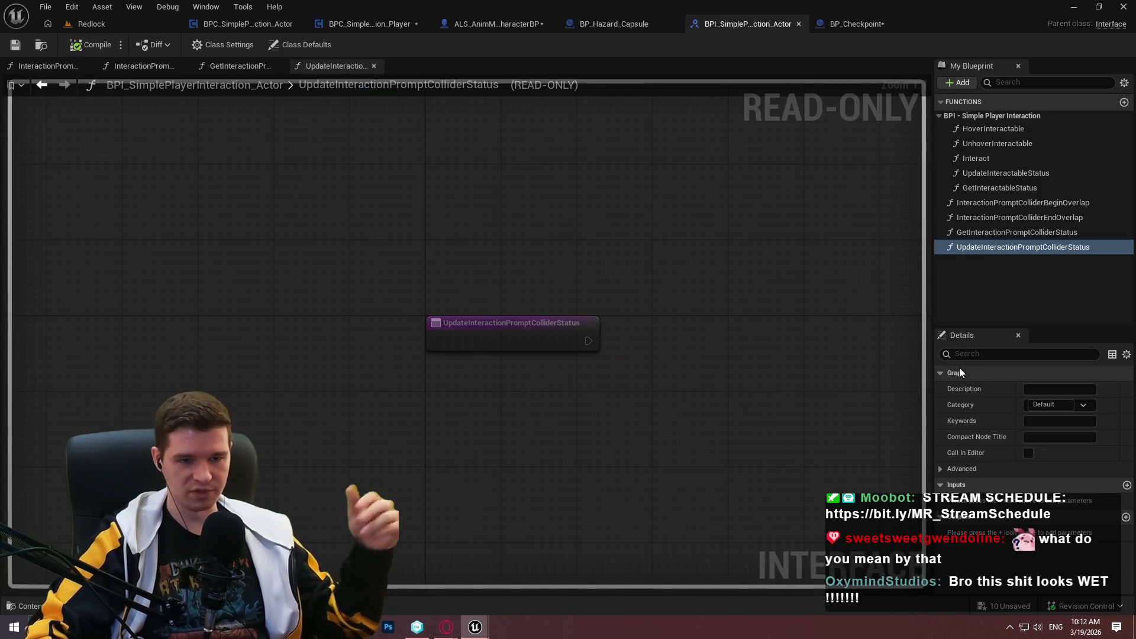
- Give UpdateInteractionPromptColliderStatus a boolean input Is Within Interaction Prompt Collider and save the interface
click(1127, 484)
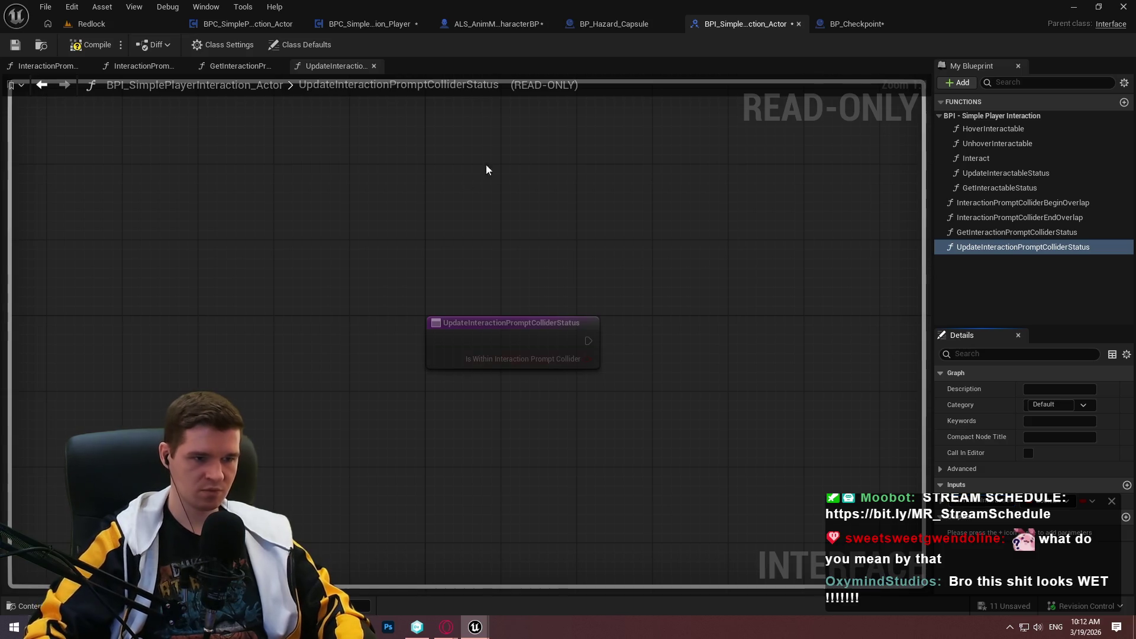
click(993, 230)
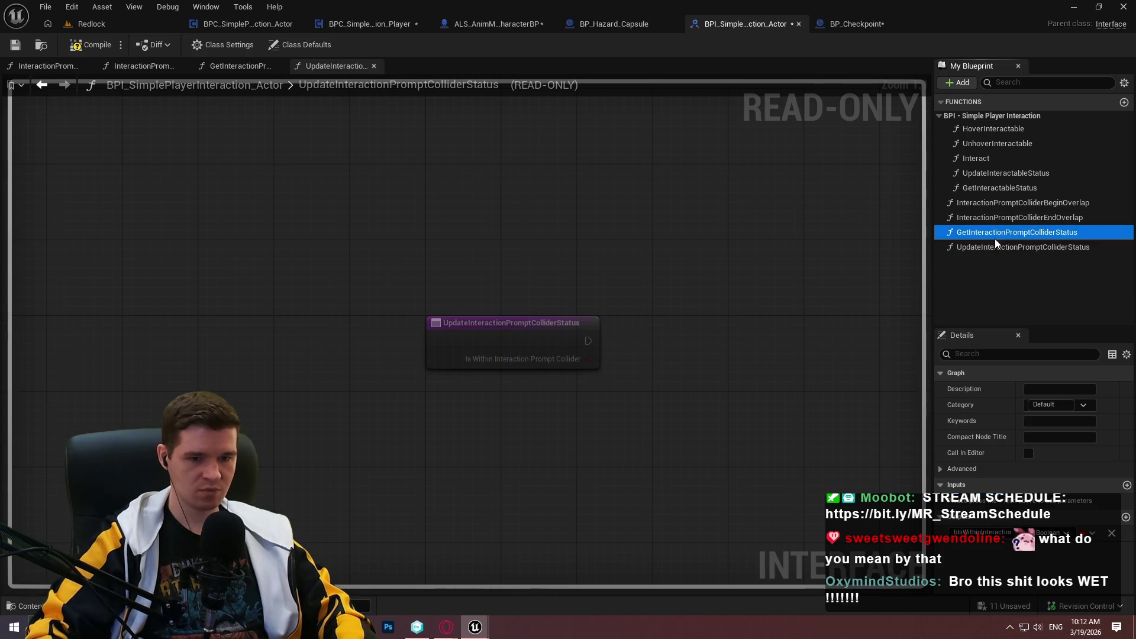
double_click(995, 238)
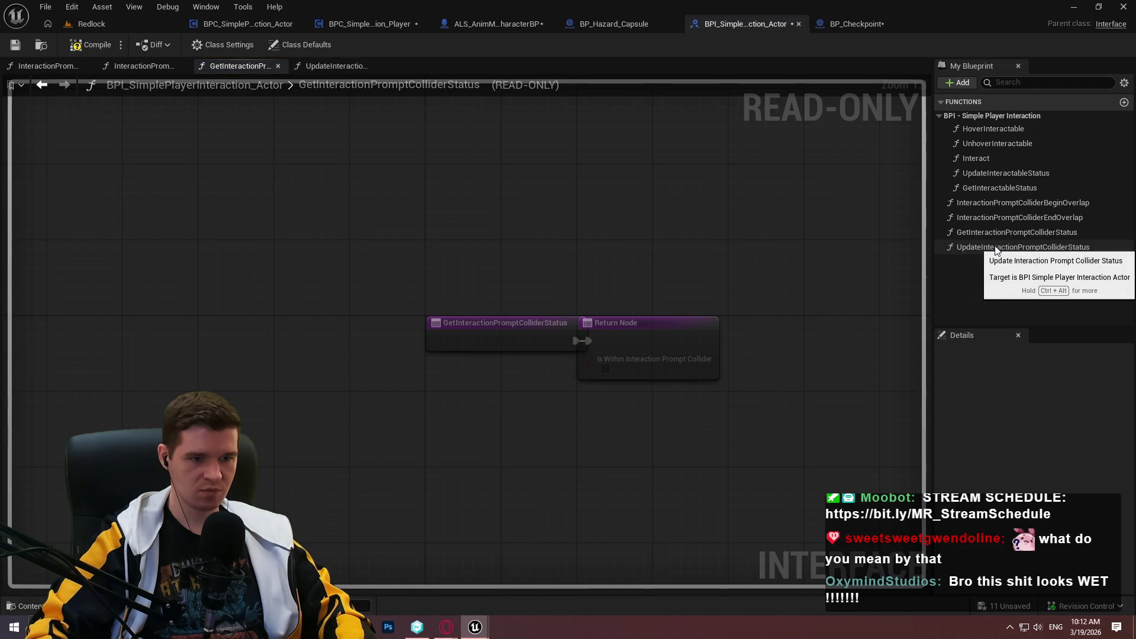
double_click(997, 247)
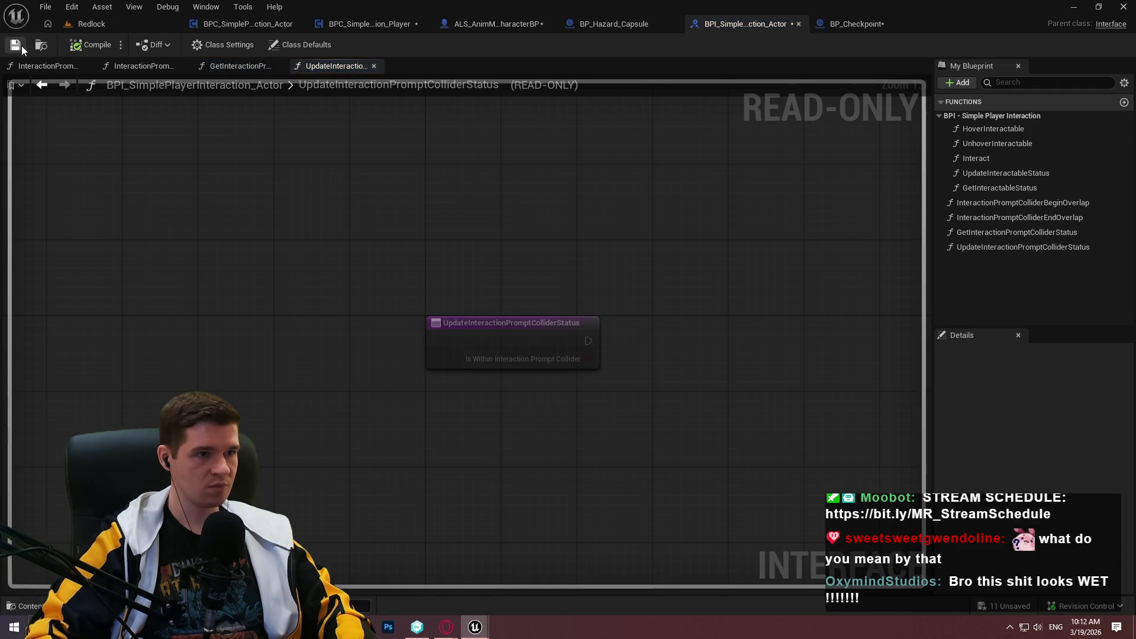
click(21, 45)
click(371, 28)
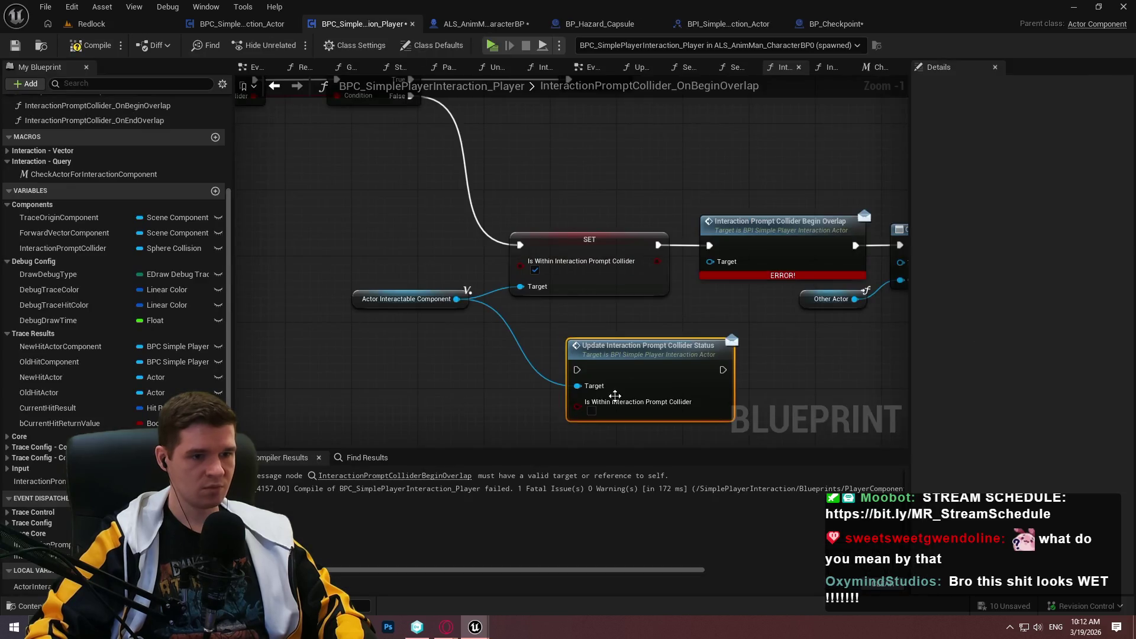
- Route Branch False into the Update call with its input set to true, deleting the SET node
click(592, 410)
mouse_move(577, 369)
mouse_down()
mouse_move(422, 88)
mouse_move(413, 180)
mouse_up()
click(537, 291)
key(Delete)
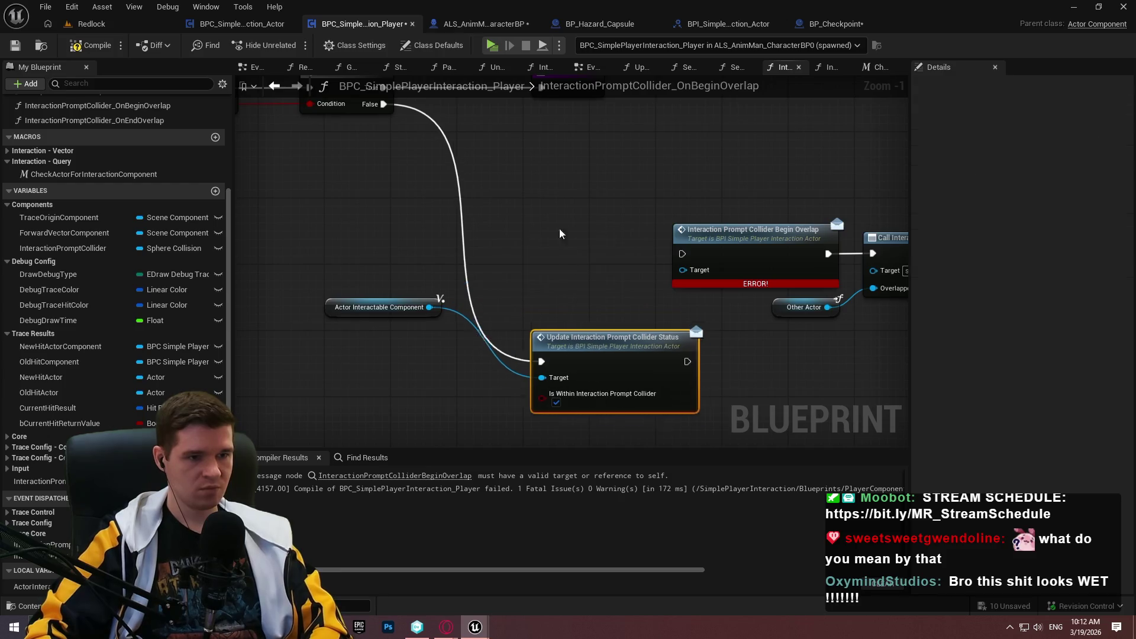
drag(586, 336, 545, 228)
drag(646, 254, 687, 253)
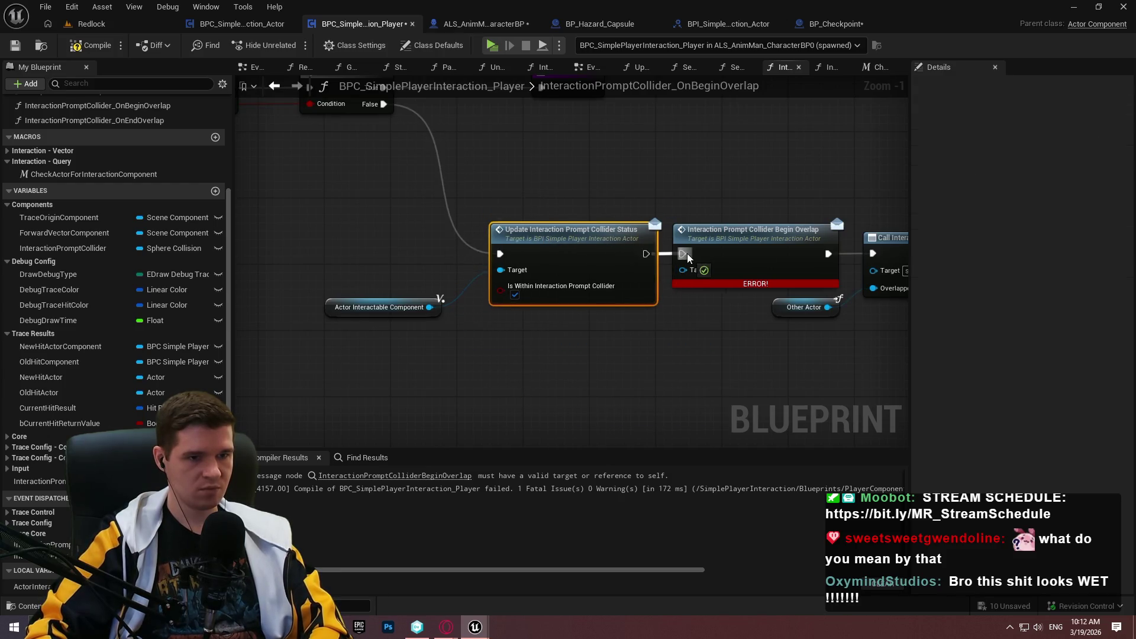
- Duplicate the Actor Interactable Component node and plug the copy into Begin Overlap's target
drag(439, 313, 471, 288)
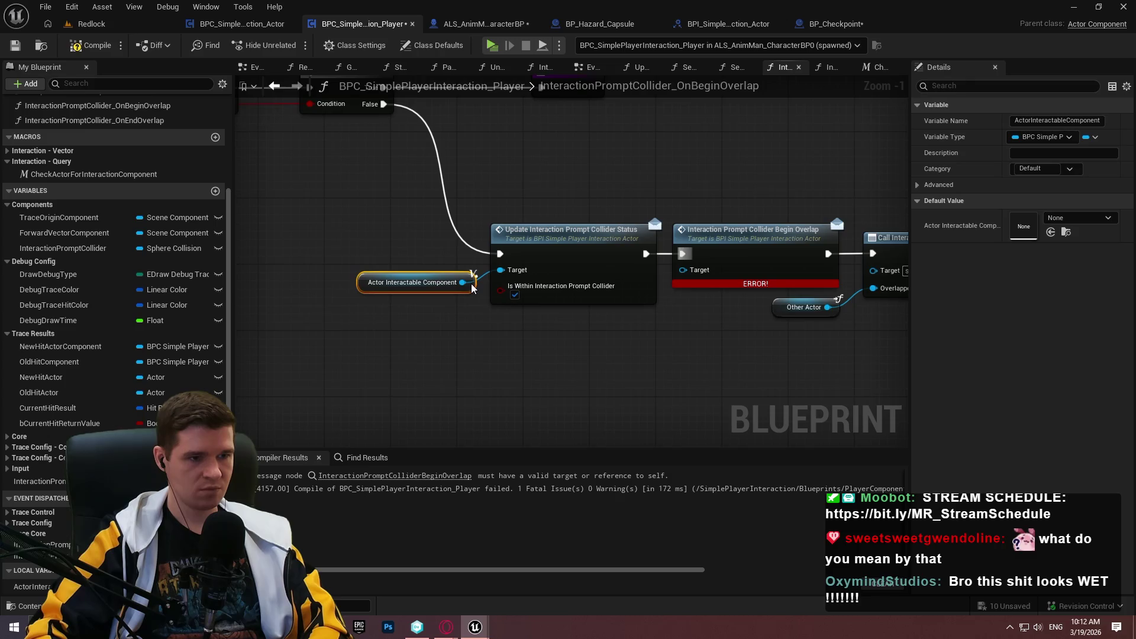
key(ctrl+c)
key(ctrl+v)
drag(678, 356, 698, 267)
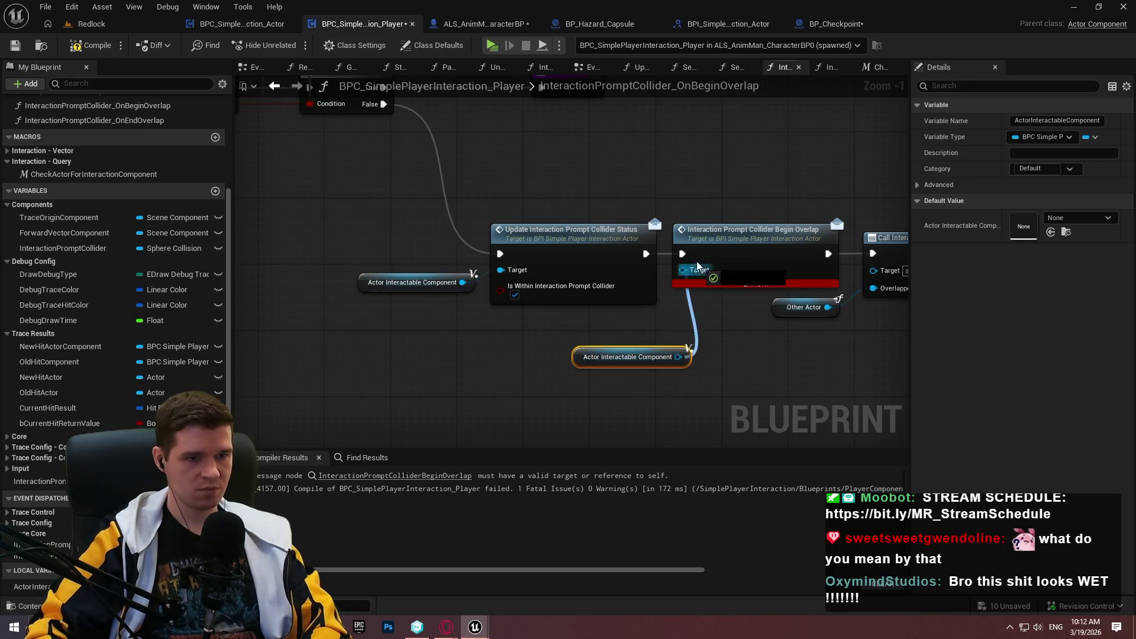
- Shift the downstream Call Interaction and Return nodes right to tidy the chain, then compile
mouse_move(819, 349)
mouse_down()
mouse_move(468, 354)
mouse_move(378, 225)
mouse_up()
drag(442, 243, 631, 253)
mouse_move(355, 355)
mouse_down()
mouse_move(555, 313)
mouse_move(691, 241)
mouse_up()
drag(701, 281, 532, 312)
scroll(679, 261, down, 2)
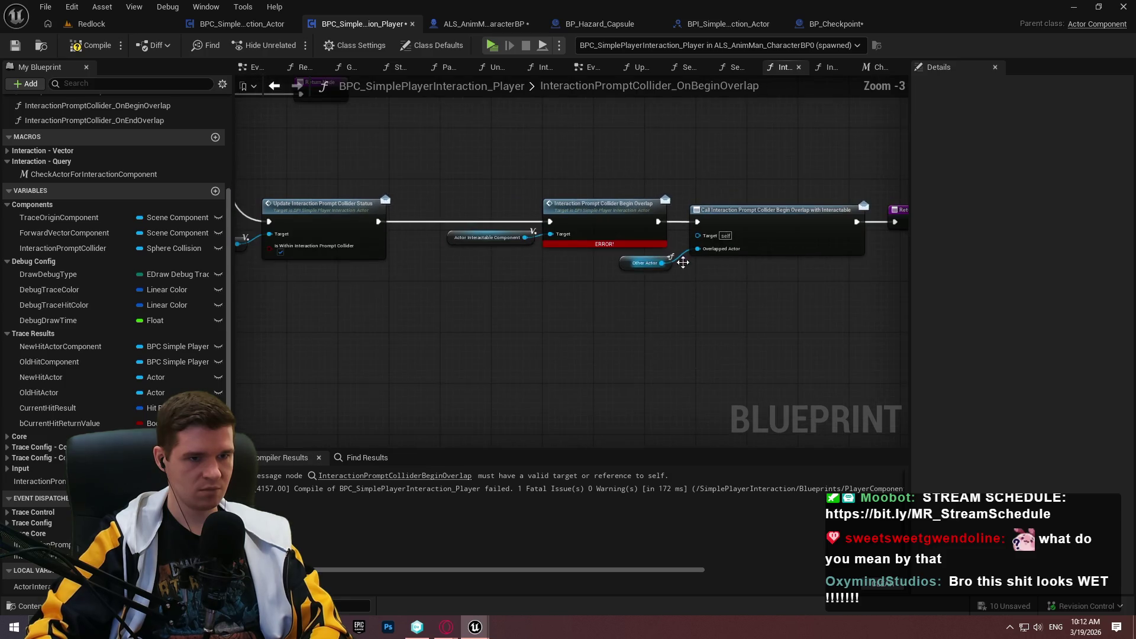
drag(779, 323, 497, 234)
ctrl+click(476, 236)
drag(602, 233, 686, 233)
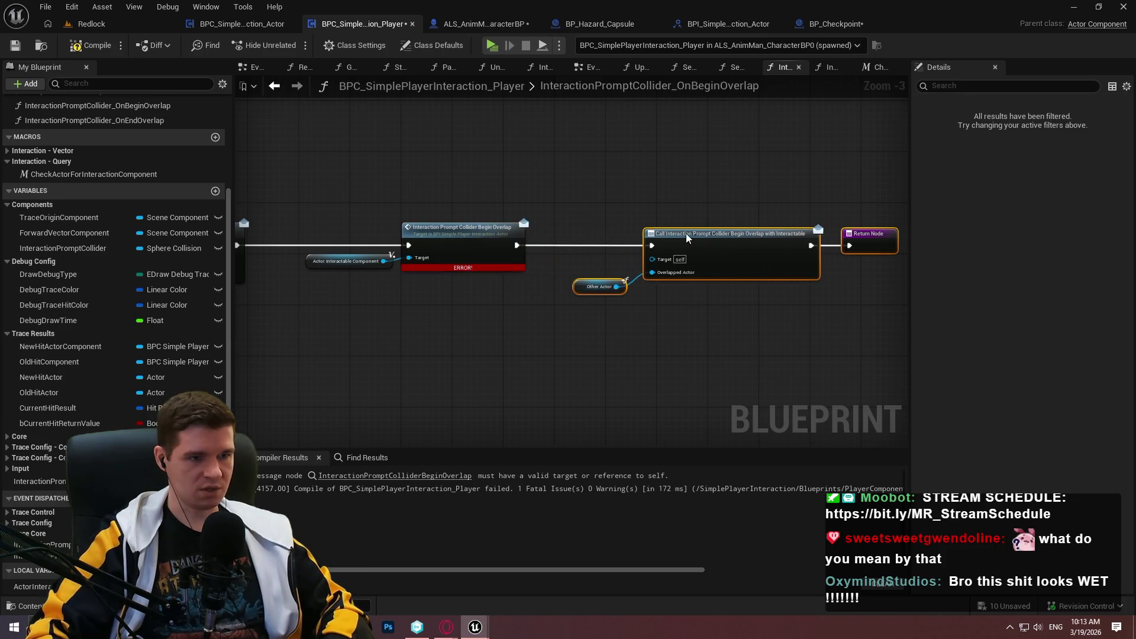
click(571, 222)
drag(312, 302, 747, 340)
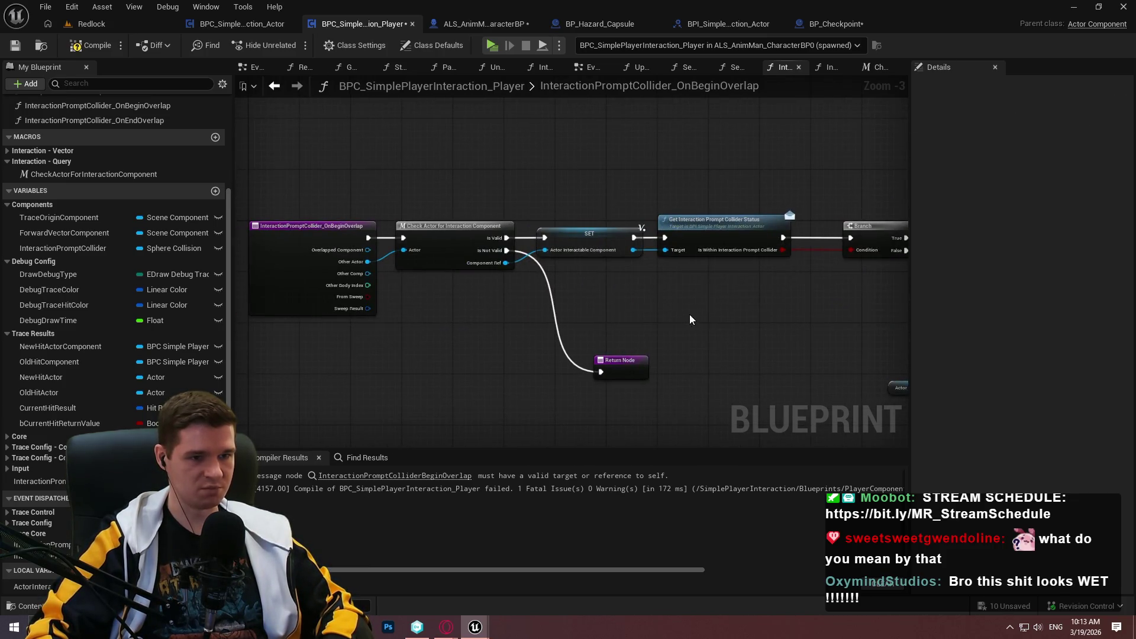
mouse_move(652, 269)
mouse_down()
mouse_move(682, 313)
mouse_move(579, 267)
mouse_move(587, 283)
mouse_up()
key(F7)
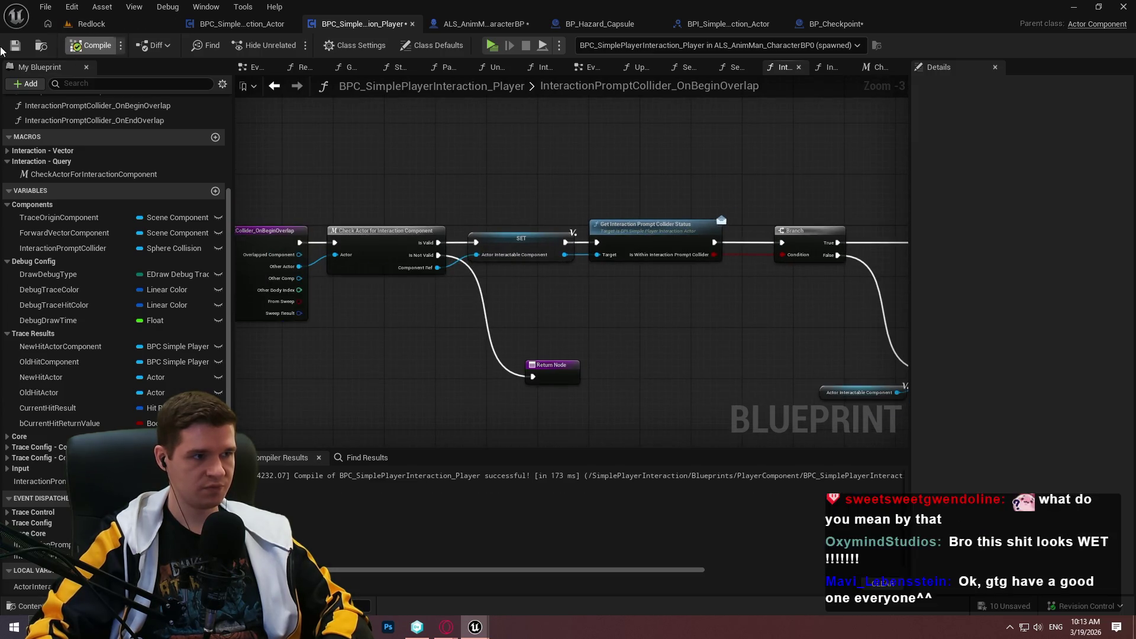
- Align the Branch node and Return Node with the Get status call, then save
key(ctrl+s)
mouse_move(745, 356)
mouse_down()
mouse_move(565, 304)
mouse_move(459, 292)
mouse_move(458, 246)
mouse_move(476, 232)
mouse_move(452, 225)
mouse_up()
scroll(458, 247, up, 1)
click(732, 238)
drag(680, 228, 652, 228)
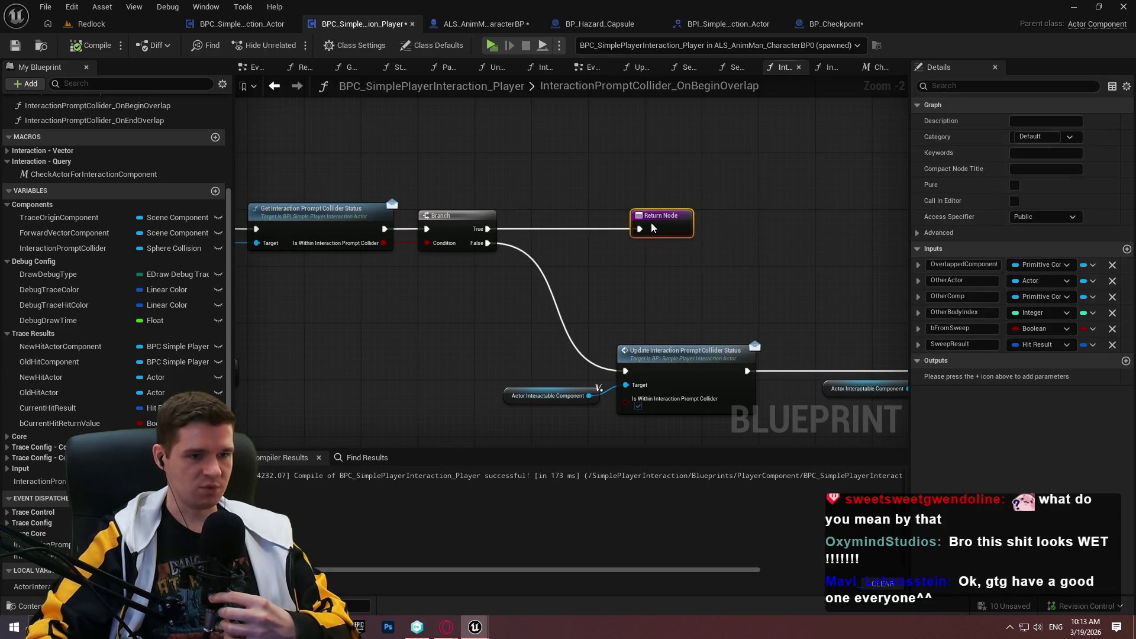
click(762, 296)
click(12, 46)
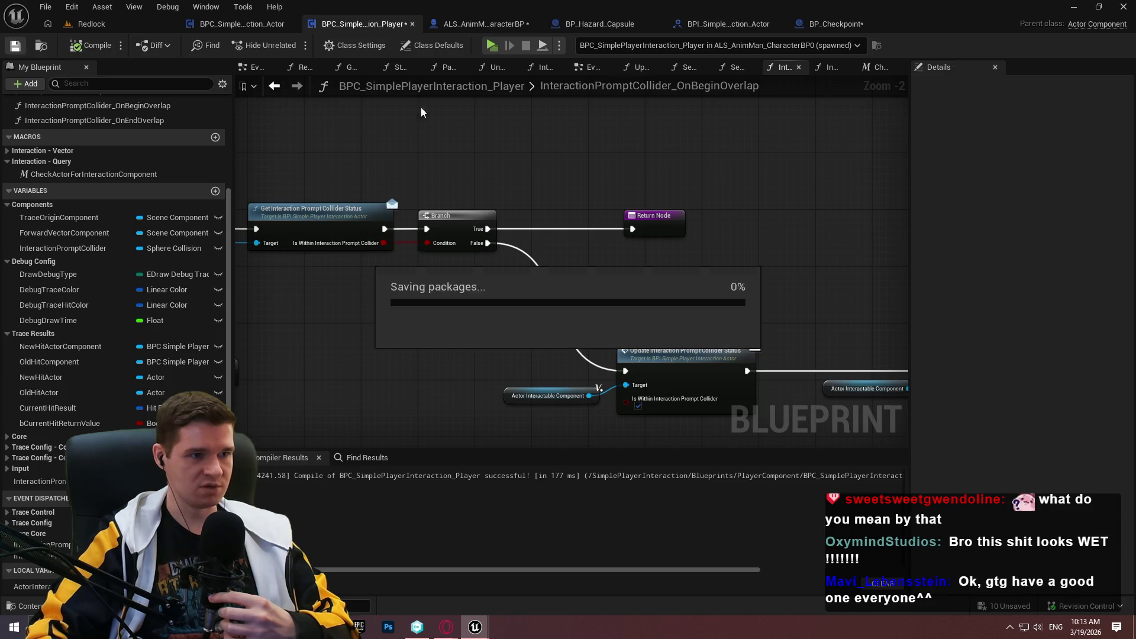
mouse_move(760, 302)
mouse_down()
mouse_move(579, 253)
mouse_move(976, 308)
mouse_up()
drag(293, 262, 595, 260)
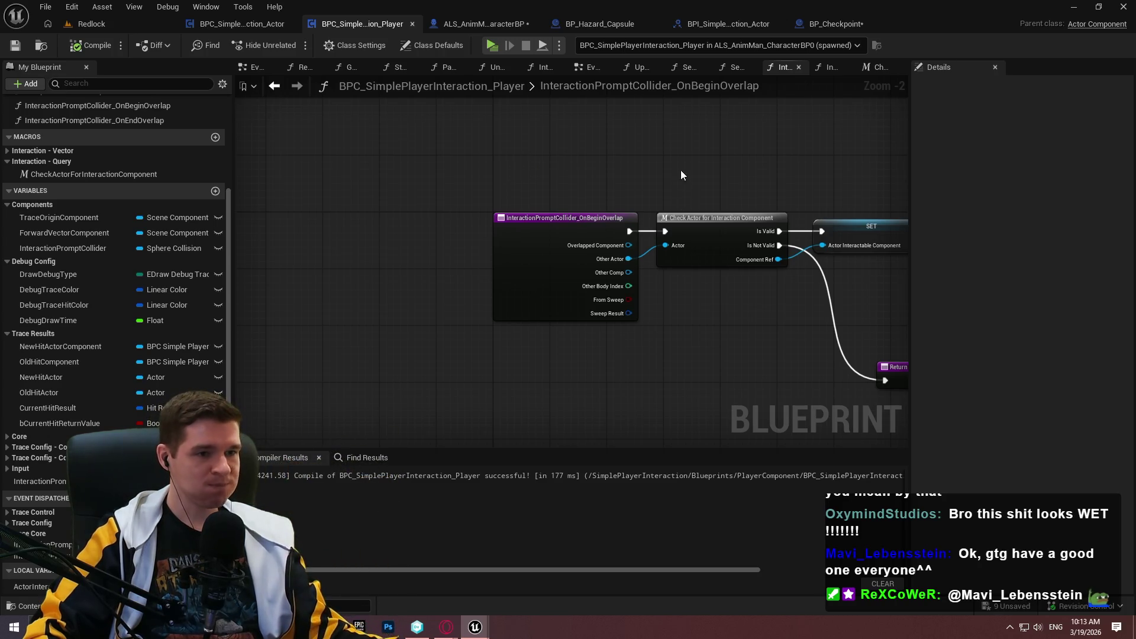
scroll(680, 175, down, 3)
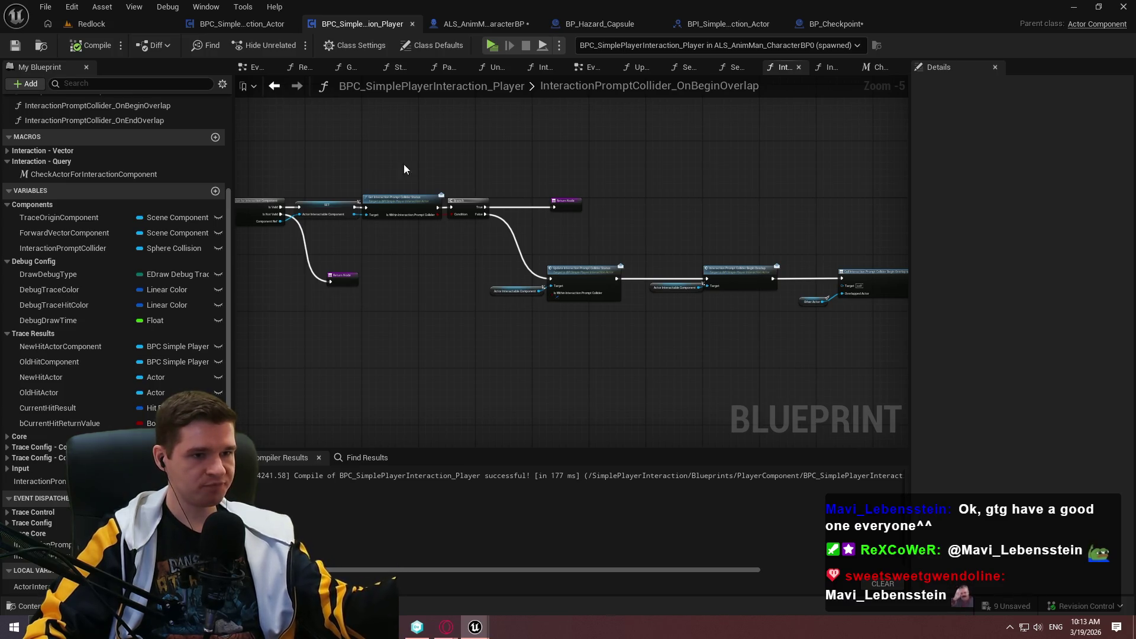
- Open the interaction actor component's event graph and bring its event comment boxes into view
click(242, 24)
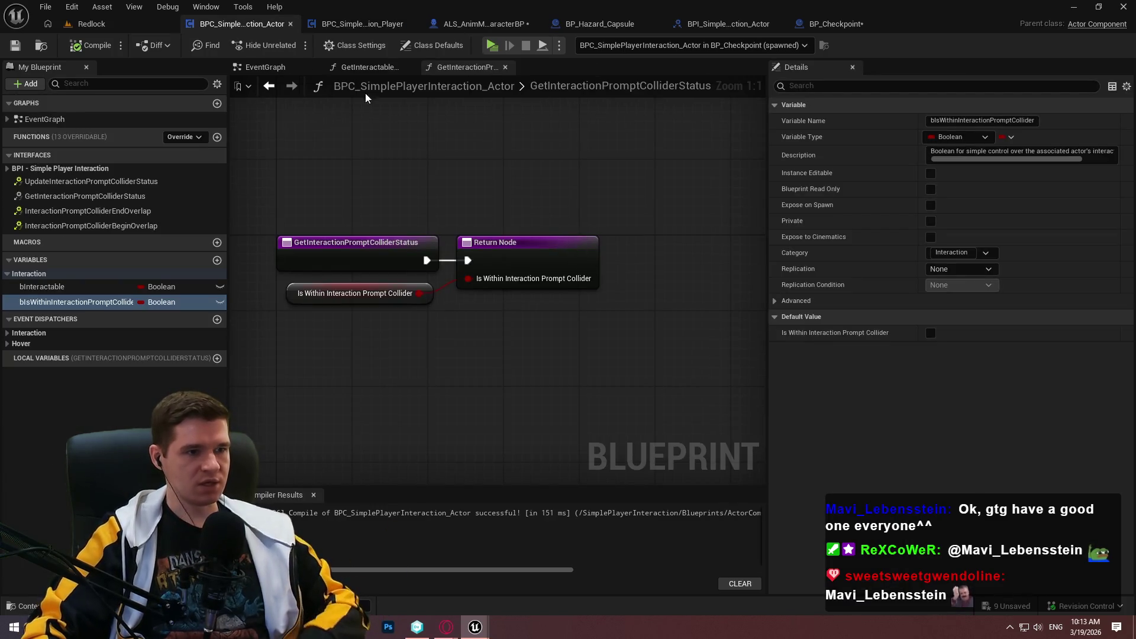
click(265, 67)
scroll(422, 335, down, 2)
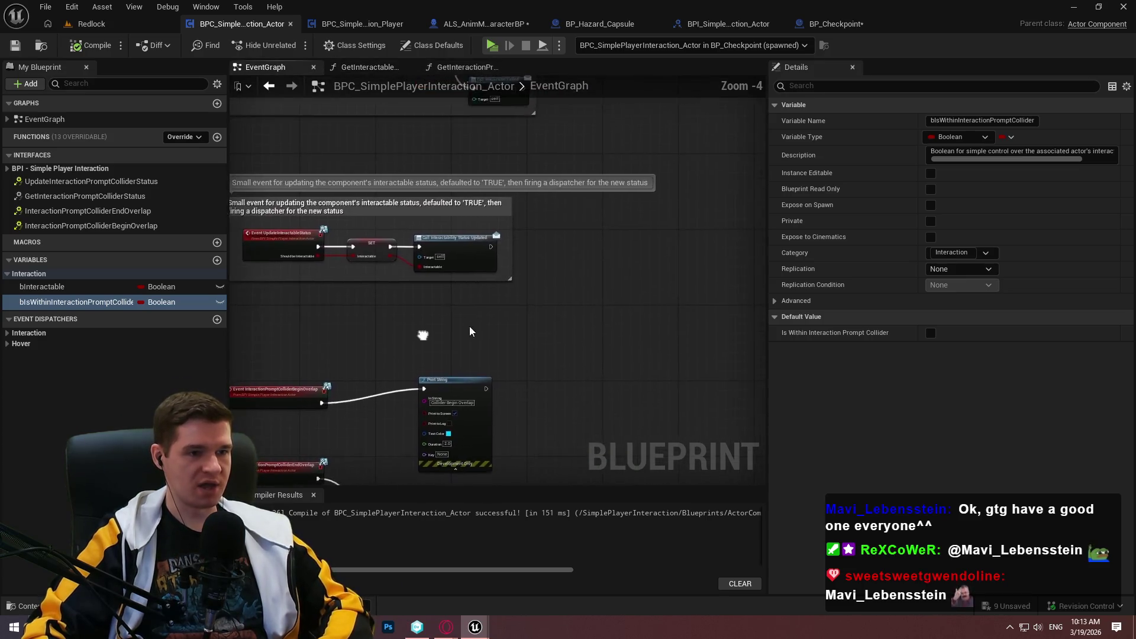
scroll(423, 335, down, 2)
drag(511, 302, 503, 457)
scroll(384, 241, up, 3)
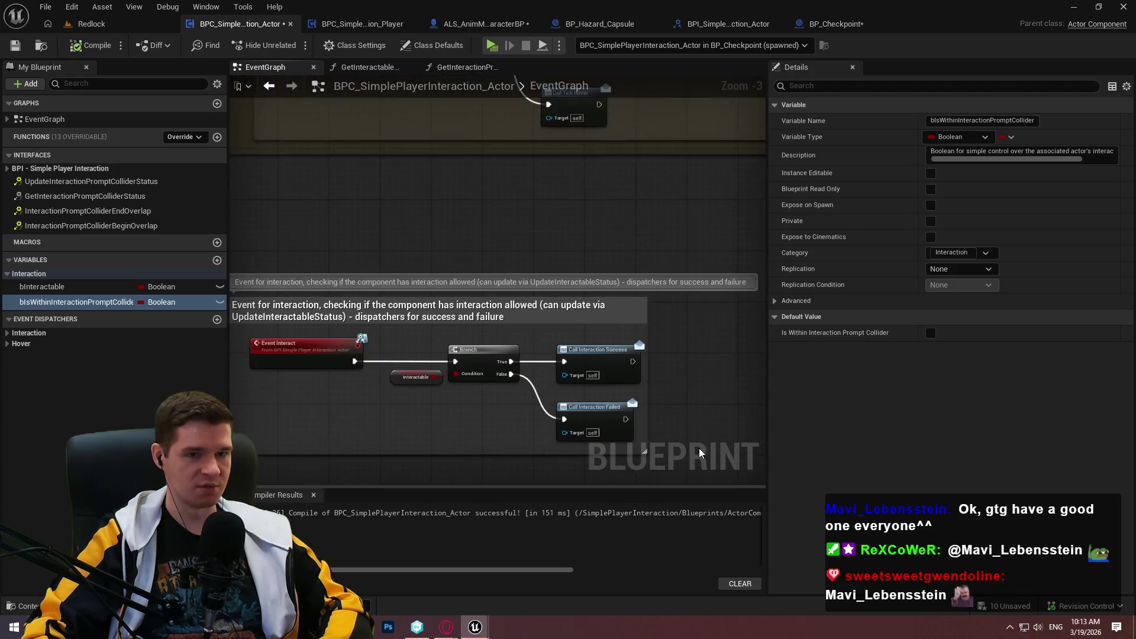
scroll(484, 251, down, 3)
scroll(485, 225, up, 1)
- Add an Is Component Being Destroyed node, then delete it again
right_click(484, 224)
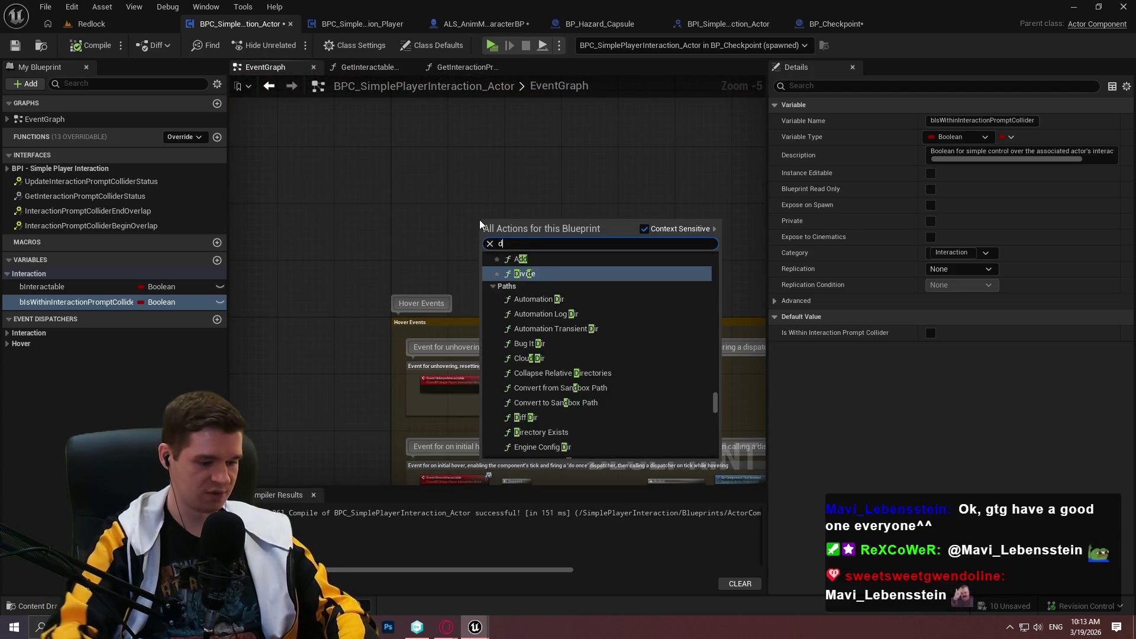
text(destroy)
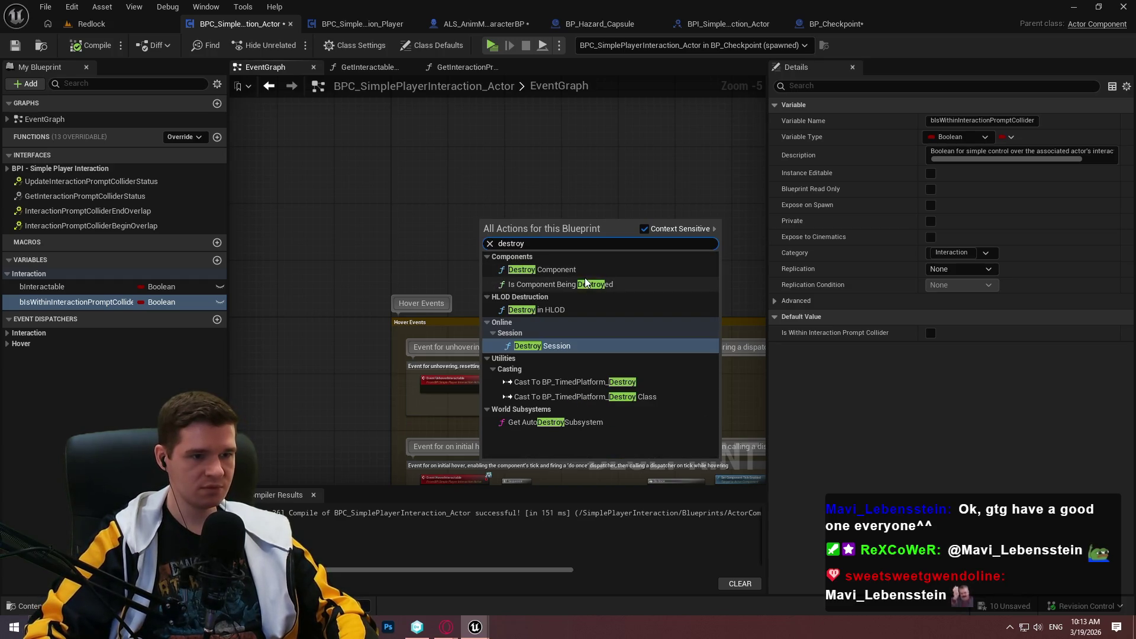
click(631, 284)
scroll(517, 229, up, 5)
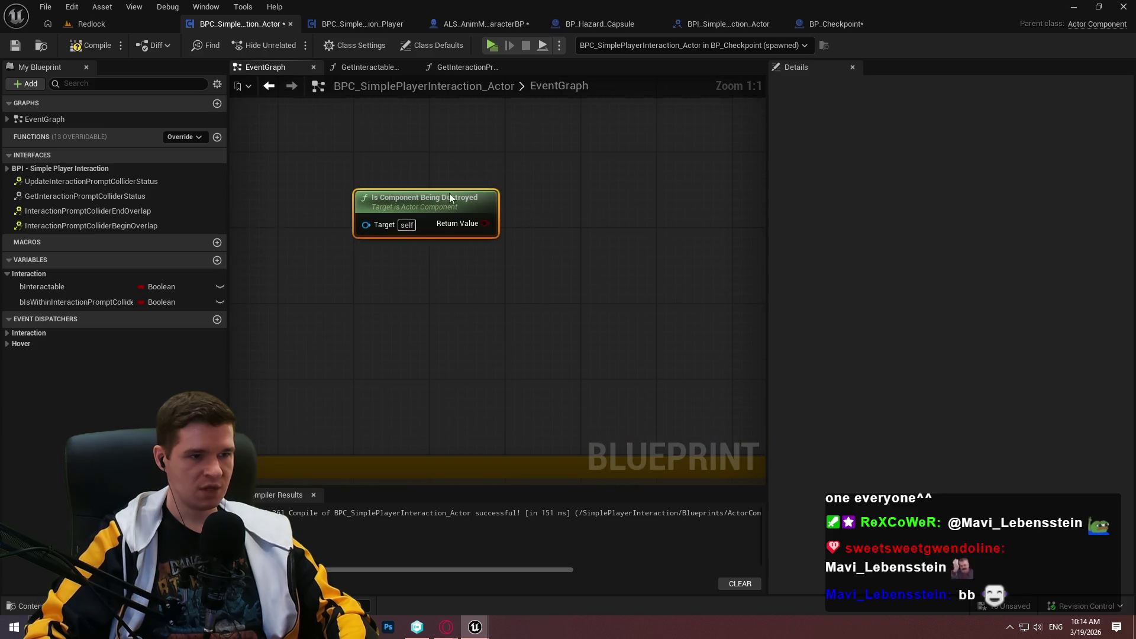
key(Delete)
- Place an unconnected Event Begin Play node in the event graph
key(Home)
scroll(375, 217, up, 3)
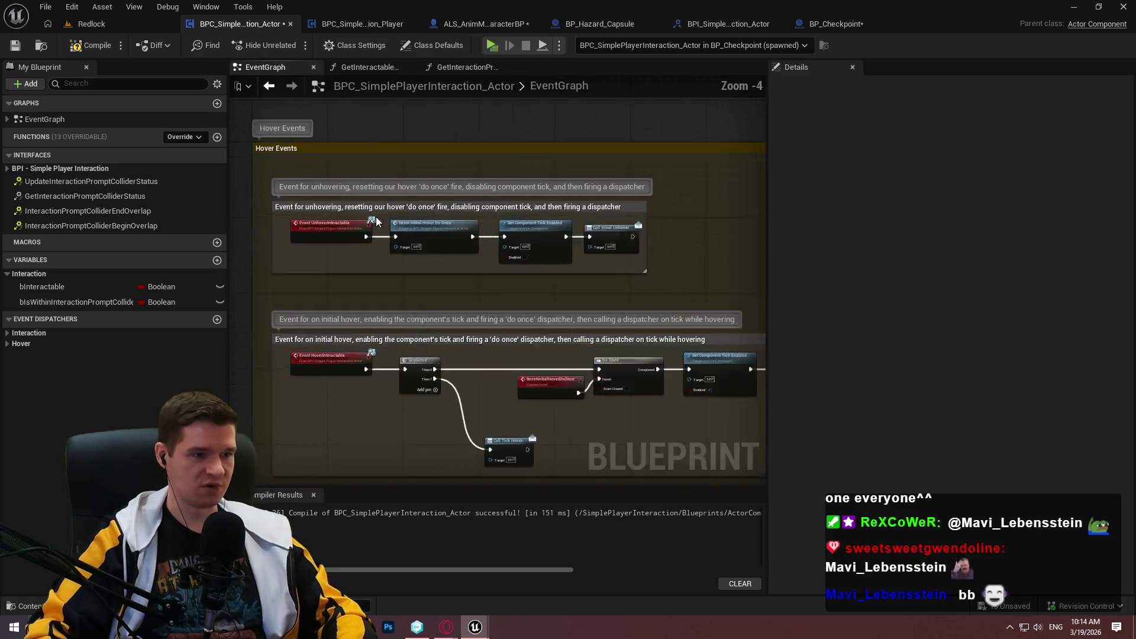
scroll(382, 237, down, 3)
right_click(385, 253)
text(ev)
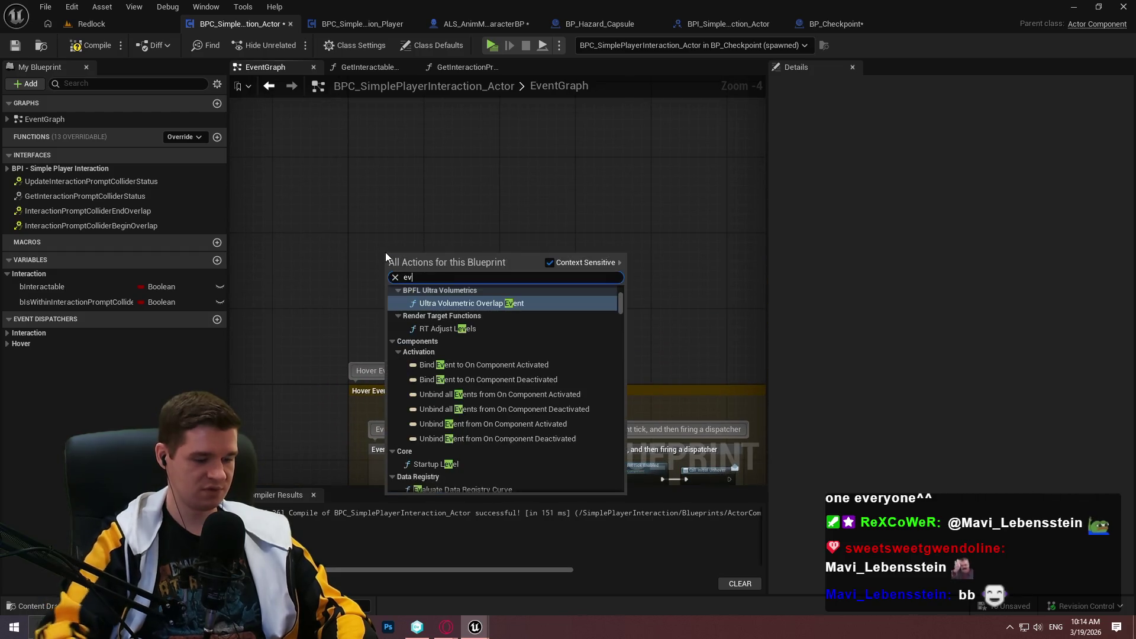
text(ent g)
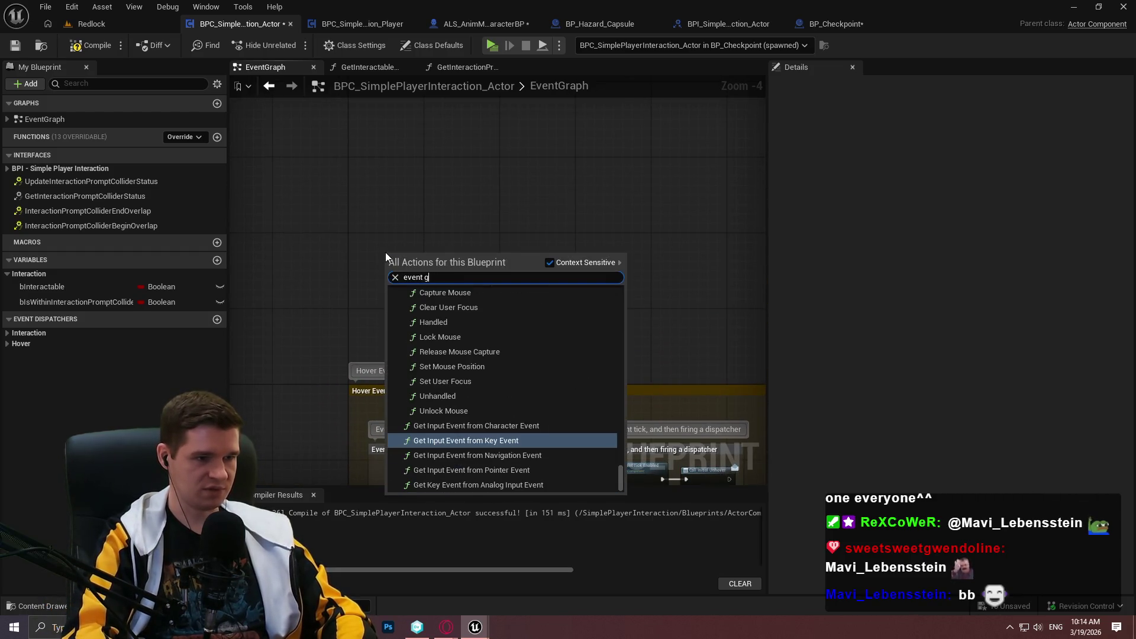
text(event beg)
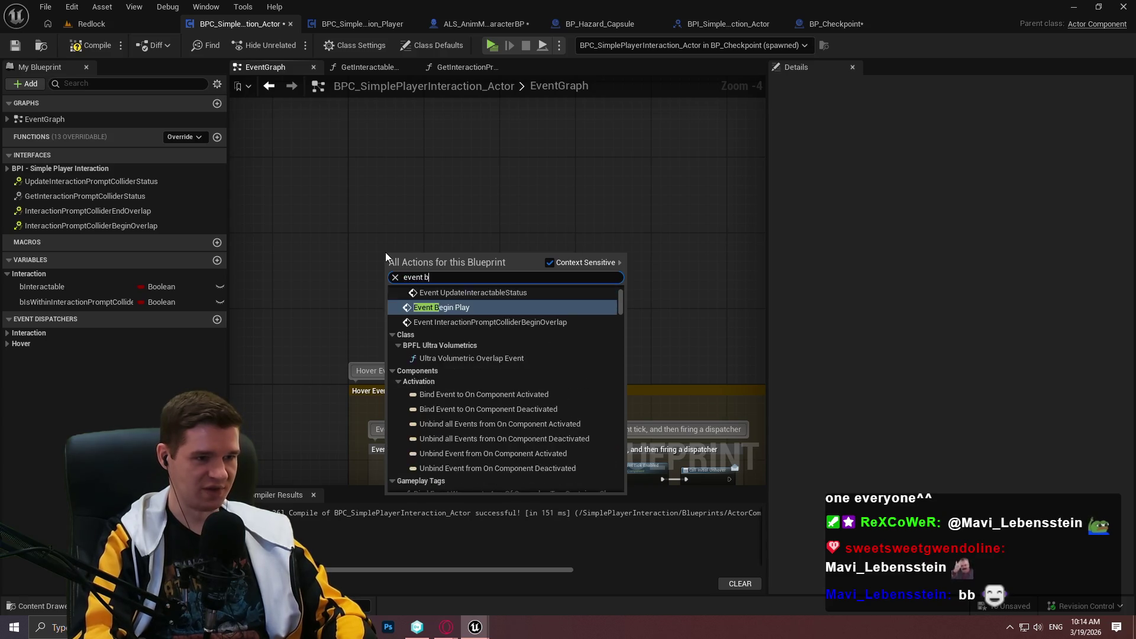
key(Return)
scroll(385, 252, up, 3)
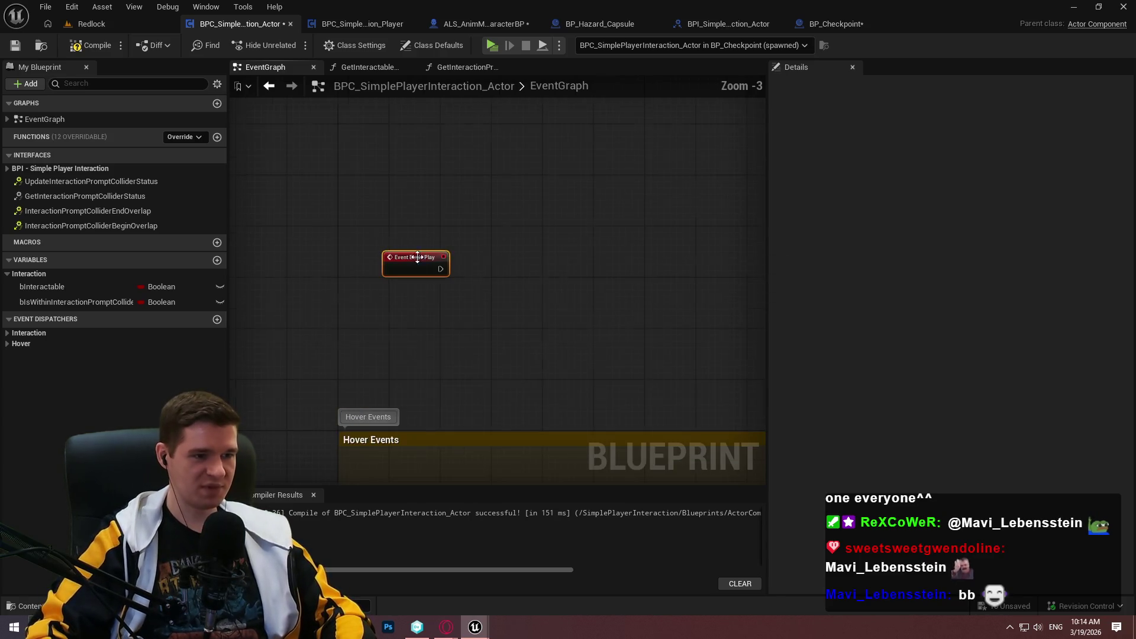
- Add a Get Owner node and a Bind Event to On End Play node targeting it
right_click(473, 297)
text(get owner)
key(Return)
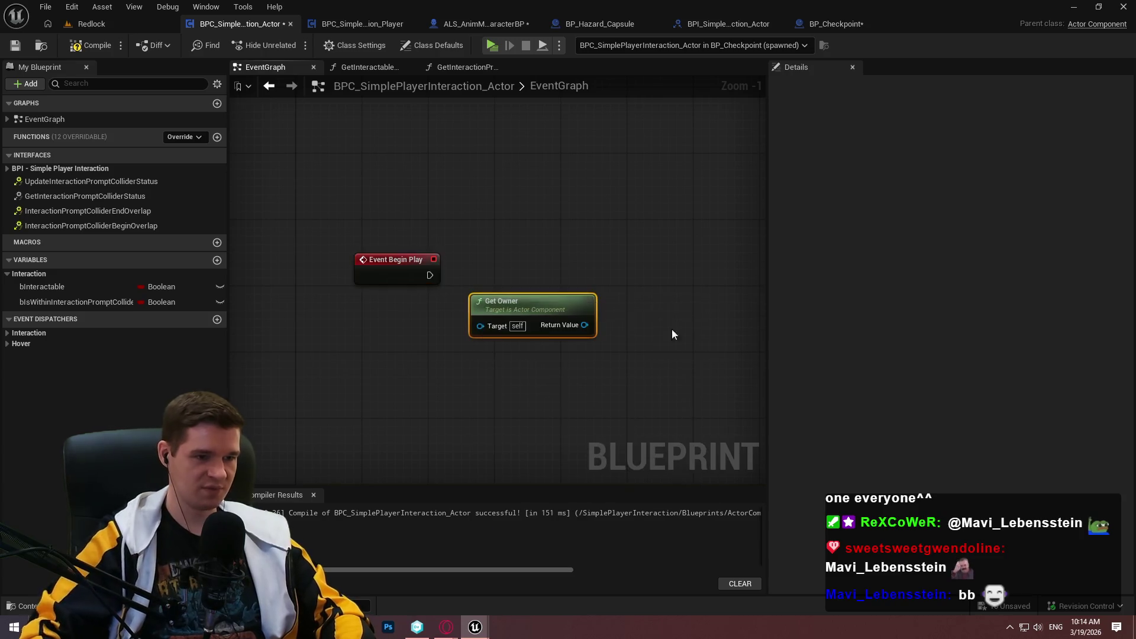
drag(631, 265, 631, 265)
text(bind event to)
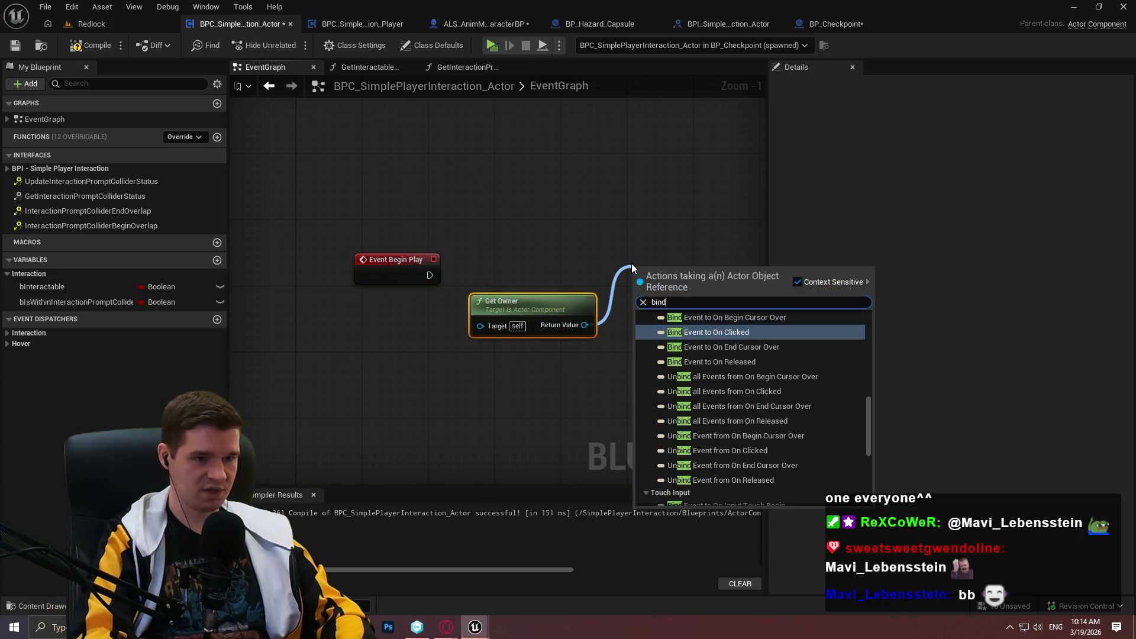
scroll(736, 346, up, 3)
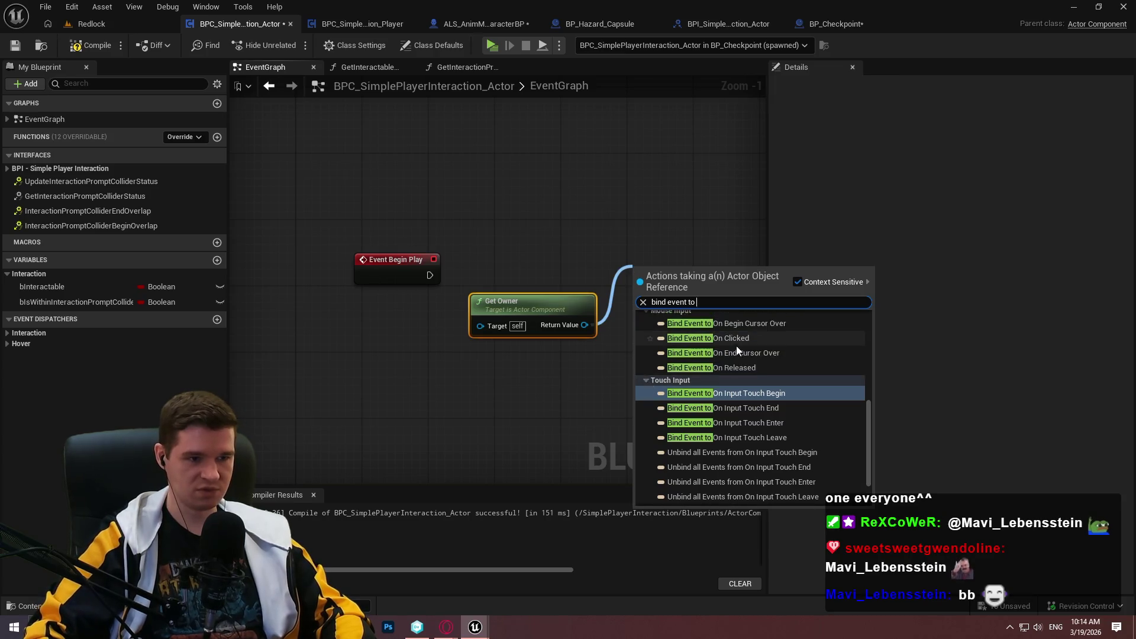
scroll(762, 379, up, 2)
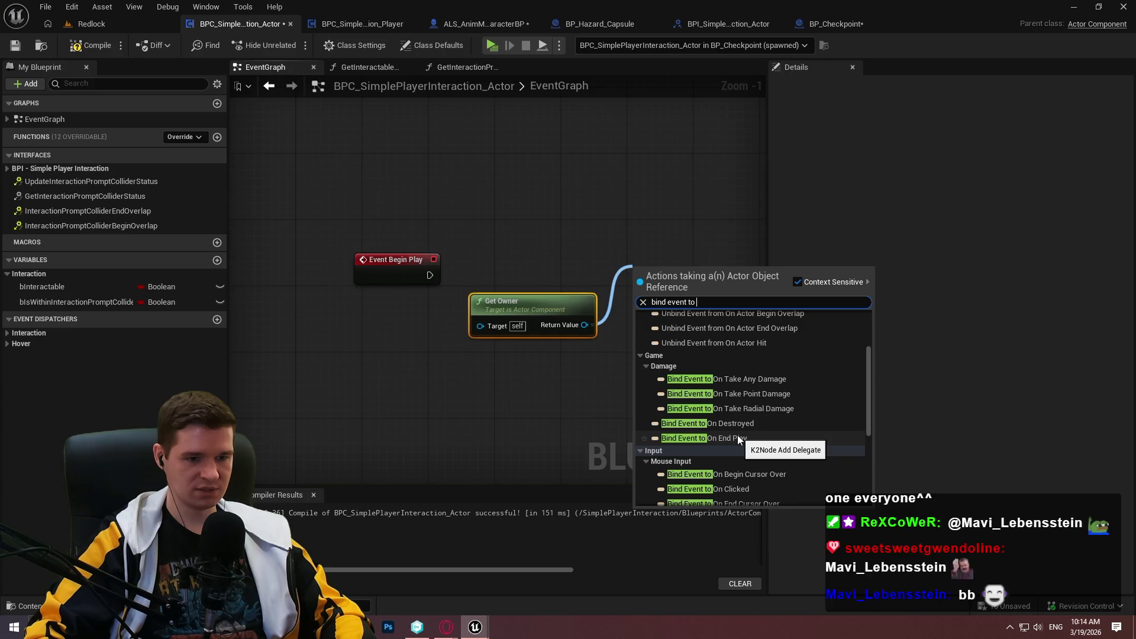
click(737, 438)
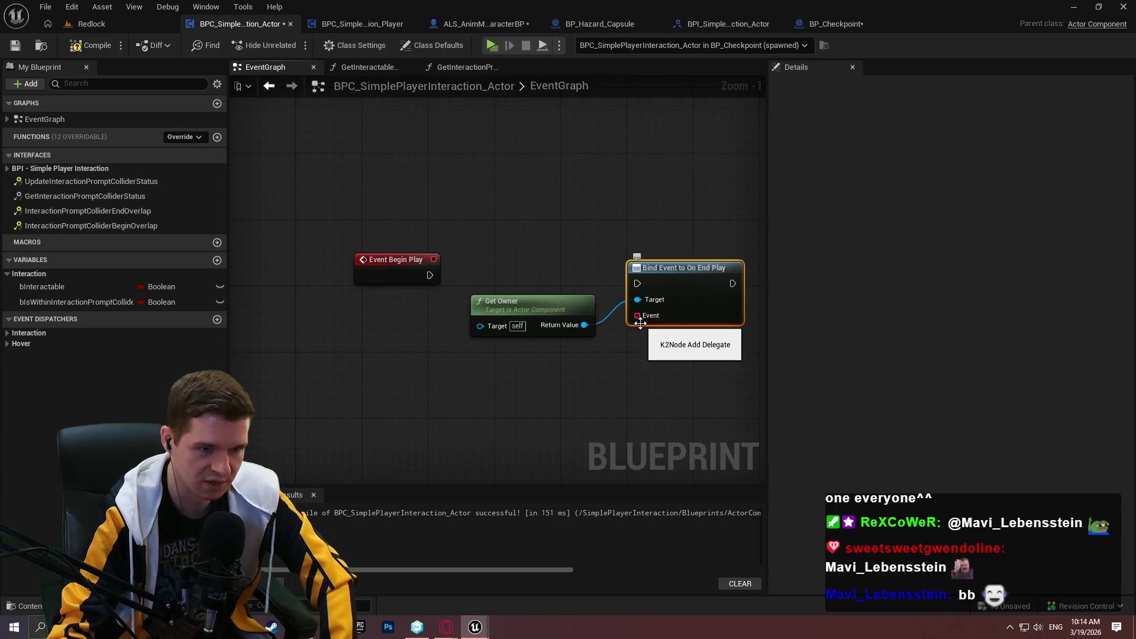
drag(639, 315, 618, 356)
- Add a Create Event node on the binding and create a matching custom event
text(creat)
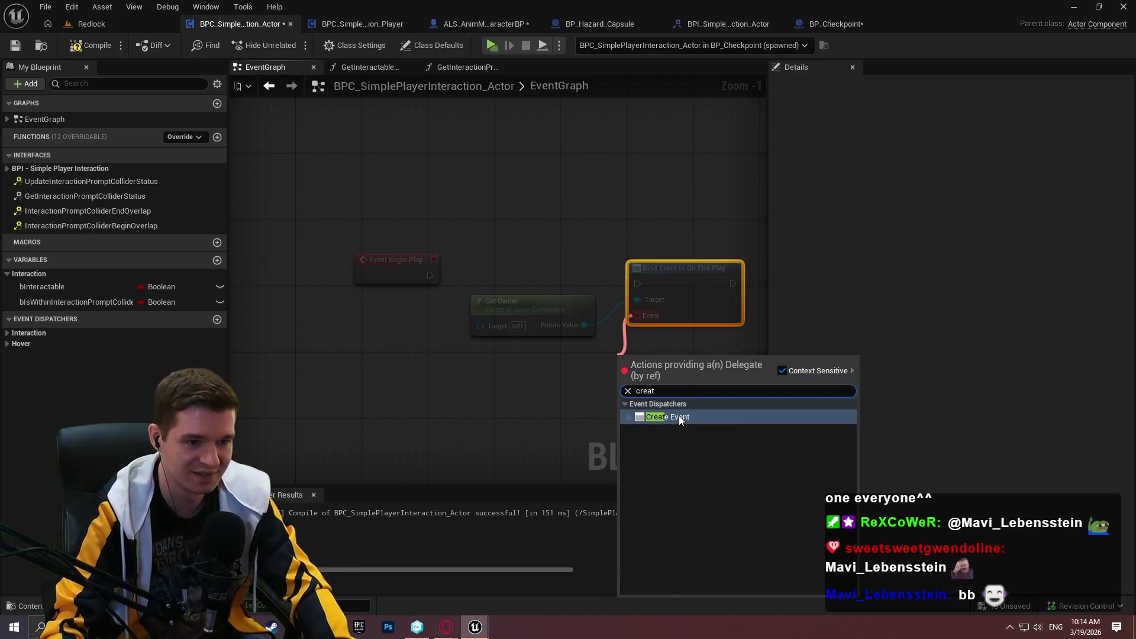
click(679, 416)
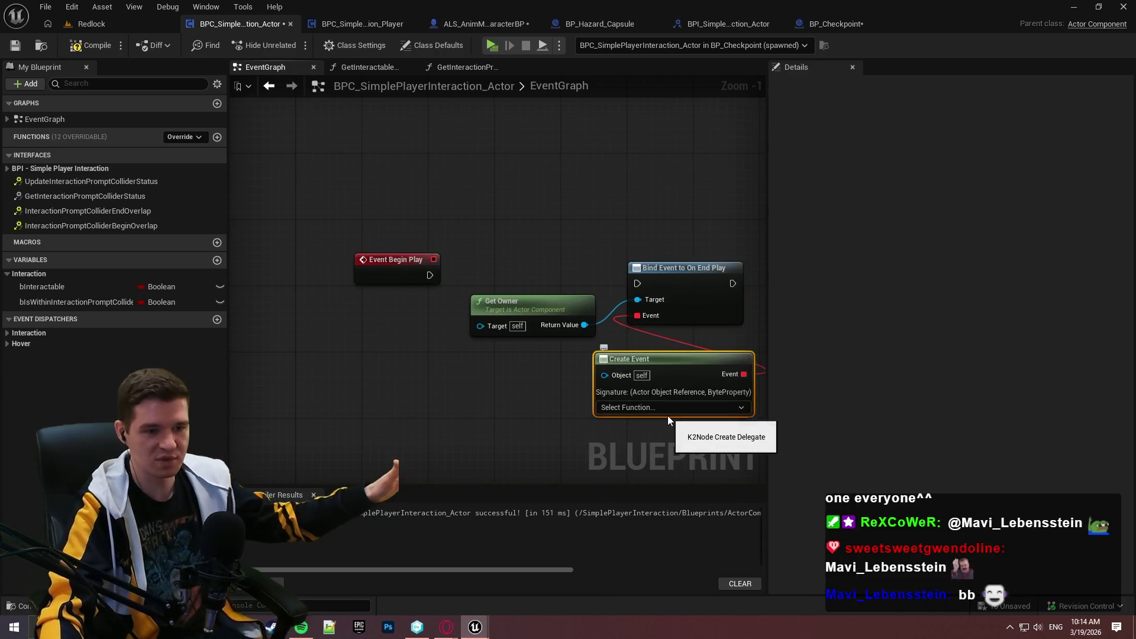
click(669, 406)
click(651, 457)
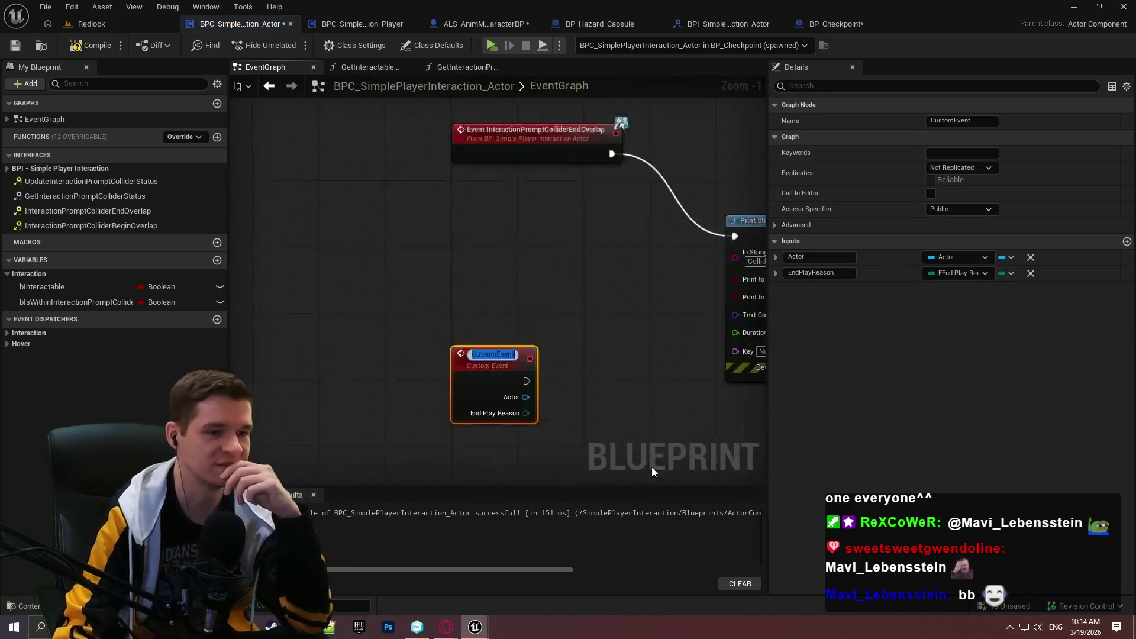
- Try a Switch on EEndPlayReason off End Play Reason, delete it, and move the custom event lower
drag(536, 312, 608, 346)
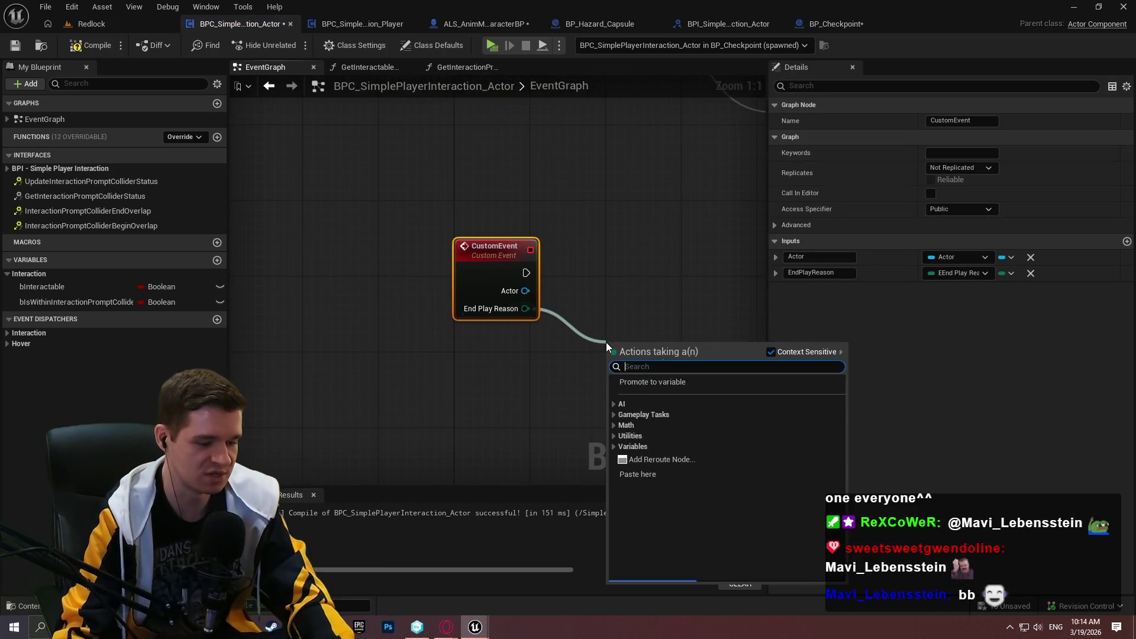
text(switch)
click(659, 424)
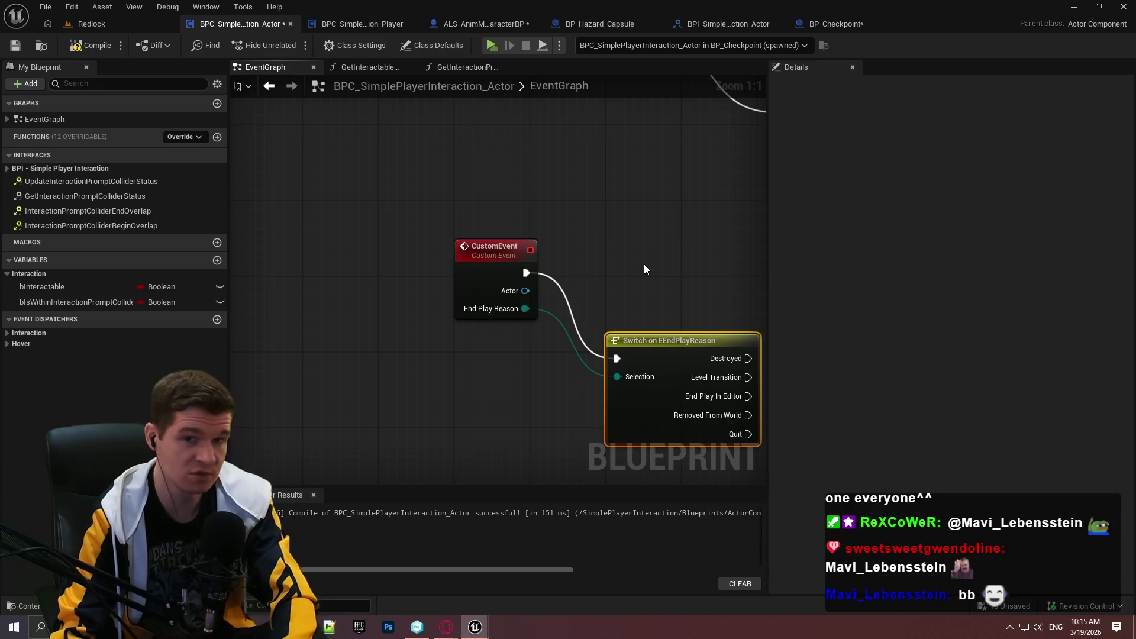
key(Delete)
drag(487, 260, 480, 431)
scroll(474, 346, down, 2)
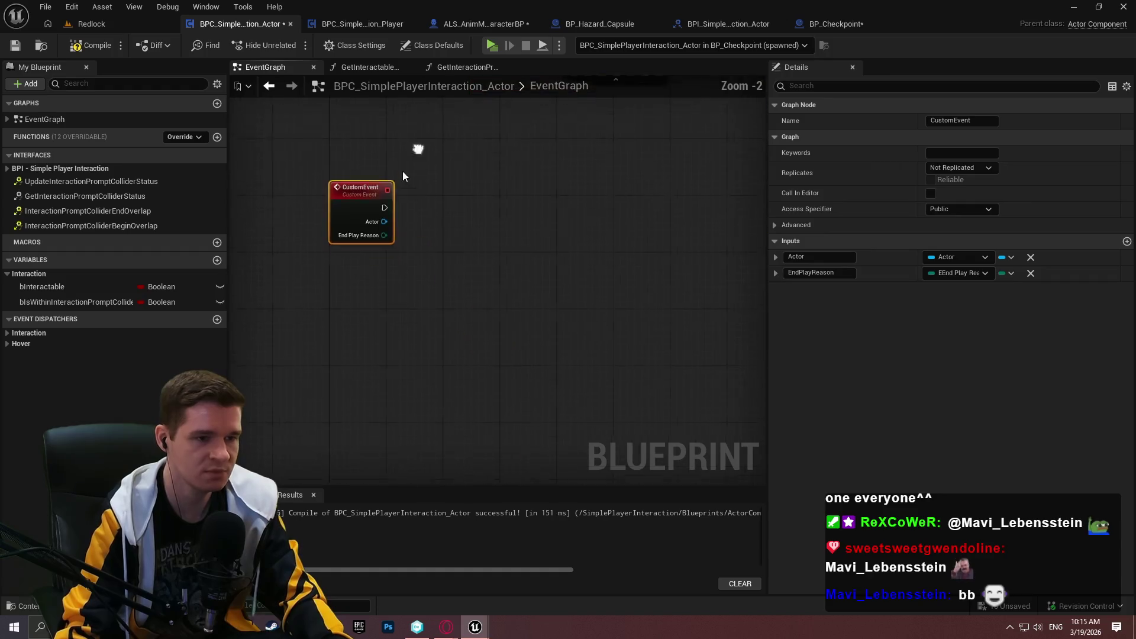
- Rename the custom event to CustomEndPlayLogic and move the node slightly down
click(410, 384)
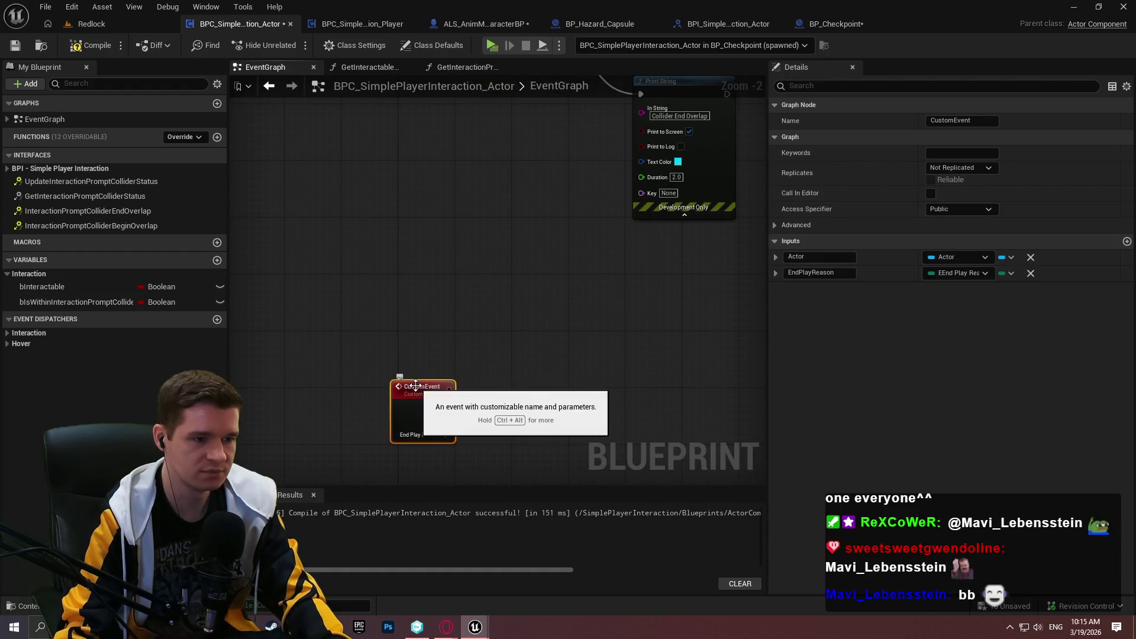
key(F2)
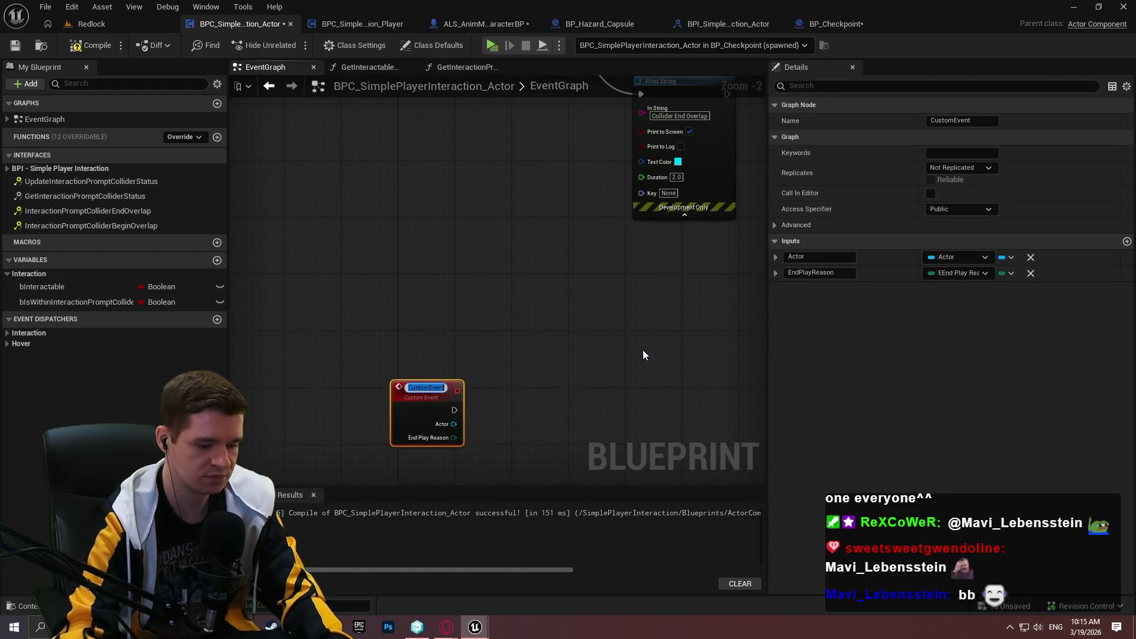
text(Custom)
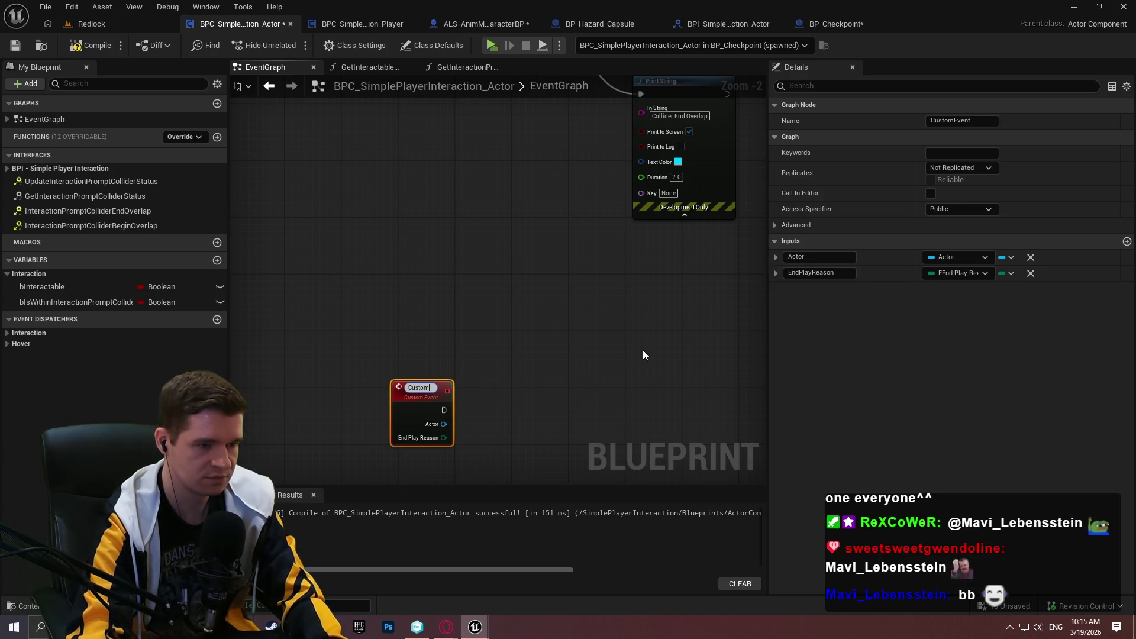
text(EndPlayLogic)
key(Return)
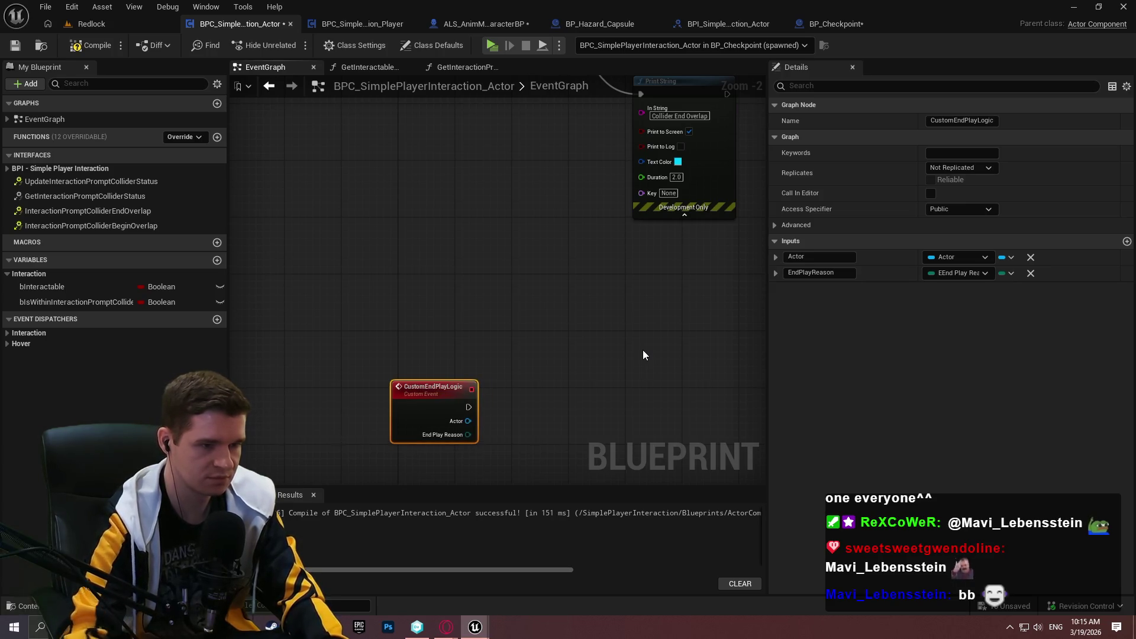
drag(421, 397, 428, 442)
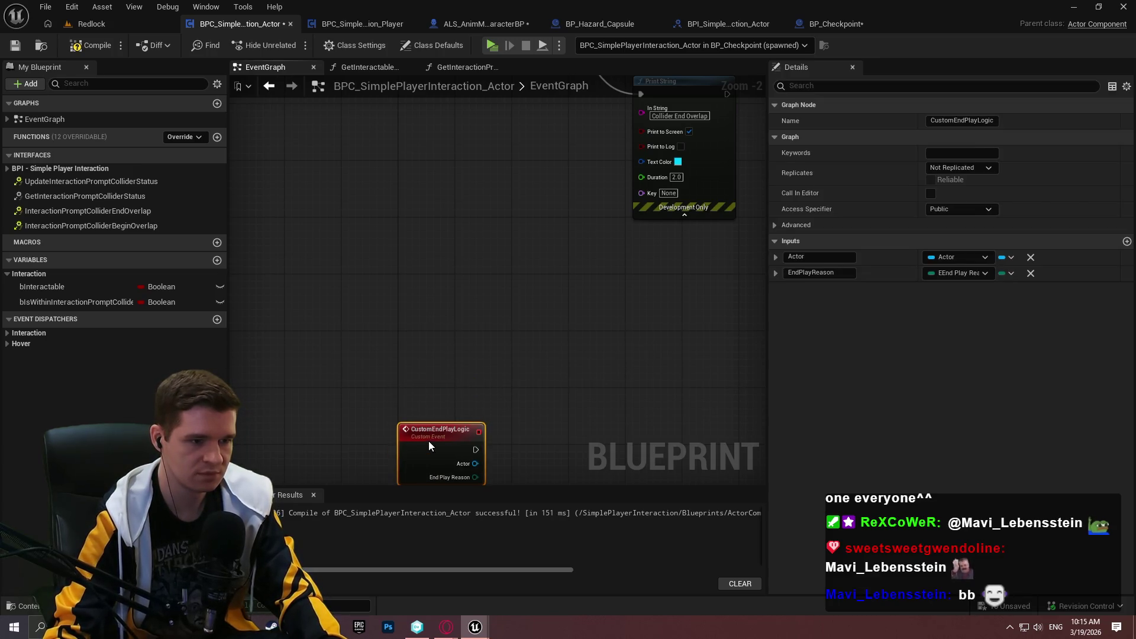
click(478, 362)
- Connect Event Begin Play to the Bind Event node and move Create Event beside Get Owner
scroll(478, 362, down, 4)
scroll(461, 290, up, 3)
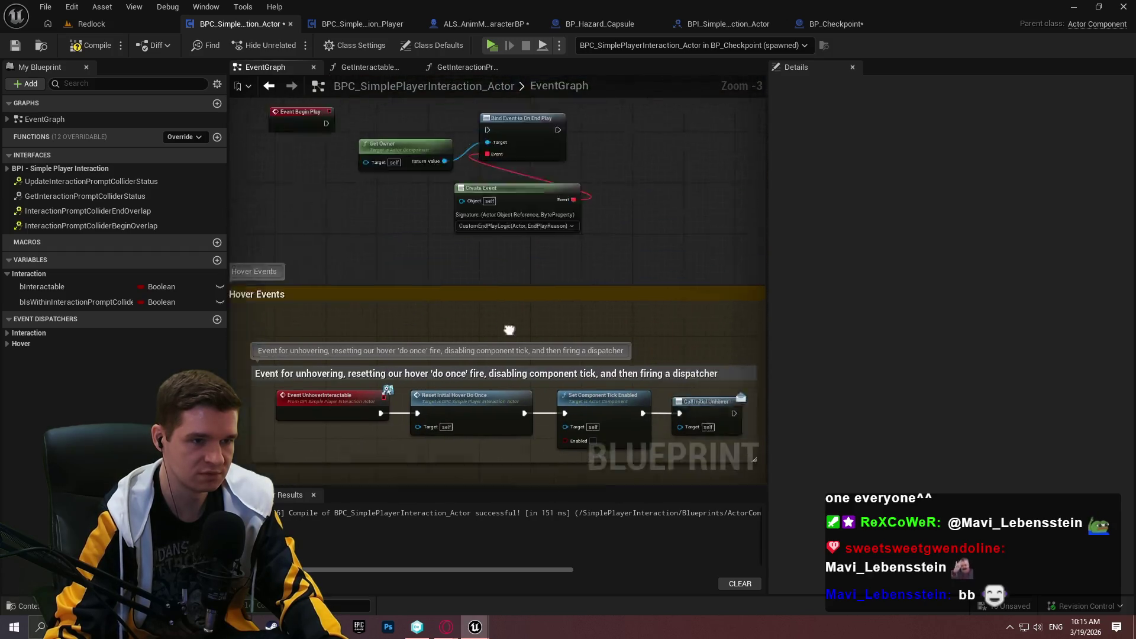
scroll(507, 329, up, 3)
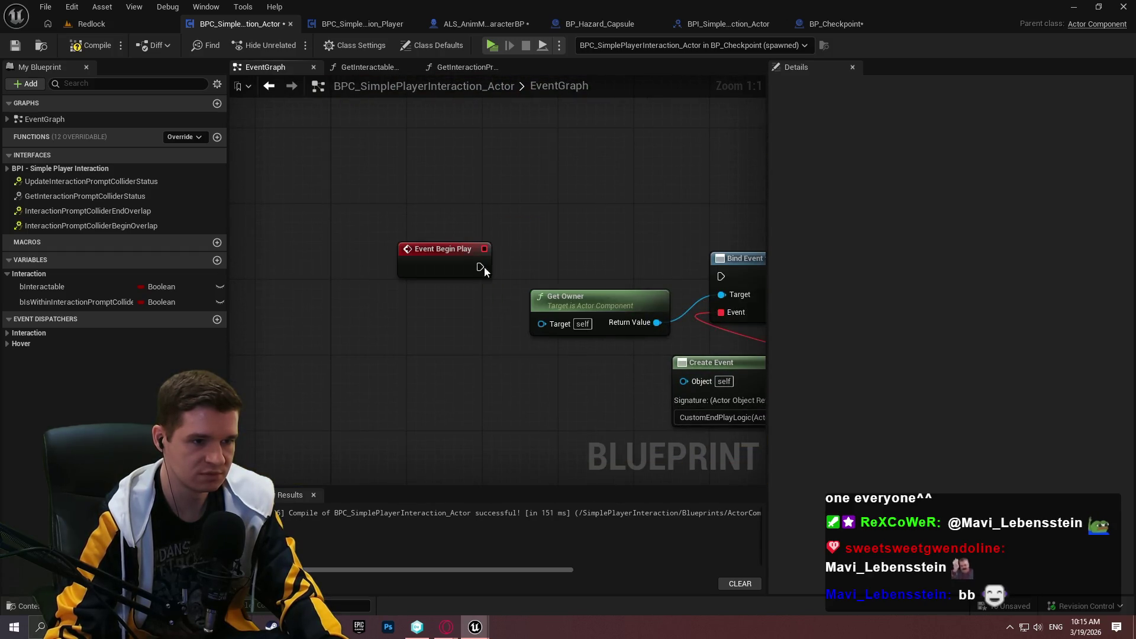
mouse_move(484, 269)
mouse_down()
mouse_move(720, 276)
mouse_move(593, 242)
mouse_move(688, 237)
mouse_move(698, 237)
mouse_move(464, 284)
mouse_move(548, 275)
mouse_up()
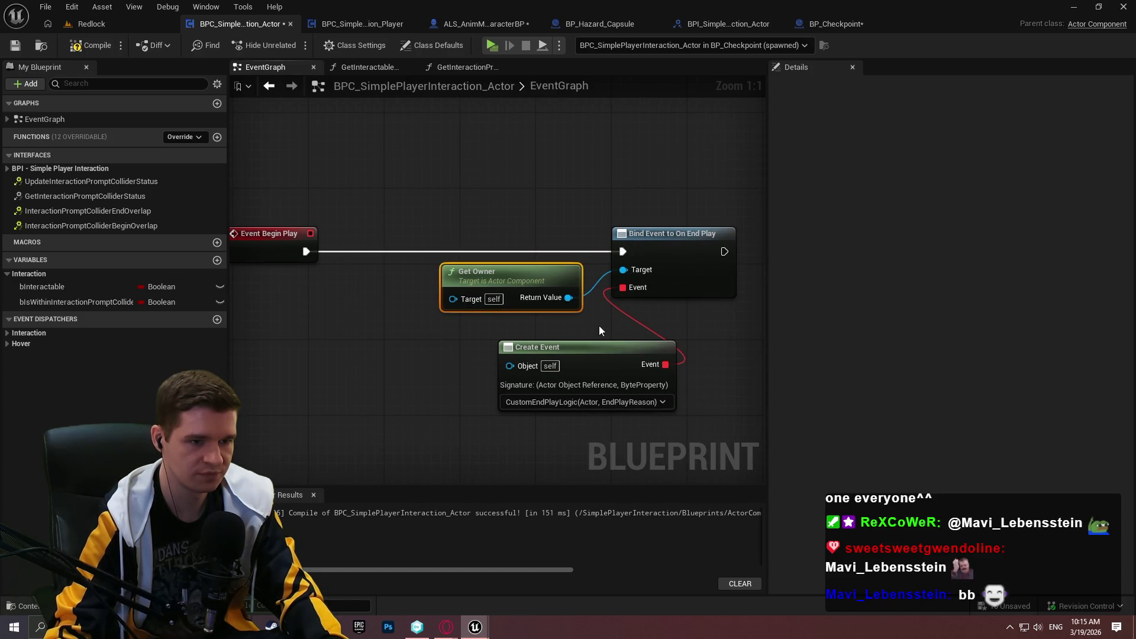
drag(599, 348, 503, 328)
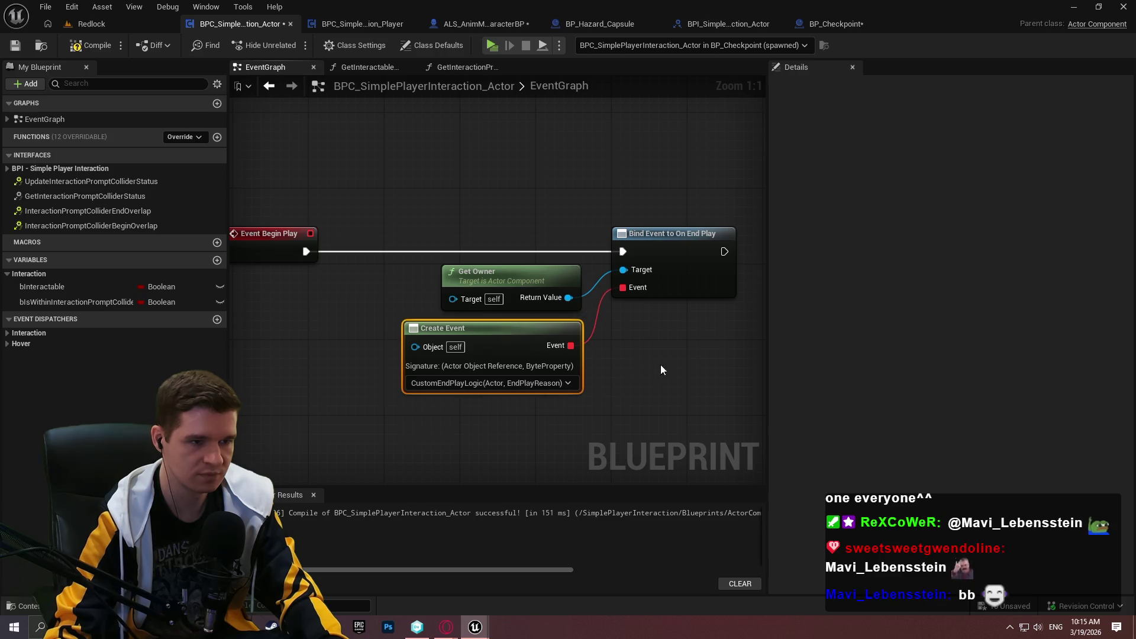
- Reposition the four Begin Play nodes, then compile and save the interaction component
click(661, 369)
scroll(669, 374, down, 3)
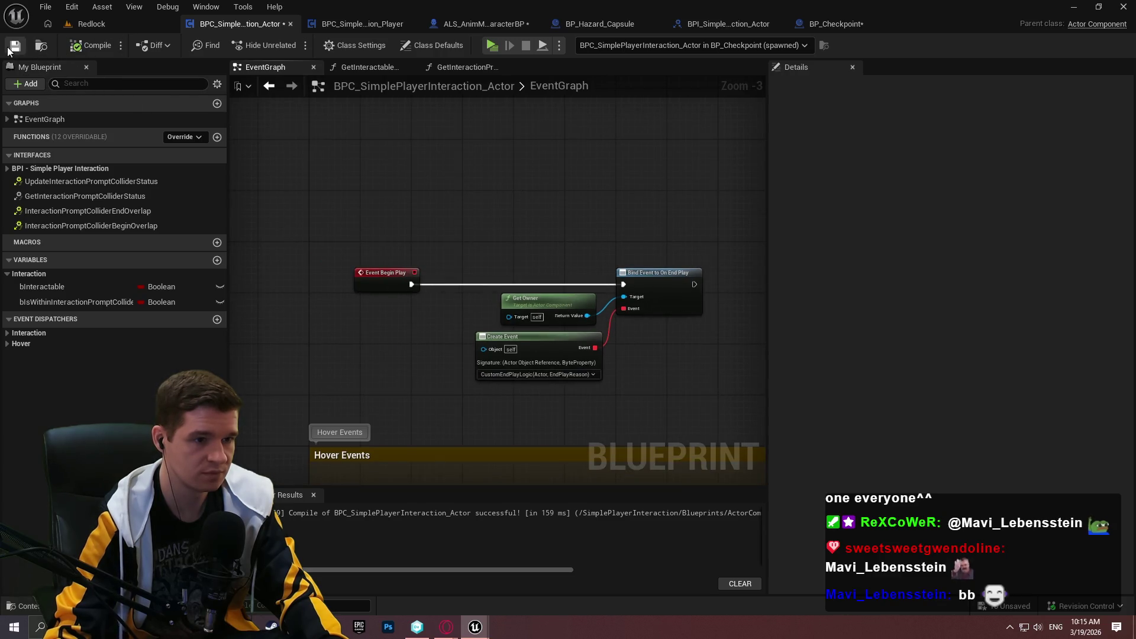
scroll(667, 209, down, 1)
mouse_move(696, 289)
mouse_down()
mouse_move(579, 236)
mouse_move(521, 194)
mouse_up()
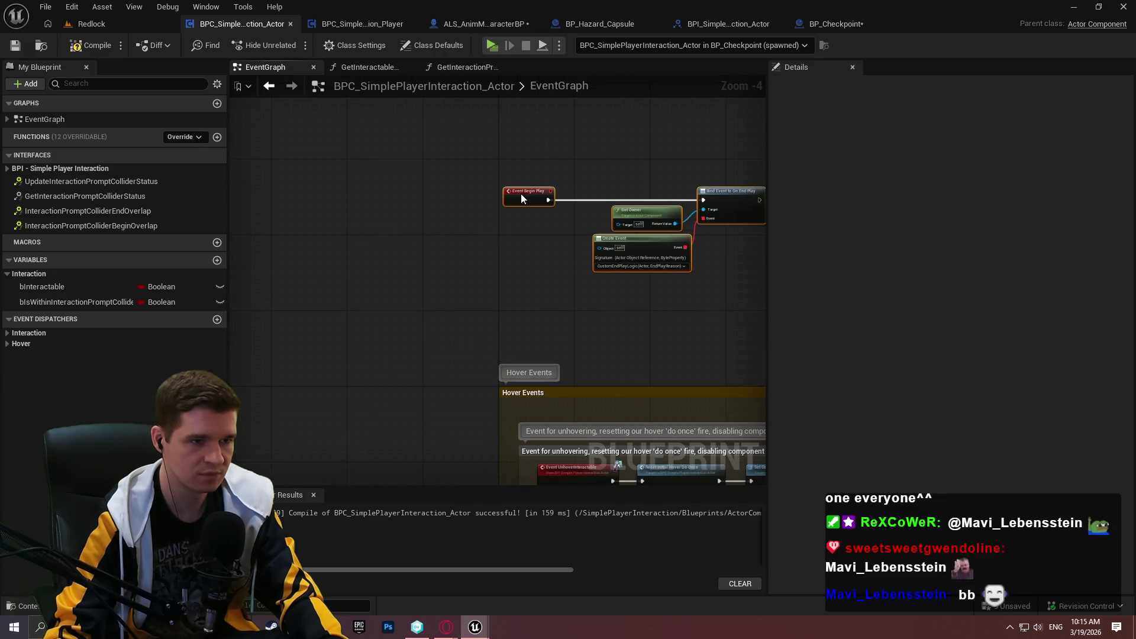
click(570, 150)
click(92, 45)
click(15, 45)
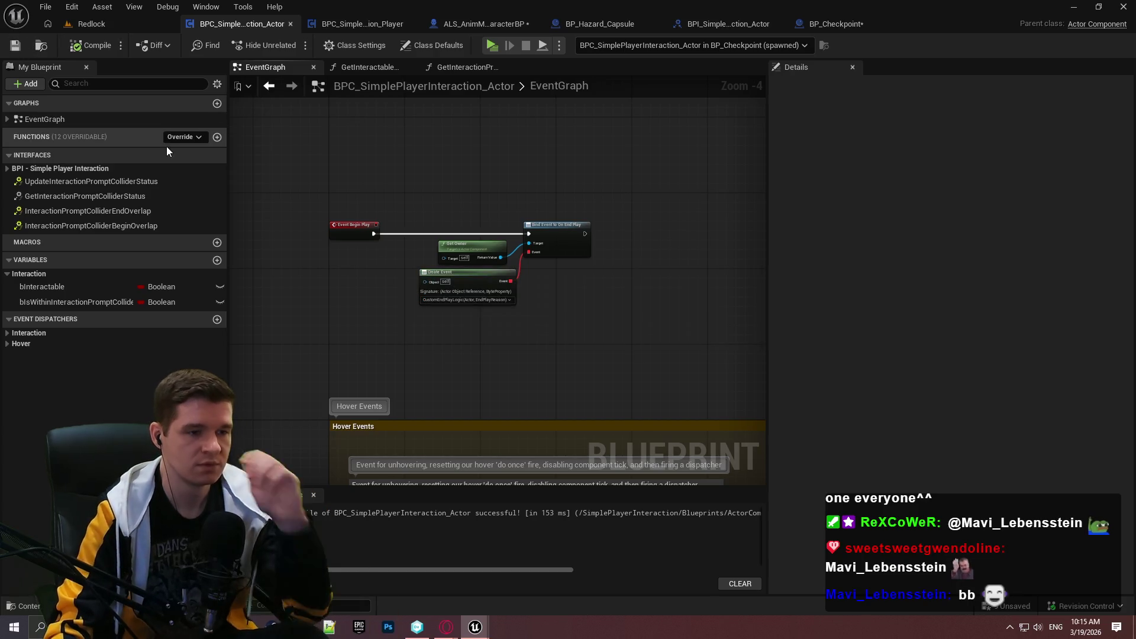
- Look over the other event groups, then switch to the ALS_AnimMan_CharacterBP blueprint
scroll(689, 379, down, 1)
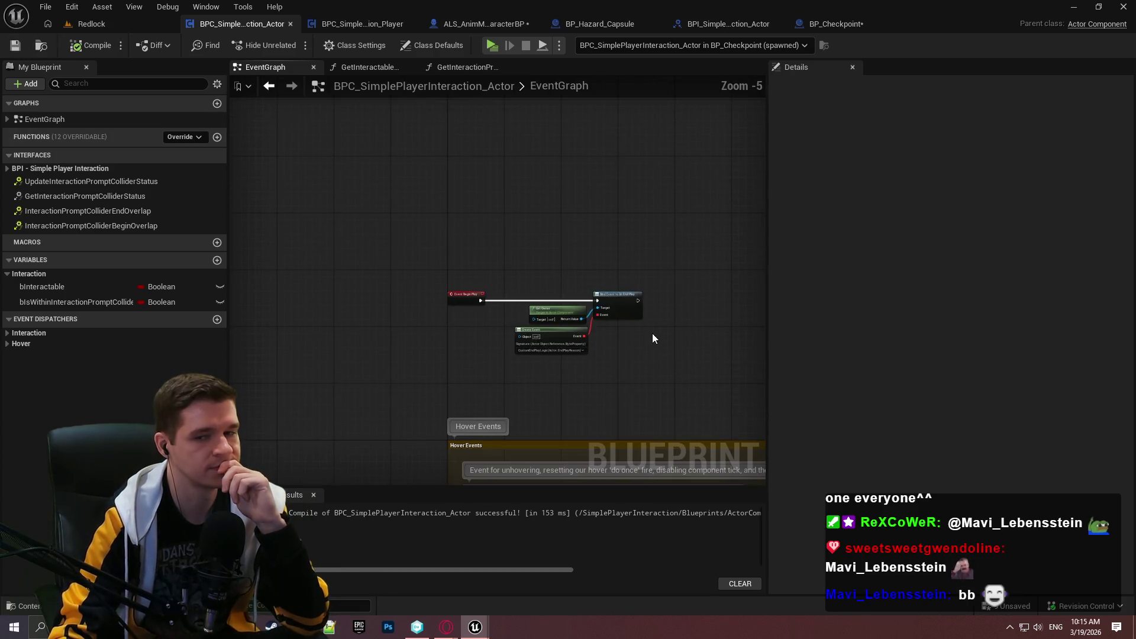
drag(652, 332, 449, 77)
scroll(506, 410, down, 2)
mouse_move(507, 450)
mouse_down()
mouse_move(495, 306)
mouse_move(666, 228)
mouse_up()
scroll(495, 306, up, 3)
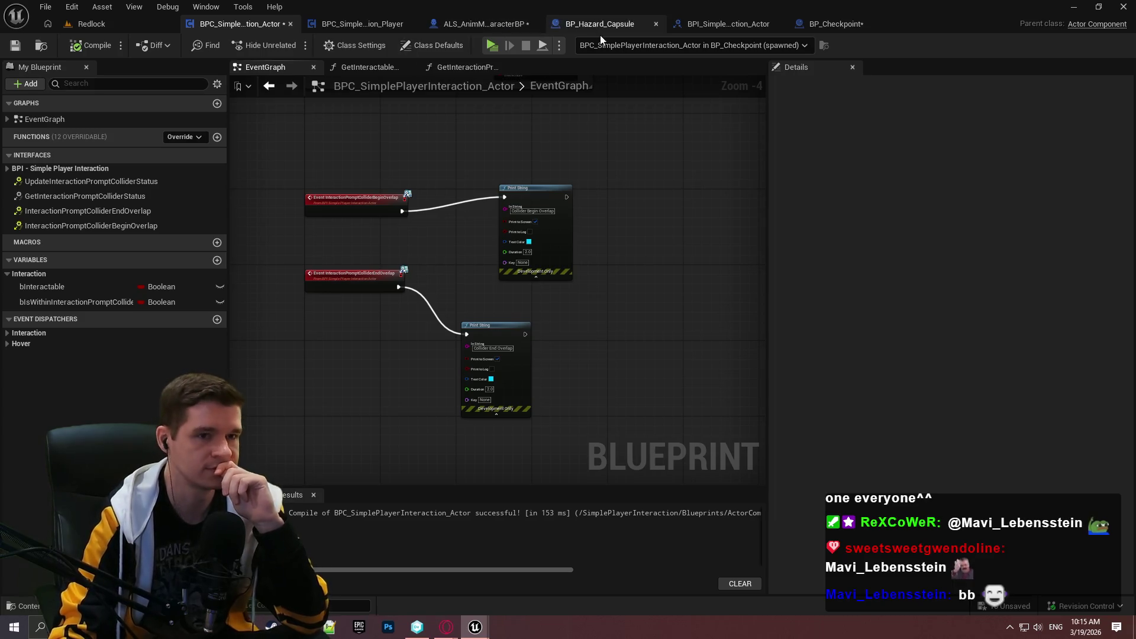
click(515, 24)
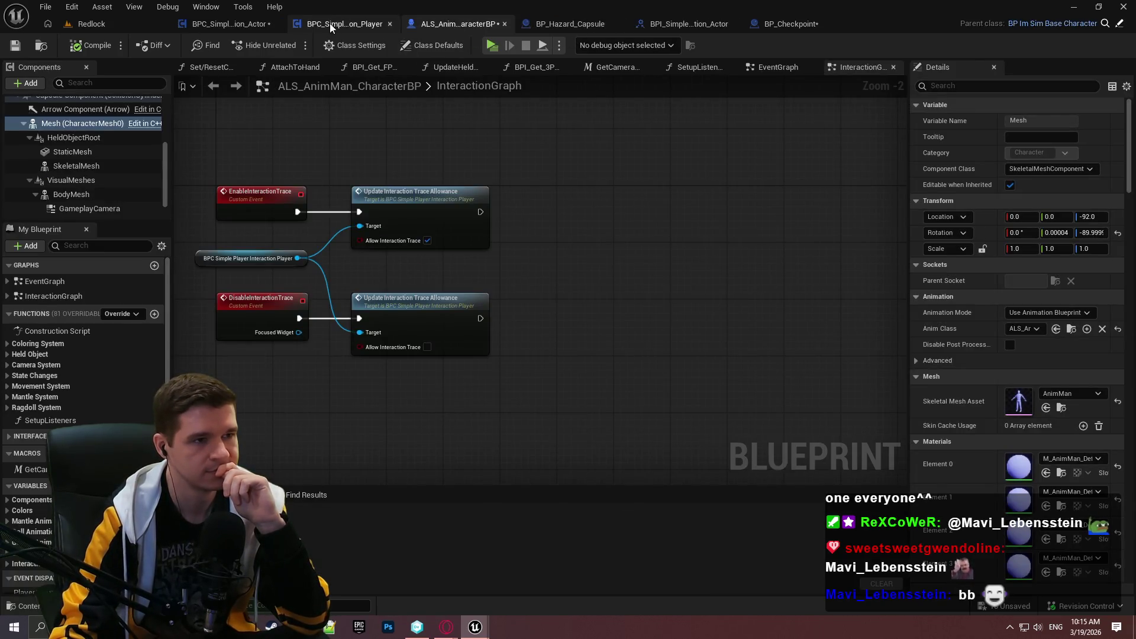
- Back in the player interaction component, marquee-select the entire OnBeginOverlap node chain for copying
click(329, 24)
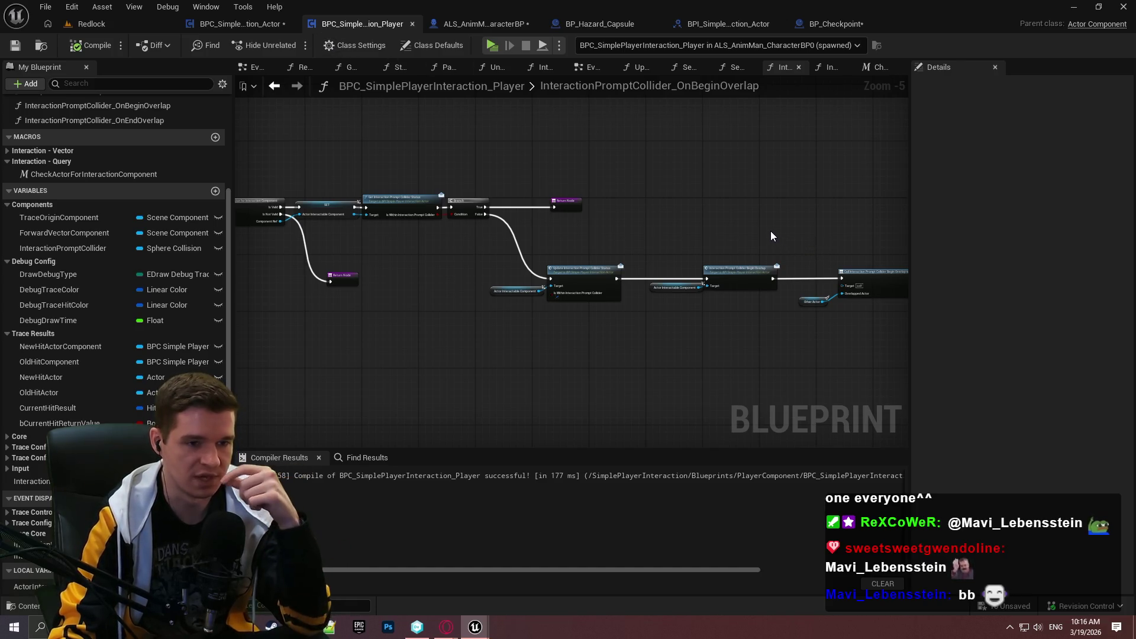
scroll(755, 254, down, 1)
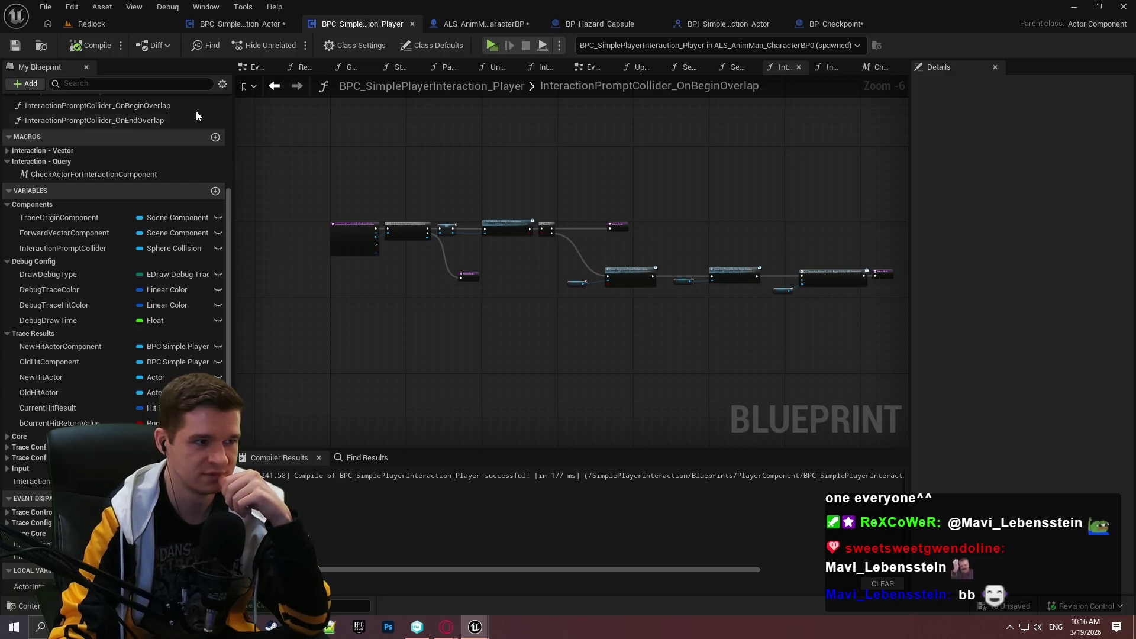
scroll(516, 269, up, 3)
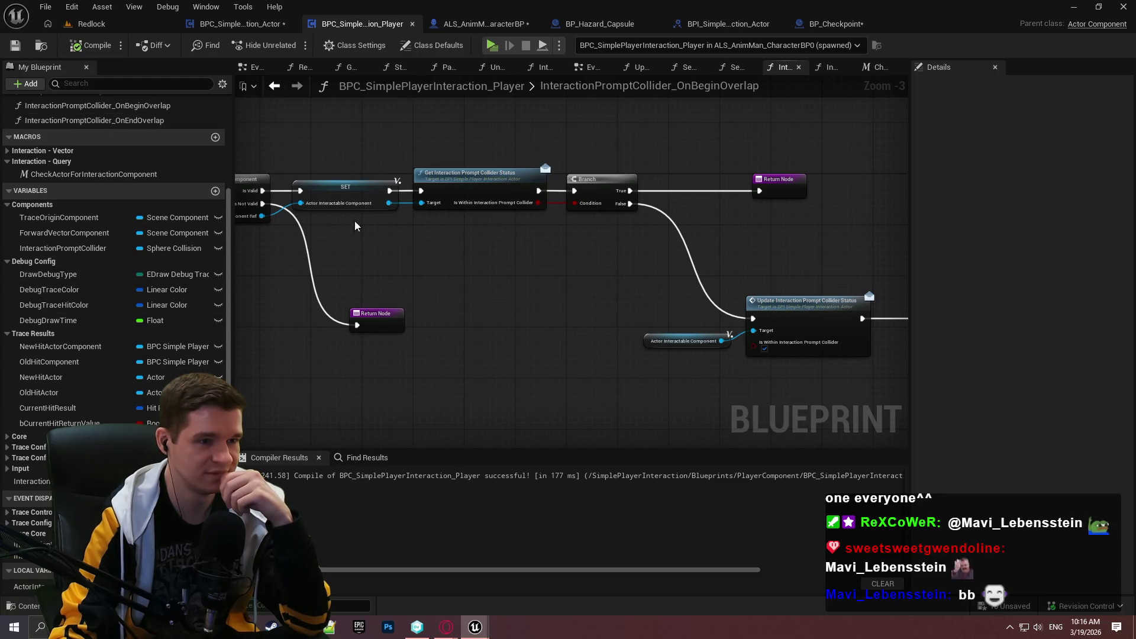
scroll(355, 225, down, 2)
mouse_move(800, 320)
mouse_down()
mouse_move(401, 125)
mouse_move(411, 158)
mouse_move(400, 156)
mouse_up()
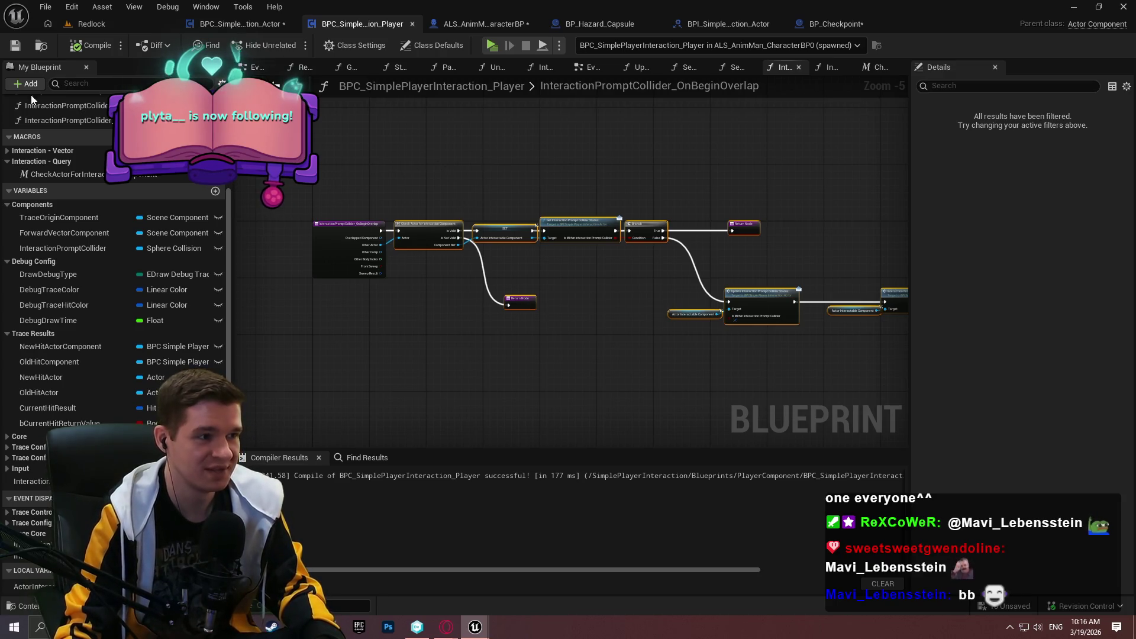
double_click(51, 124)
- Paste the chain, wire Other Actor and the entry execution into it, and delete the old nodes
scroll(719, 292, down, 2)
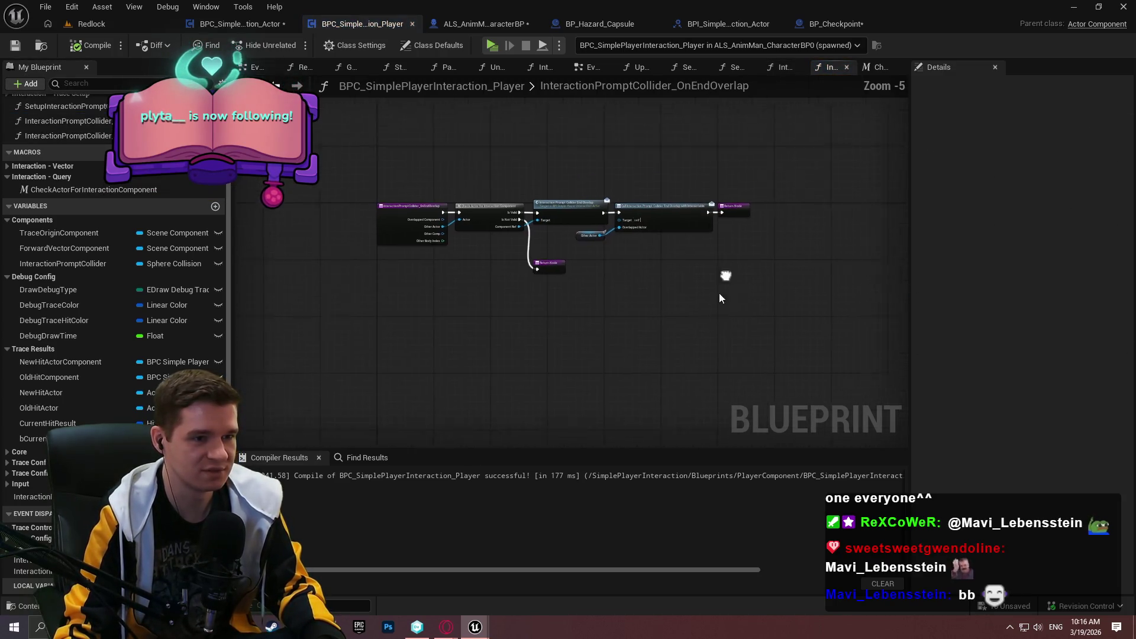
scroll(758, 386, up, 2)
key(ctrl+v)
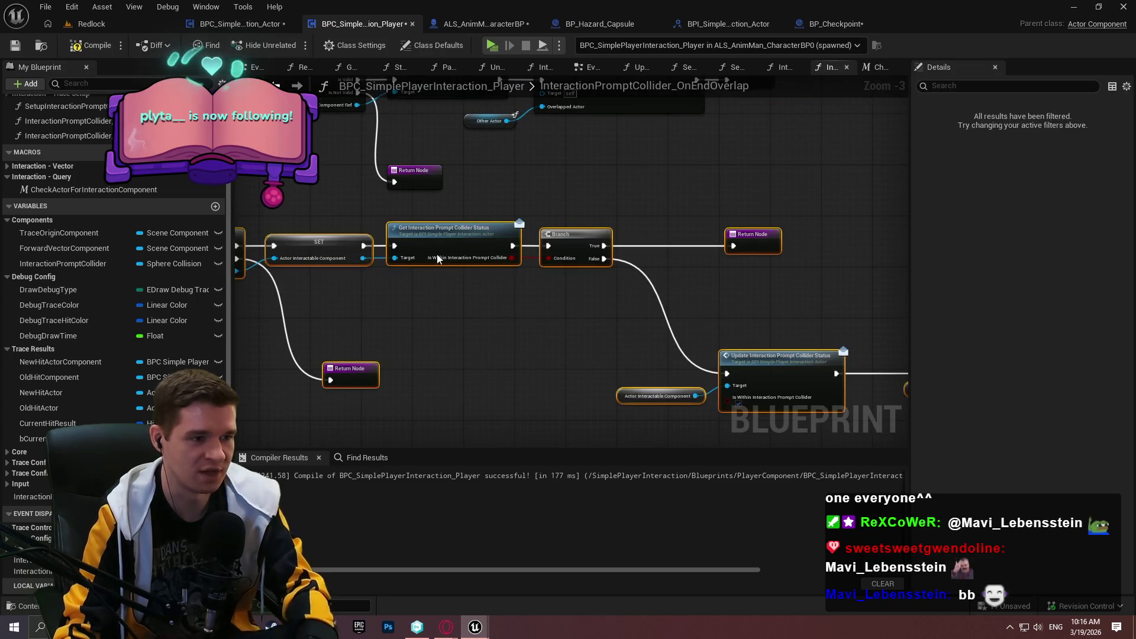
drag(469, 312, 617, 287)
click(527, 331)
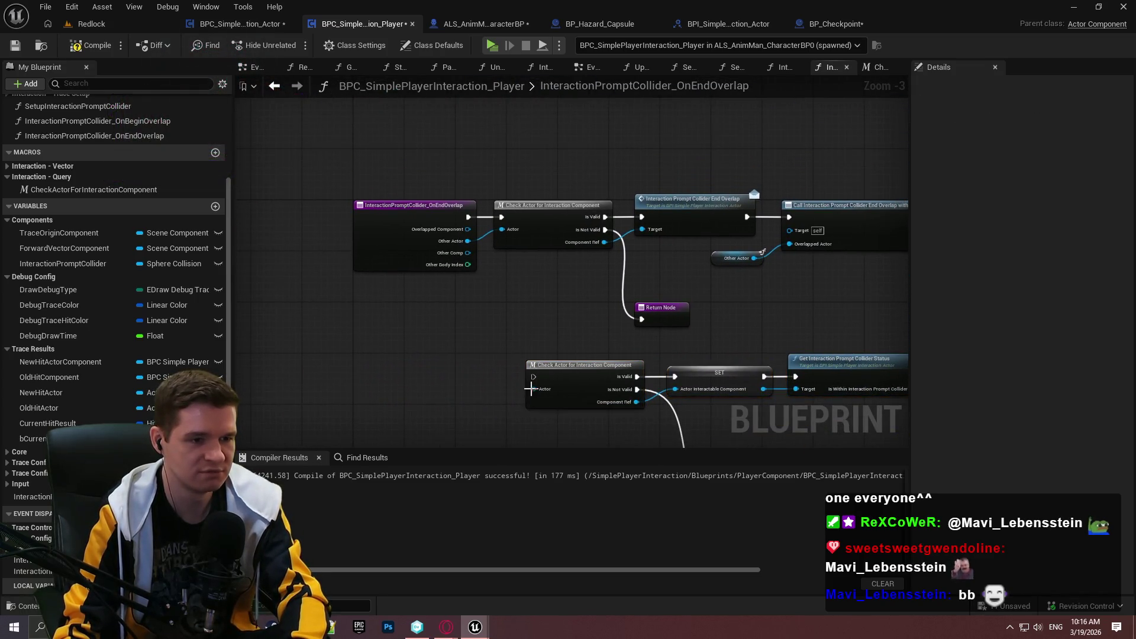
mouse_move(533, 389)
mouse_down()
mouse_move(468, 240)
mouse_move(500, 264)
mouse_move(536, 374)
mouse_up()
drag(884, 313, 659, 296)
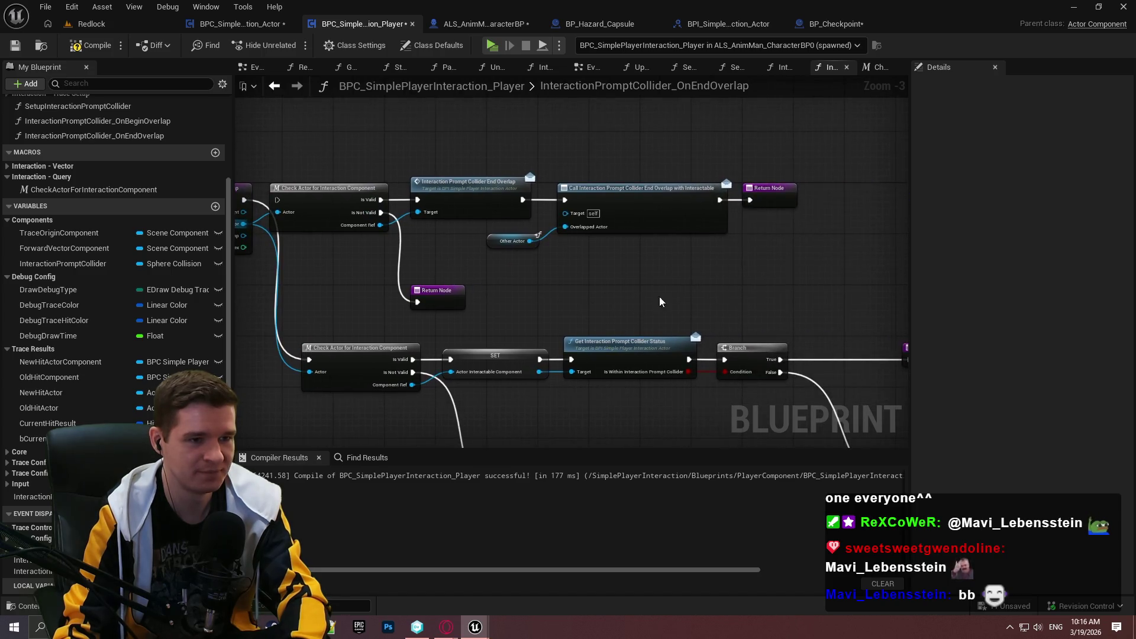
drag(806, 303, 311, 160)
key(Delete)
- Make ActorInteractableComponent a local variable and align the node row with the OnEndOverlap entry
scroll(415, 142, up, 2)
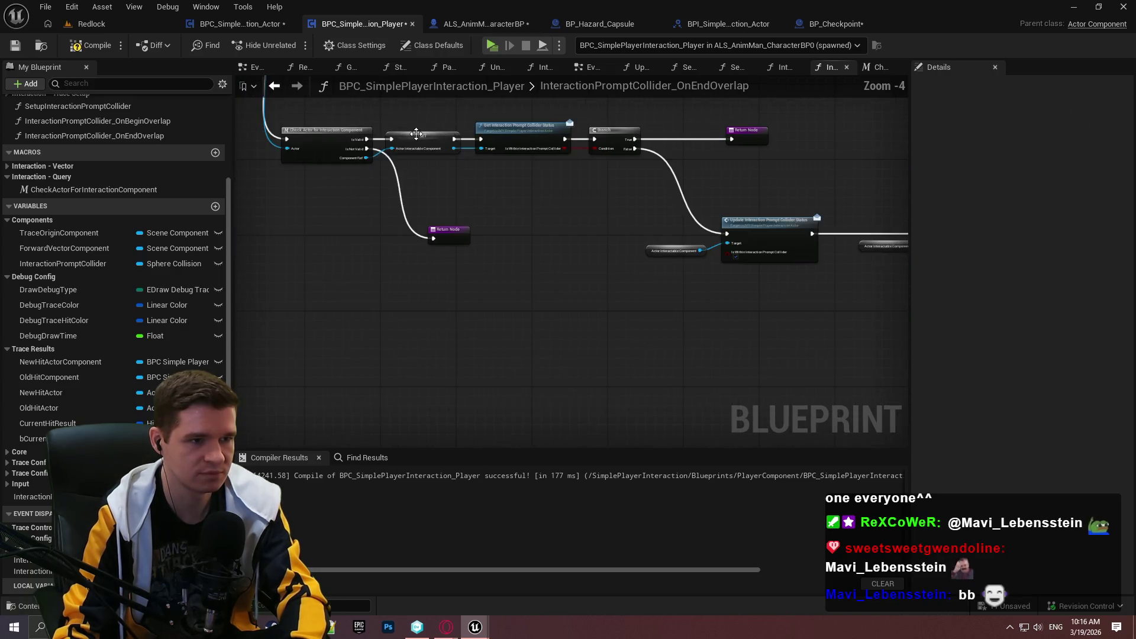
right_click(417, 140)
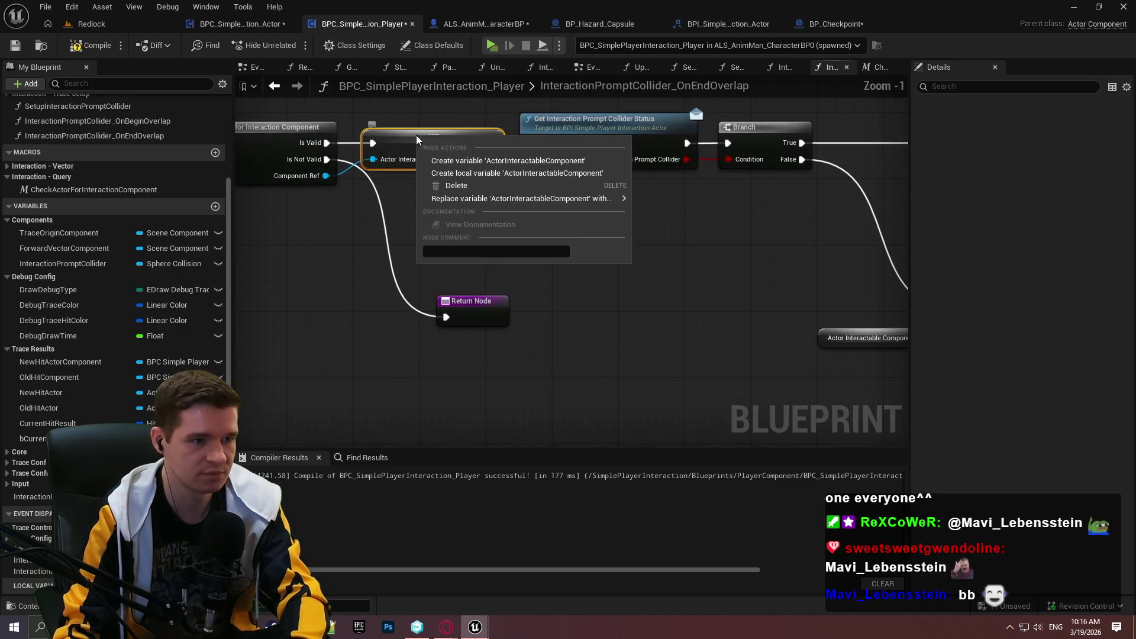
click(470, 173)
scroll(429, 238, down, 4)
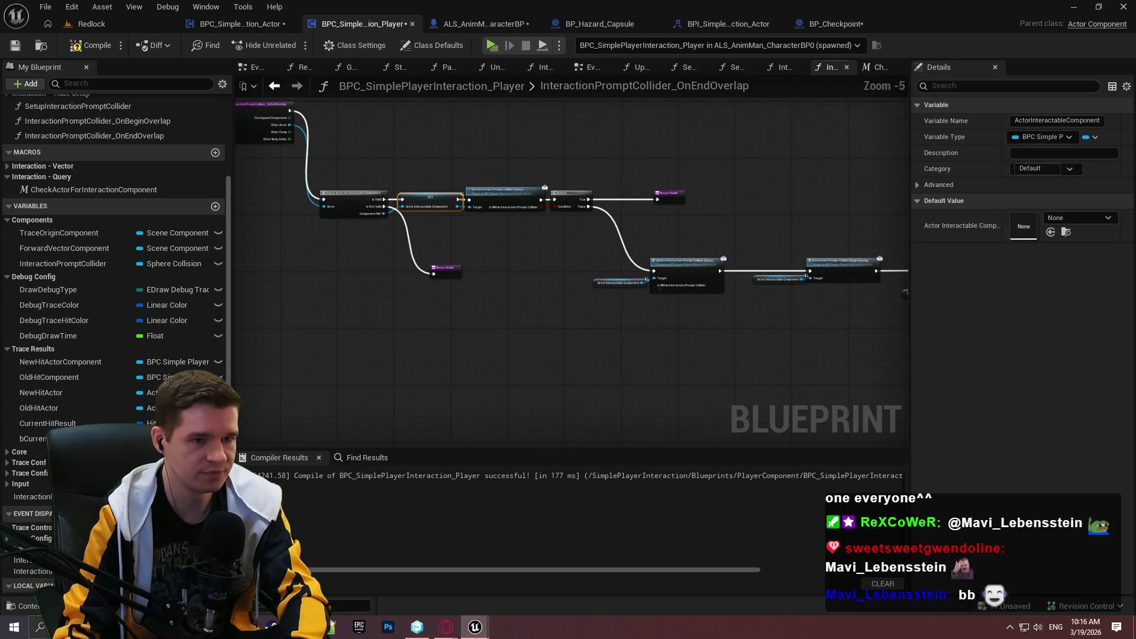
mouse_move(849, 327)
mouse_down()
mouse_move(310, 177)
mouse_move(279, 139)
mouse_up()
scroll(655, 283, up, 2)
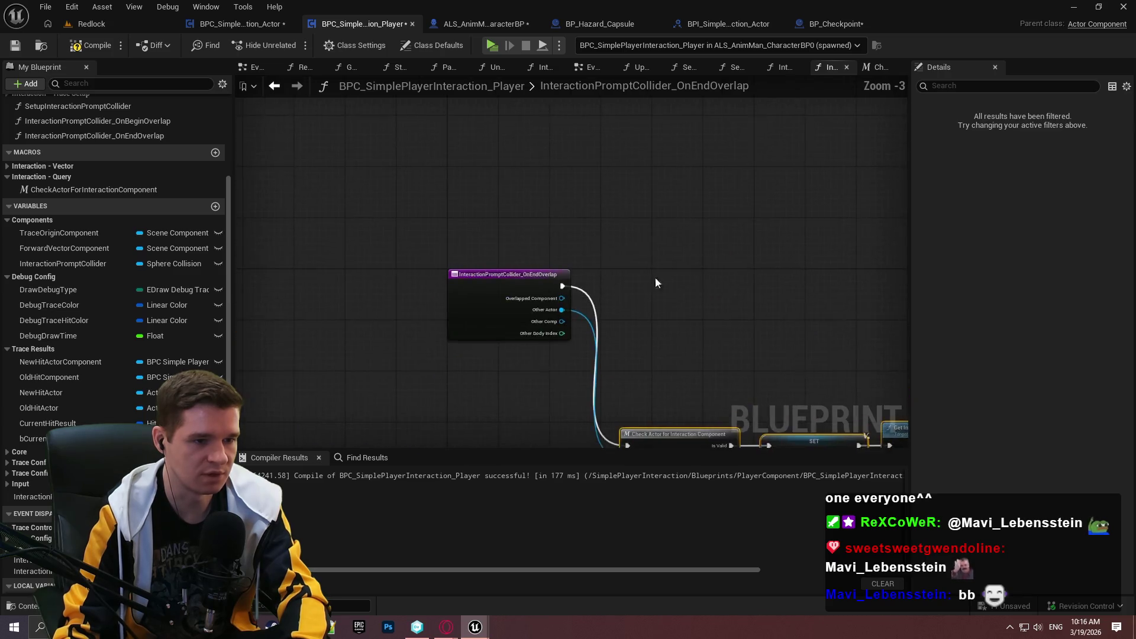
scroll(655, 283, up, 2)
drag(602, 328, 564, 113)
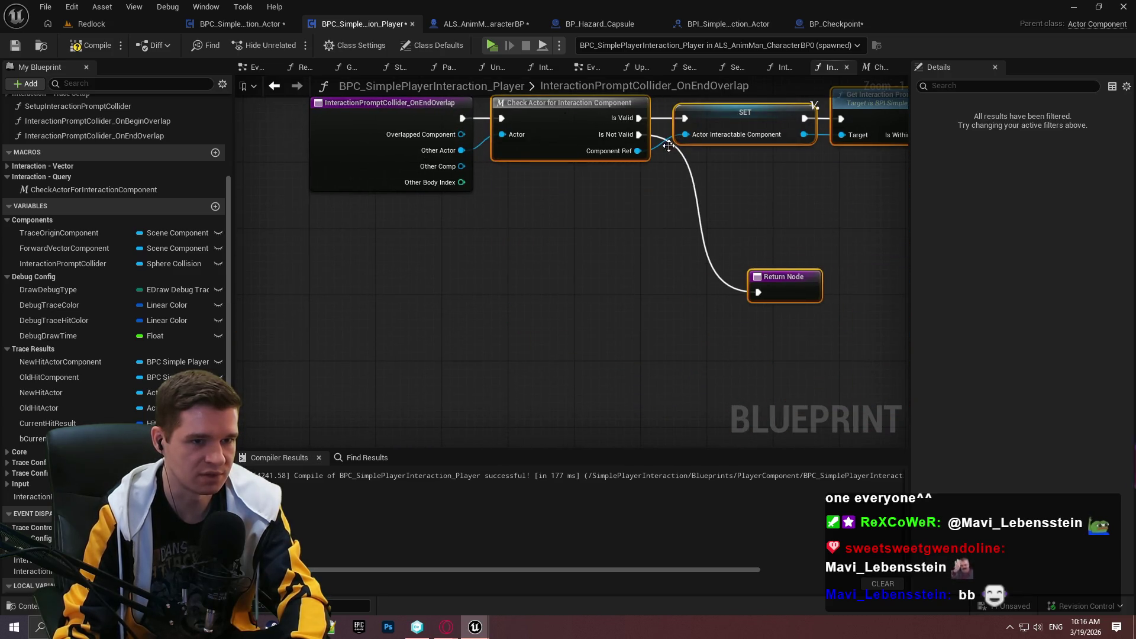
click(645, 307)
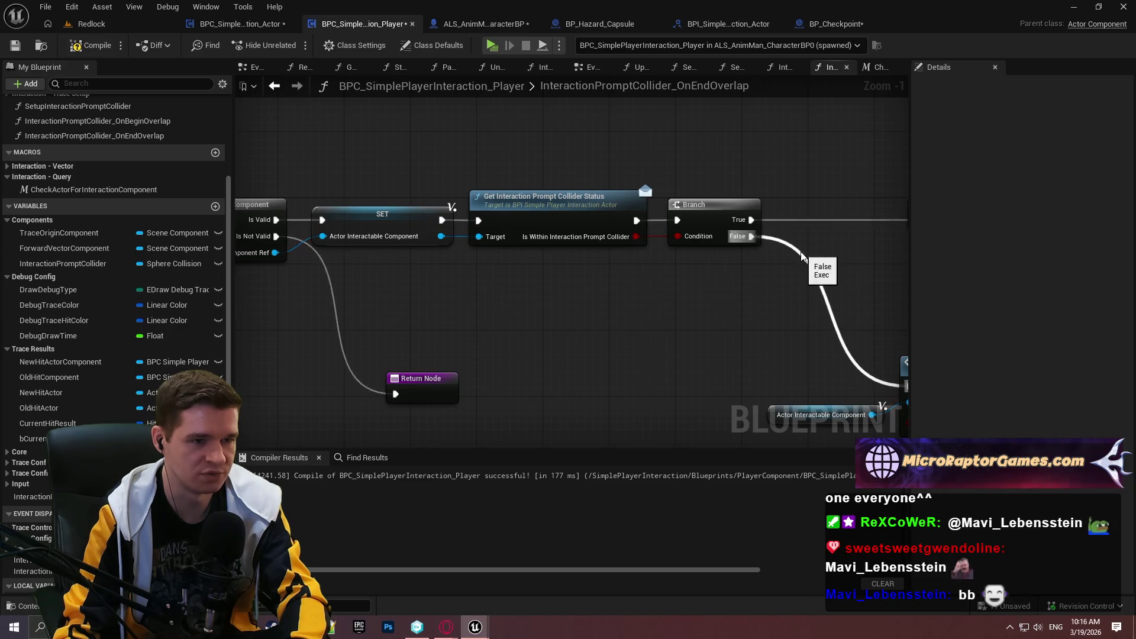
- Route Branch False to the Return Node and Branch True to the status update
mouse_move(805, 253)
mouse_down()
mouse_move(649, 265)
mouse_move(790, 235)
mouse_move(759, 232)
mouse_move(484, 380)
mouse_up()
alt+click(594, 232)
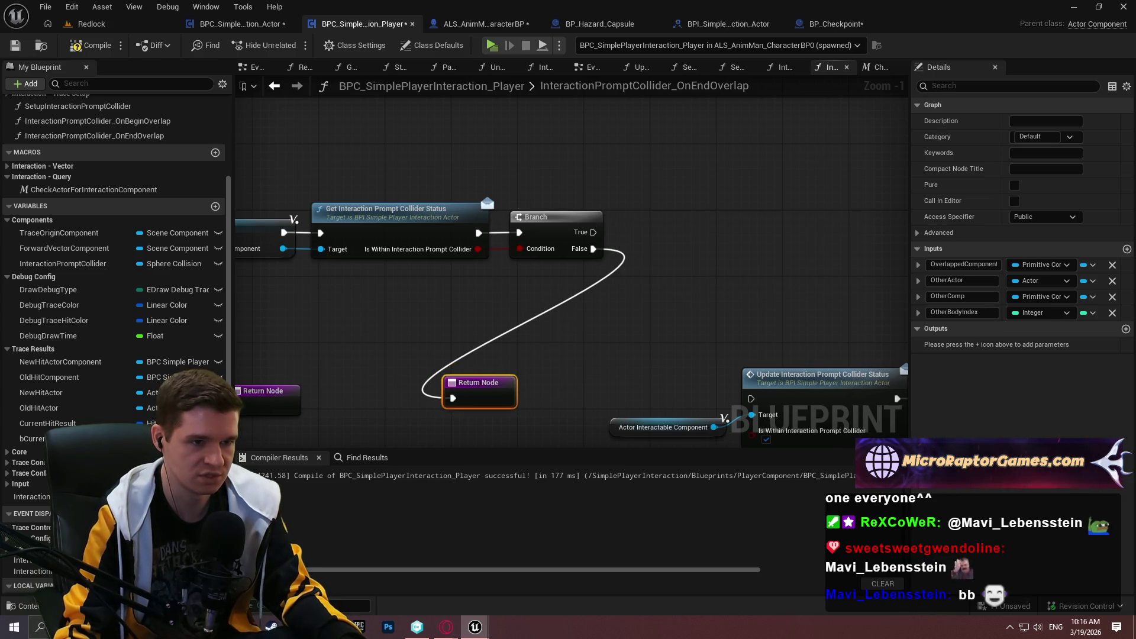
mouse_move(556, 198)
mouse_down()
mouse_move(867, 242)
mouse_move(748, 263)
mouse_move(619, 314)
mouse_move(776, 342)
mouse_move(637, 364)
mouse_up()
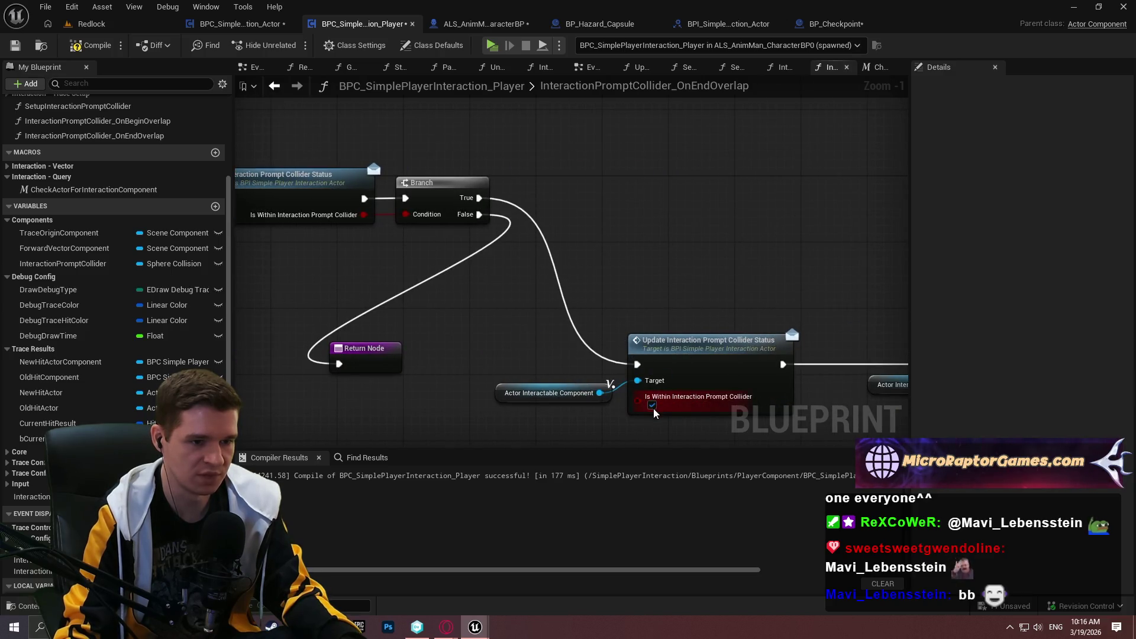
scroll(650, 355, down, 2)
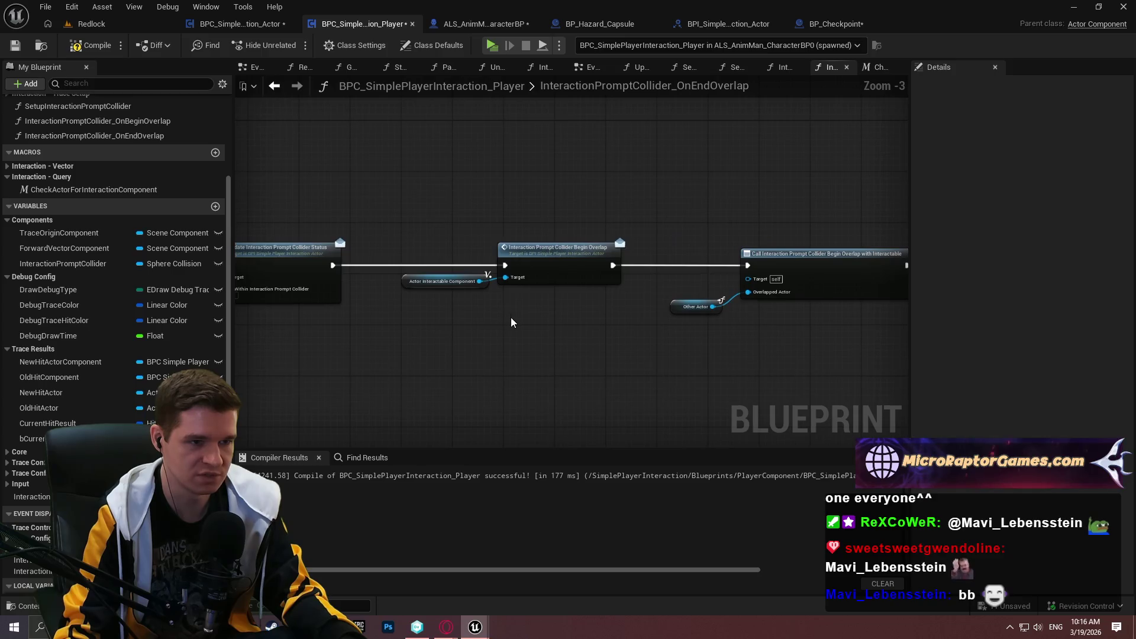
- Replace the Begin Overlap node with Interaction Prompt Collider End Overlap and wire its execution onward
scroll(486, 276, up, 1)
mouse_move(482, 281)
mouse_down()
mouse_move(504, 330)
mouse_move(320, 263)
mouse_up()
text(end)
click(627, 417)
click(565, 244)
key(Delete)
drag(552, 344, 559, 259)
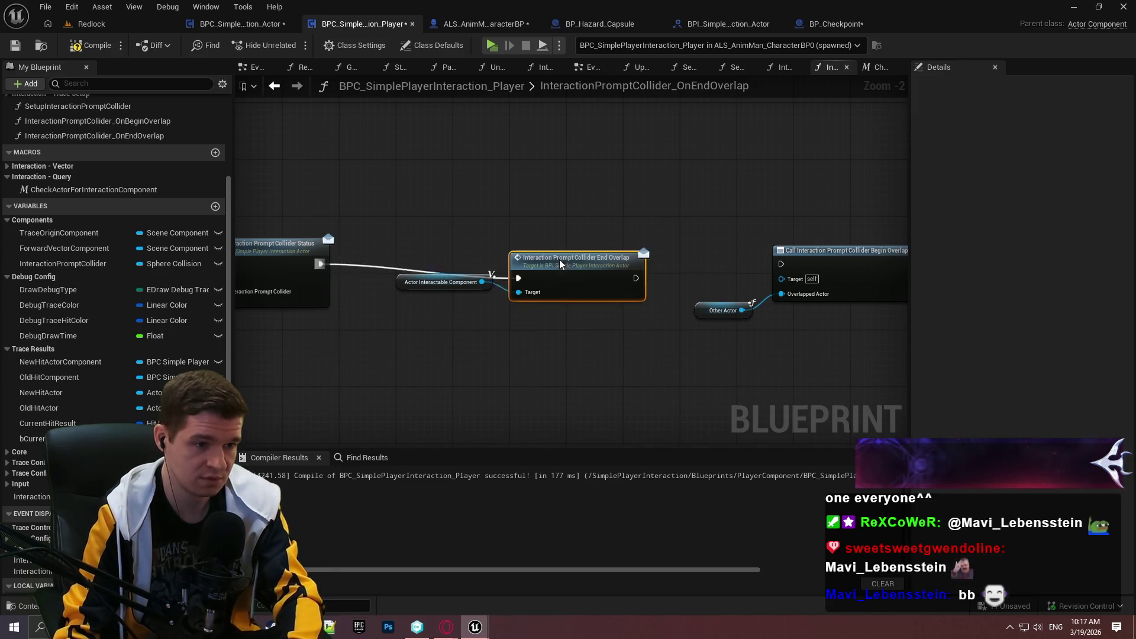
drag(636, 264, 773, 261)
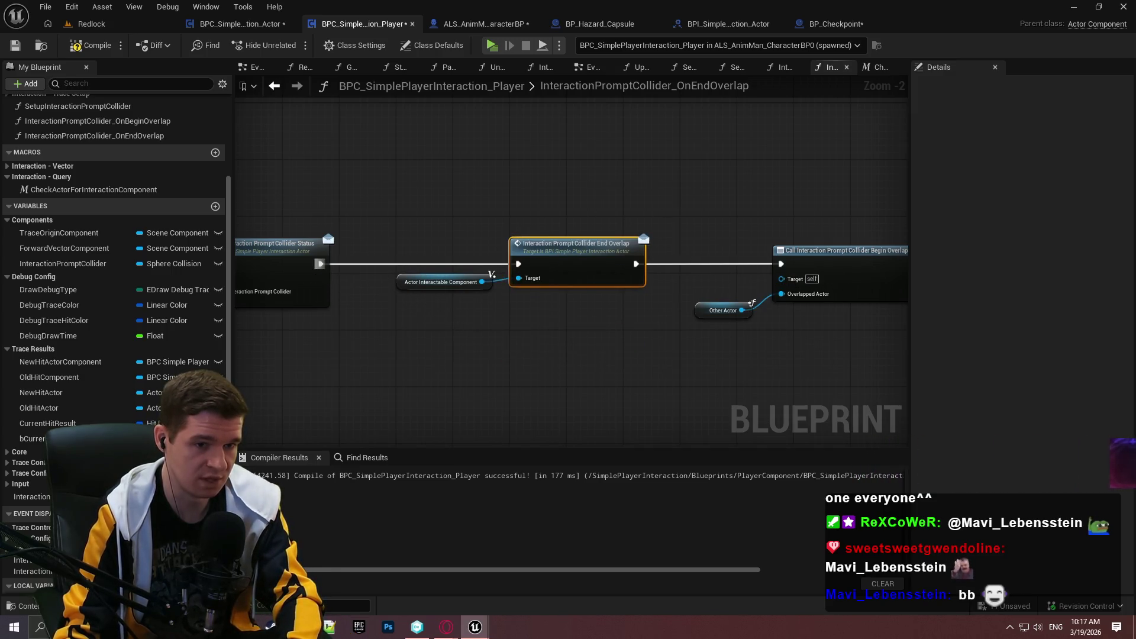
- Swap Call Begin Overlap for Call End Overlap with Interactable on Other Actor, wired to Return Node
drag(424, 278, 510, 297)
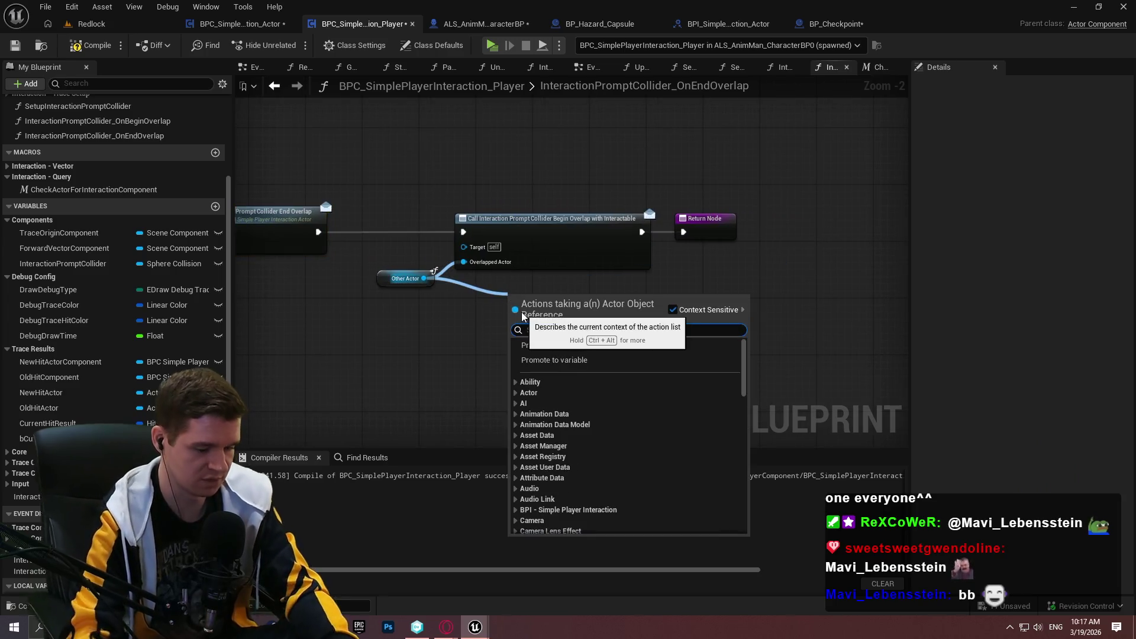
text(endover)
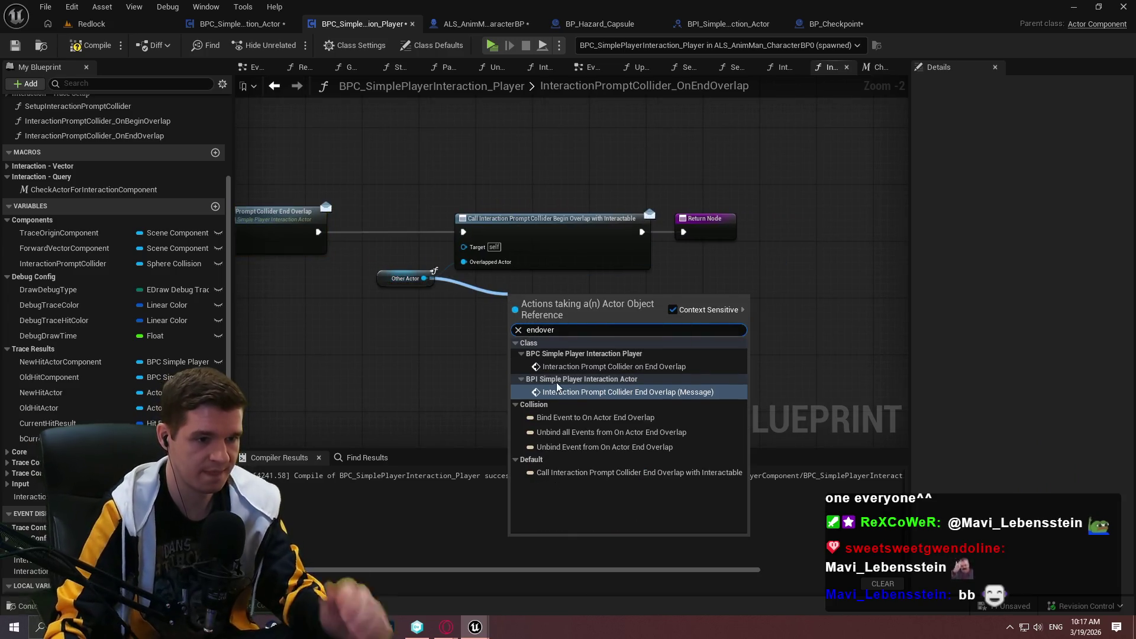
click(581, 472)
mouse_move(513, 310)
mouse_down()
mouse_move(396, 237)
mouse_move(318, 232)
mouse_up()
click(509, 239)
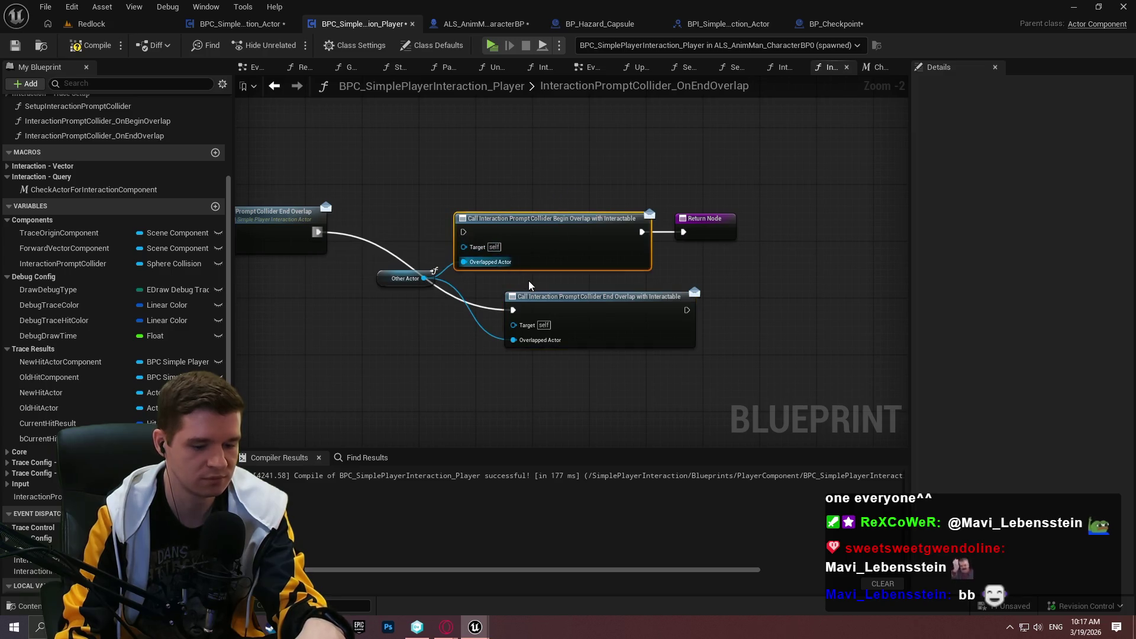
key(Delete)
drag(613, 344, 556, 265)
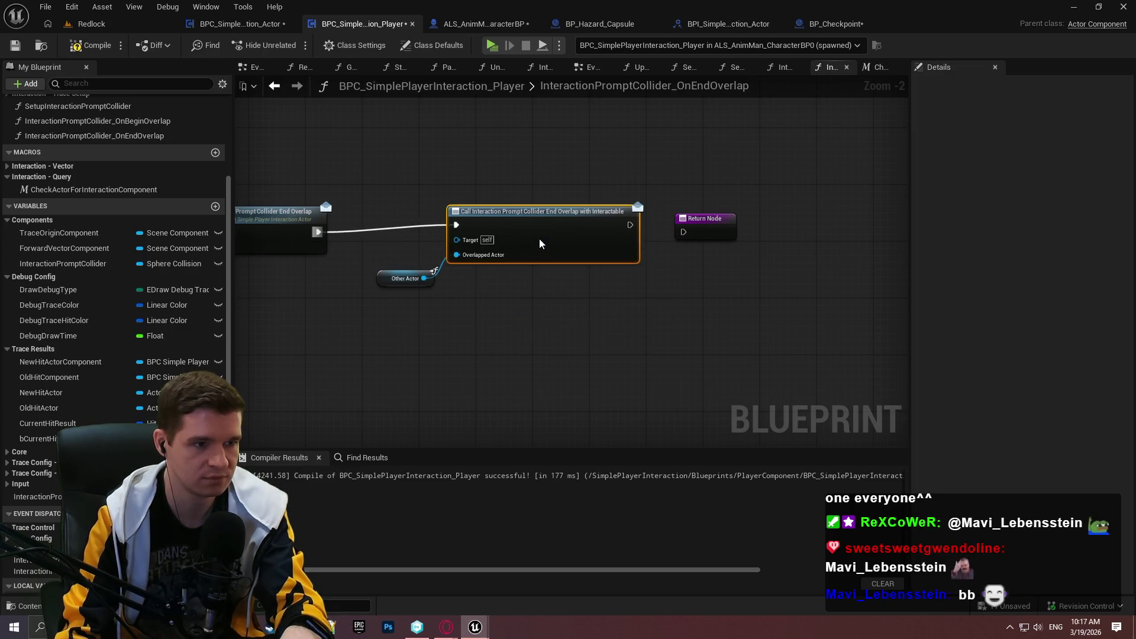
drag(630, 232, 683, 232)
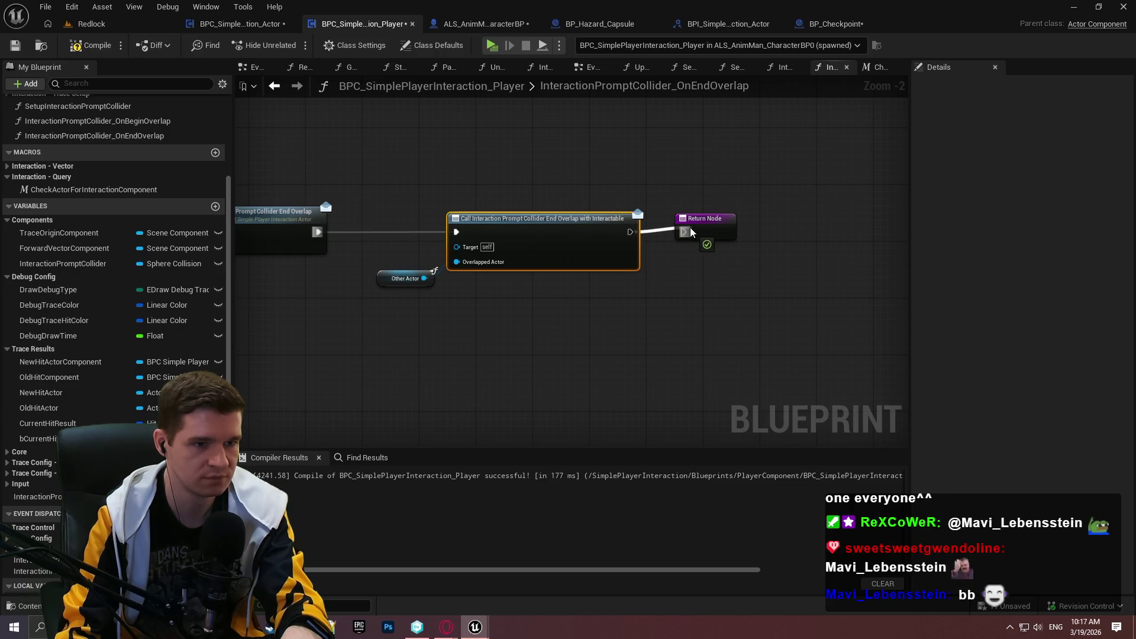
- Reposition the Return Node below the Branch, review the chain, then compile and save
scroll(689, 284, down, 4)
drag(502, 251, 456, 255)
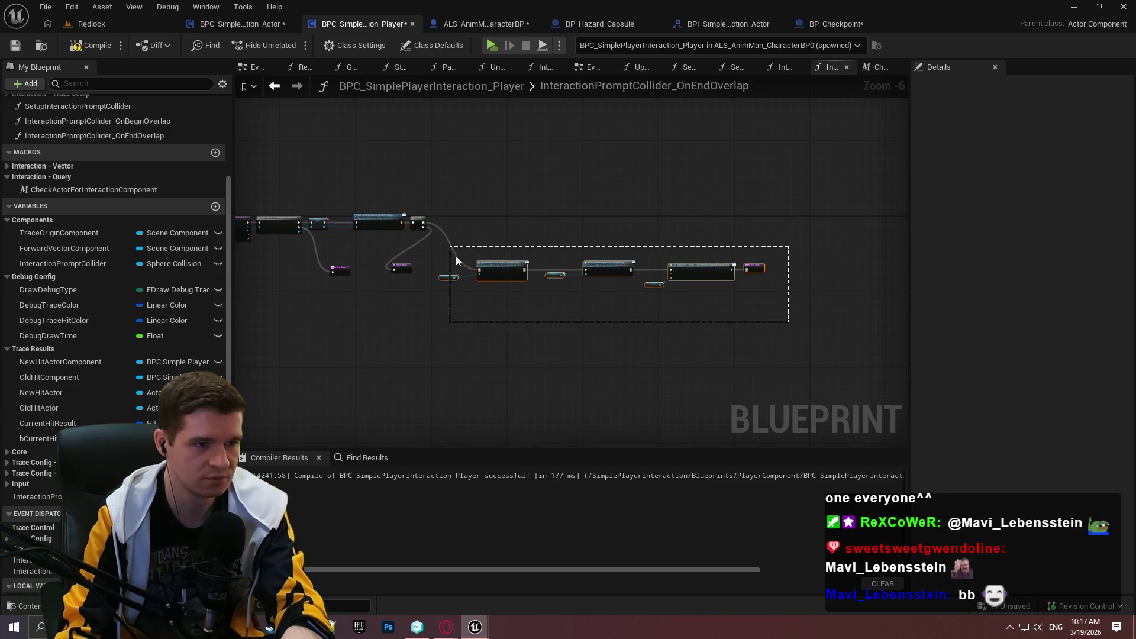
scroll(455, 254, up, 3)
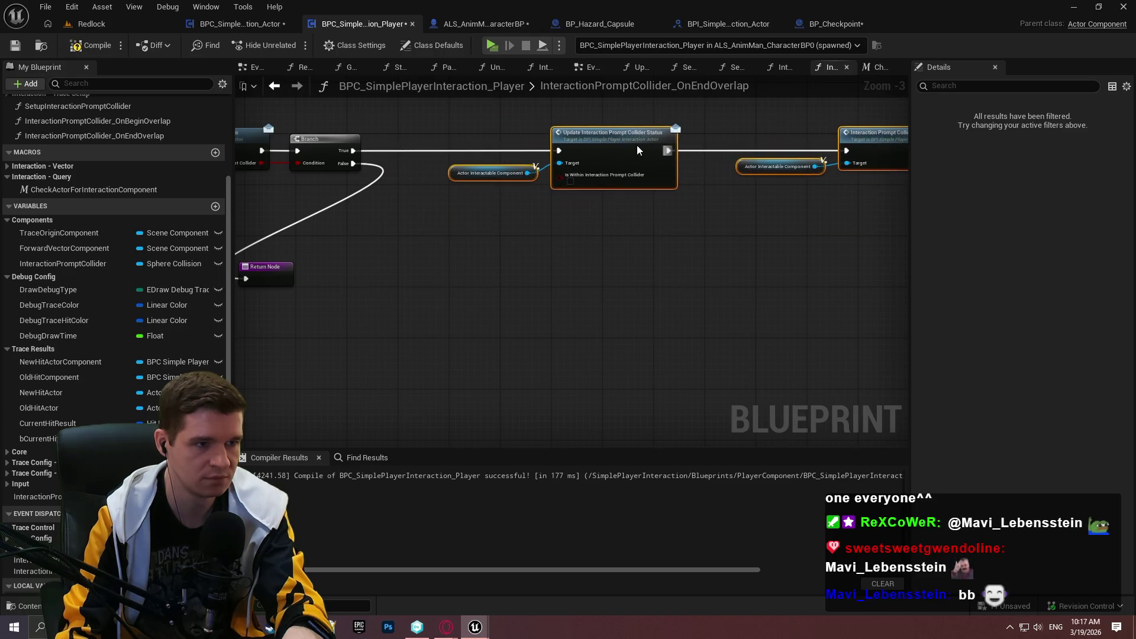
mouse_move(450, 276)
mouse_down()
mouse_move(690, 325)
mouse_move(664, 263)
mouse_move(670, 276)
mouse_up()
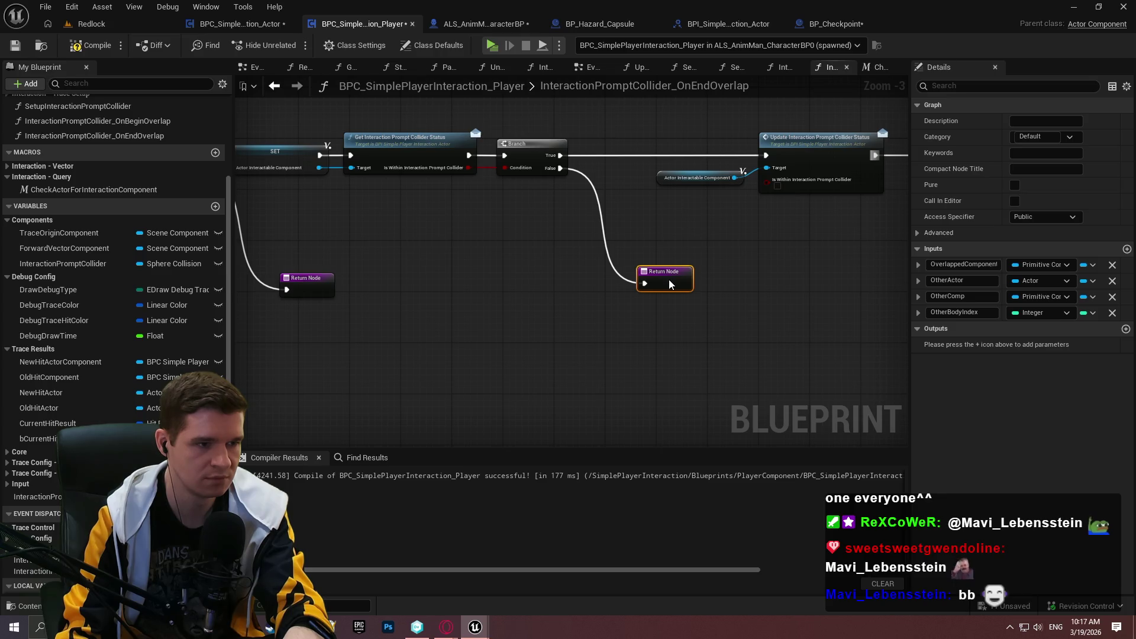
mouse_move(617, 238)
mouse_down()
mouse_move(875, 257)
mouse_move(630, 253)
mouse_move(662, 331)
mouse_move(262, 302)
mouse_up()
scroll(261, 302, down, 1)
drag(555, 156, 651, 267)
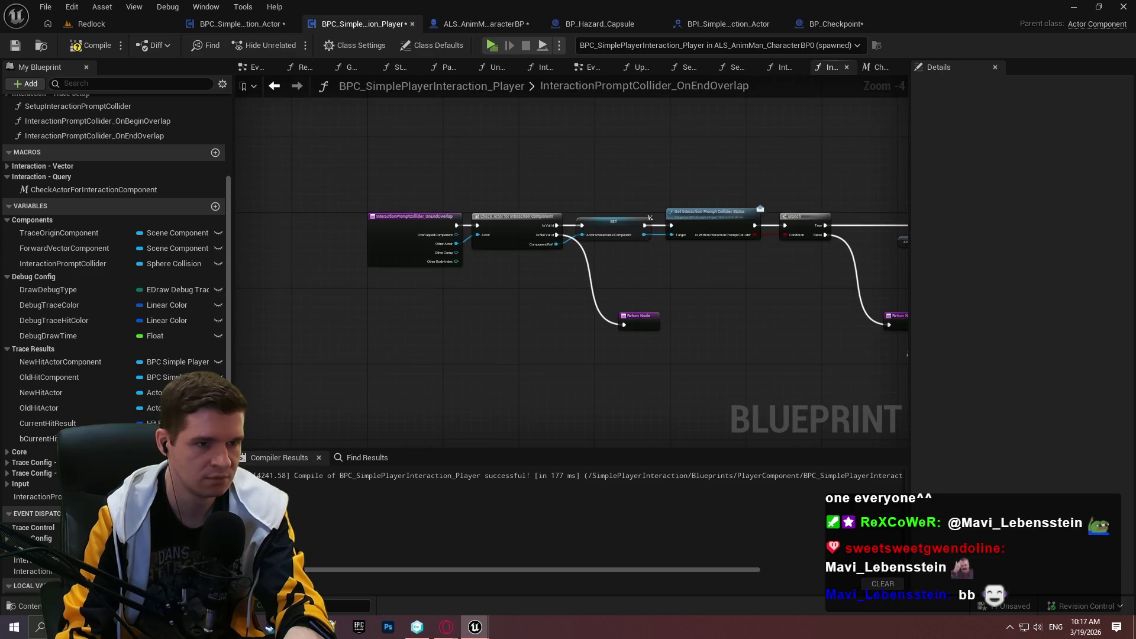
drag(725, 305, 693, 304)
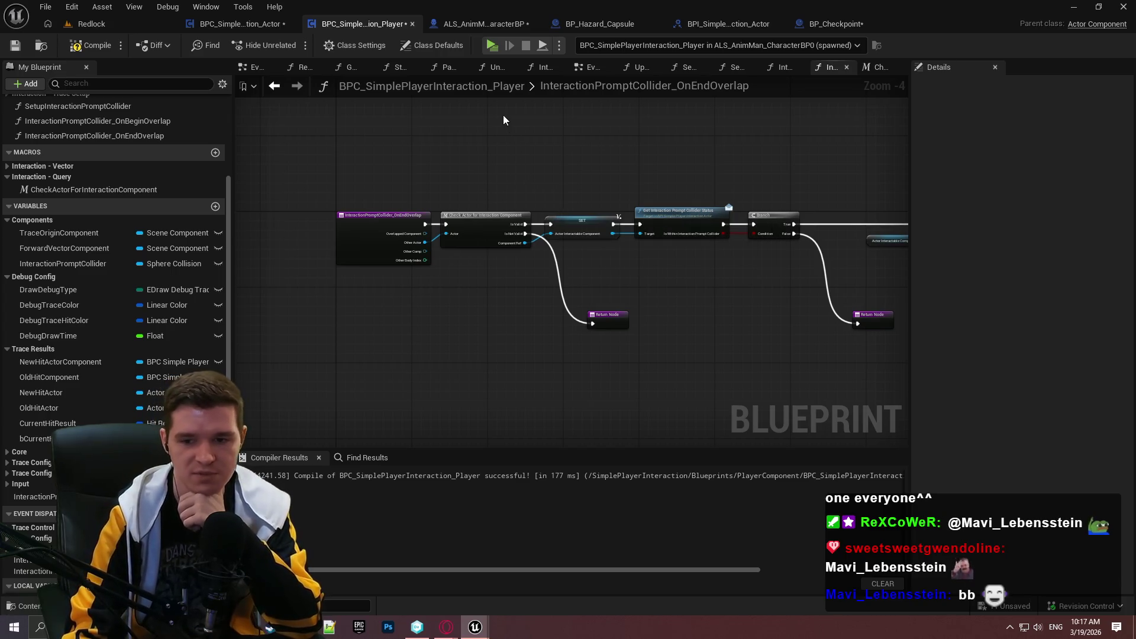
click(23, 49)
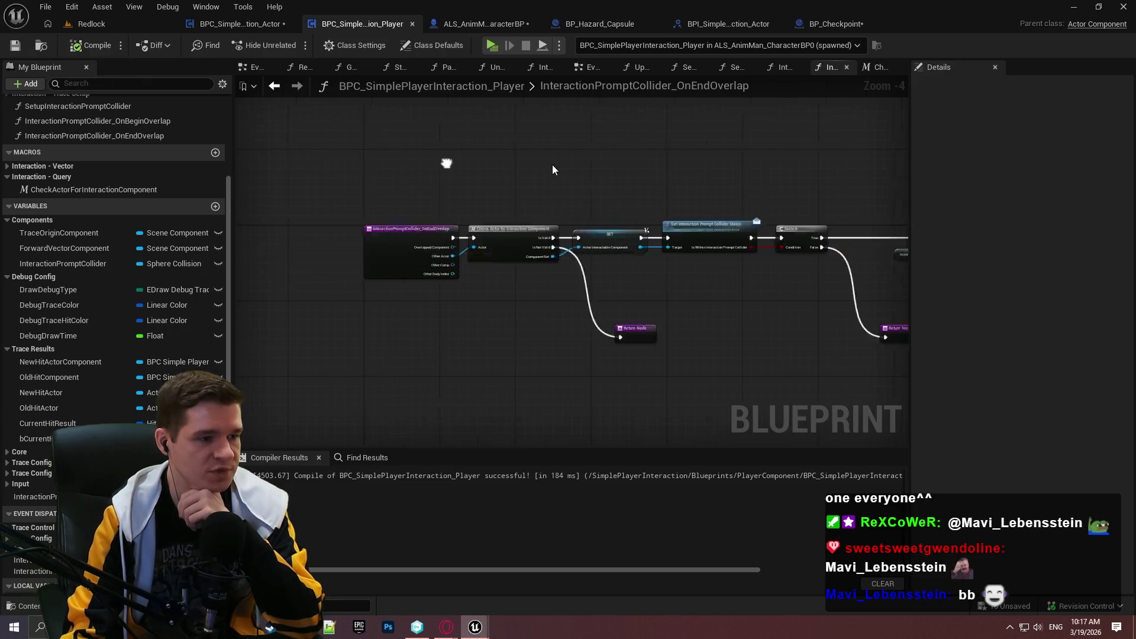
- Run a standalone play session, walk the character forward, then stop it with Esc
click(491, 45)
click(558, 507)
key(w)
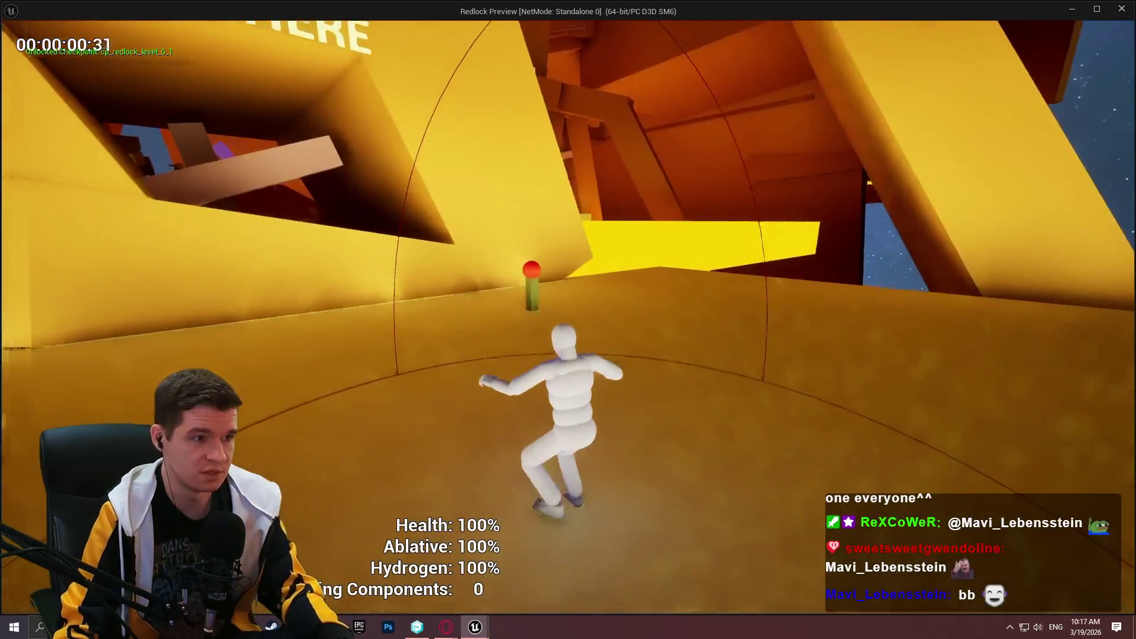
key(w)
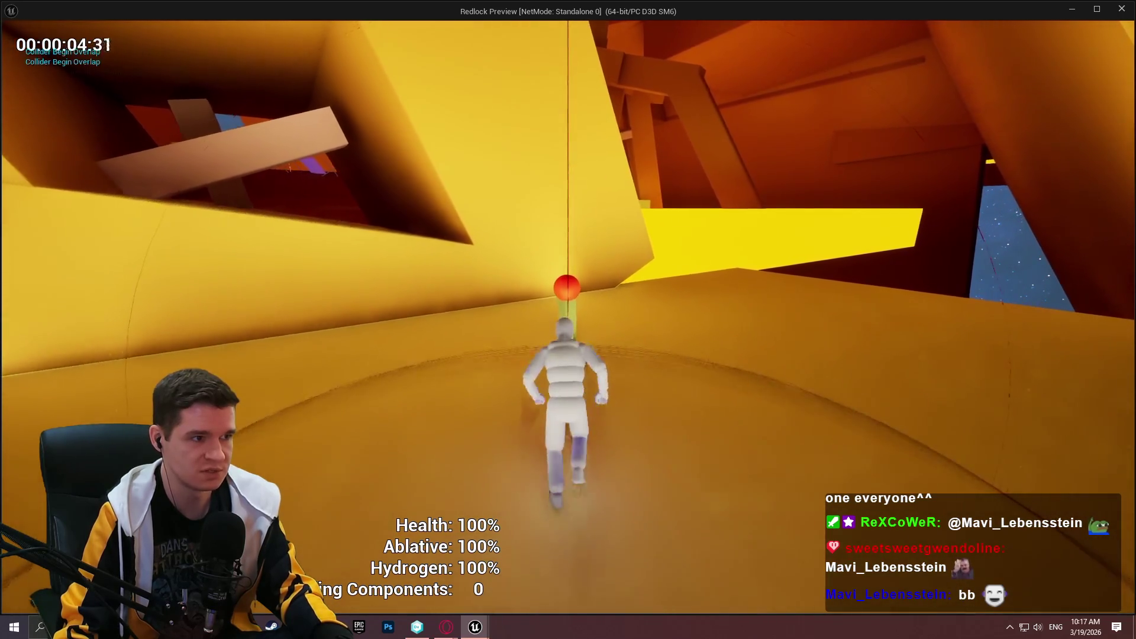
key(Escape)
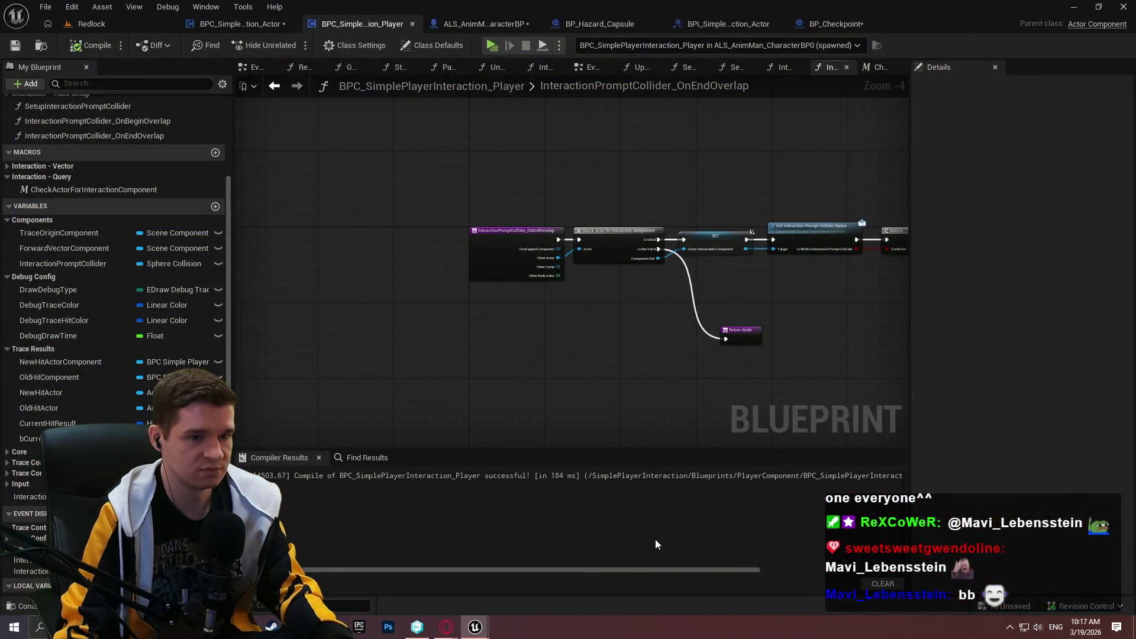
- Glance at the Actor component and ALS_AnimMan character blueprints, then return to OnEndOverlap
scroll(760, 337, up, 2)
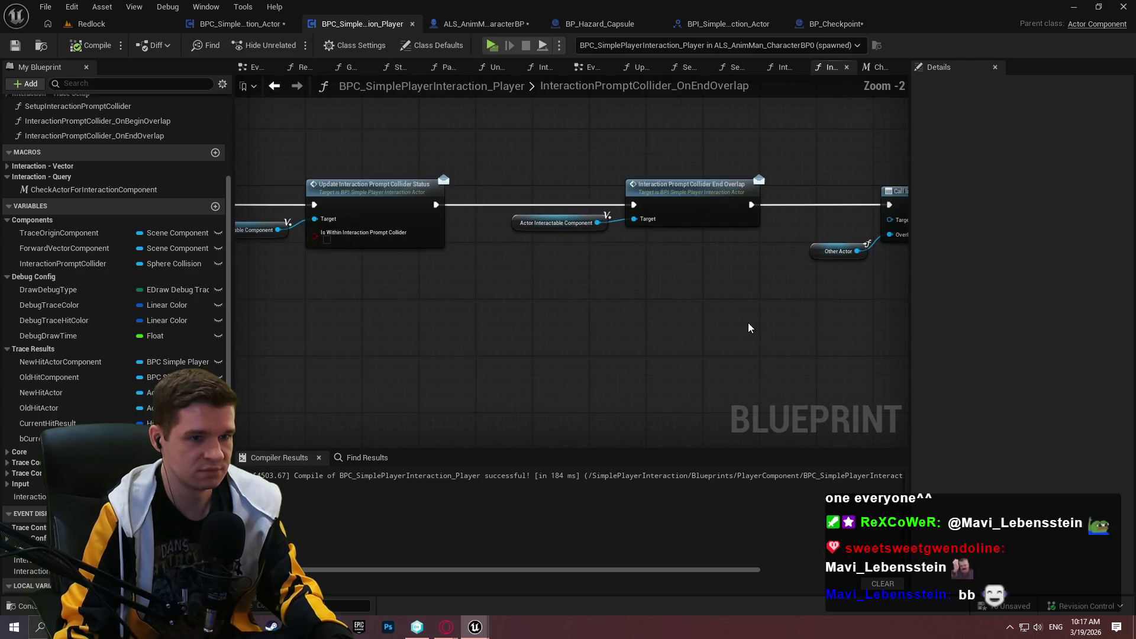
mouse_move(453, 337)
mouse_down()
mouse_move(996, 356)
mouse_move(988, 362)
mouse_up()
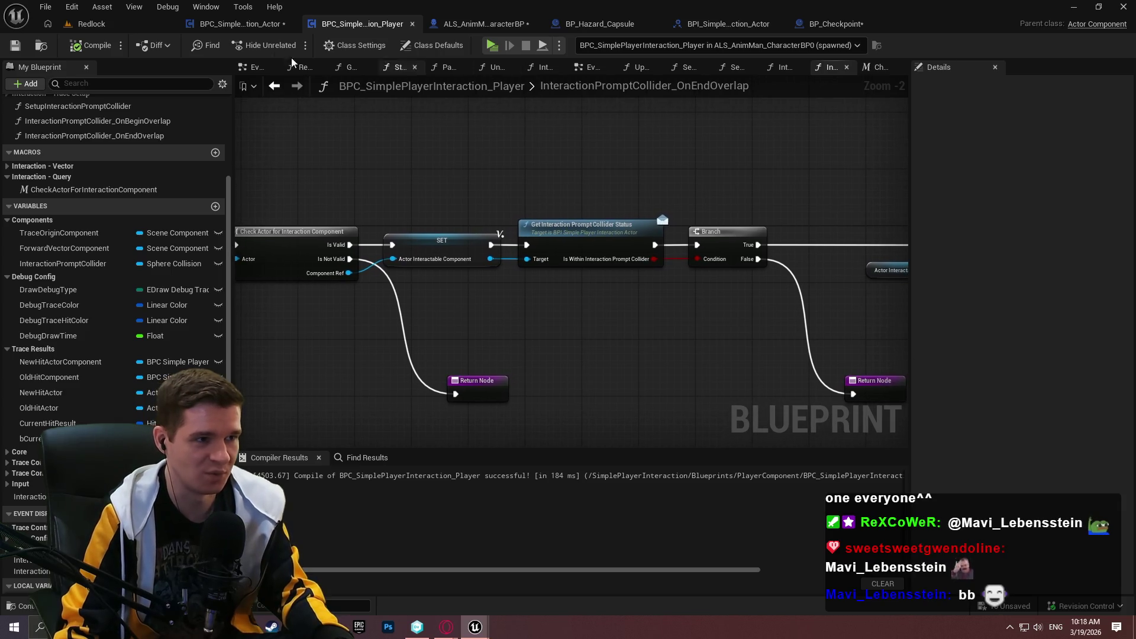
click(239, 27)
scroll(587, 243, up, 1)
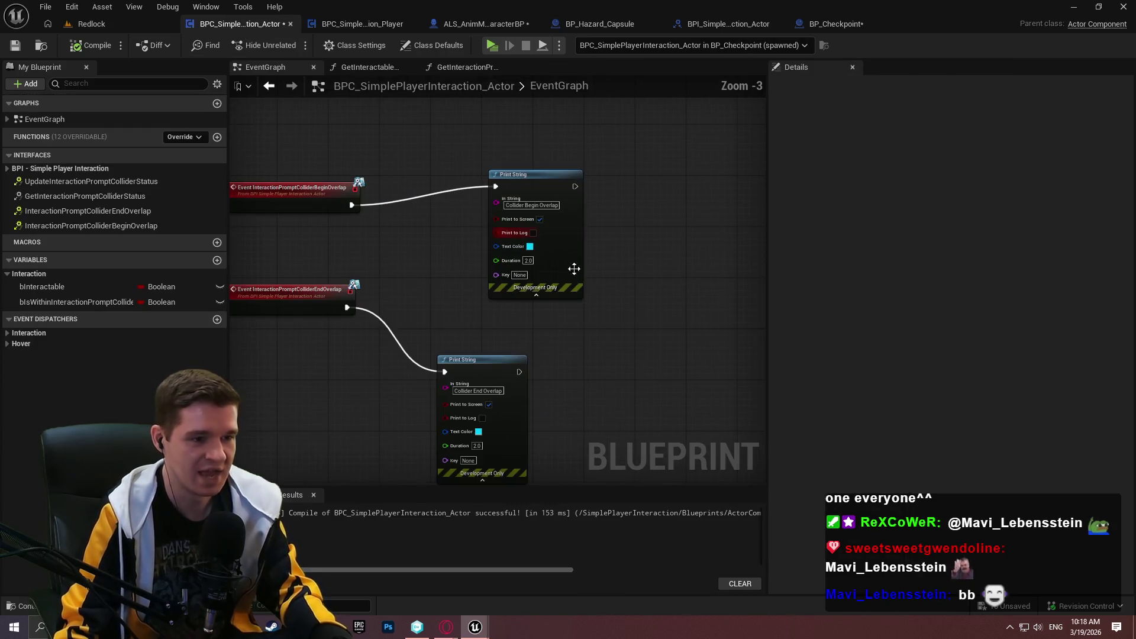
scroll(570, 368, down, 3)
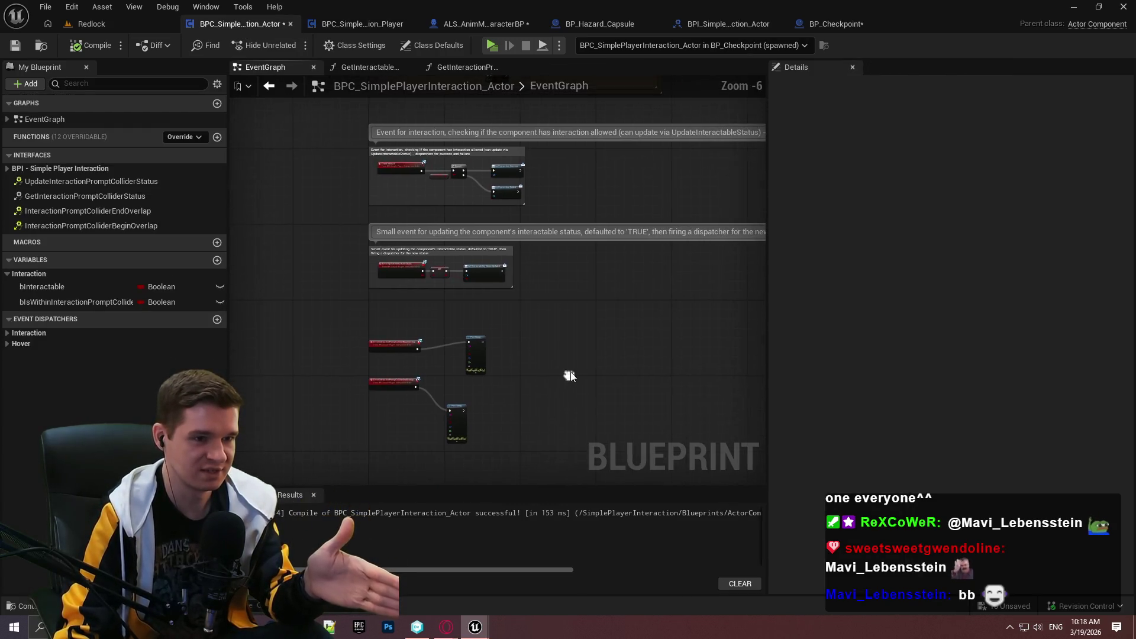
click(473, 23)
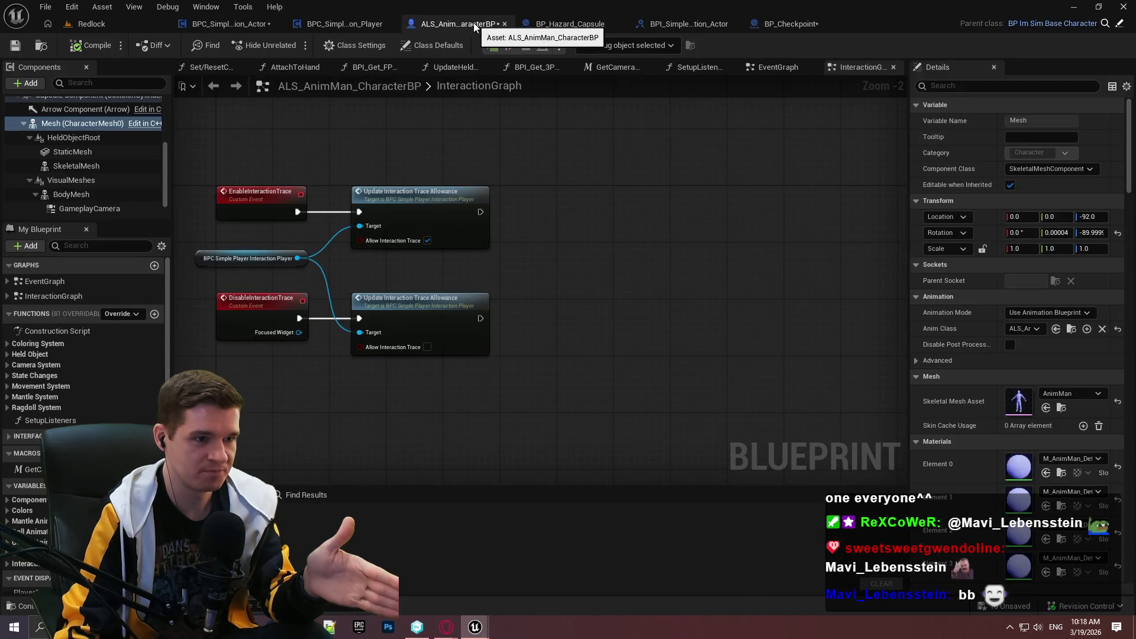
click(352, 28)
- Pan across the OnEndOverlap graph to review Check Actor, SET, Branch, status update and End Overlap nodes
drag(769, 331, 266, 337)
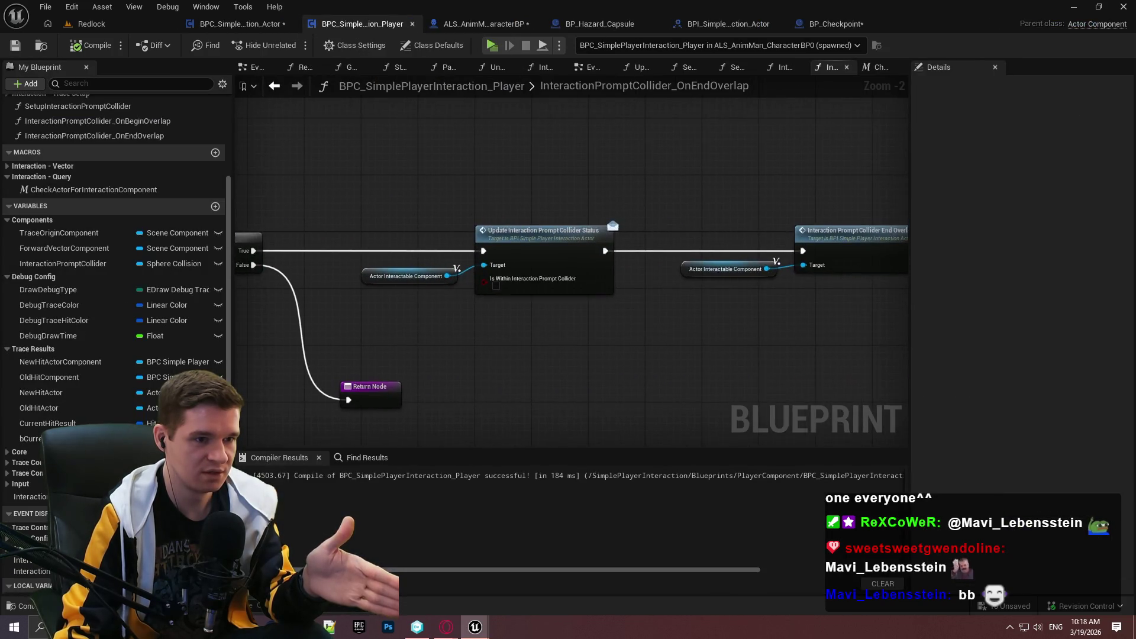
mouse_move(739, 320)
mouse_down()
mouse_move(318, 338)
mouse_move(321, 220)
mouse_up()
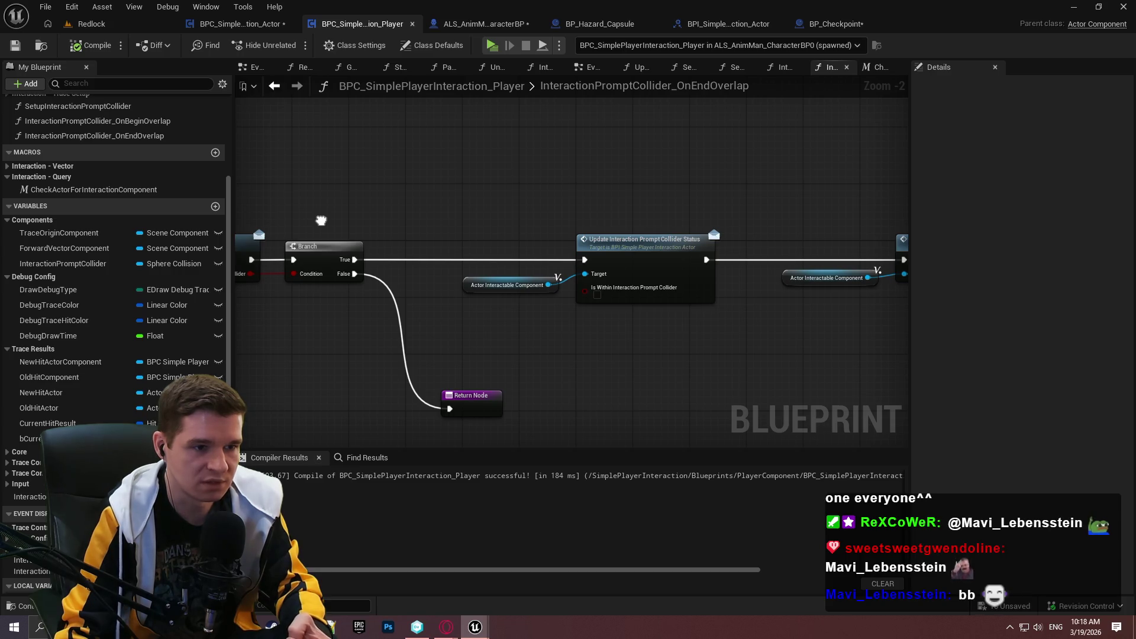
drag(322, 220, 818, 207)
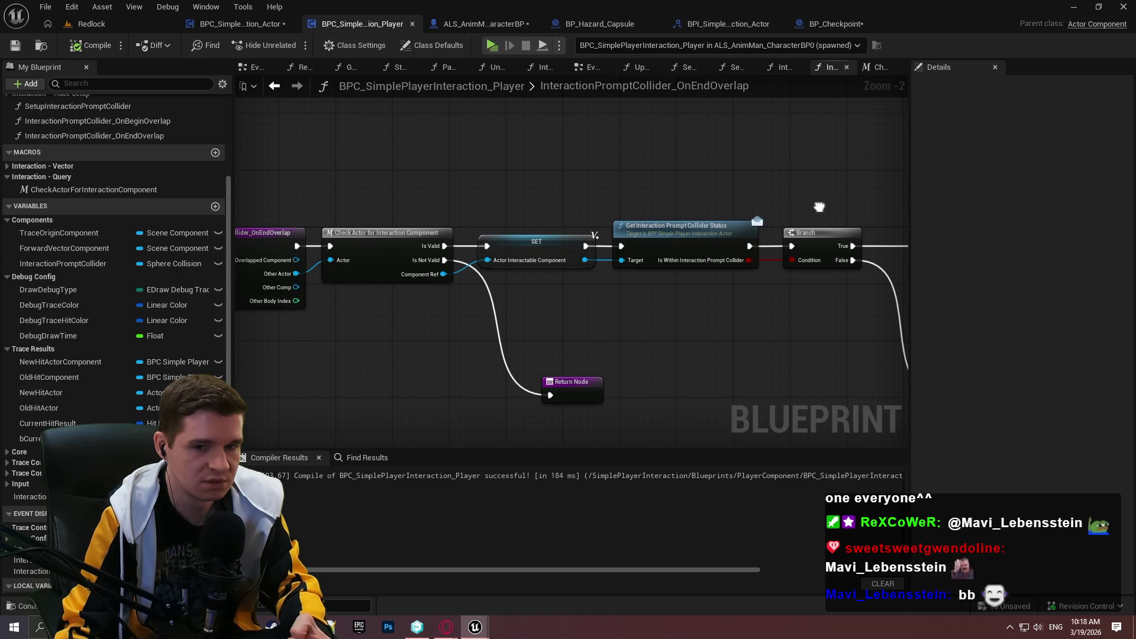
mouse_move(819, 206)
mouse_down()
mouse_move(1002, 201)
mouse_move(487, 195)
mouse_up()
click(490, 46)
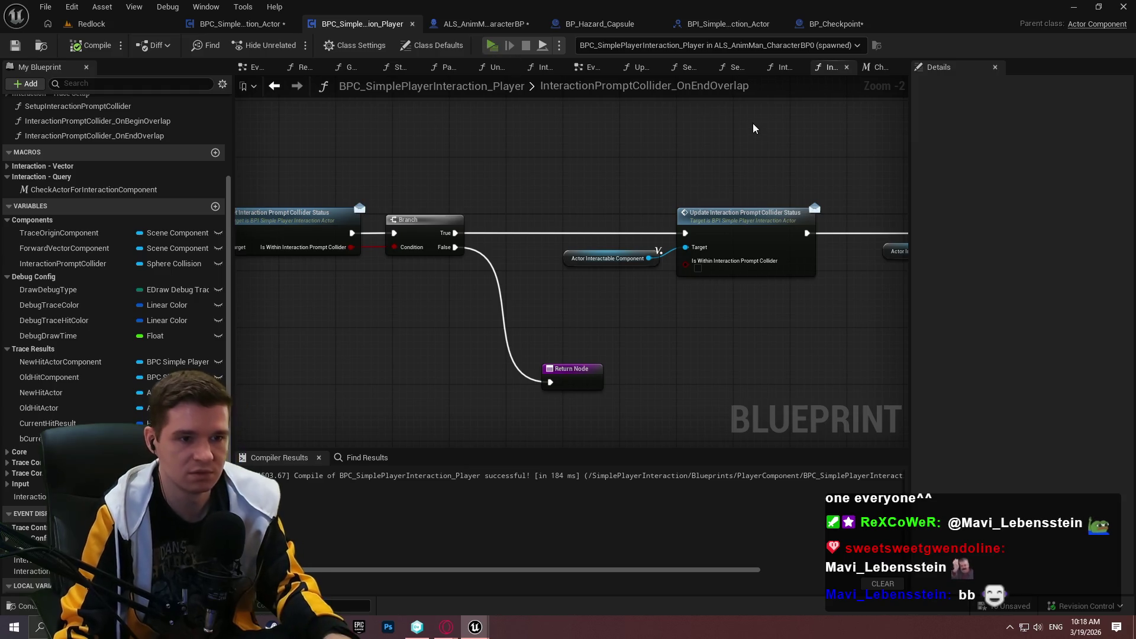
click(568, 499)
key(w)
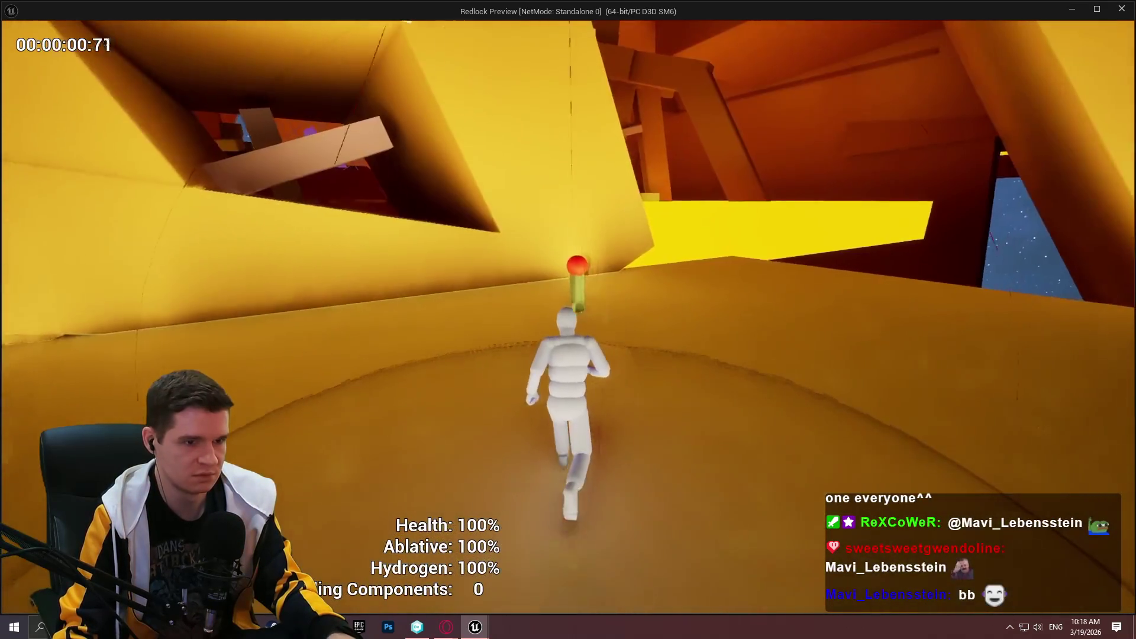
key(s)
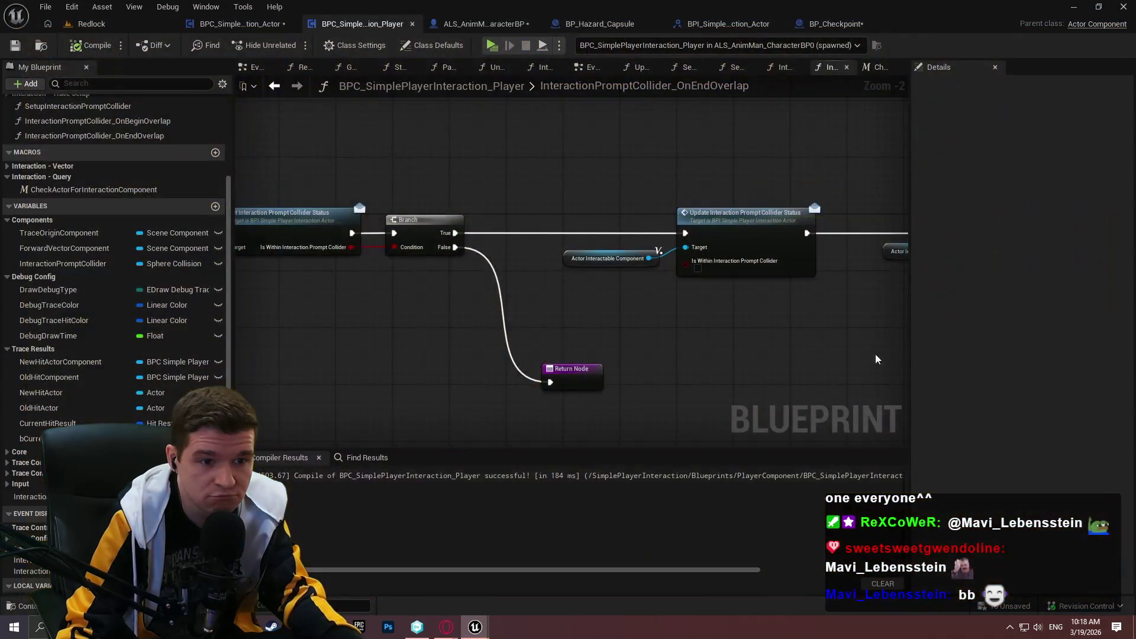
mouse_move(878, 361)
mouse_down()
mouse_move(677, 337)
mouse_move(324, 343)
mouse_move(633, 158)
mouse_move(610, 381)
mouse_up()
drag(686, 390, 399, 239)
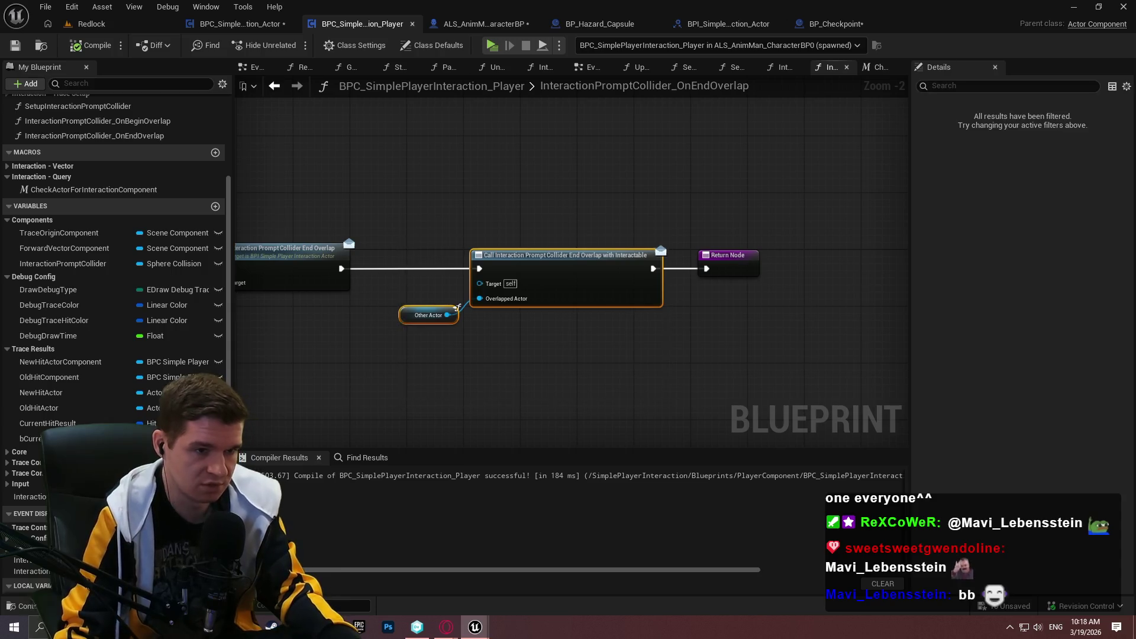
key(ctrl+z)
key(ctrl+z)
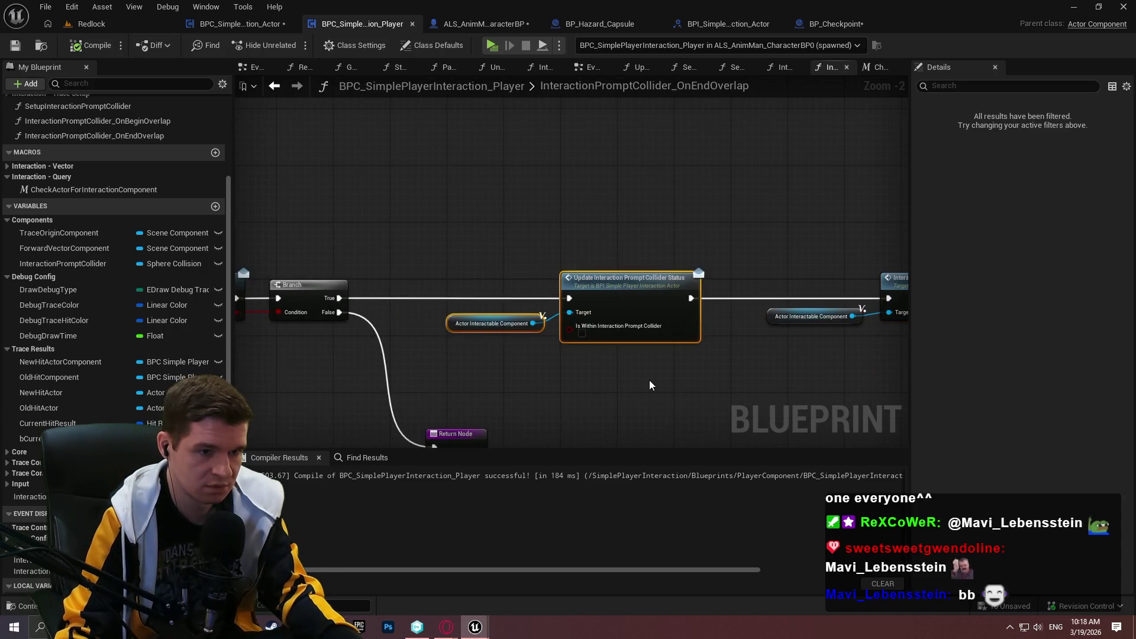
click(643, 385)
drag(643, 384, 905, 349)
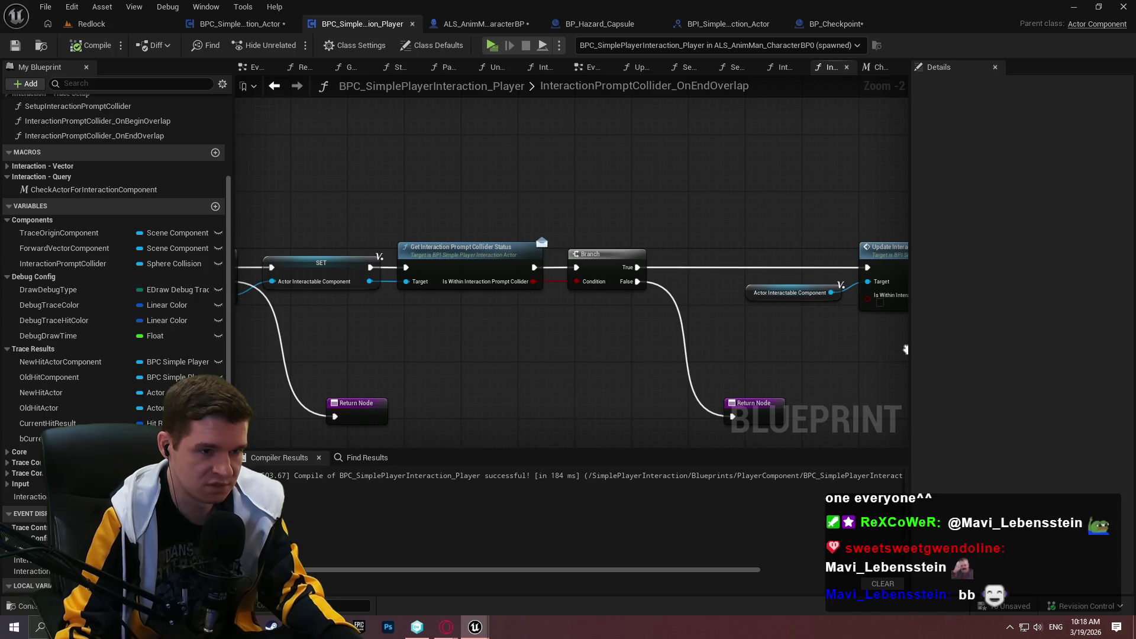
drag(640, 346, 325, 335)
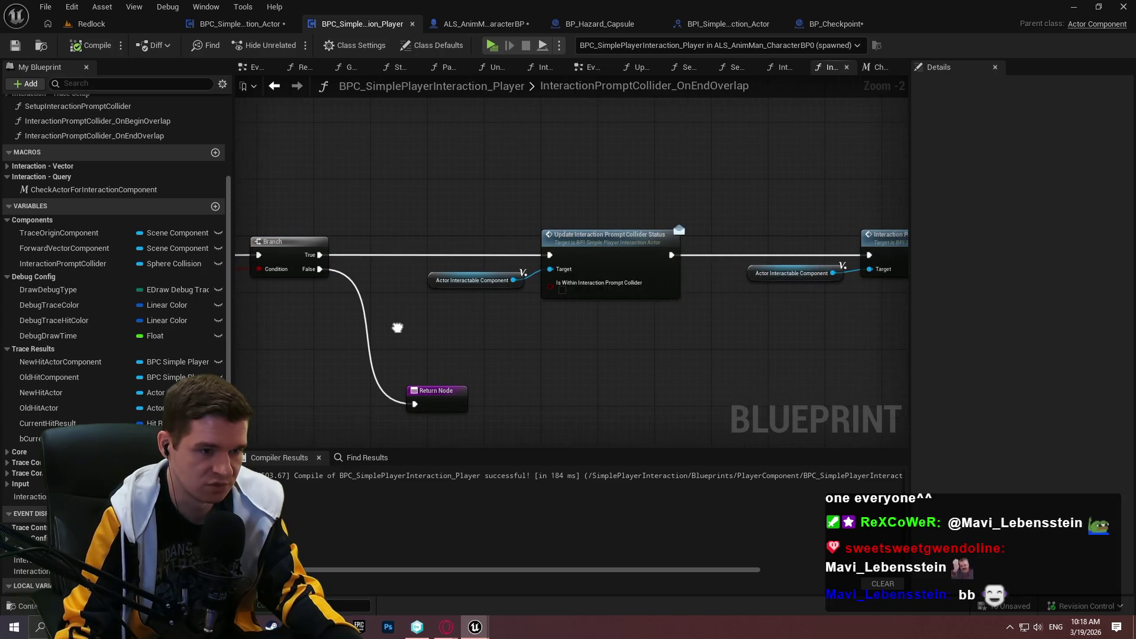
key(ctrl+z)
key(ctrl+z)
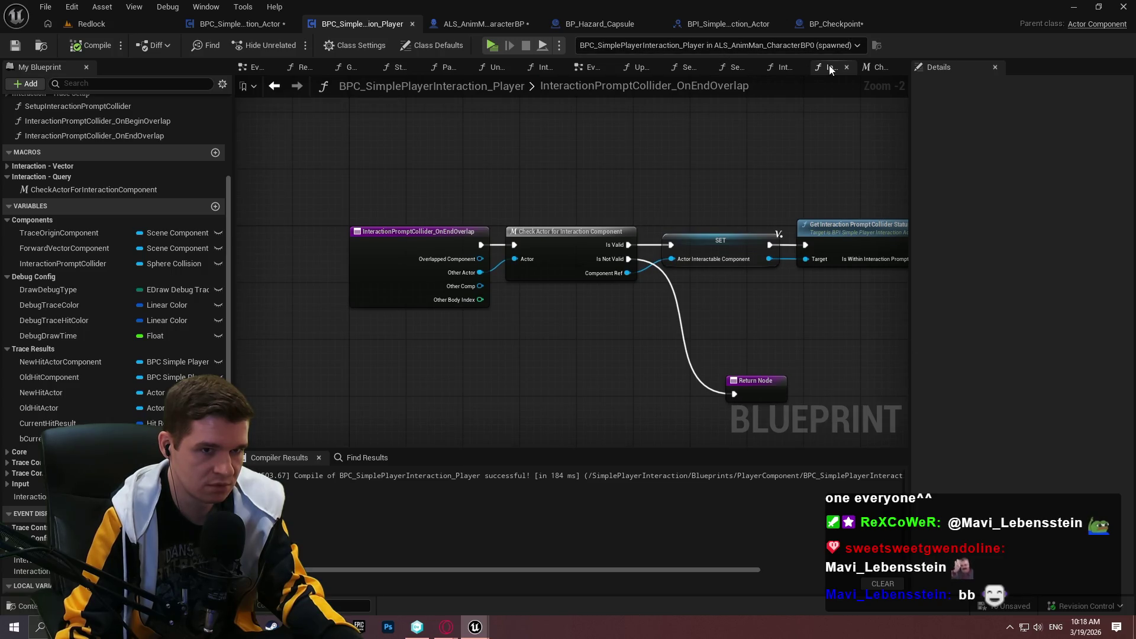
- Bring up the OnBeginOverlap function graph and inspect options on its entry node and Overlapped Component pin
click(782, 69)
scroll(536, 262, up, 4)
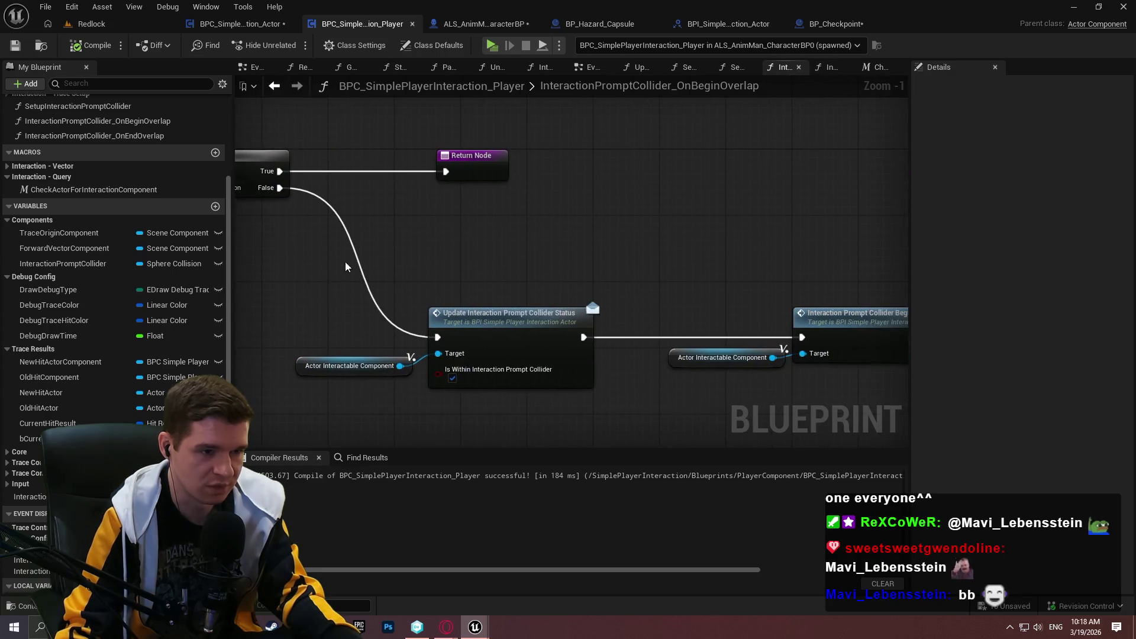
mouse_move(589, 289)
mouse_down()
mouse_move(257, 239)
mouse_move(686, 249)
mouse_up()
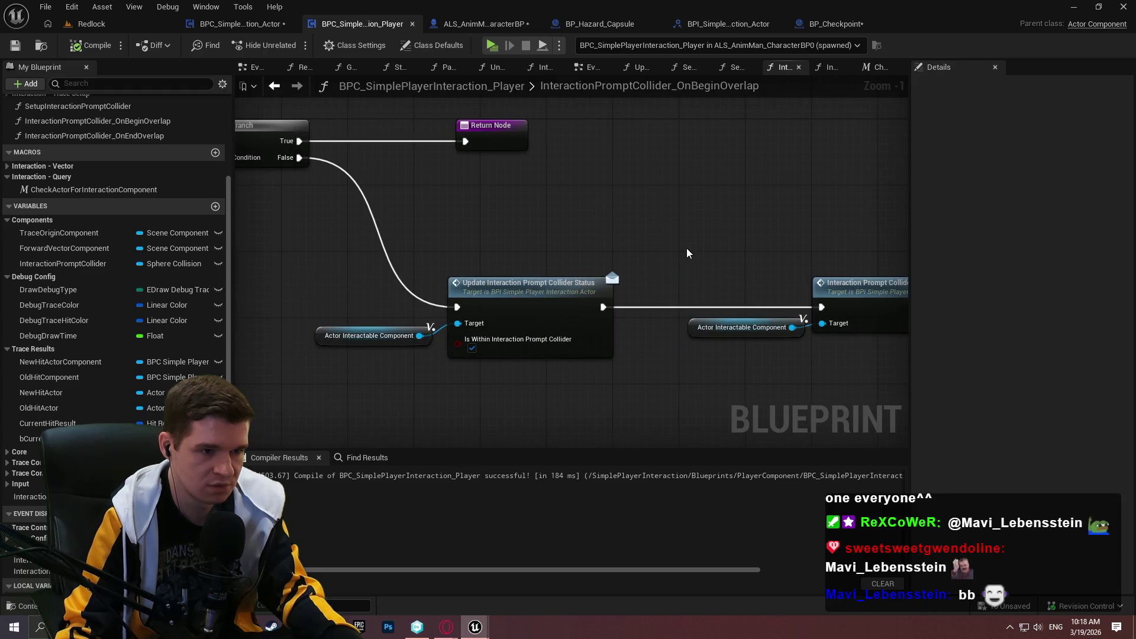
mouse_move(686, 252)
mouse_down()
mouse_move(403, 233)
mouse_move(907, 256)
mouse_move(1135, 296)
mouse_up()
right_click(336, 201)
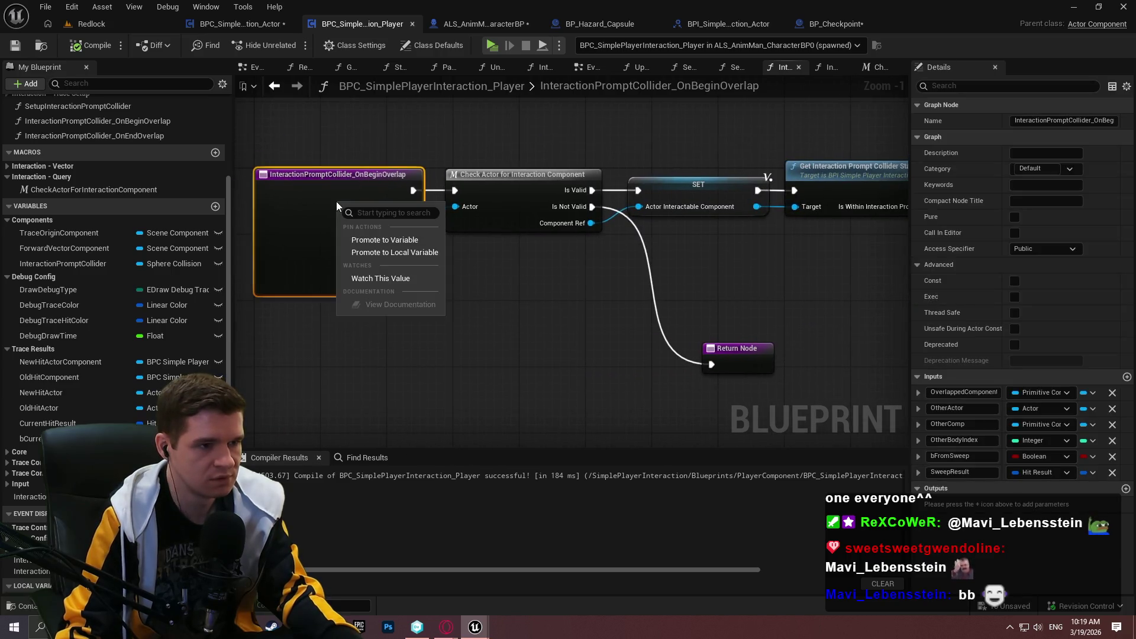
click(369, 283)
right_click(331, 220)
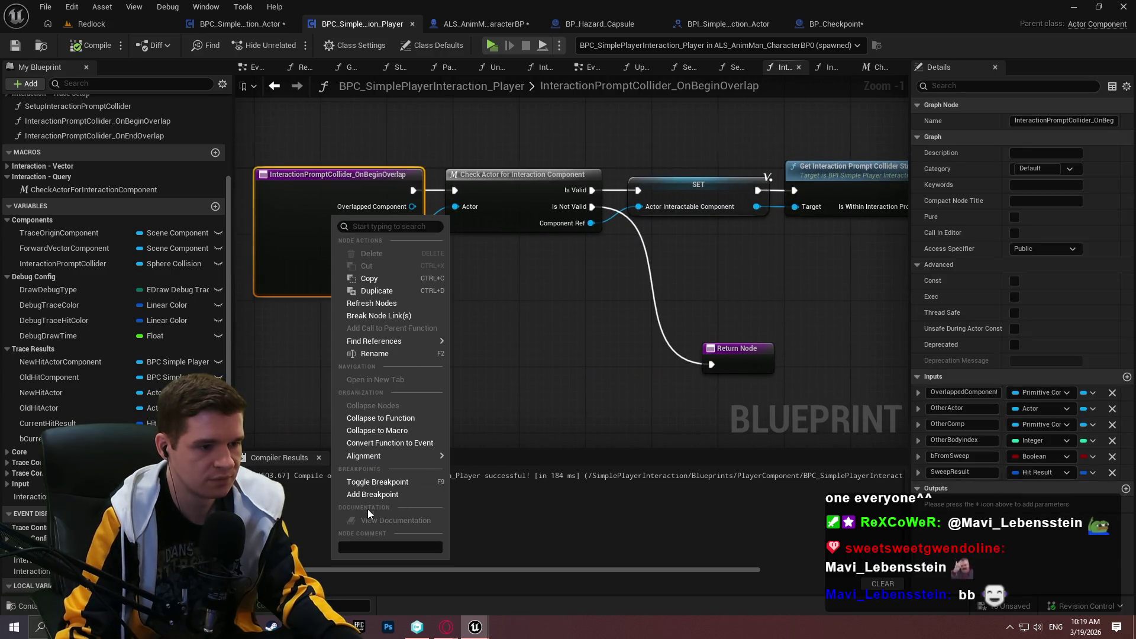
- Pan through the Get Status, Branch, SET, Update and Return nodes of the begin-overlap graph
mouse_move(640, 362)
mouse_down()
mouse_move(348, 371)
mouse_move(459, 361)
mouse_move(874, 379)
mouse_up()
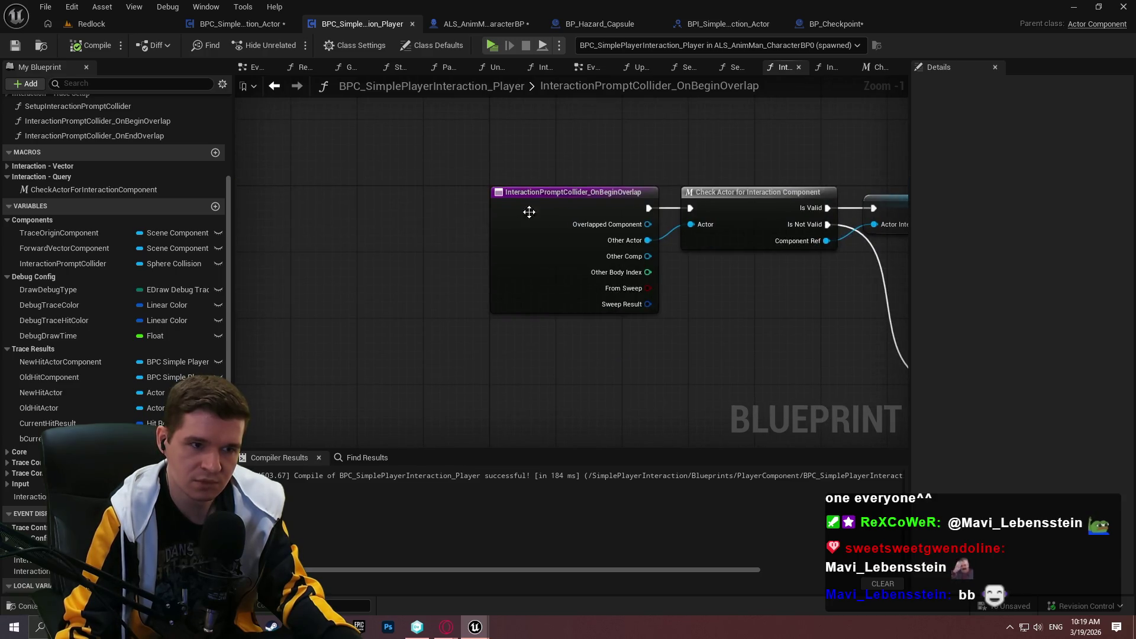
right_click(524, 208)
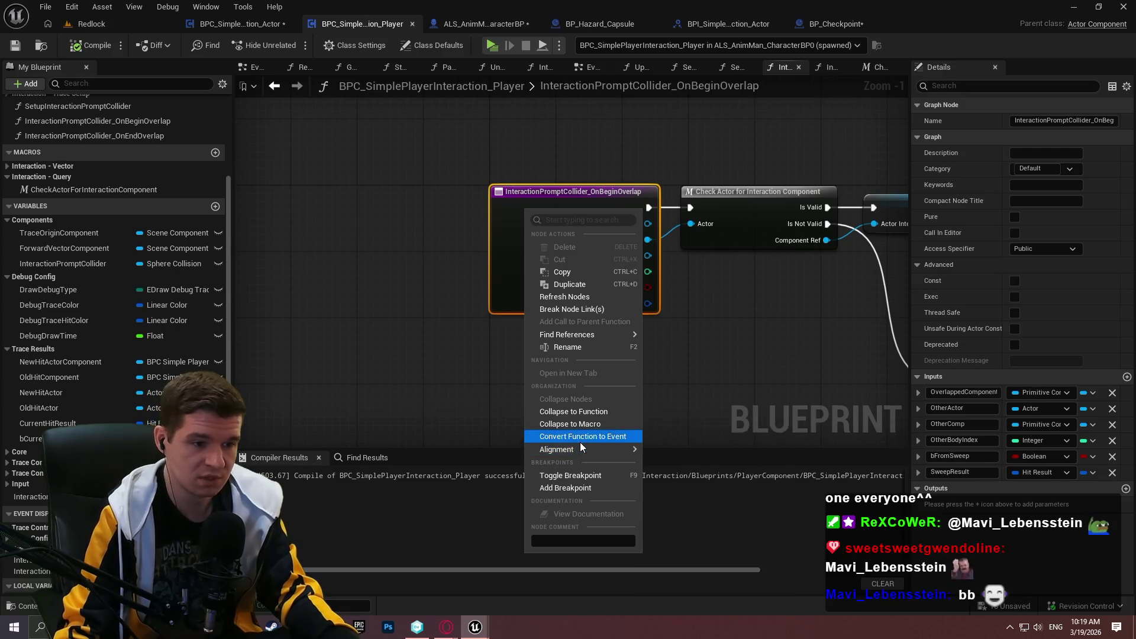
click(856, 314)
drag(856, 314, 667, 341)
click(445, 176)
drag(872, 322, 709, 318)
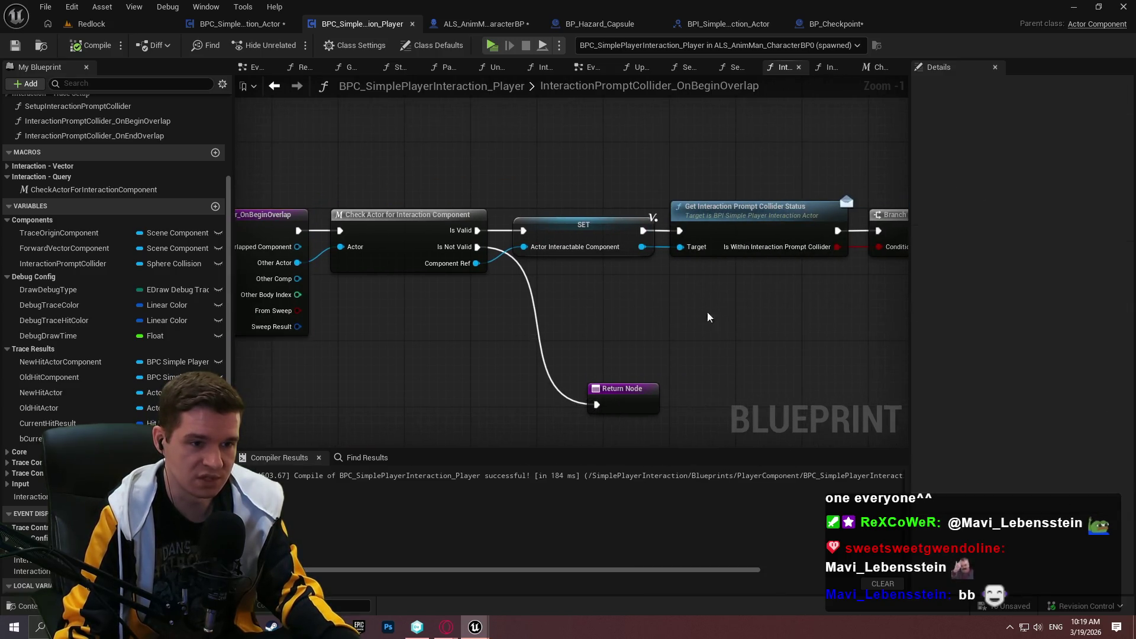
click(759, 240)
mouse_move(676, 171)
mouse_down()
mouse_move(453, 172)
mouse_move(287, 228)
mouse_move(229, 219)
mouse_up()
drag(467, 260, 619, 374)
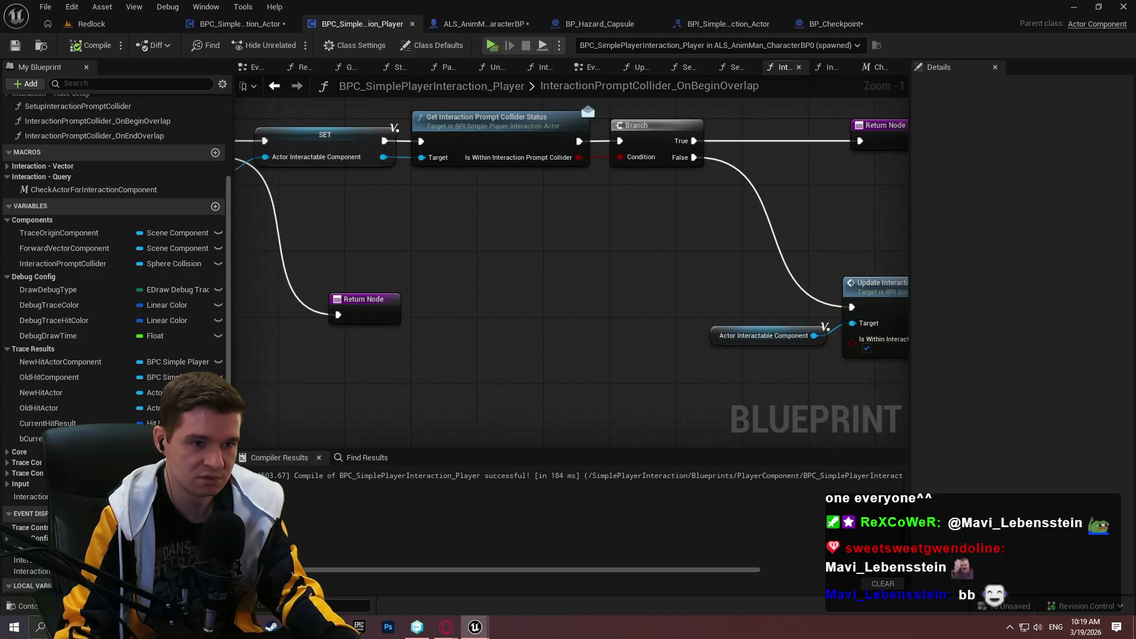
drag(473, 154, 612, 240)
- Toggle a breakpoint on the InteractionPromptCollider_OnBeginOverlap entry node
right_click(430, 225)
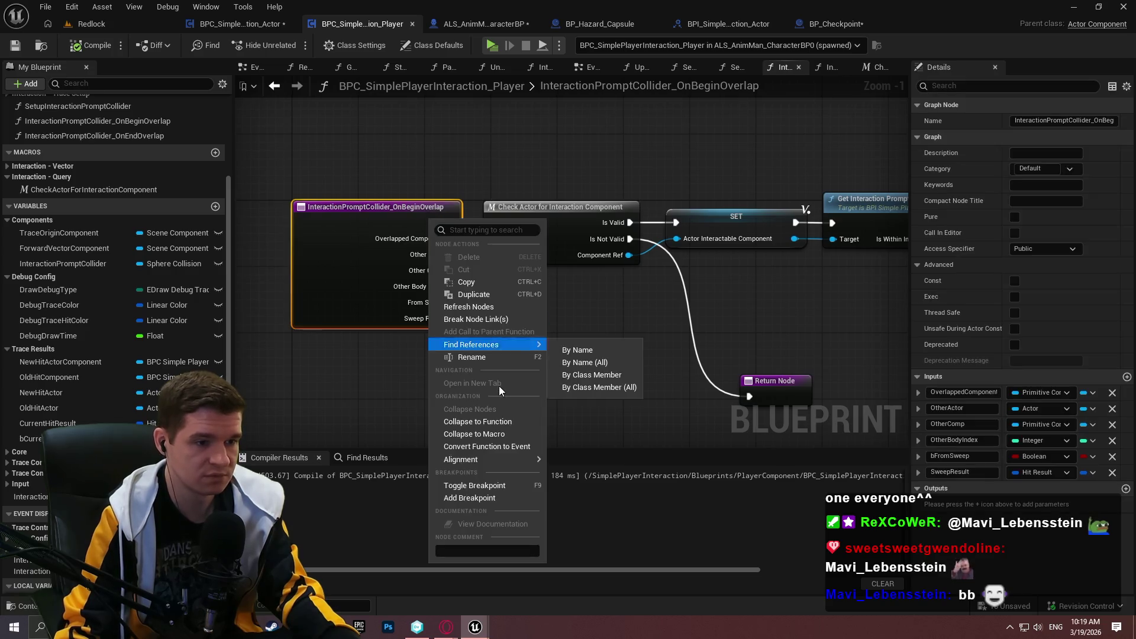
mouse_move(496, 461)
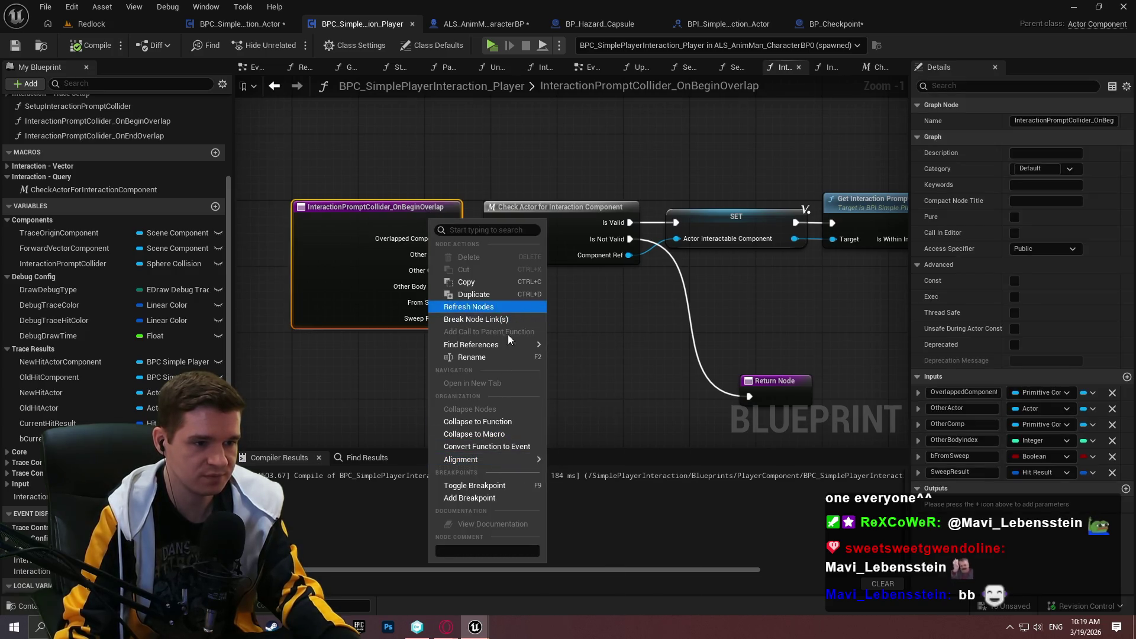
click(515, 499)
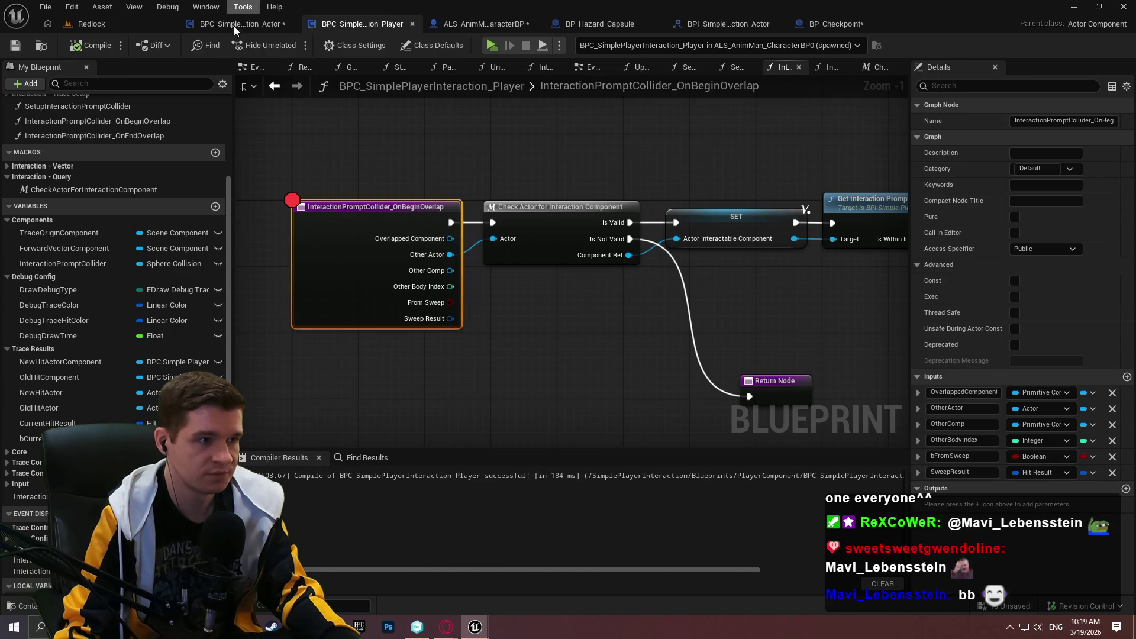
key(alt+p)
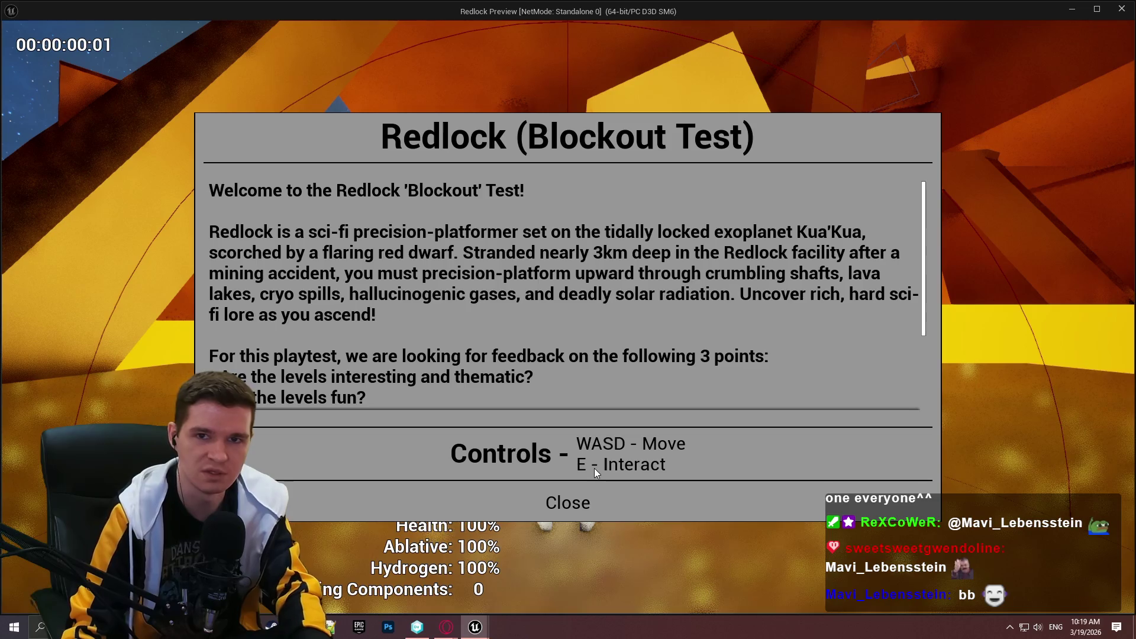
- Walk into the red-topped pillar and step through the actor check and collider status getter
click(546, 504)
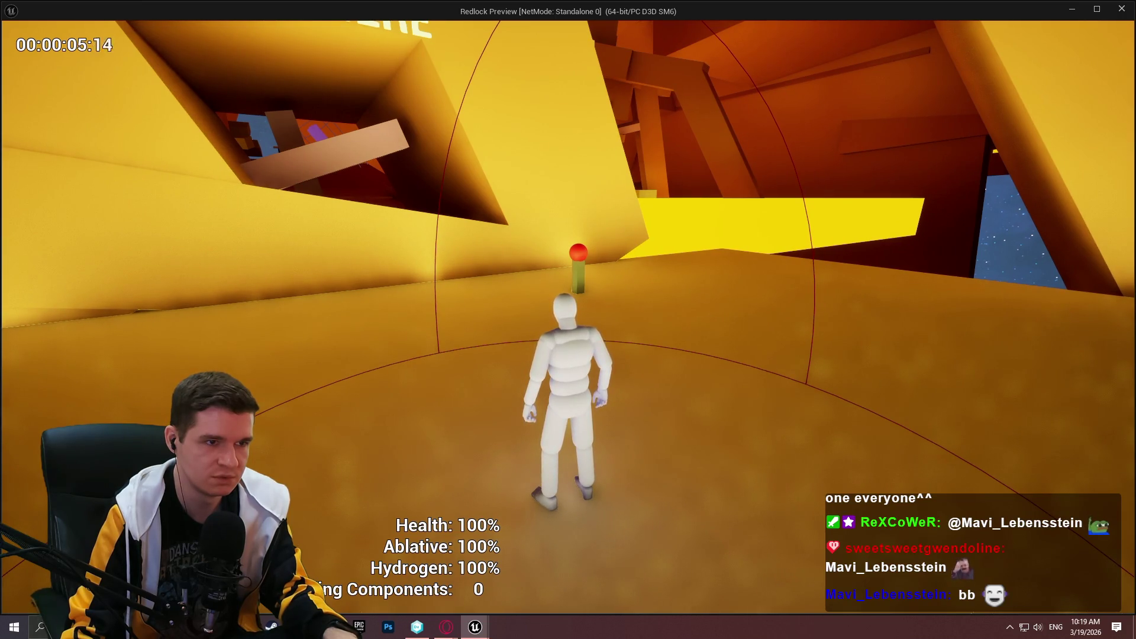
key(w)
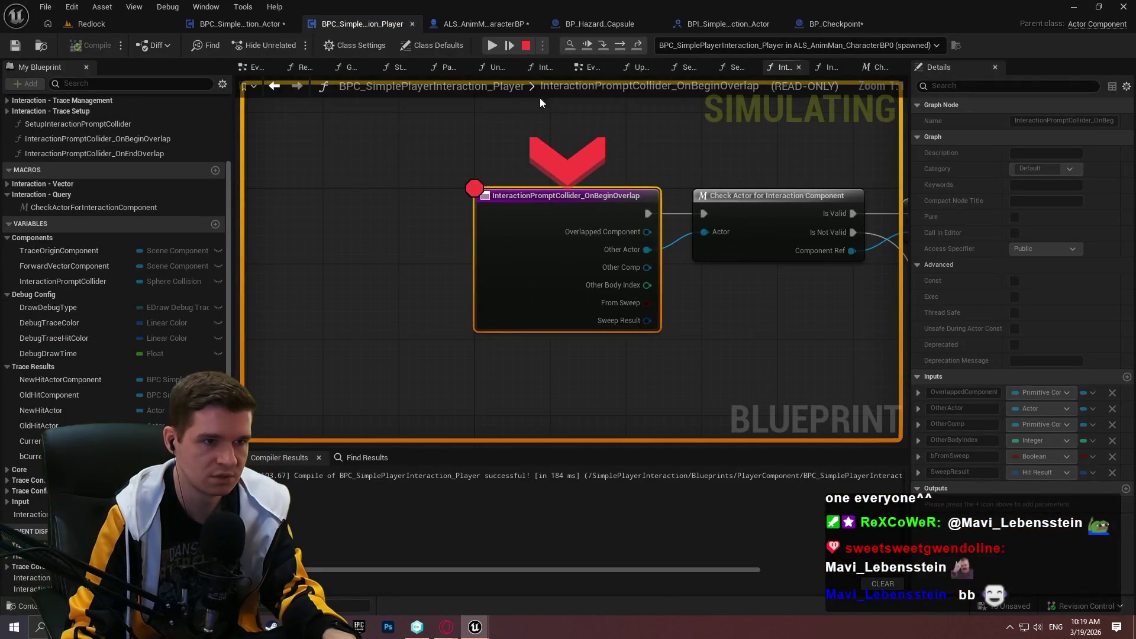
key(F11)
key(F11)
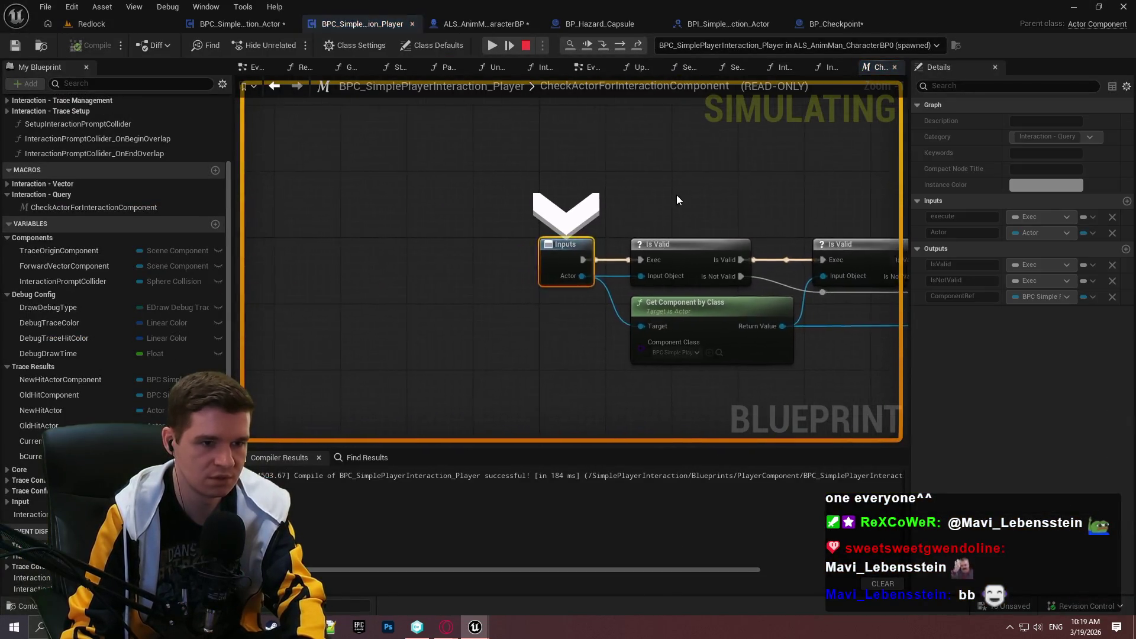
key(F11)
key(F11)
key(F11)
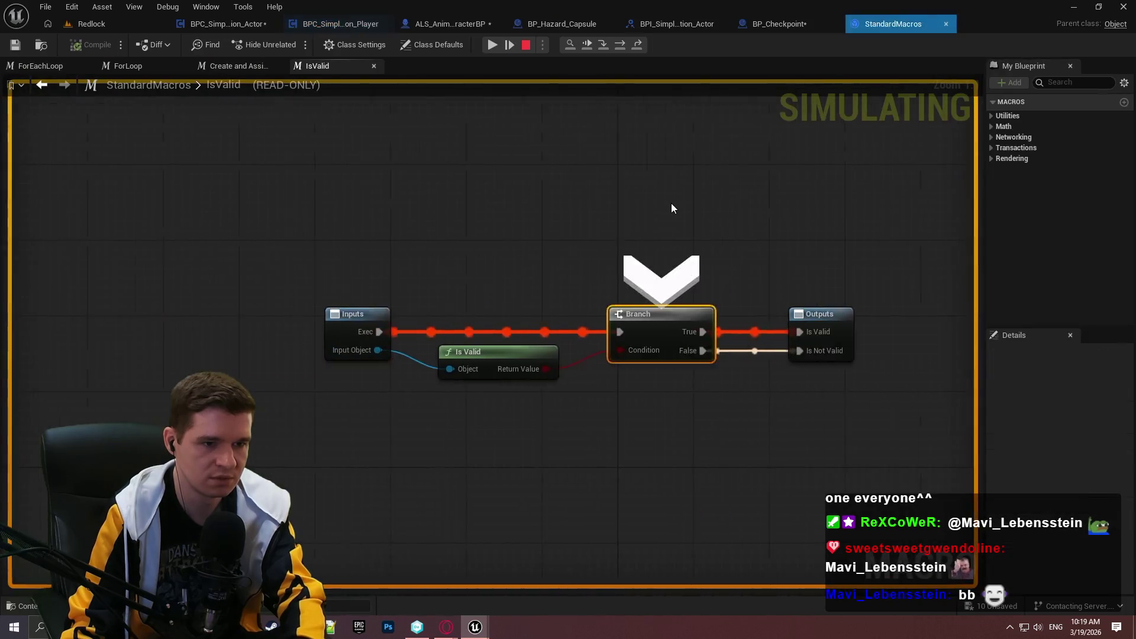
key(F11)
key(F11)
key(F11)
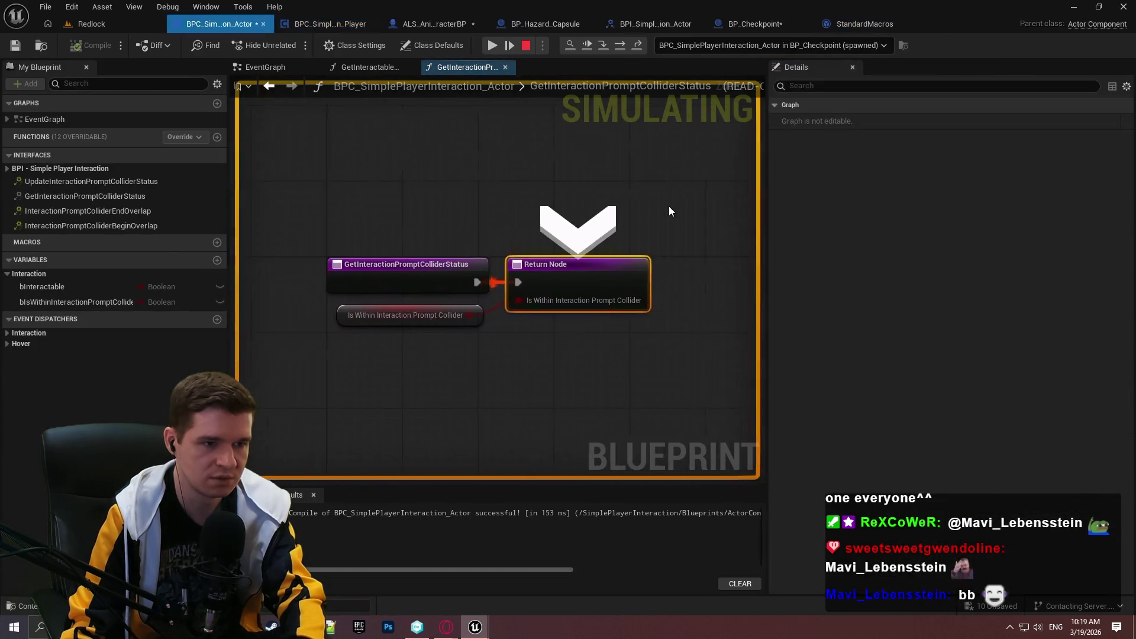
key(F11)
key(F11)
key(F11)
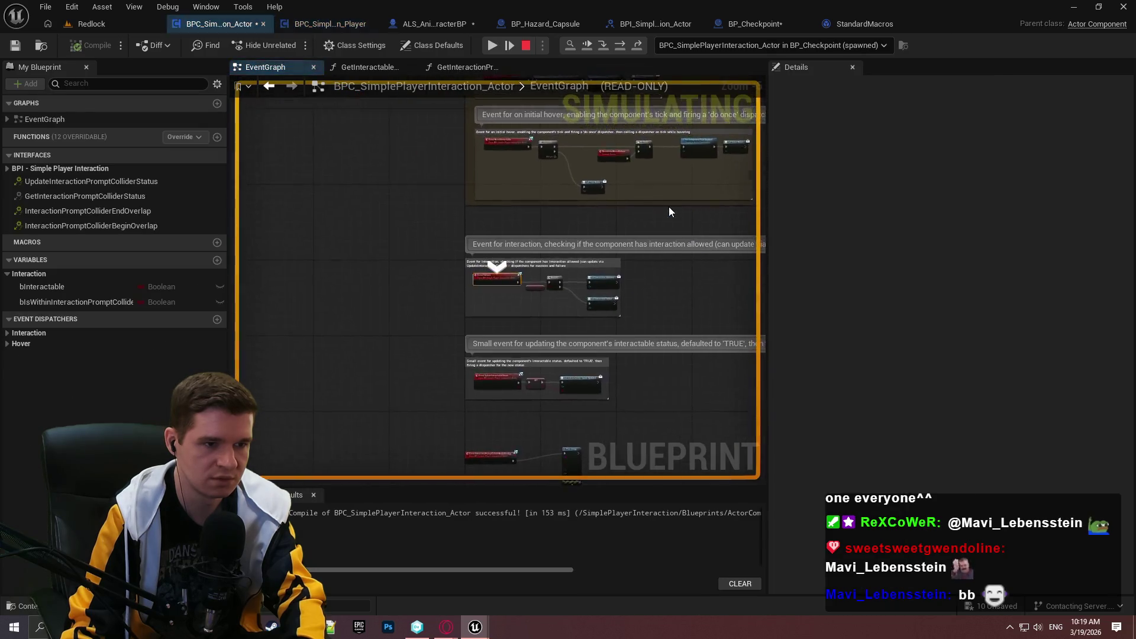
key(F11)
key(F11)
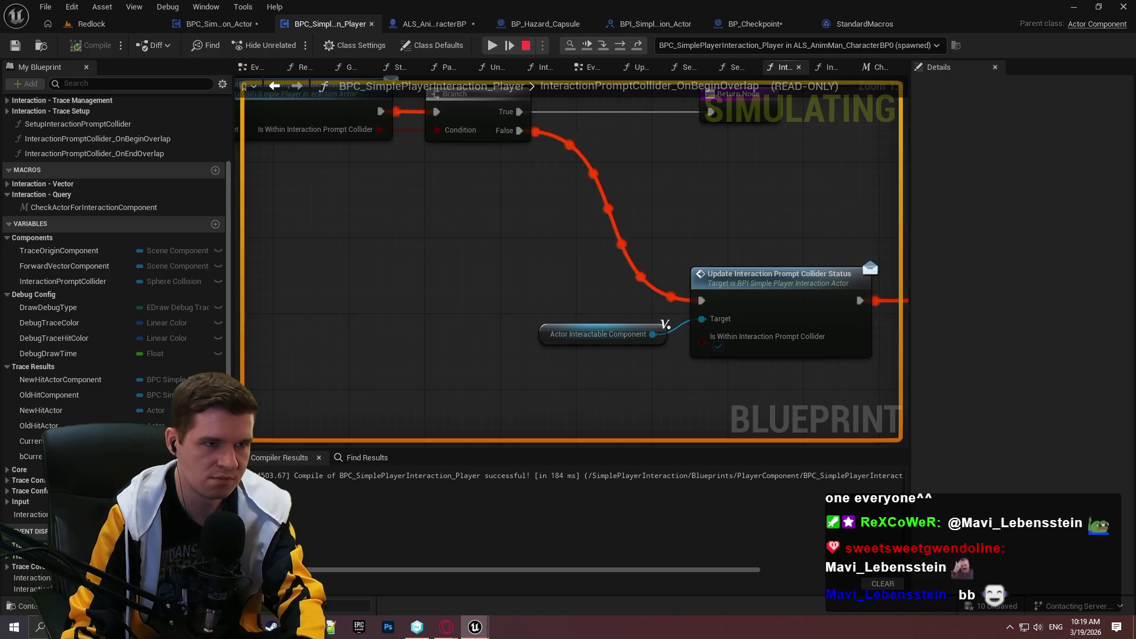
- Step into the actor component's BeginOverlap event, then back through the CheckActor macro and IsValid check
key(F11)
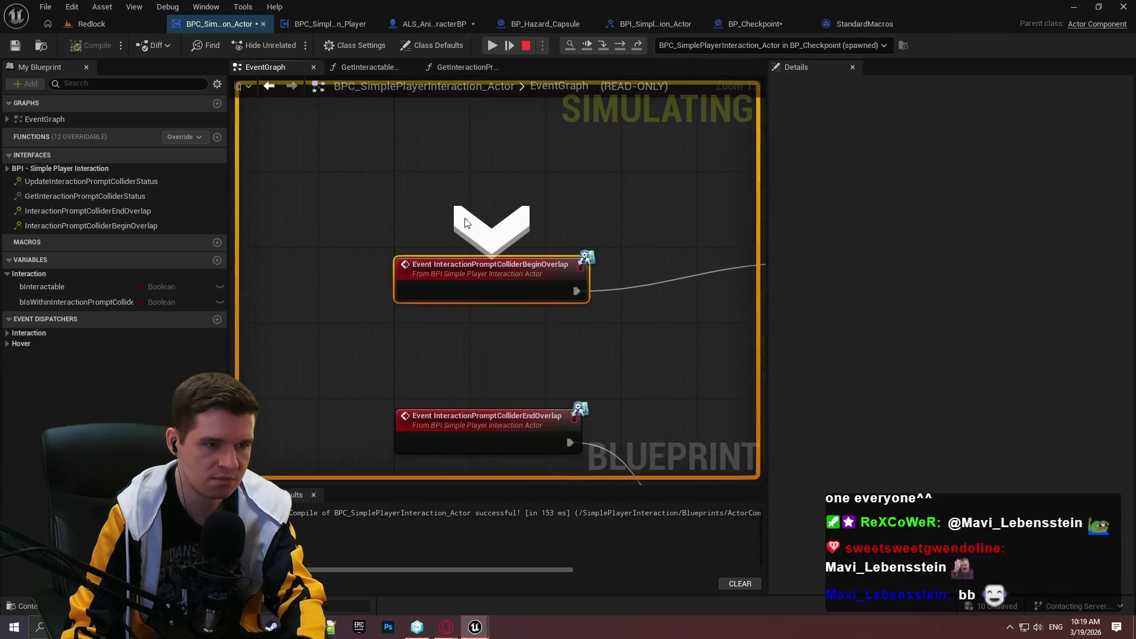
key(F11)
key(F11)
key(F11)
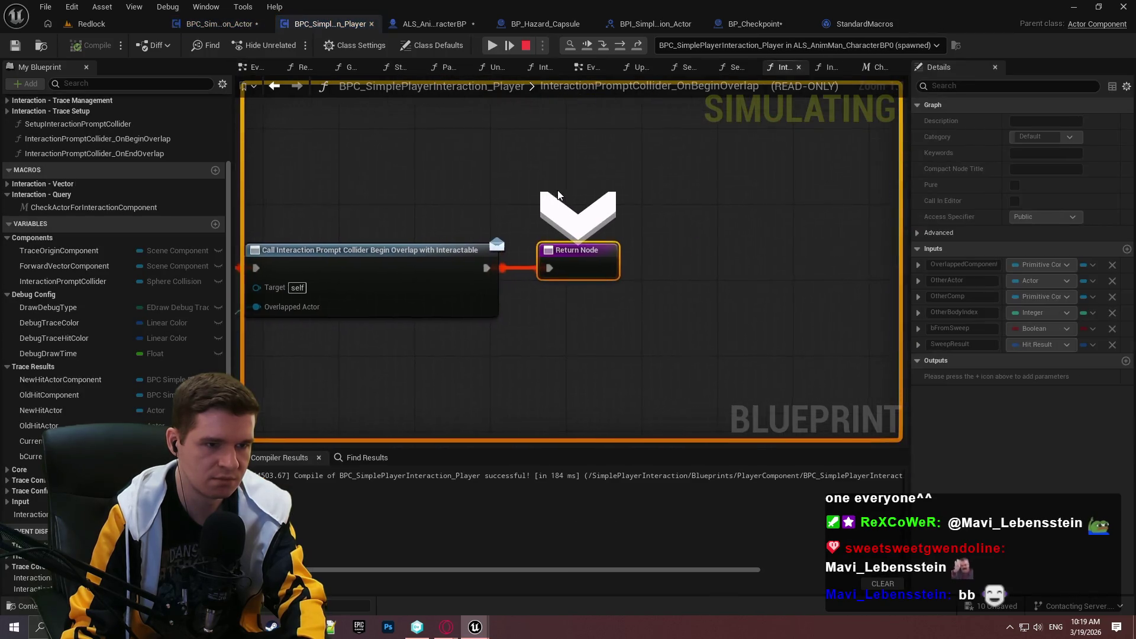
key(F11)
key(F11)
key(F11)
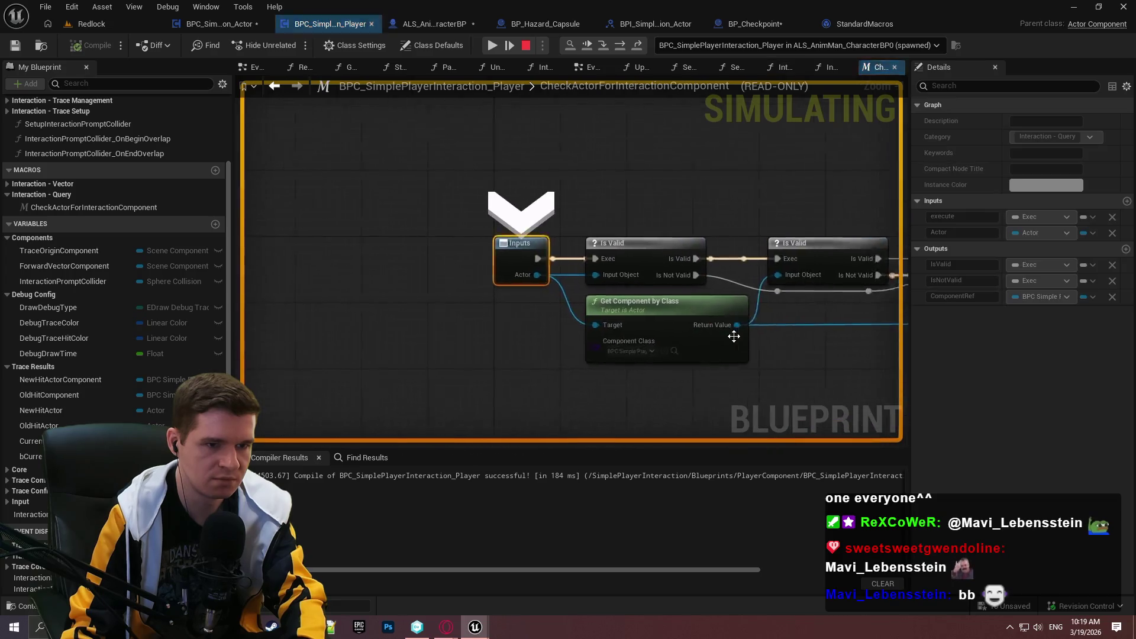
key(F11)
key(F11)
key(F11)
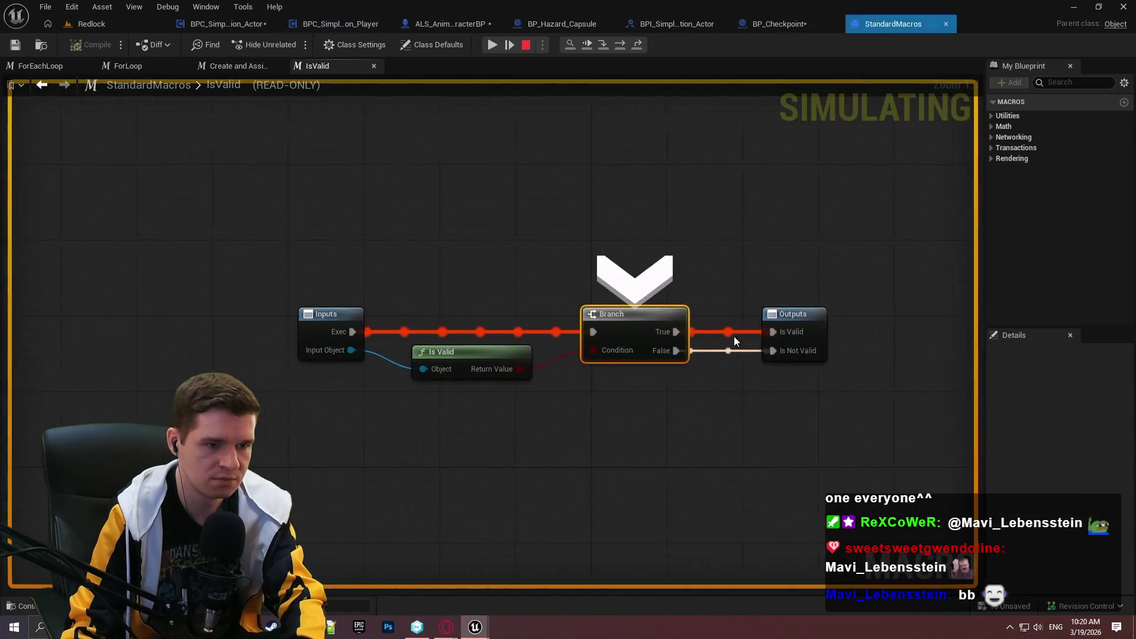
key(F11)
key(F11)
key(F11)
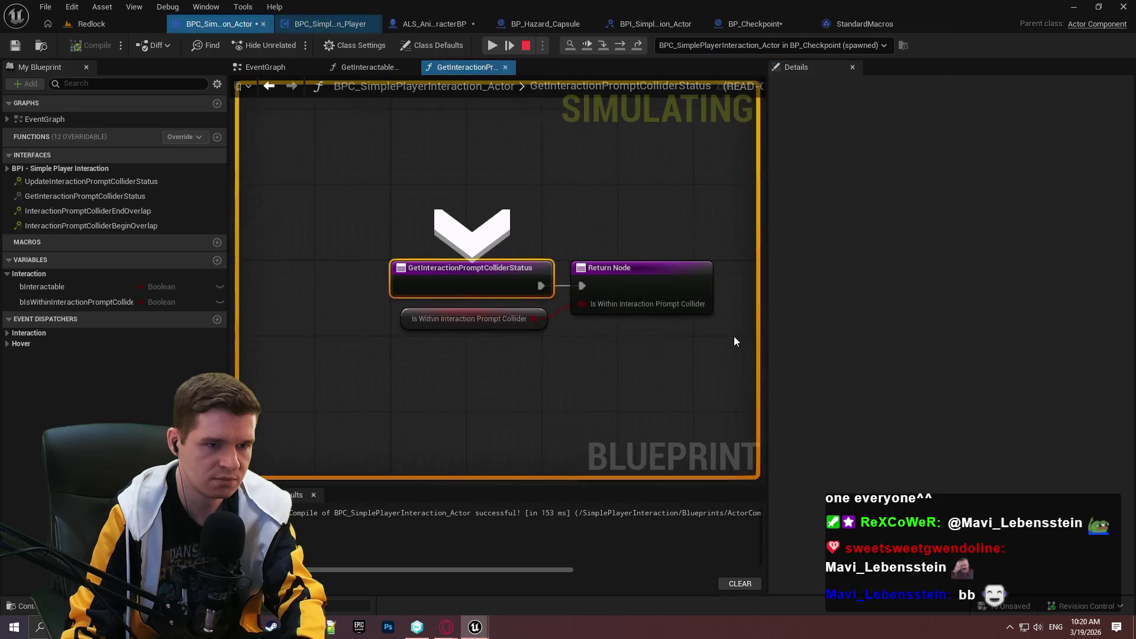
key(F11)
key(F11)
key(F11)
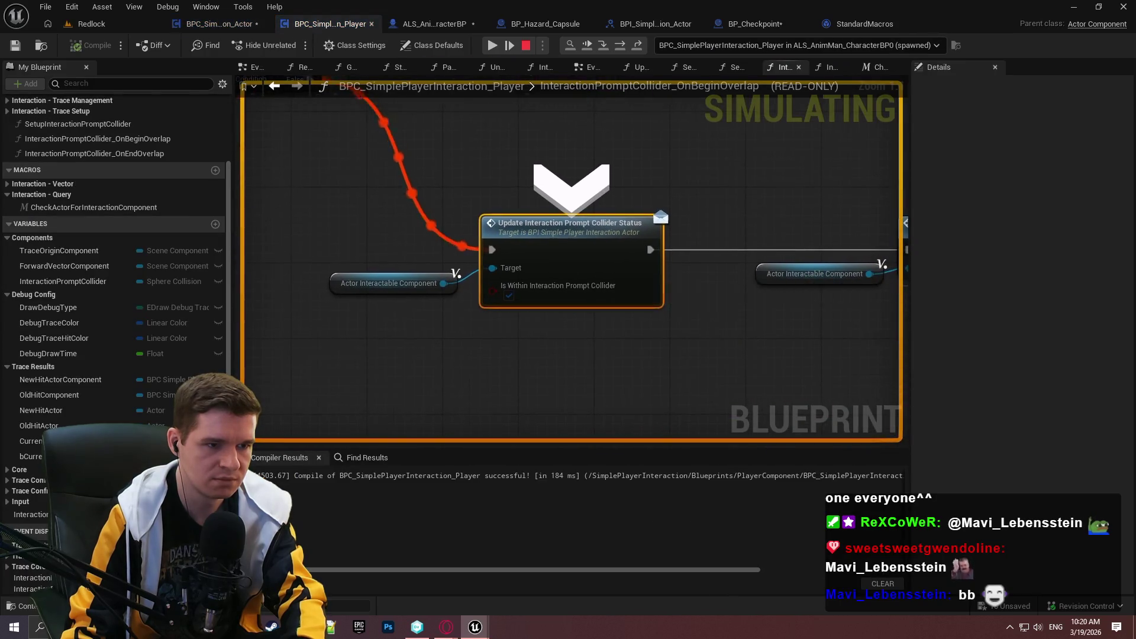
drag(467, 243, 784, 409)
key(F11)
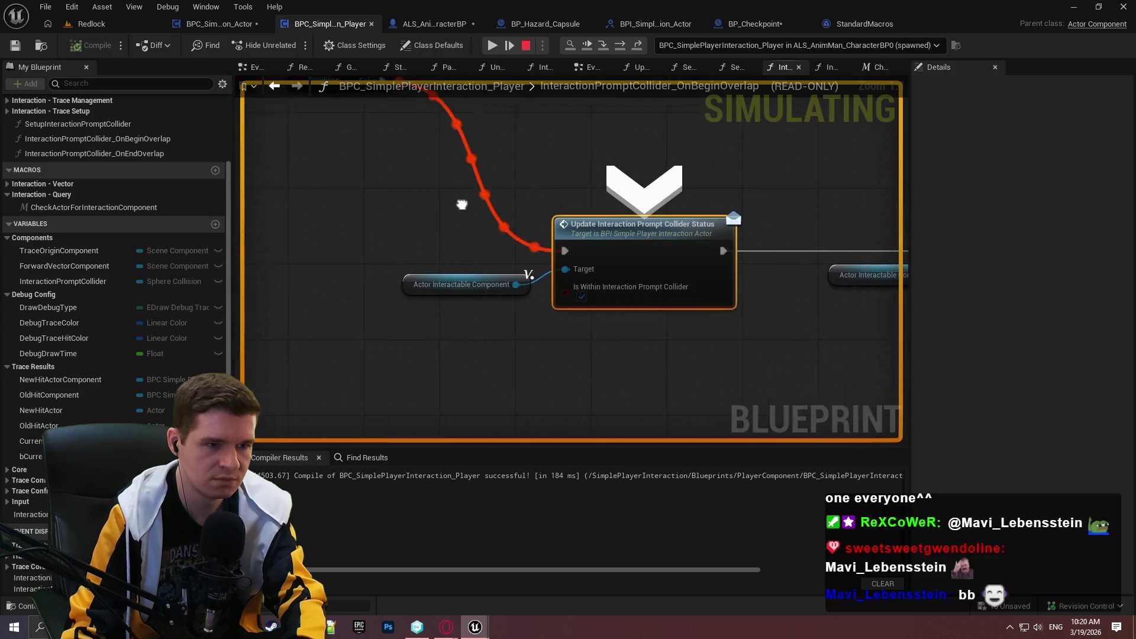
- Step past the SET and Begin Overlap call to the status update, then resume the game
drag(462, 206, 322, 214)
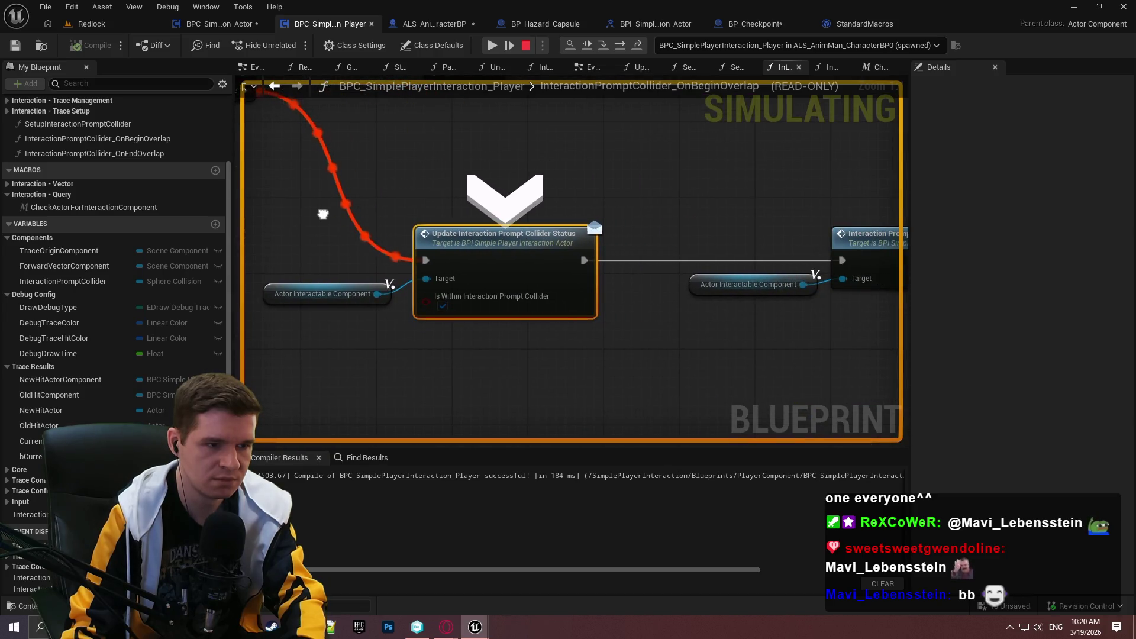
key(F11)
key(F11)
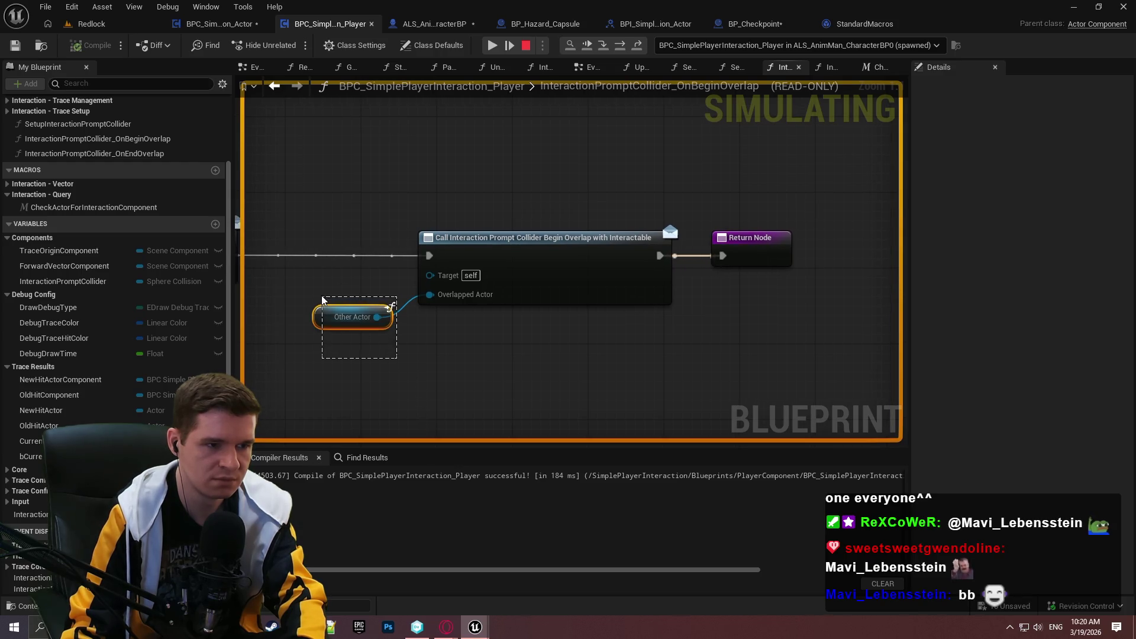
drag(322, 300, 321, 299)
key(F11)
key(F11)
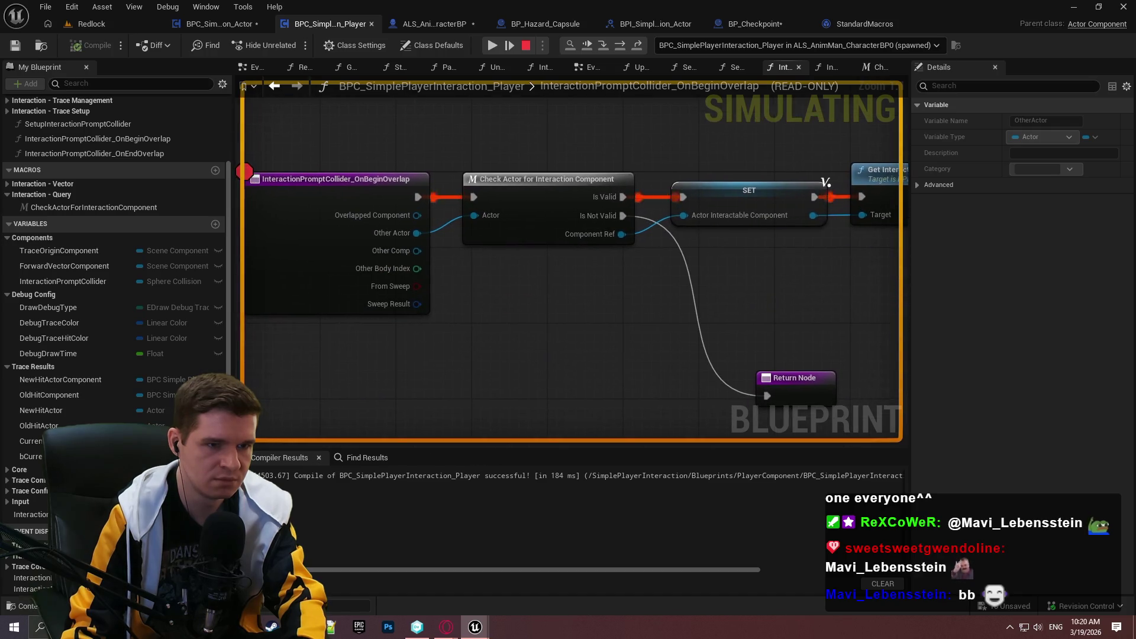
key(F11)
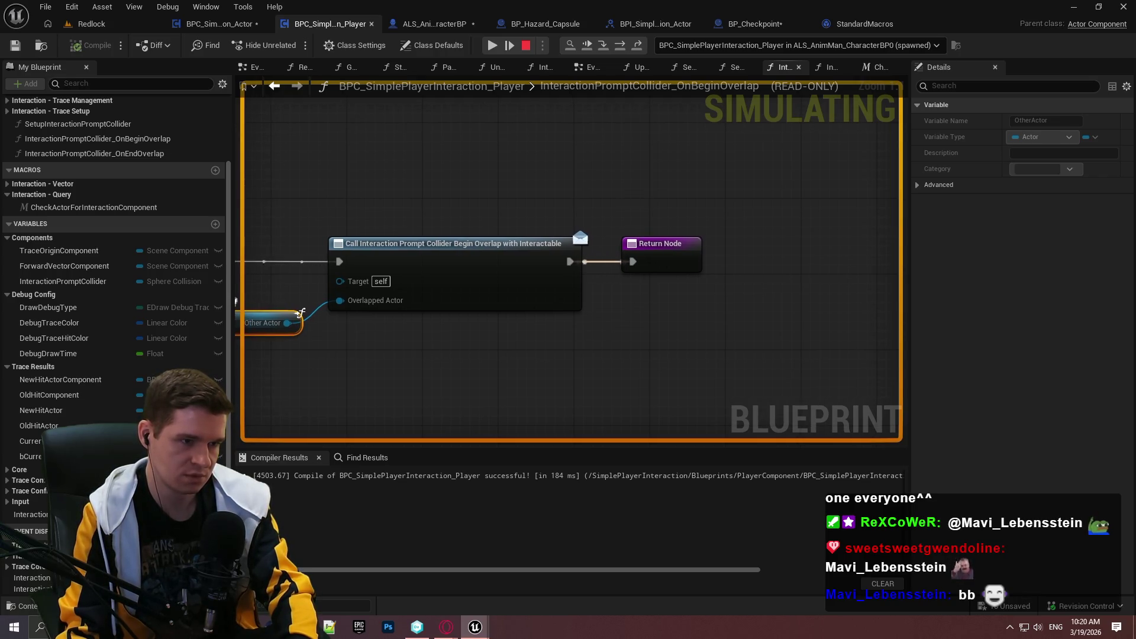
mouse_move(298, 313)
mouse_down()
mouse_move(553, 299)
mouse_move(646, 326)
mouse_up()
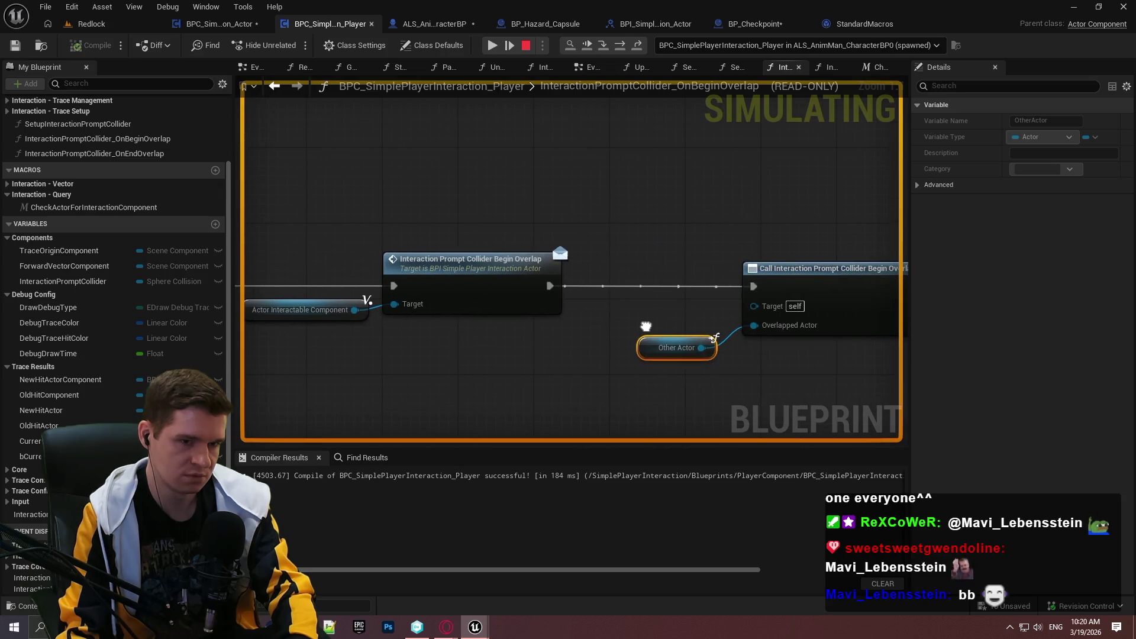
key(F10)
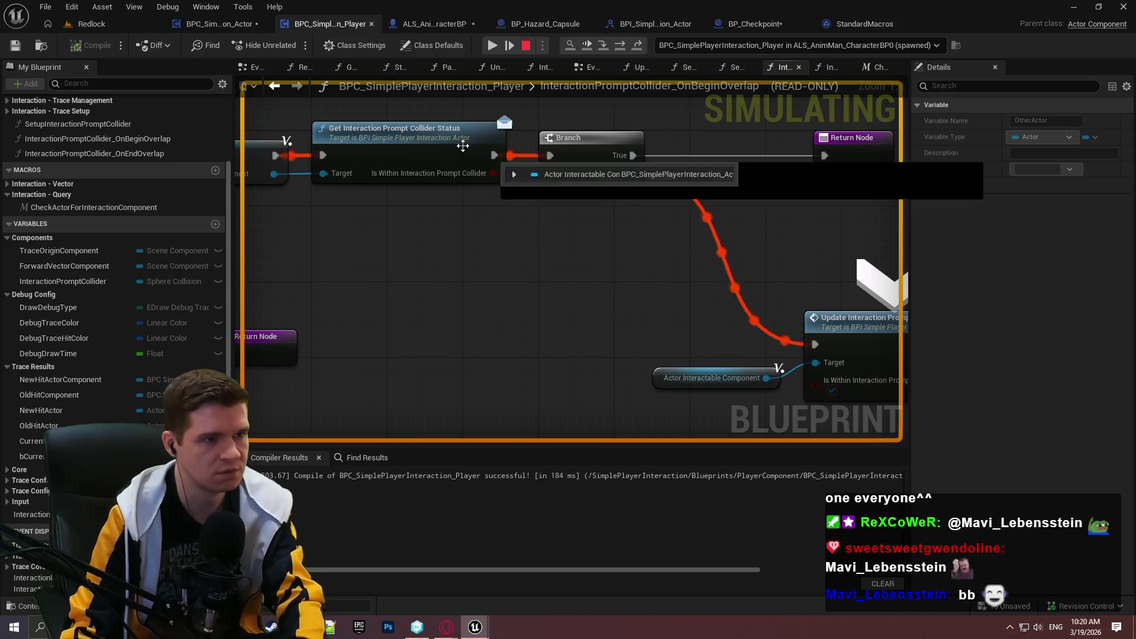
click(491, 44)
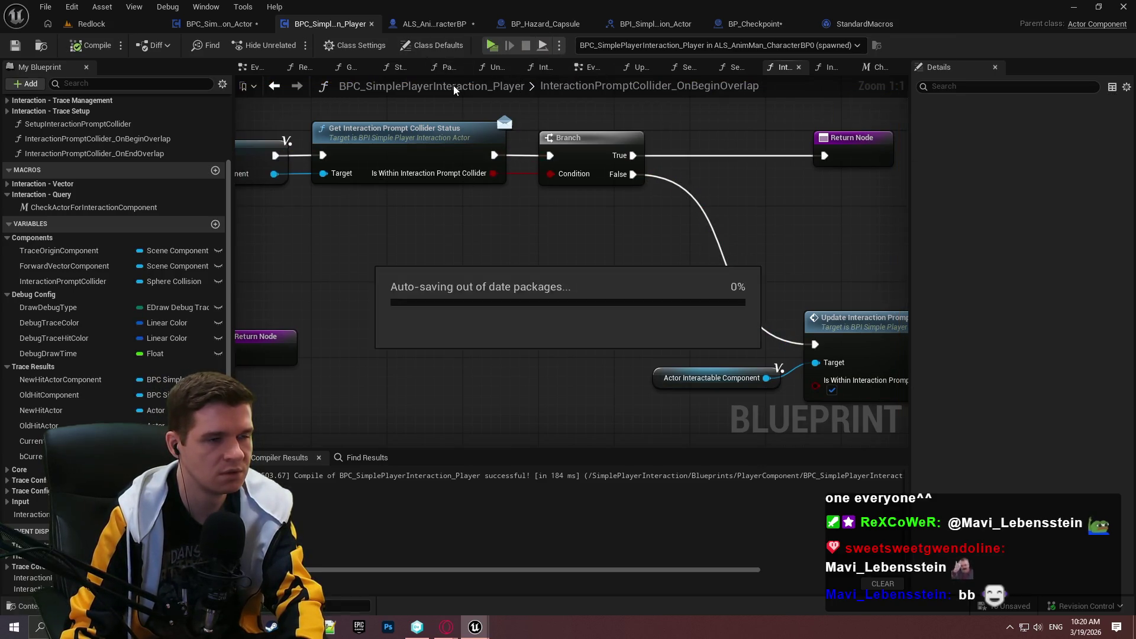
- In the actor interaction component's EventGraph, add an Event Tick node
click(234, 29)
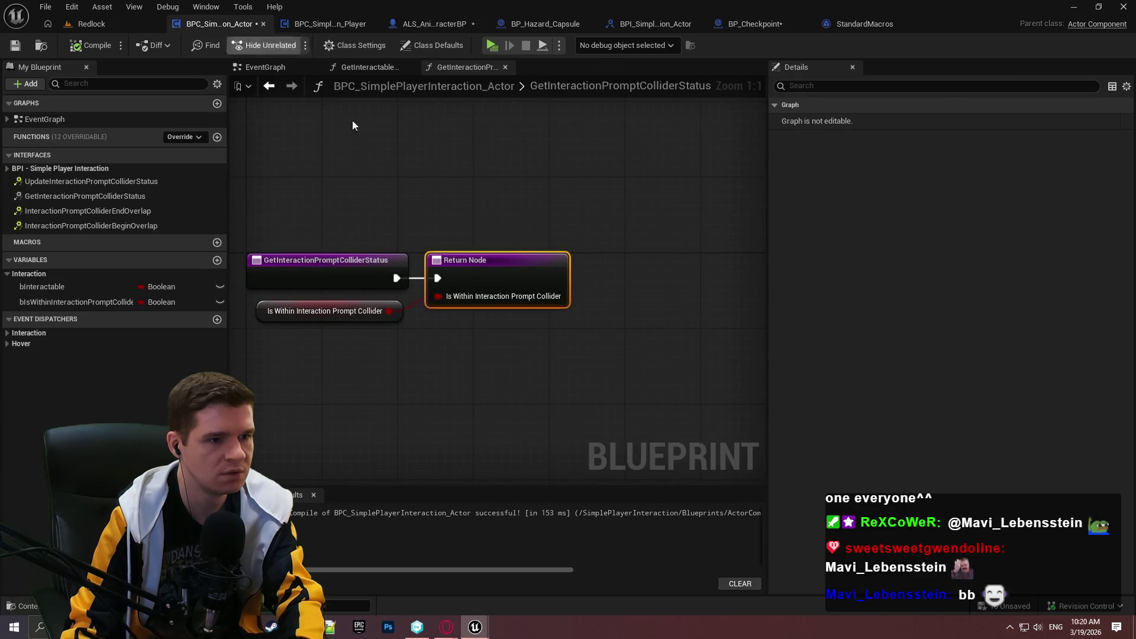
click(275, 69)
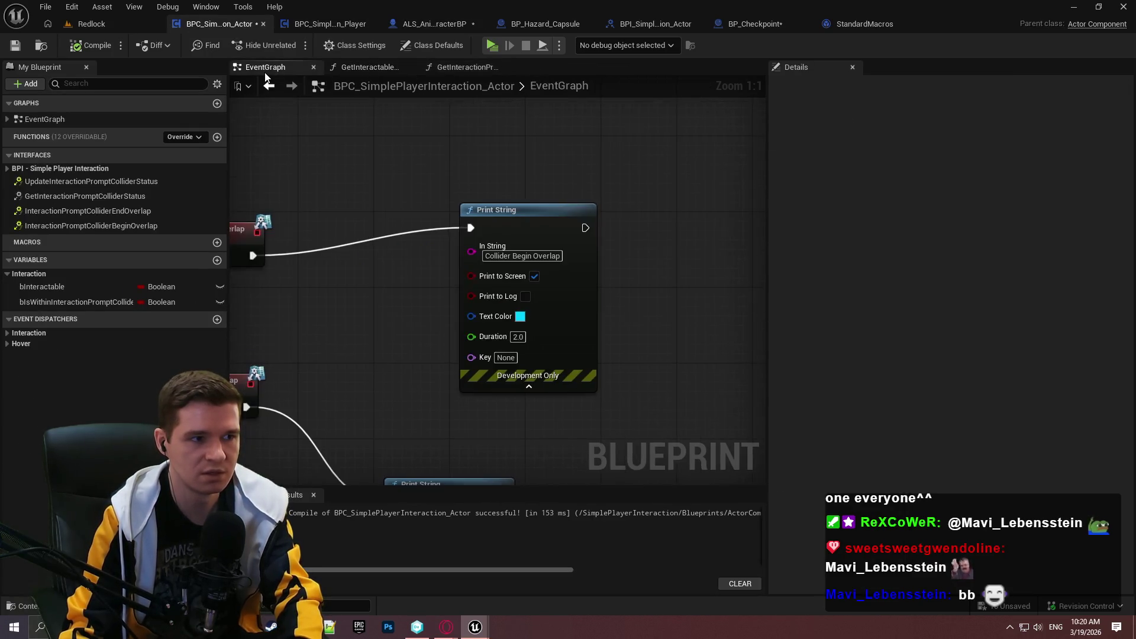
scroll(632, 264, down, 2)
drag(632, 264, 330, 213)
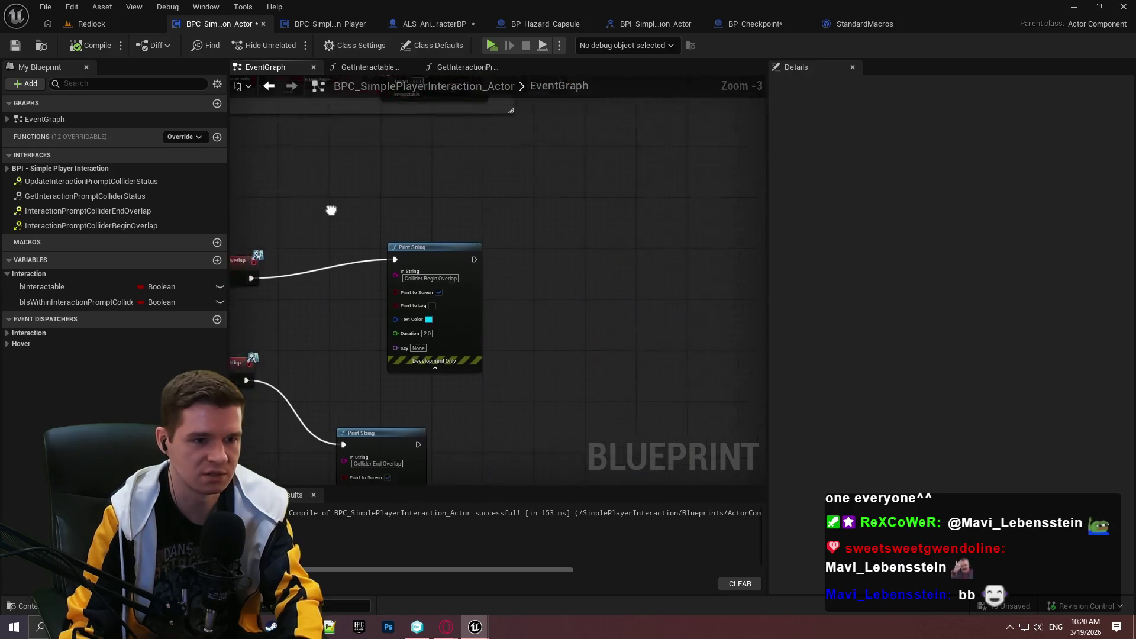
right_click(504, 212)
text(tick)
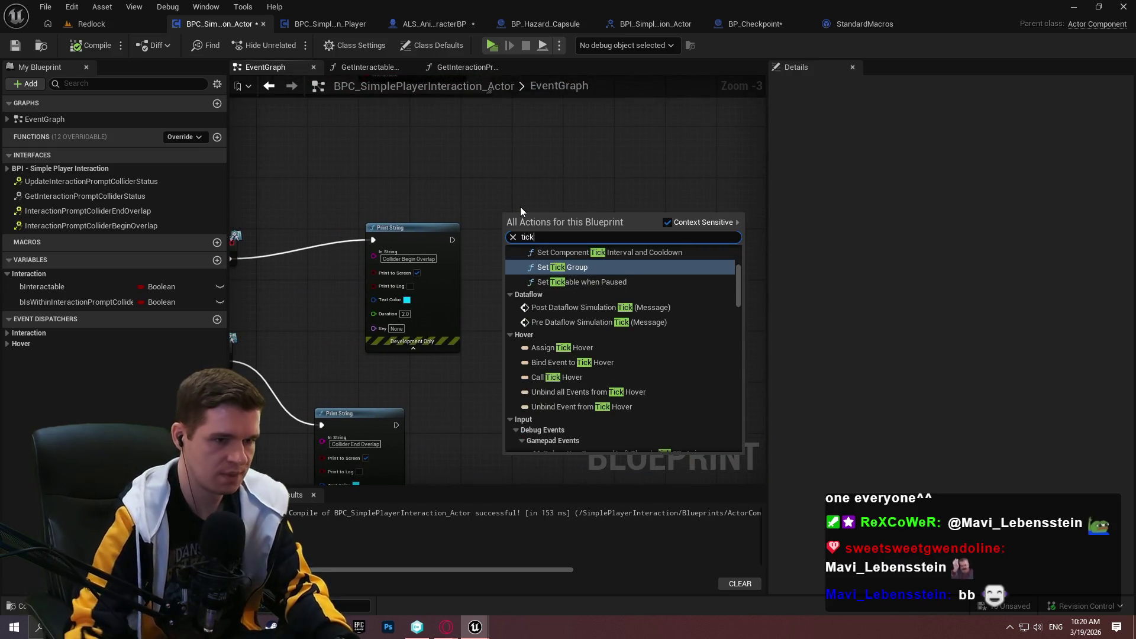
scroll(592, 296, down, 2)
scroll(593, 278, up, 5)
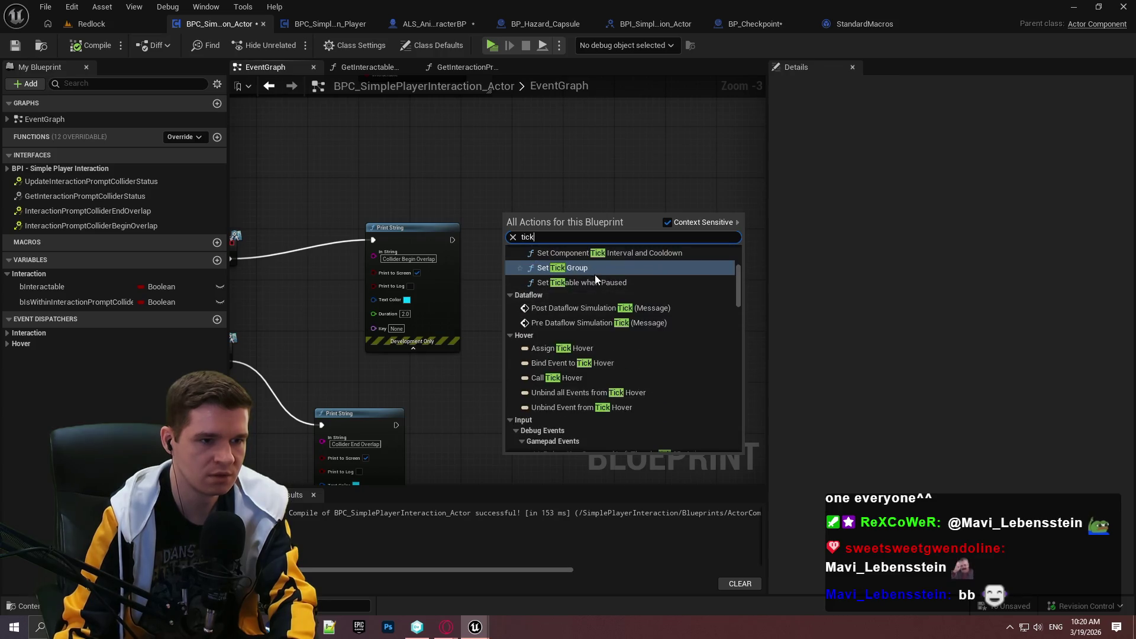
click(592, 278)
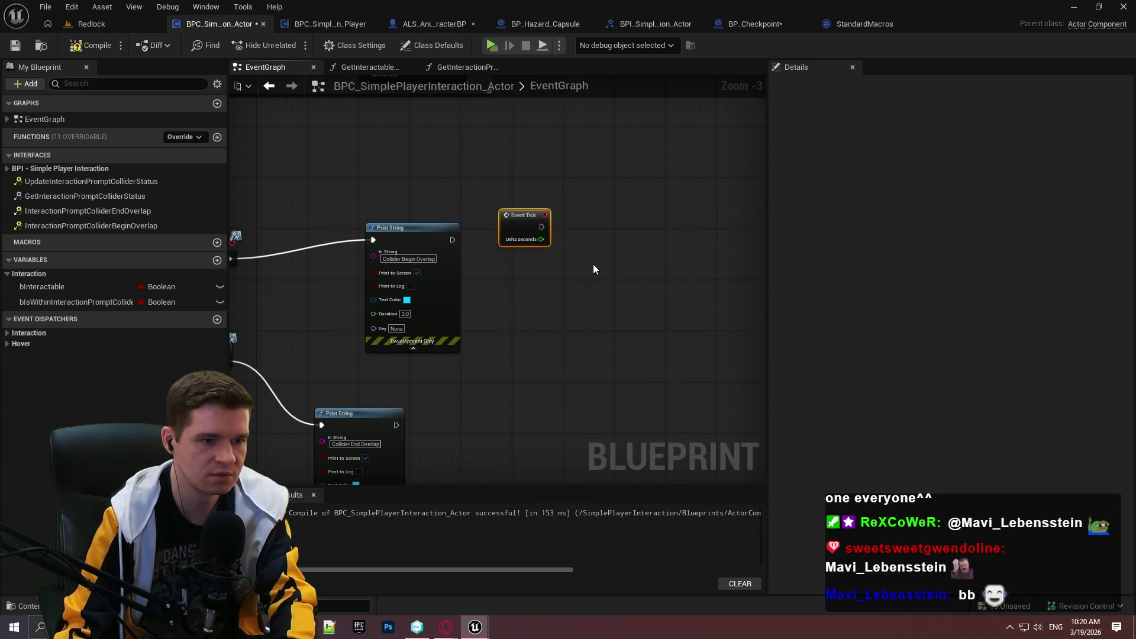
drag(528, 239, 592, 238)
- Print the bIsWithinInteractionPromptCollider getter via Print String on Event Tick, then compile
scroll(634, 296, up, 1)
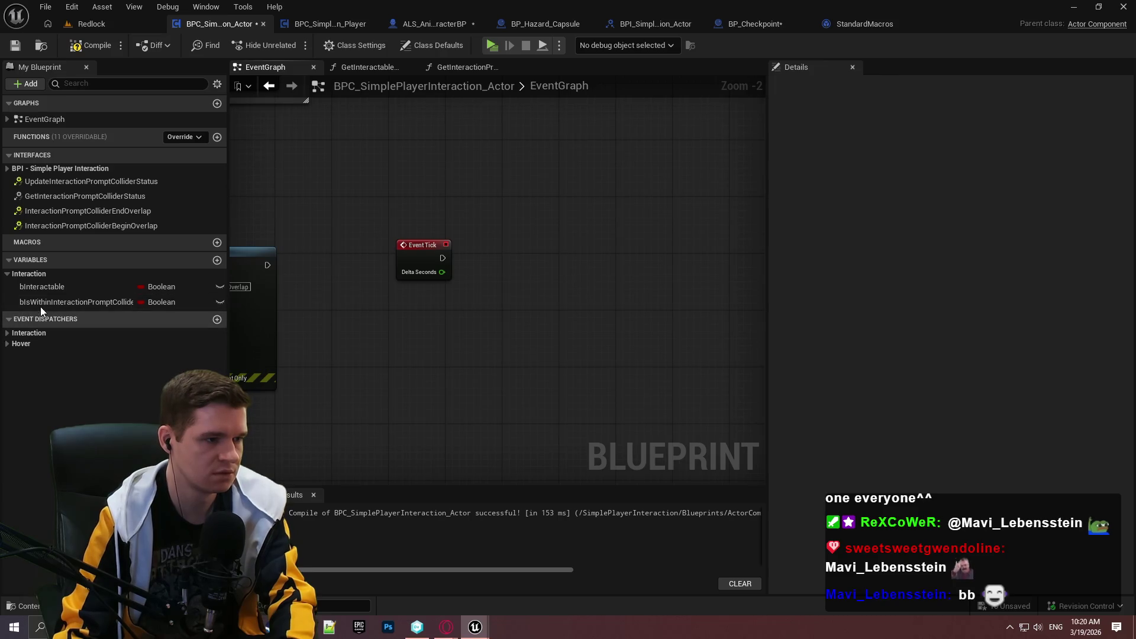
drag(77, 302, 337, 293)
click(398, 316)
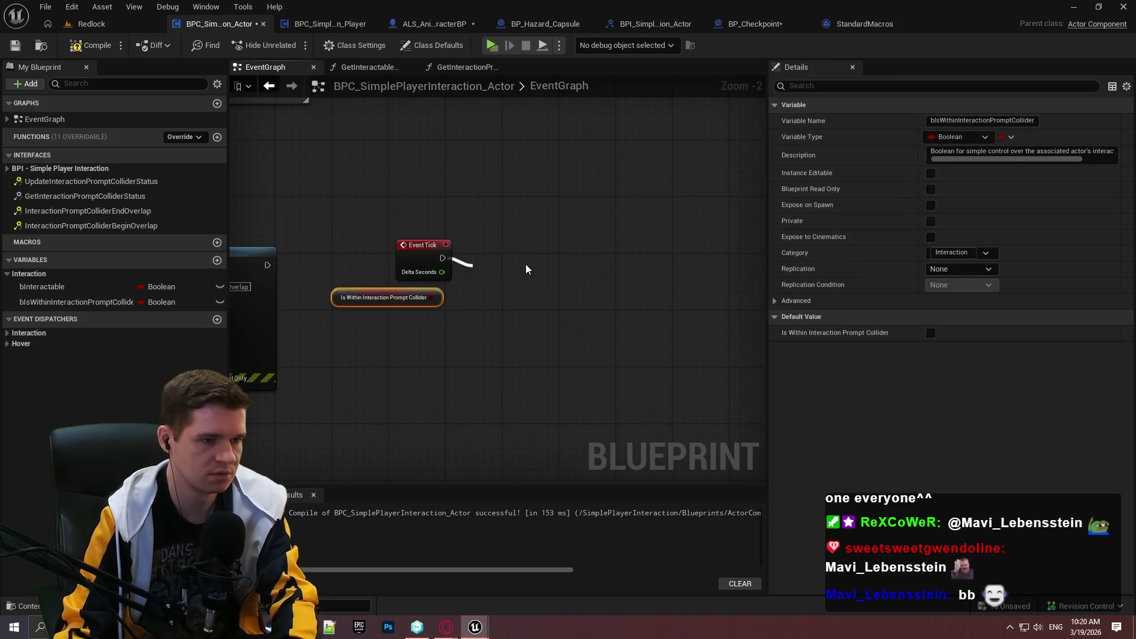
drag(526, 265, 531, 267)
text(prin)
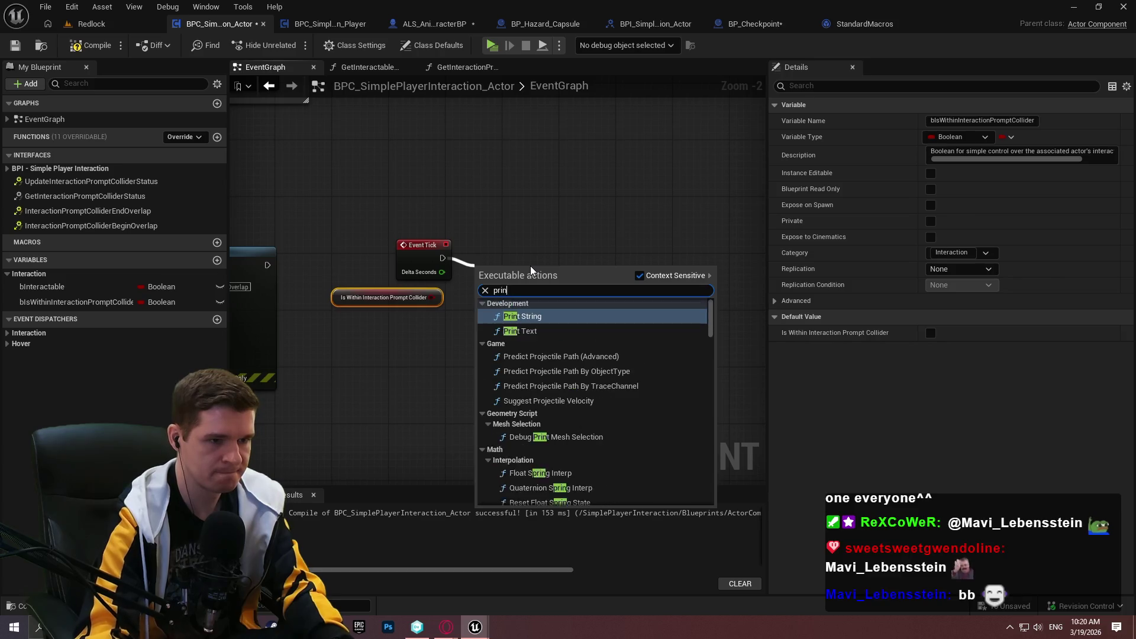
key(Return)
click(514, 316)
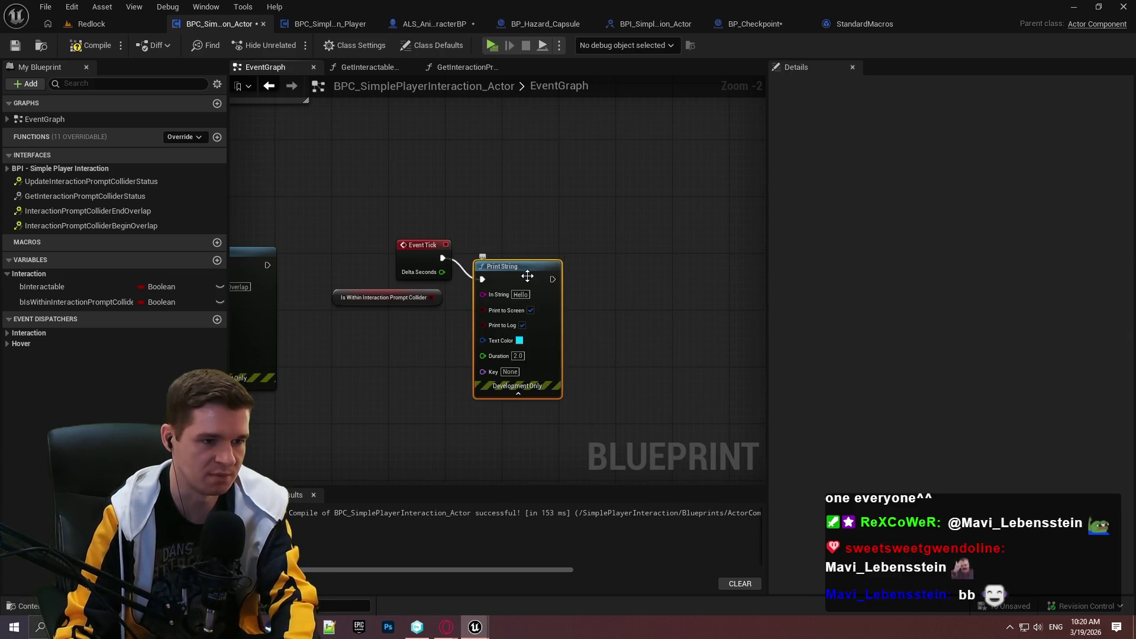
scroll(477, 331, up, 2)
mouse_move(427, 295)
mouse_down()
mouse_move(637, 255)
mouse_move(603, 253)
mouse_up()
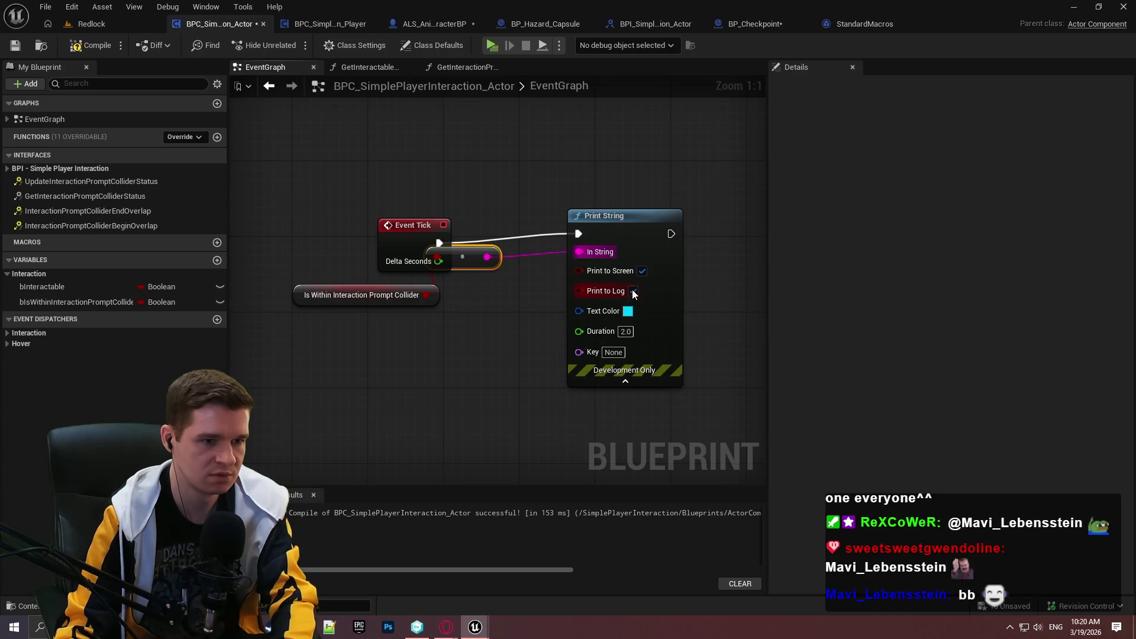
click(75, 48)
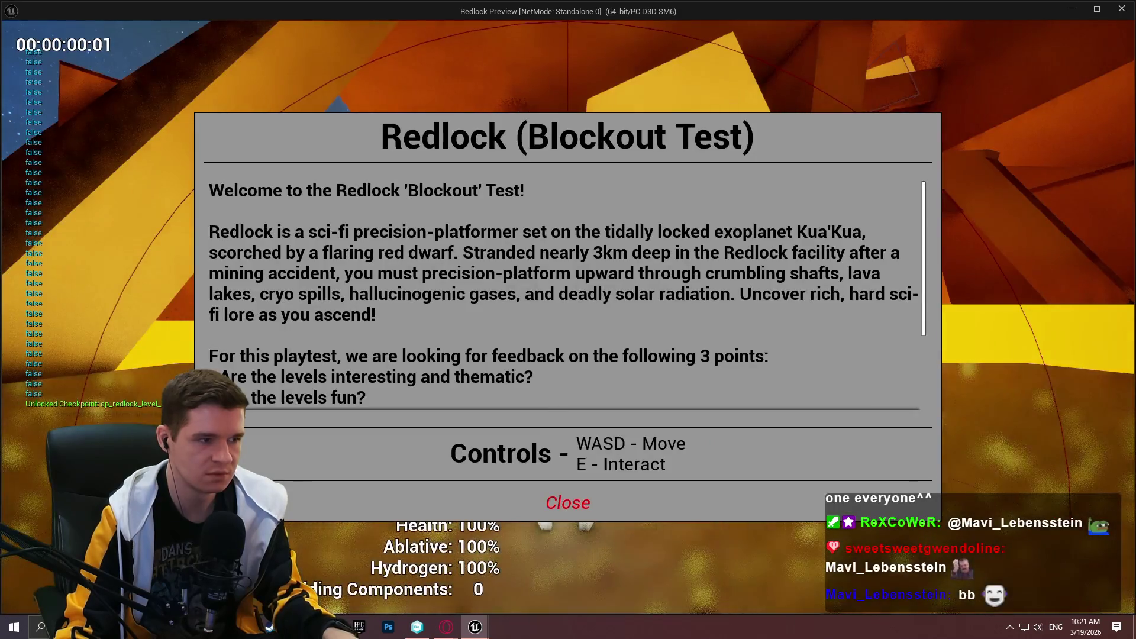
- Run forward in the playtest, remove the OnBeginOverlap breakpoint, and resume the paused game
click(567, 503)
key(w)
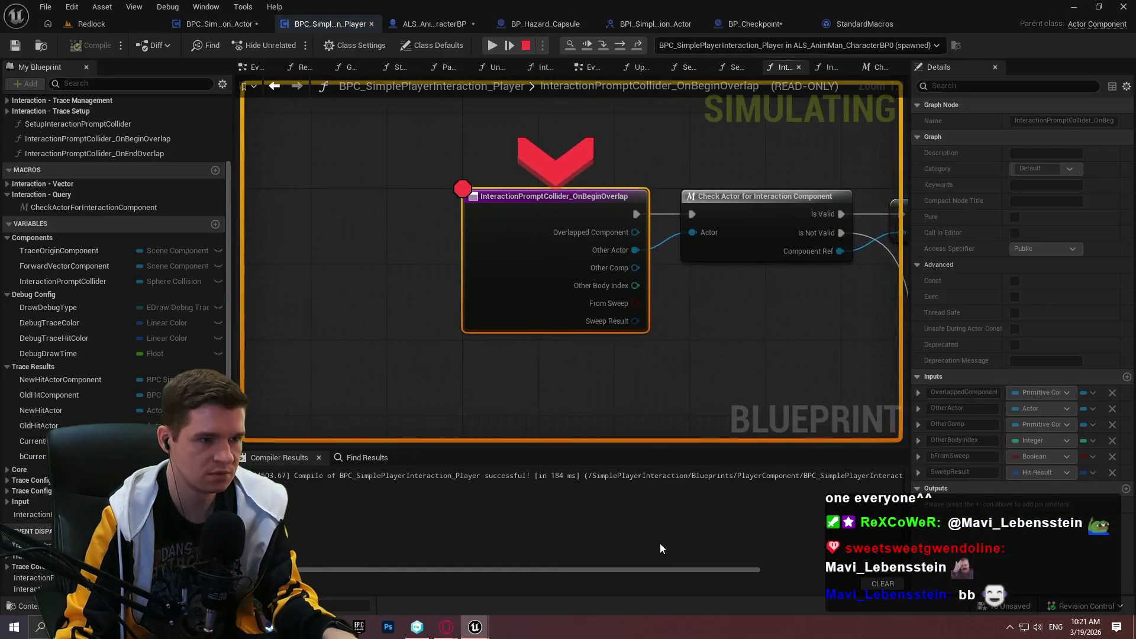
right_click(539, 220)
click(584, 322)
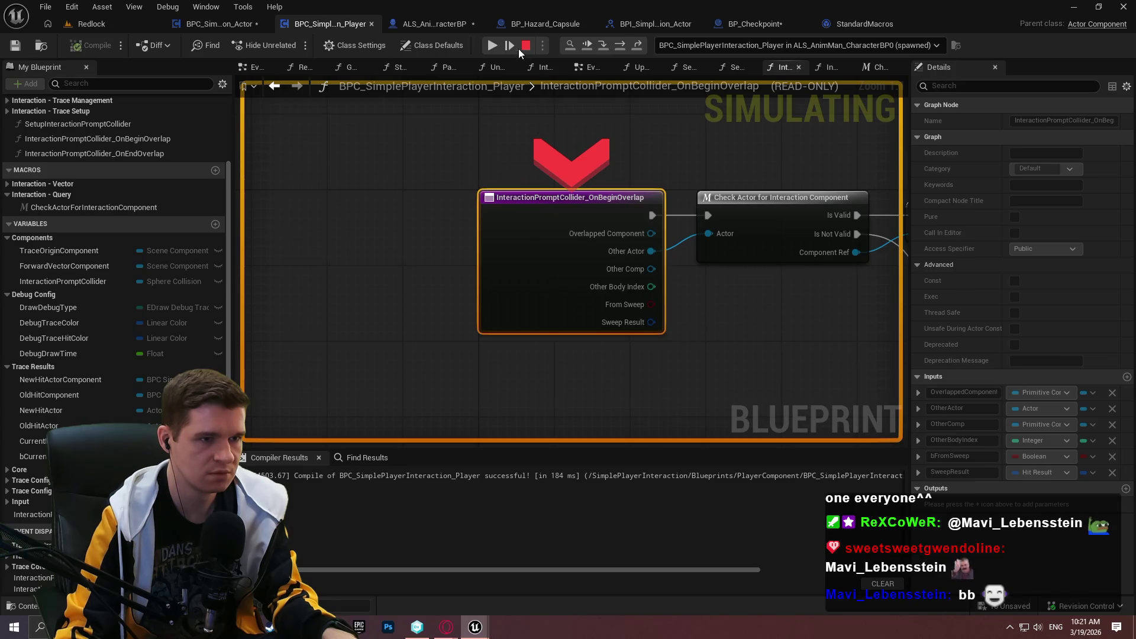
click(492, 45)
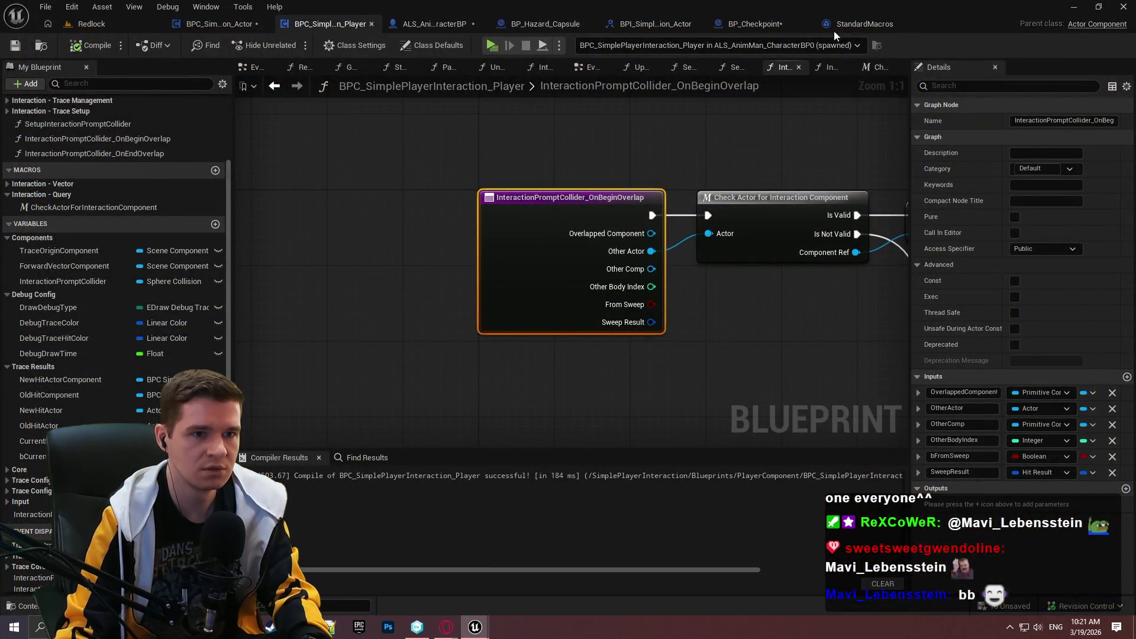
- Make UpdateInteractionPromptColliderStatus set the collider boolean, then compile and save the component
key(F10)
key(F10)
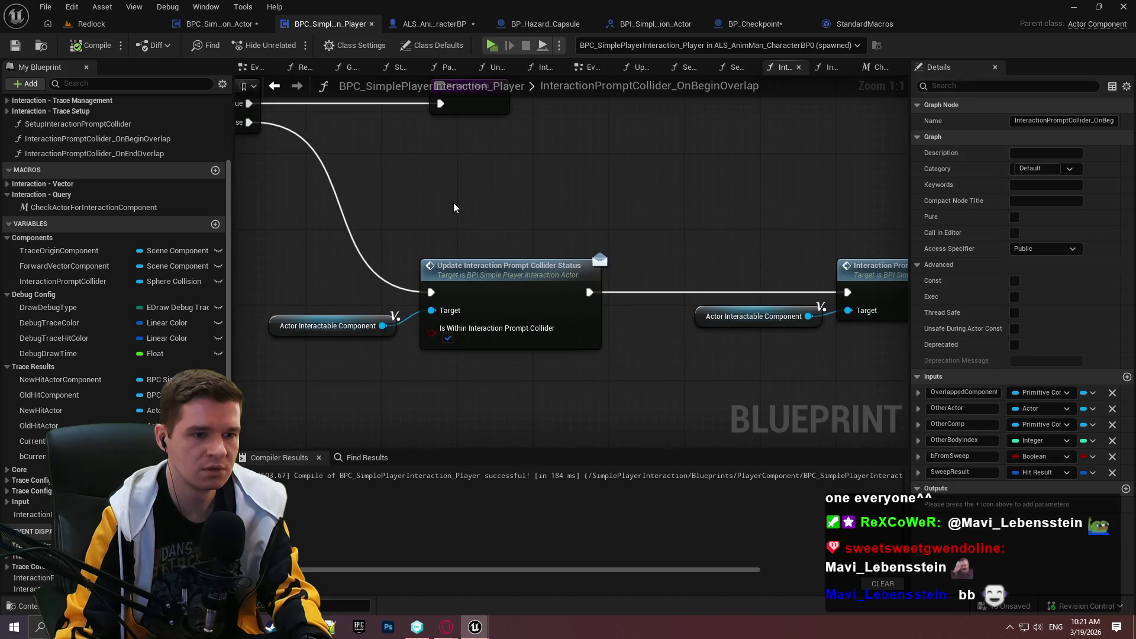
click(640, 31)
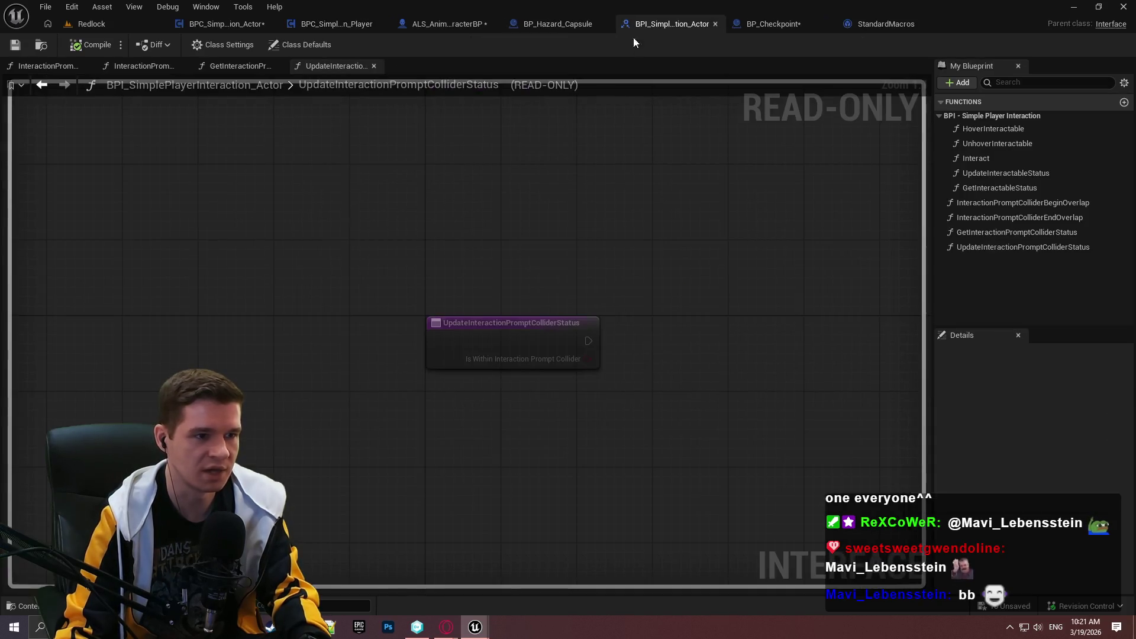
click(236, 30)
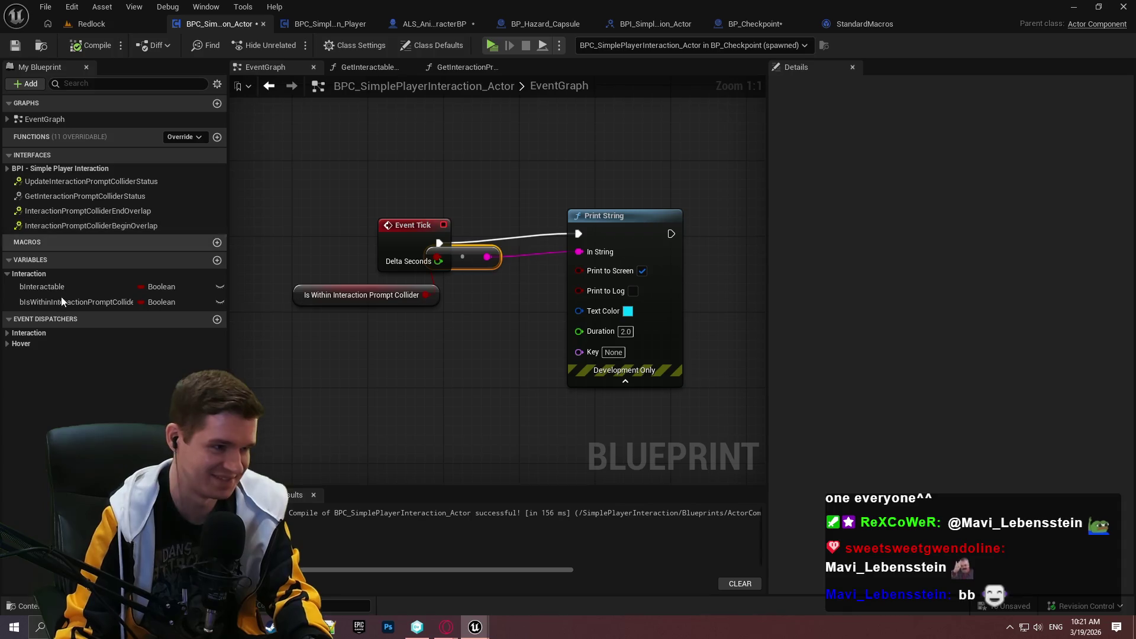
double_click(63, 183)
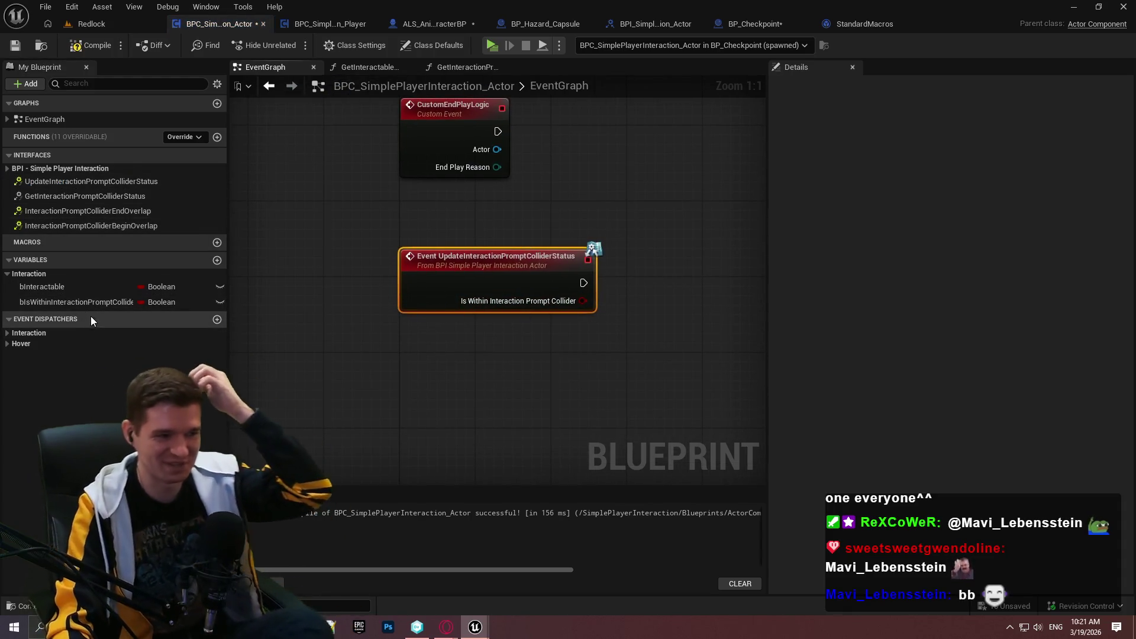
mouse_move(90, 302)
mouse_down()
mouse_move(651, 271)
mouse_move(583, 300)
mouse_move(691, 272)
mouse_move(658, 274)
mouse_move(692, 285)
mouse_move(681, 288)
mouse_up()
click(677, 303)
click(584, 306)
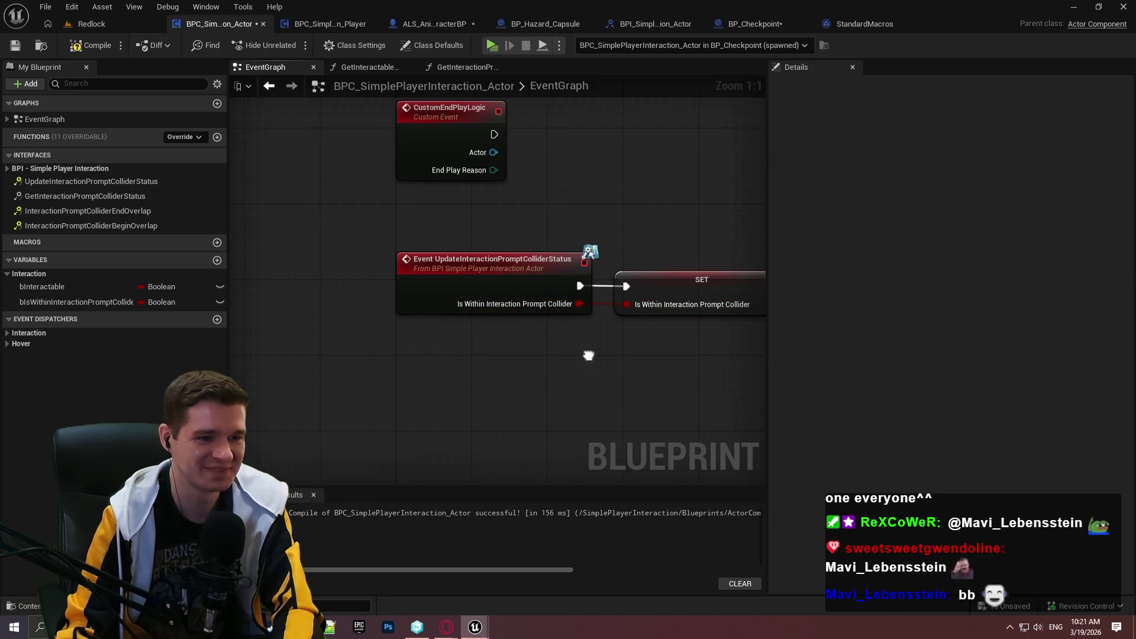
click(89, 46)
click(16, 46)
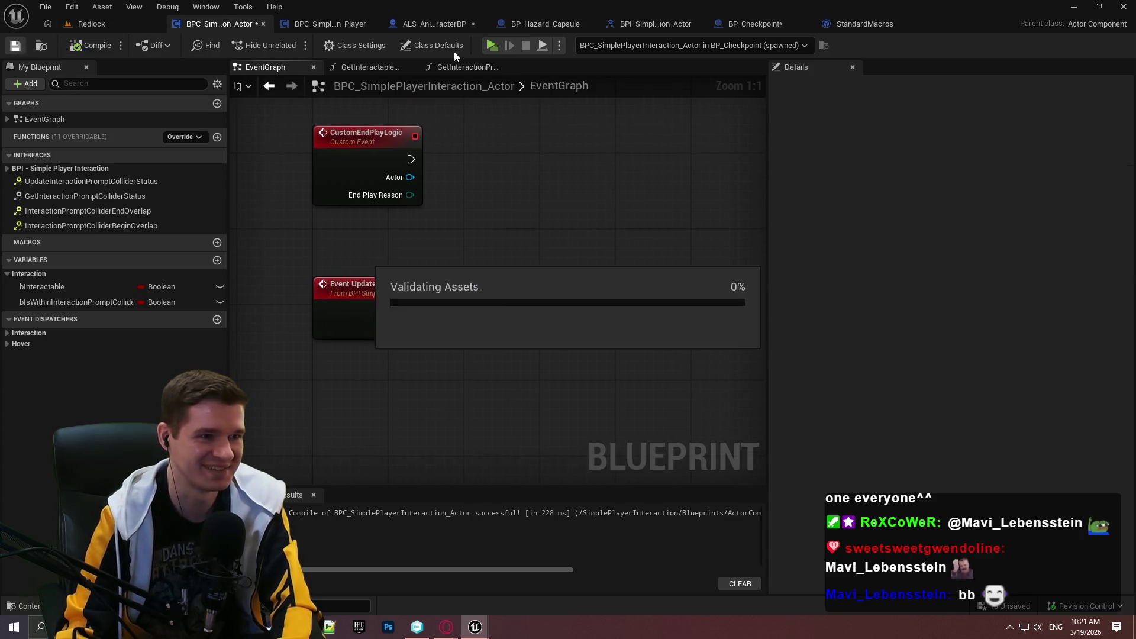
- Delete the two leftover Tick nodes, compile and save, and launch a standalone playtest
click(435, 24)
click(314, 24)
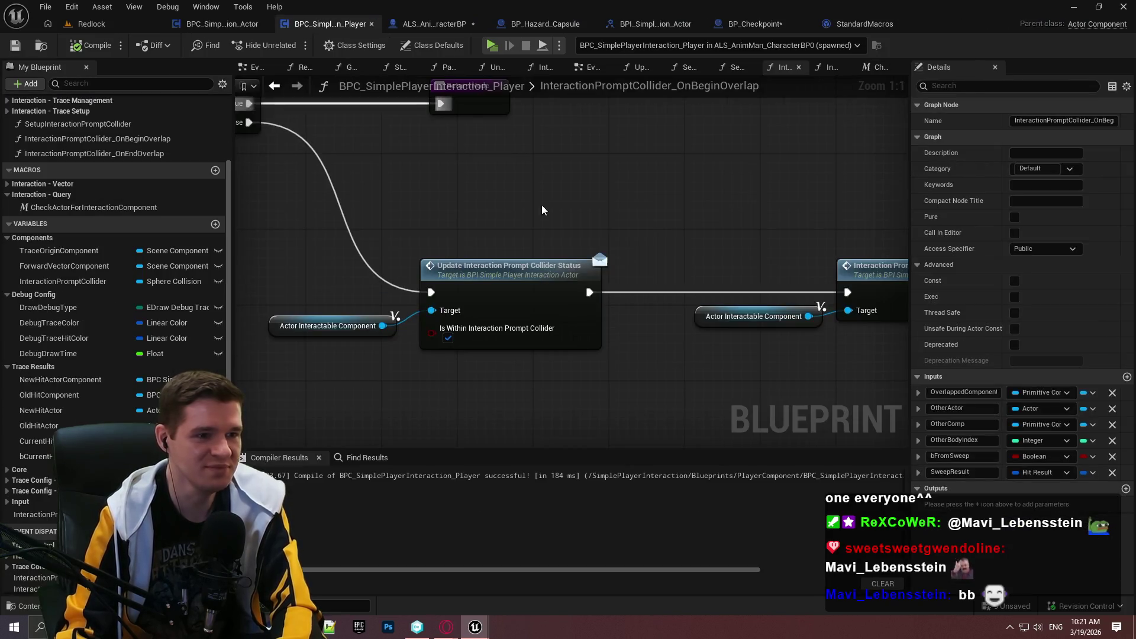
mouse_move(541, 204)
mouse_down()
mouse_move(618, 210)
mouse_move(399, 257)
mouse_move(423, 276)
mouse_move(571, 266)
mouse_move(843, 297)
mouse_up()
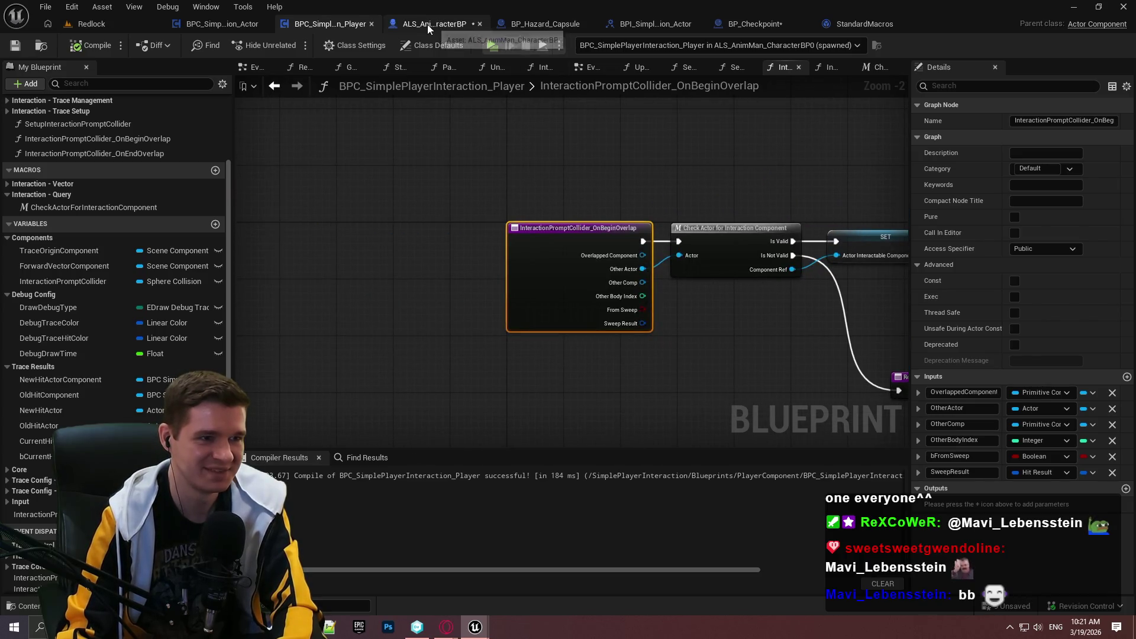
click(225, 24)
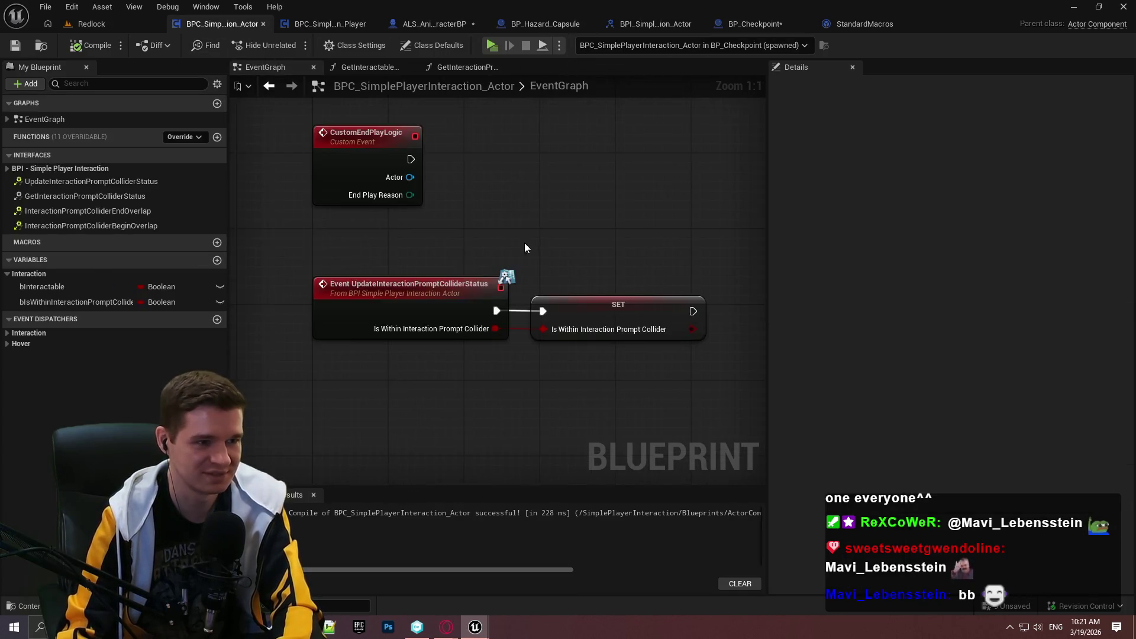
scroll(524, 242, down, 4)
drag(627, 94, 485, 310)
drag(608, 273, 486, 329)
key(Delete)
click(88, 45)
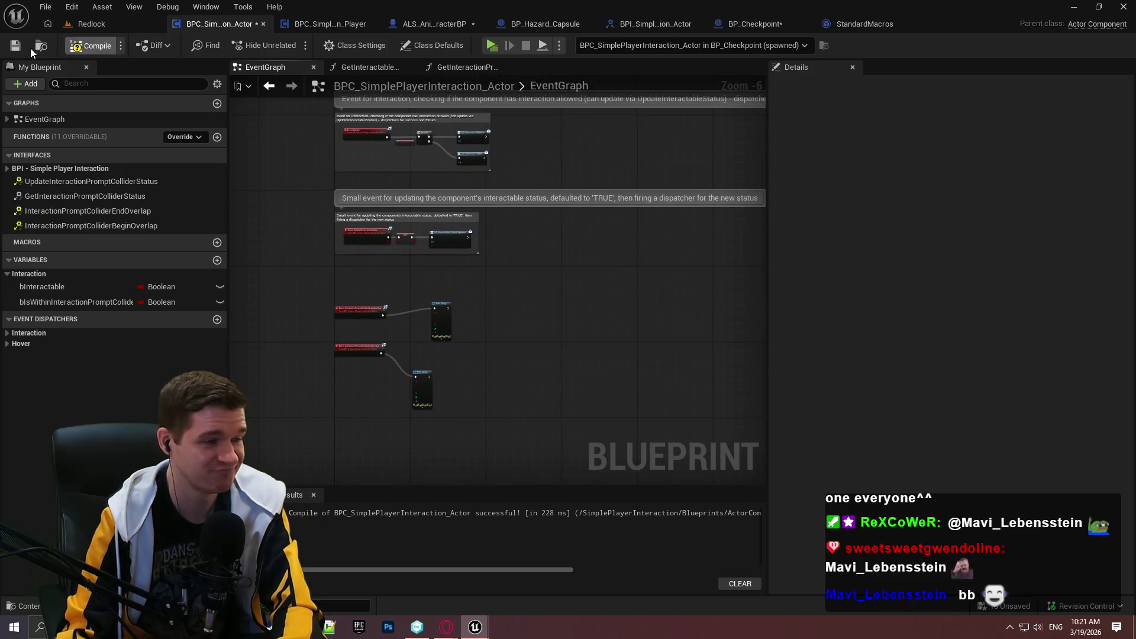
click(15, 45)
click(495, 49)
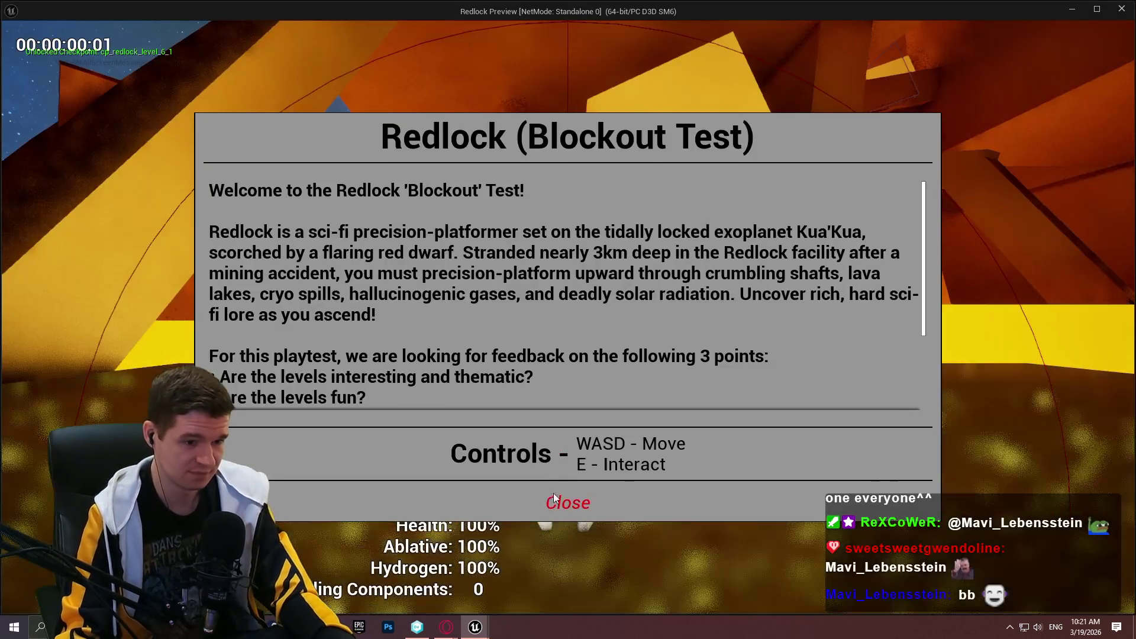
click(559, 500)
- Run the character into and past the checkpoint orbs to test the prompt, then end the preview
key(w)
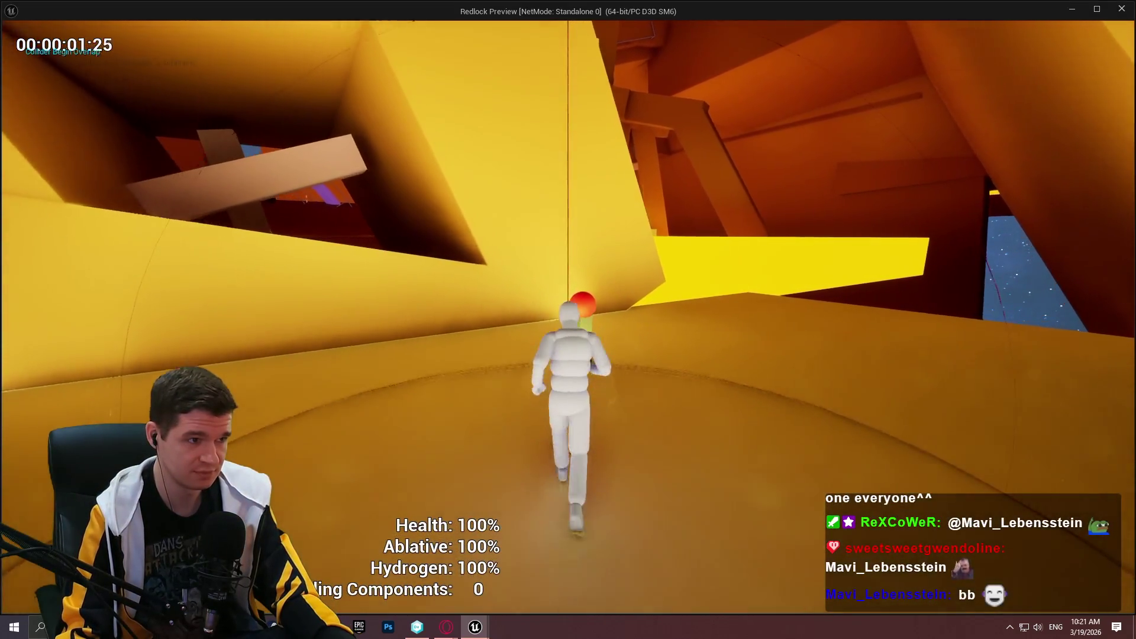
key(s)
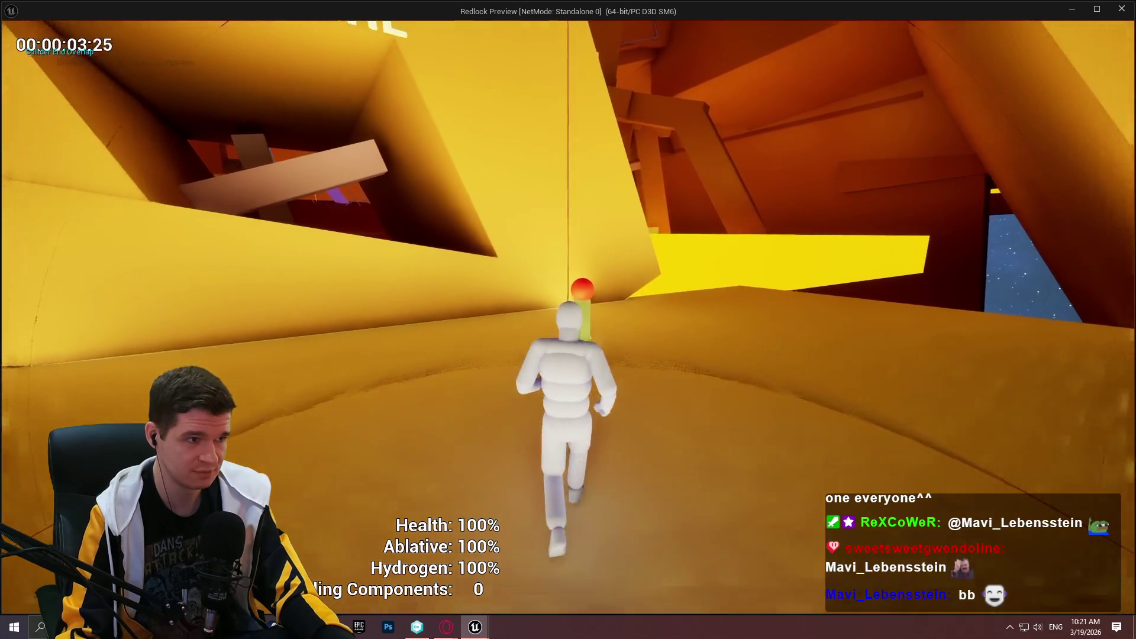
key(w)
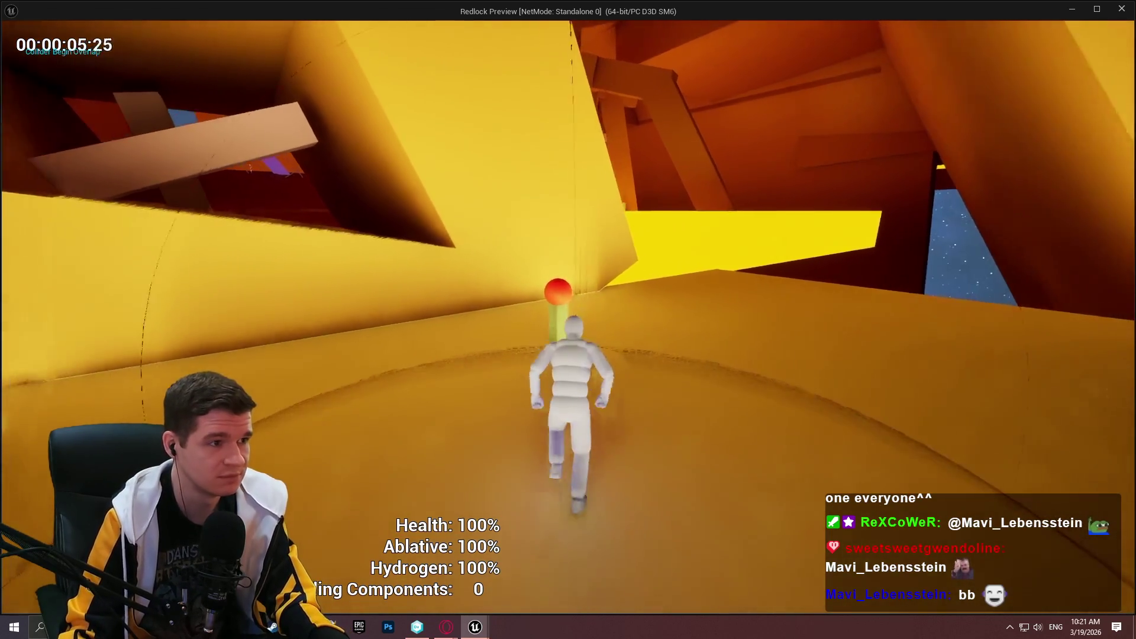
key(w)
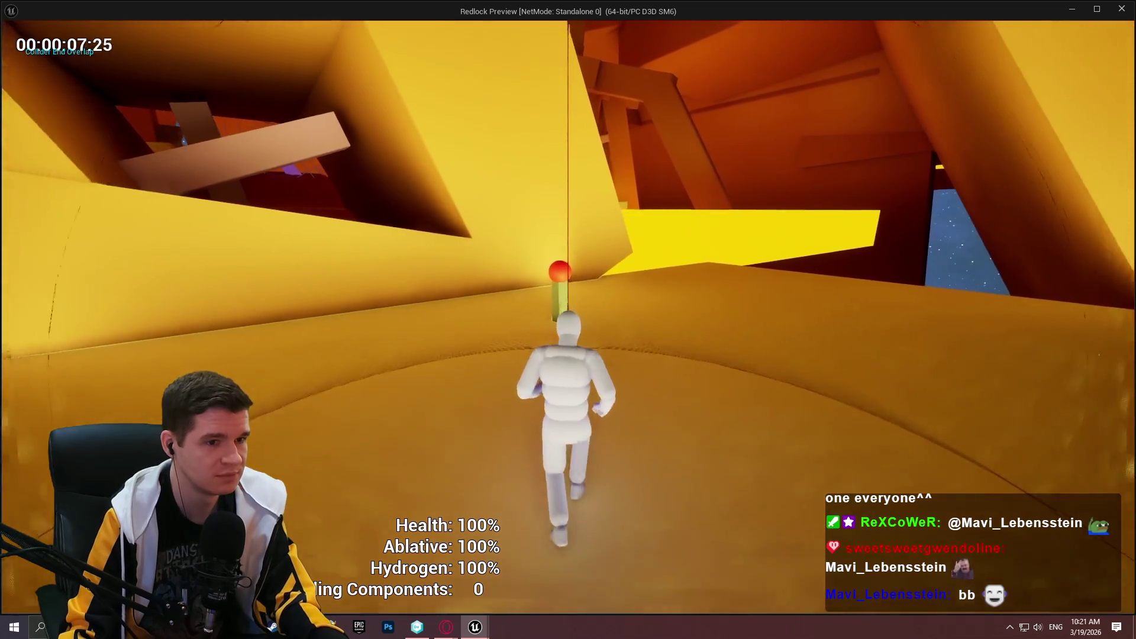
key(s)
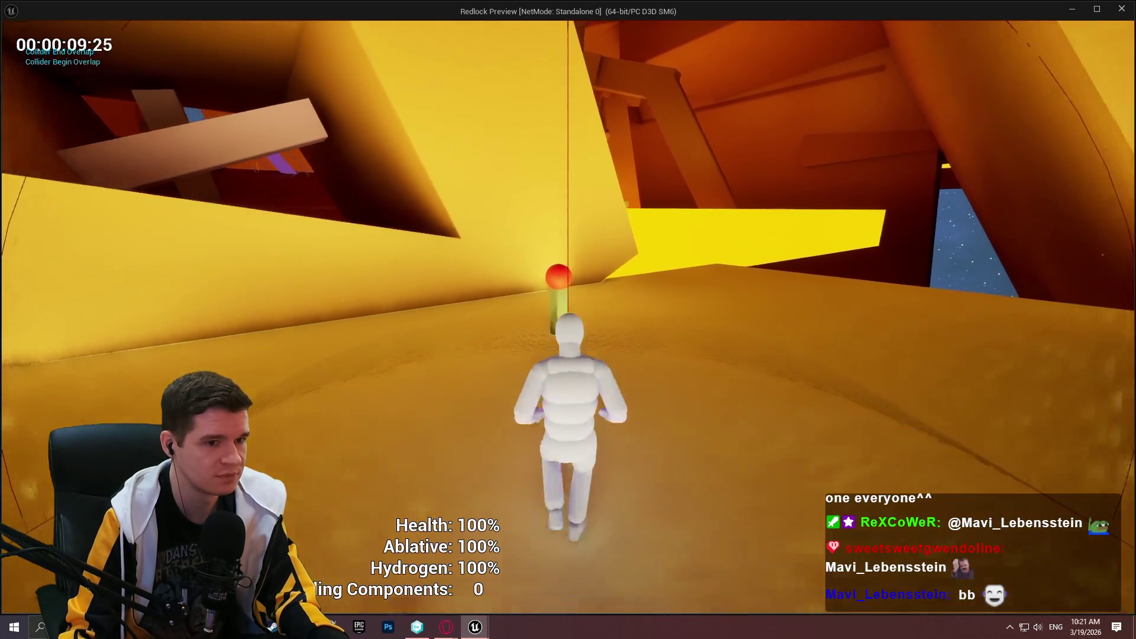
key(w)
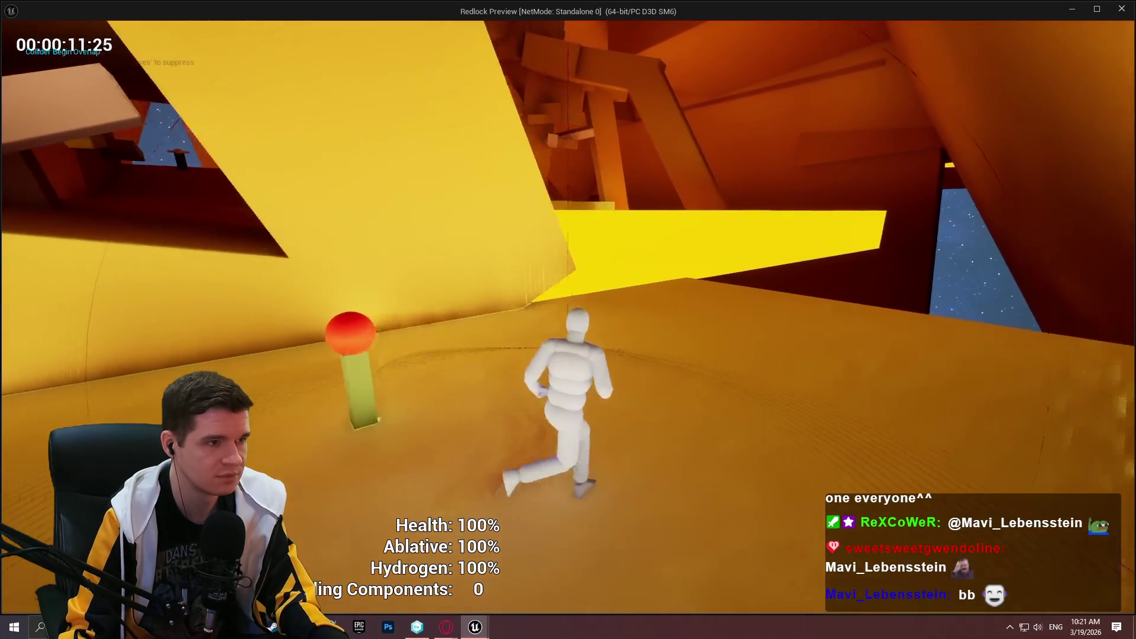
key(w)
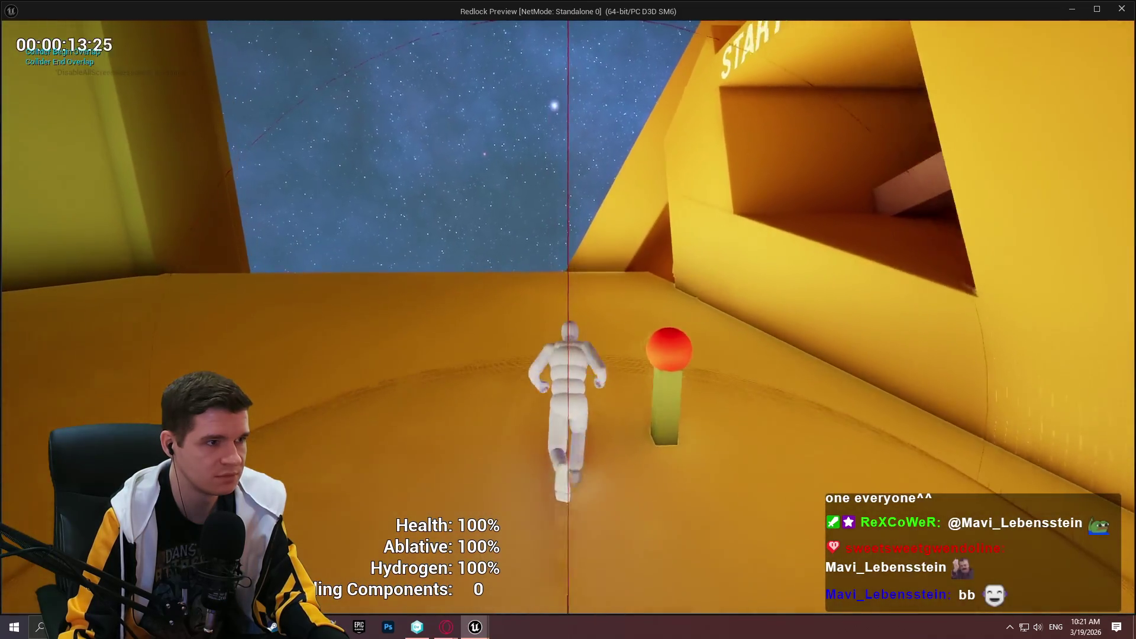
key(w)
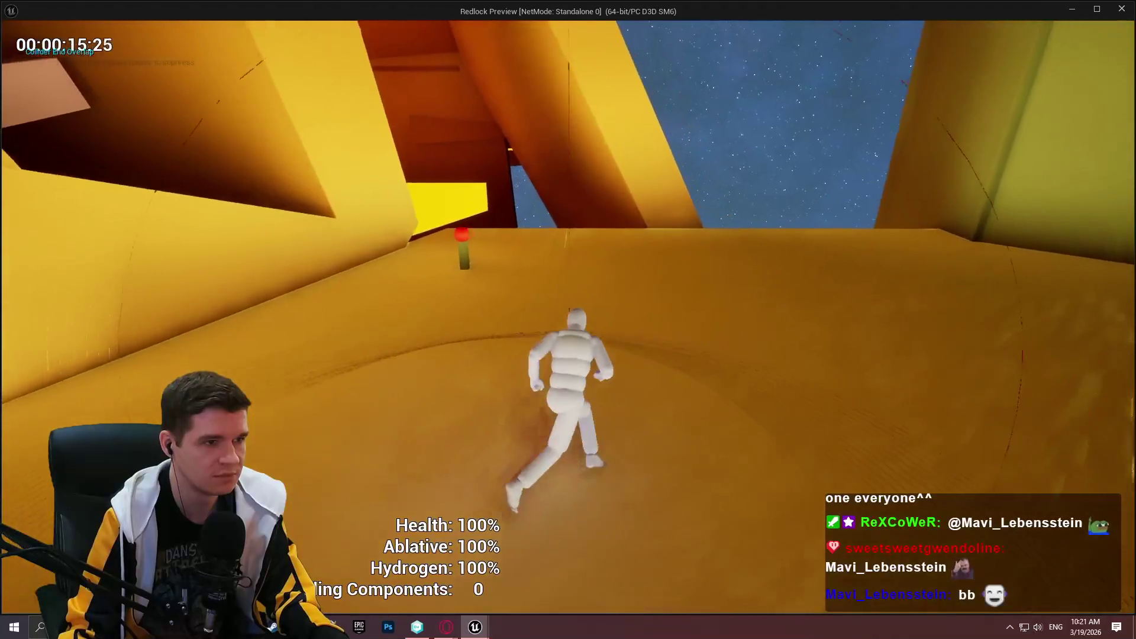
key(w)
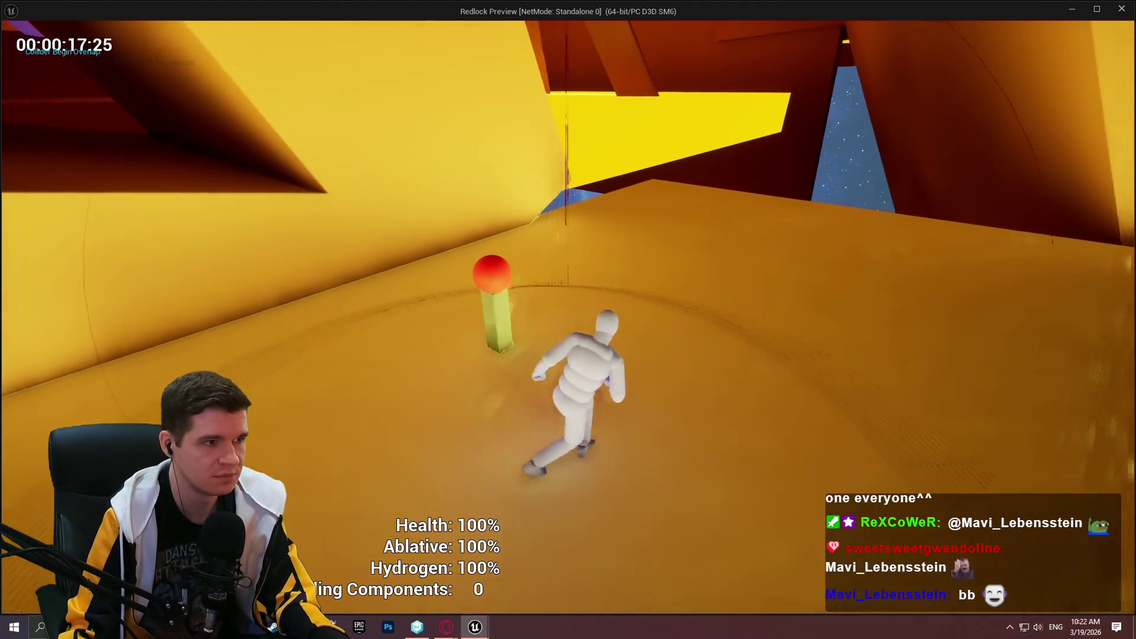
key(w)
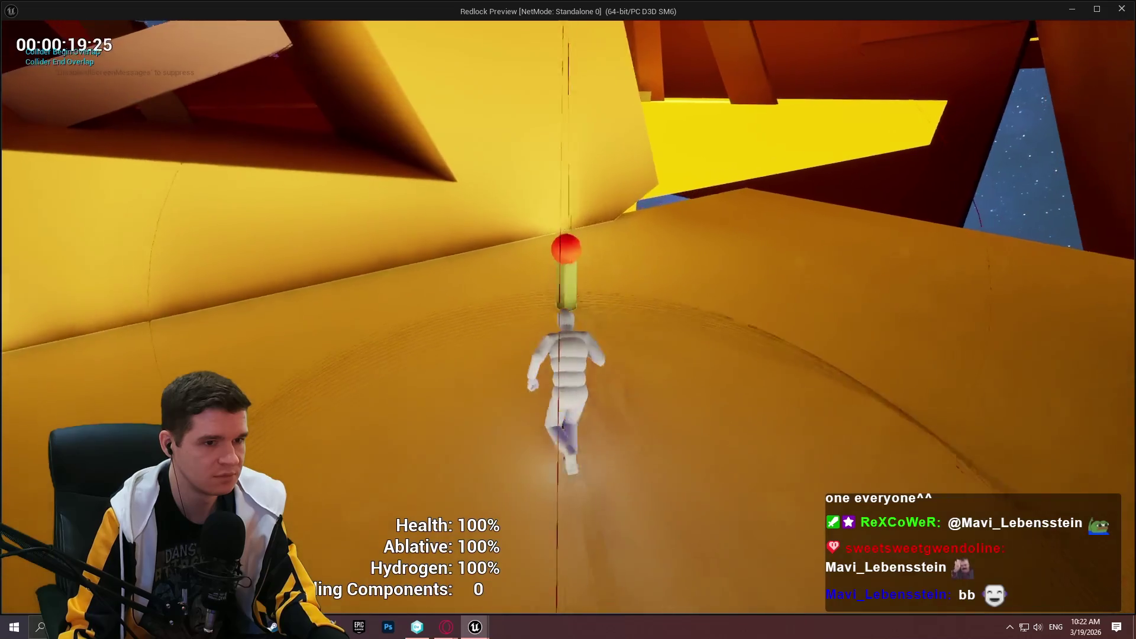
key(Escape)
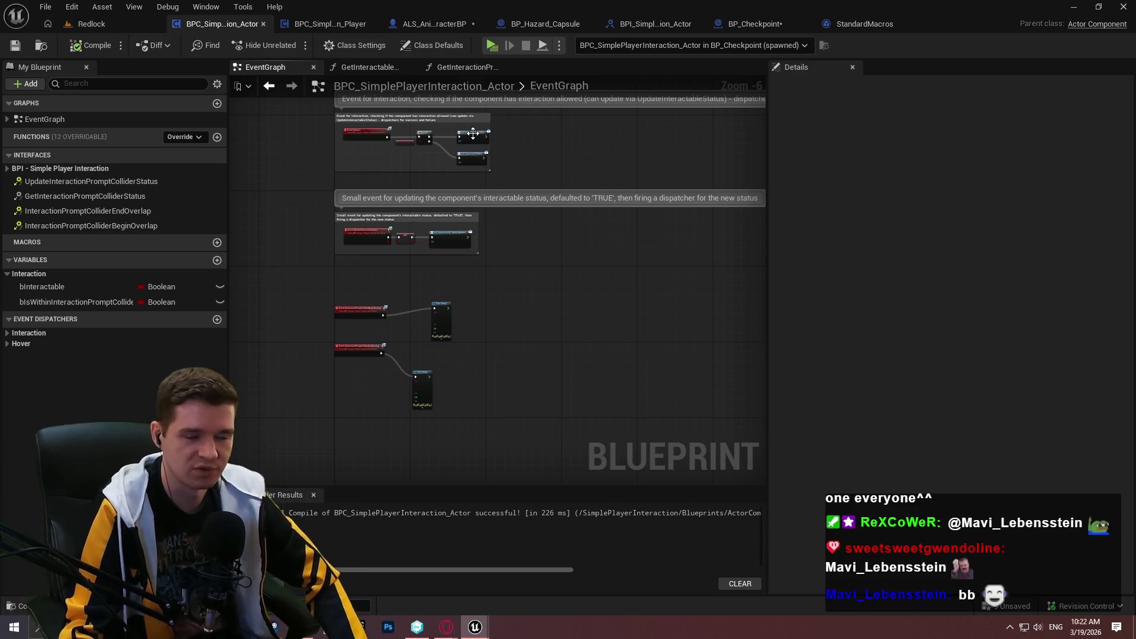
- Switch to ALS_AnimMan_CharacterBP to view its InteractionGraph with the Enable/Disable Interaction Trace events
click(435, 22)
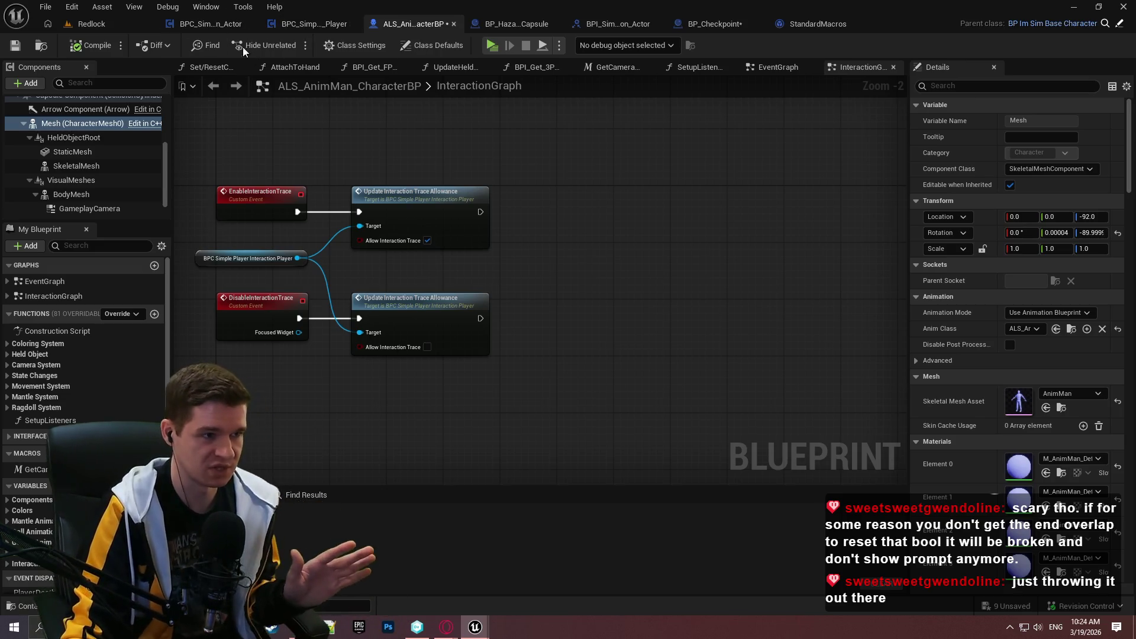
- On BPC_SimplePlayerInteraction_Actor, inspect the nodes below CustomEndPlayLogic and the collider-boolean SET node
click(219, 18)
scroll(385, 355, up, 3)
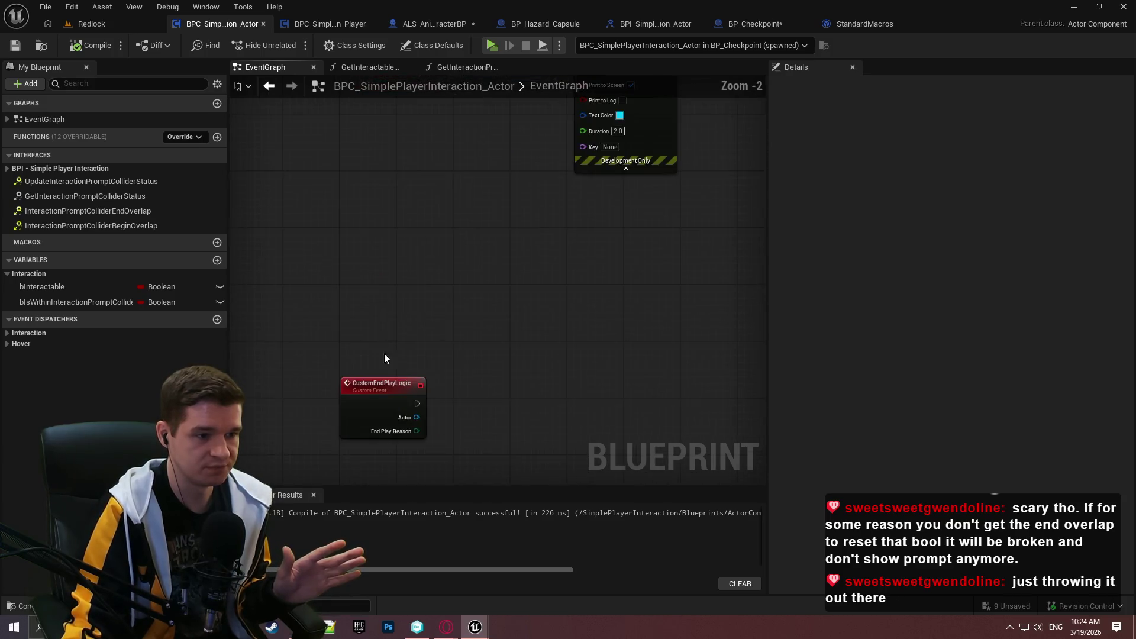
drag(384, 354, 403, 207)
click(411, 266)
click(502, 246)
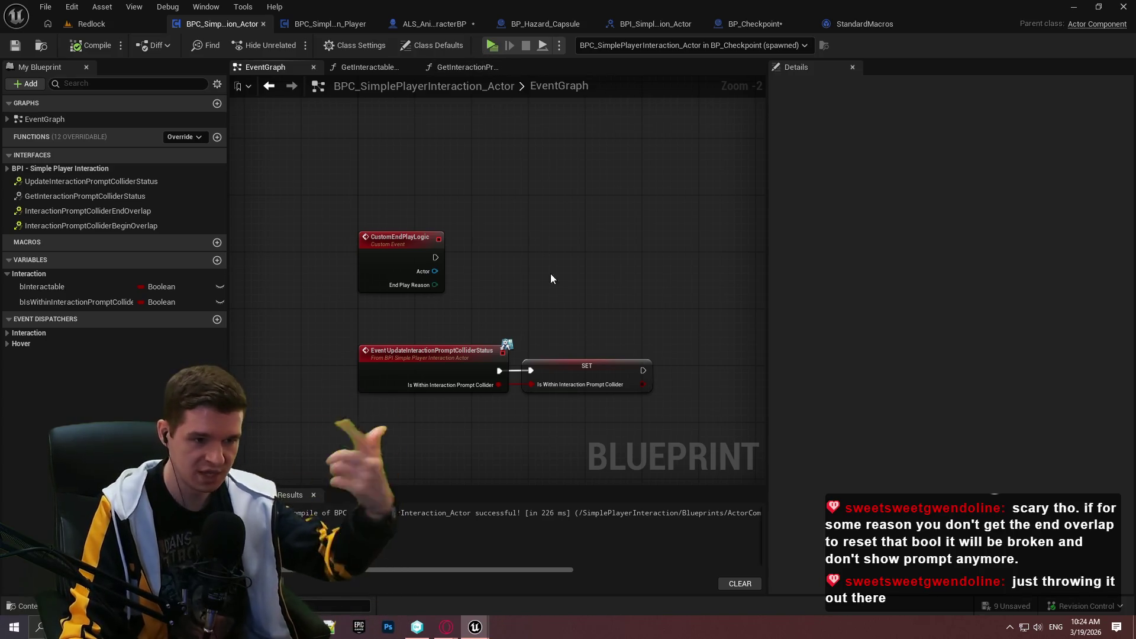
mouse_move(638, 336)
mouse_down()
mouse_move(622, 273)
mouse_move(505, 352)
mouse_up()
click(594, 353)
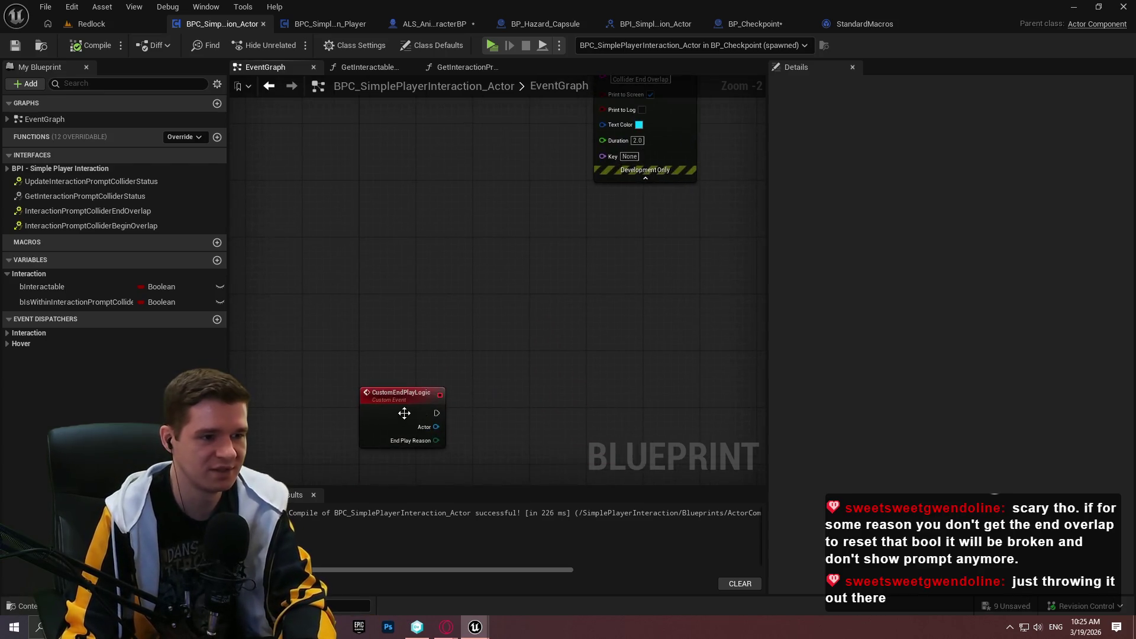
- Select and delete both overlap events' Print String nodes, then compile and save the component
mouse_move(400, 410)
mouse_down()
mouse_move(482, 474)
mouse_move(629, 390)
mouse_move(669, 329)
mouse_move(670, 349)
mouse_move(480, 178)
mouse_up()
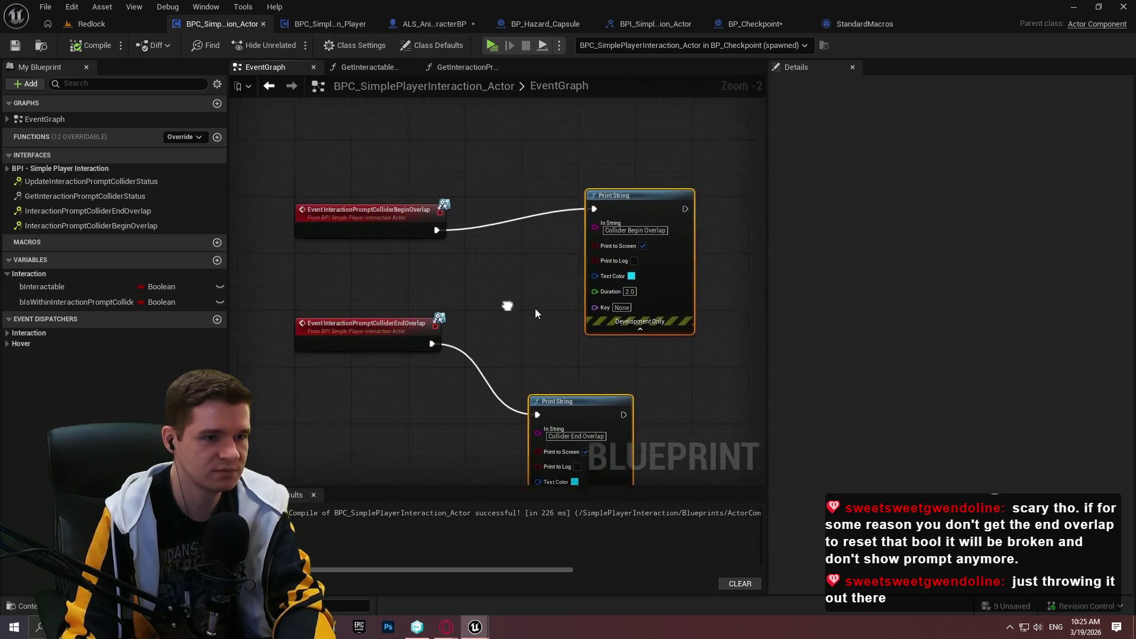
key(Delete)
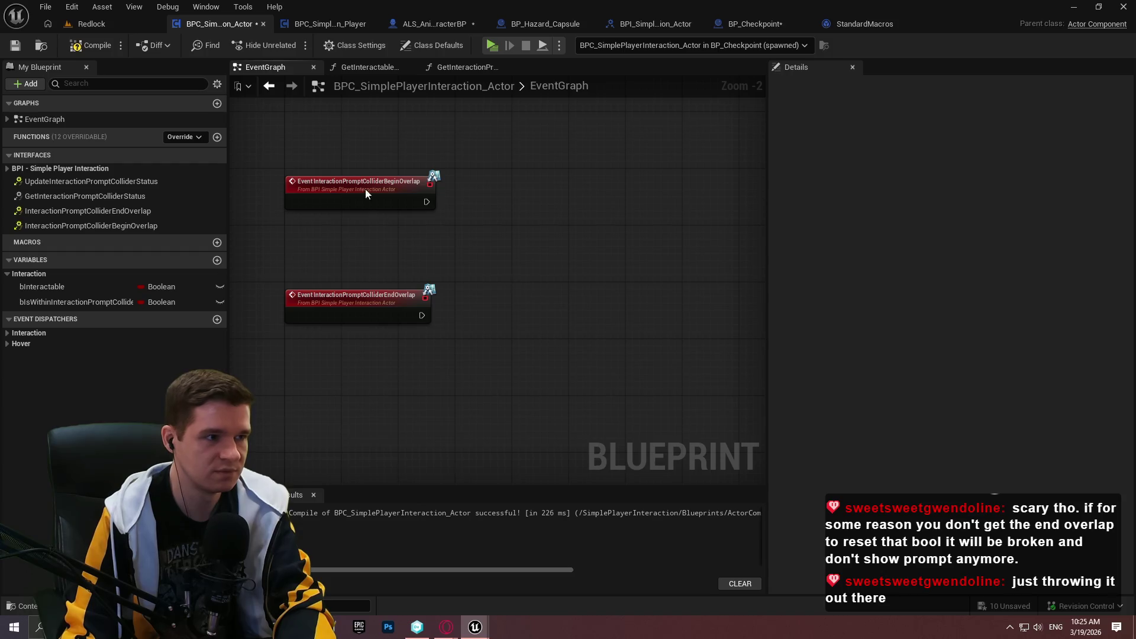
click(79, 49)
click(23, 44)
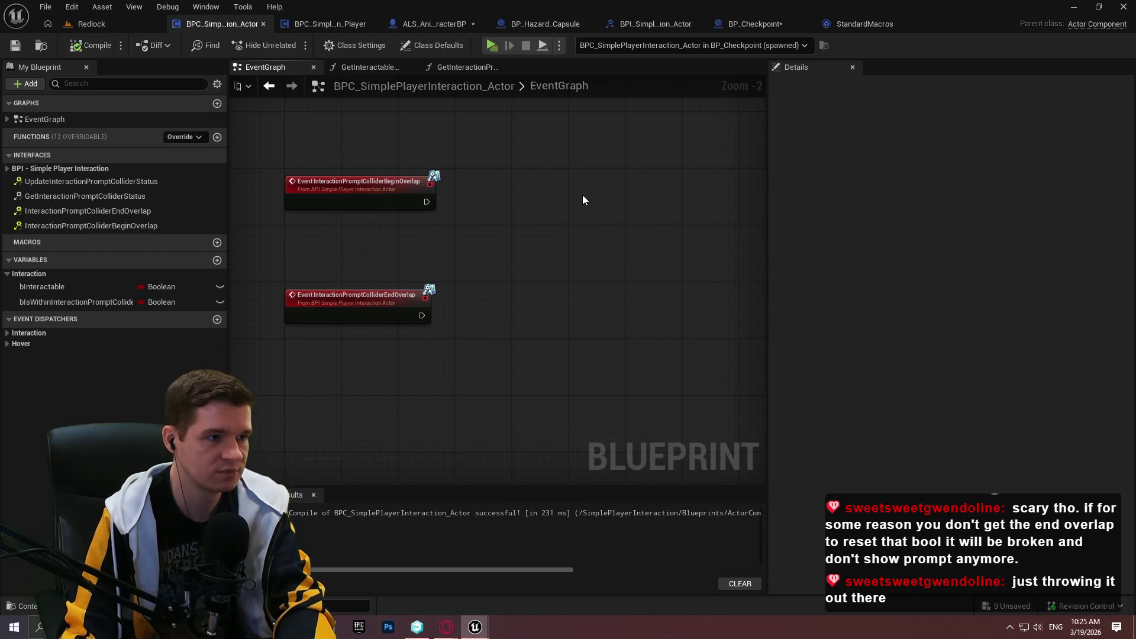
mouse_move(518, 242)
mouse_down()
mouse_move(527, 261)
mouse_move(652, 314)
mouse_up()
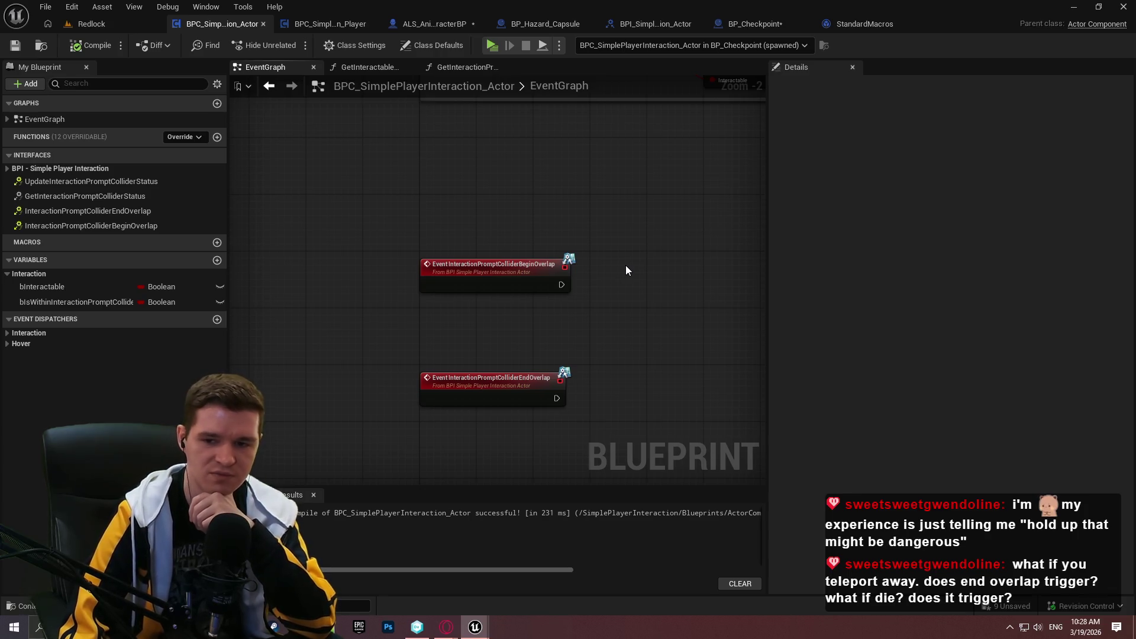
right_click(594, 220)
text(get player cha)
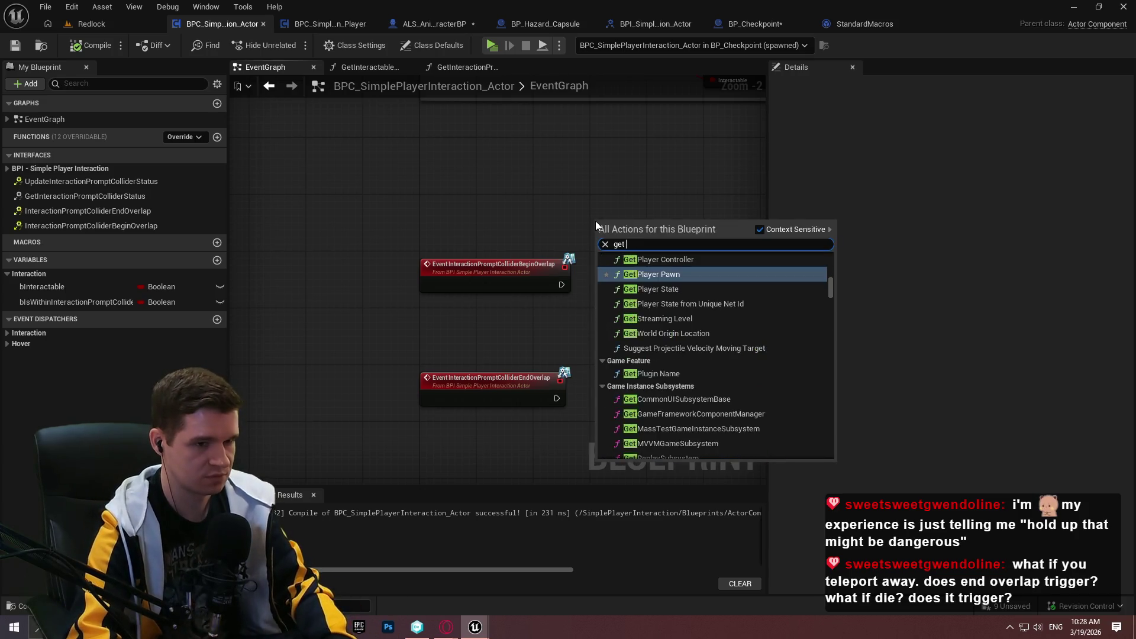
key(Down)
key(Up)
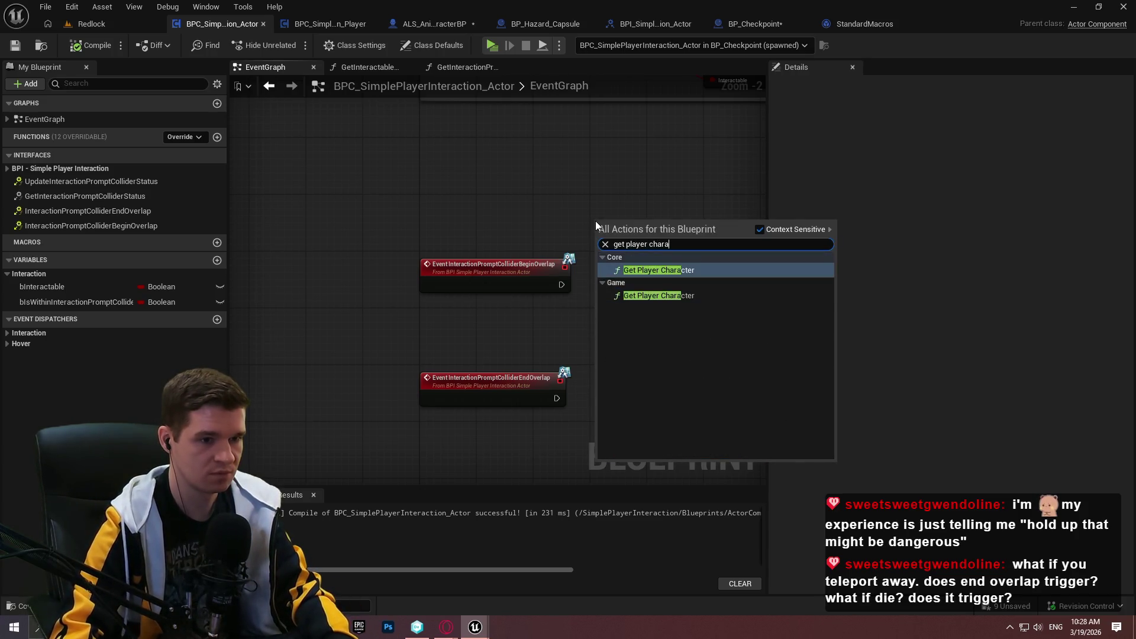
key(Return)
scroll(630, 225, up, 2)
drag(658, 227, 729, 208)
text(death)
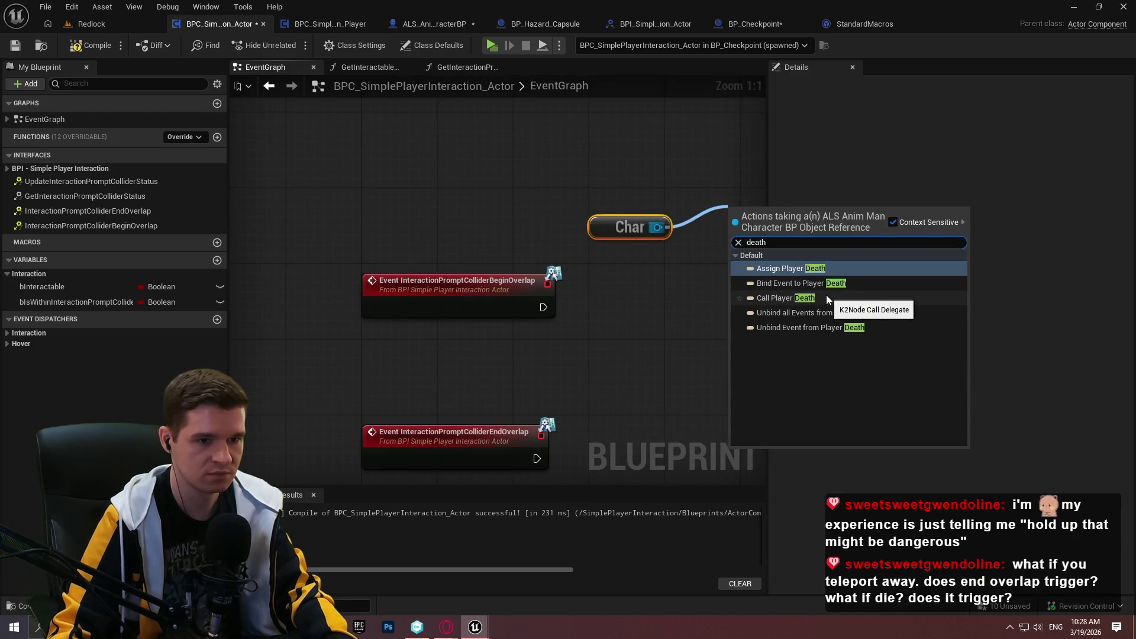
click(828, 283)
drag(709, 305, 480, 327)
ctrl+click(402, 249)
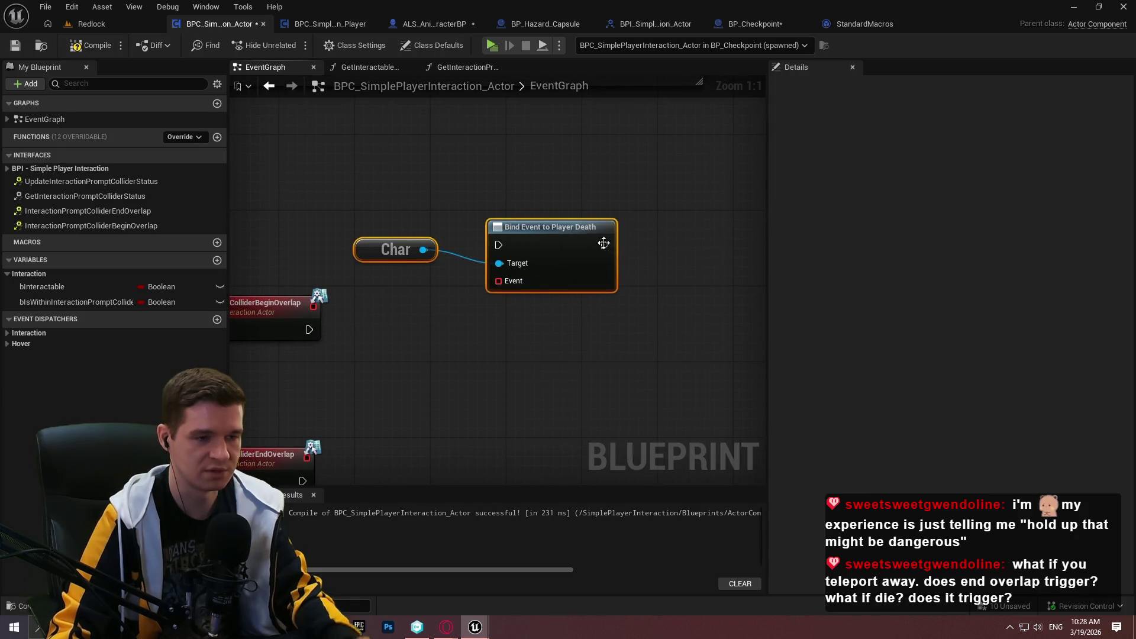
drag(583, 216, 605, 197)
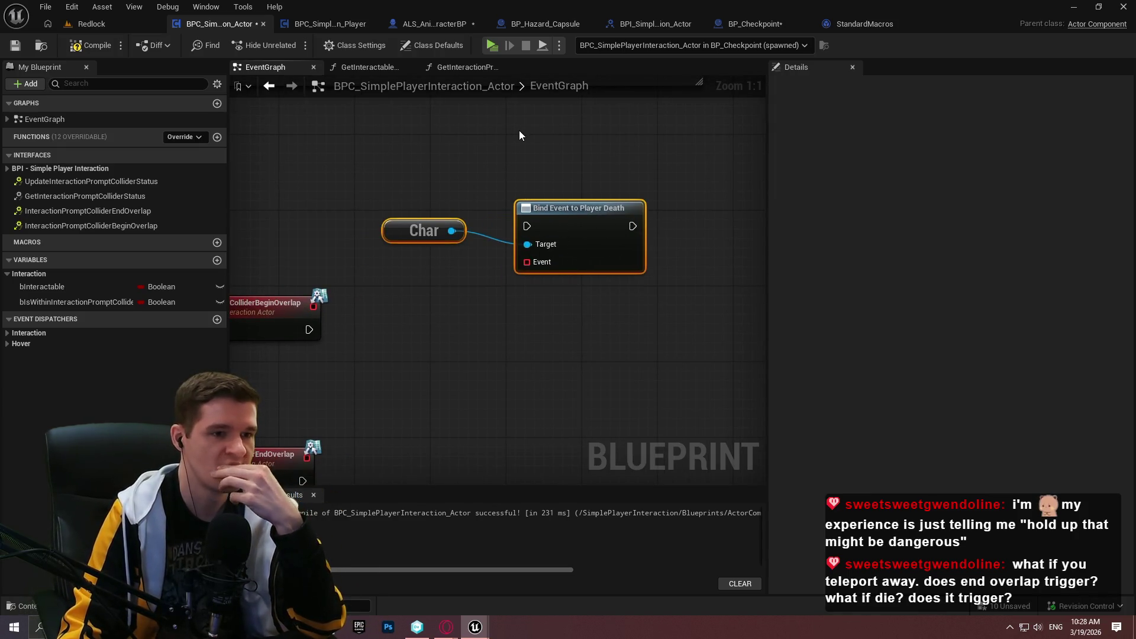
mouse_move(403, 198)
mouse_down()
mouse_move(657, 310)
mouse_move(692, 265)
mouse_up()
key(Delete)
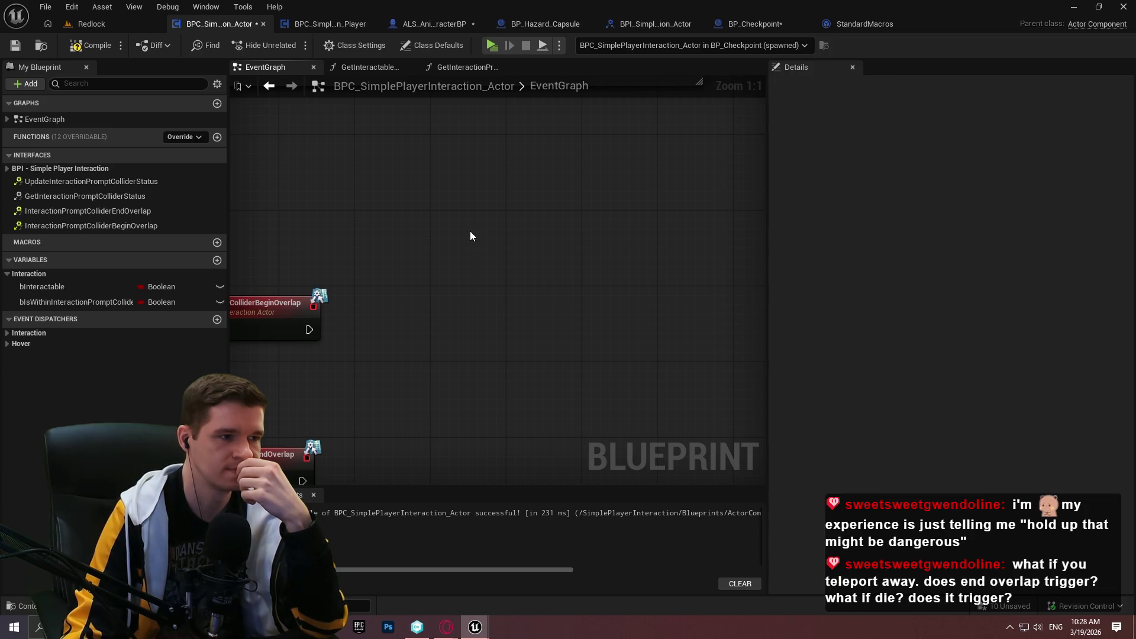
- Marquee-select the Set Component Tick Enabled node in the initial-hover logic
scroll(470, 231, down, 3)
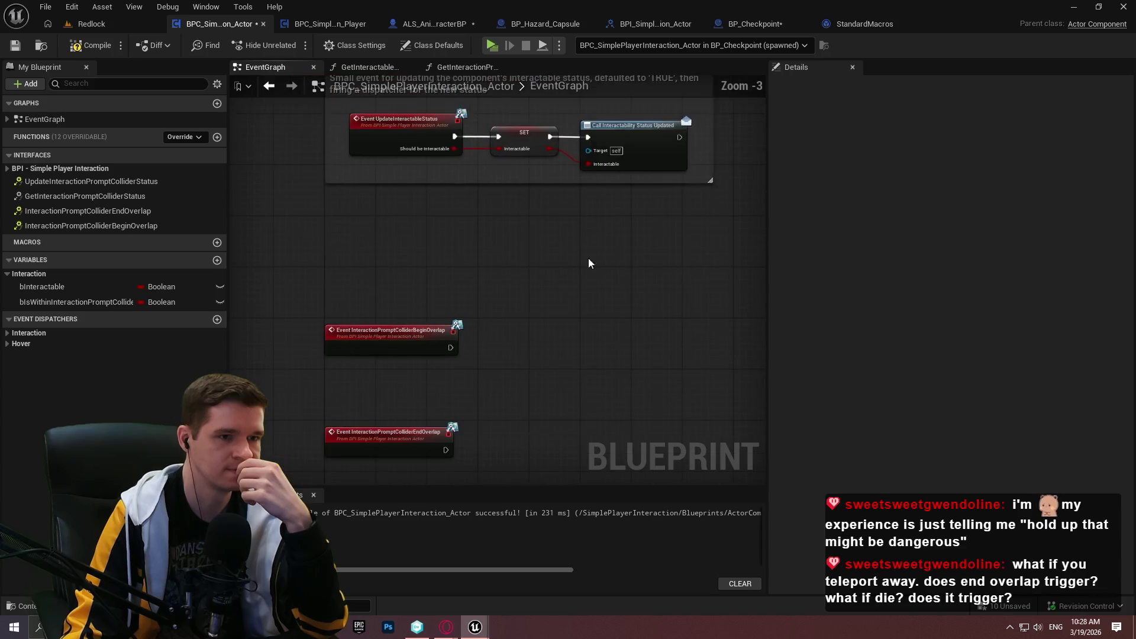
scroll(588, 263, up, 5)
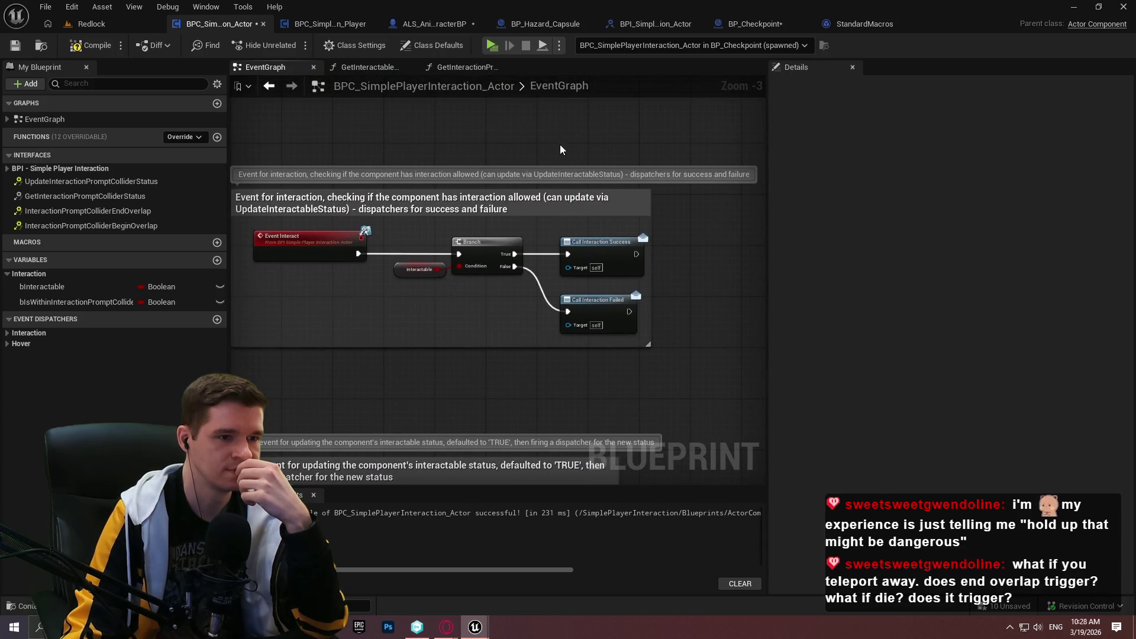
scroll(562, 149, up, 1)
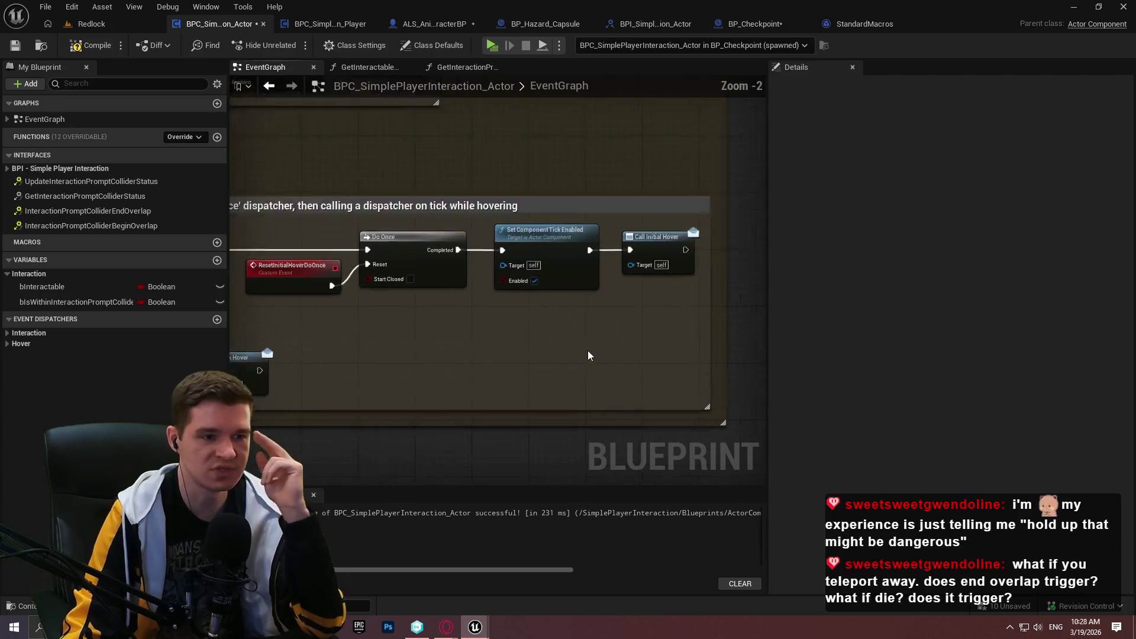
scroll(588, 350, up, 2)
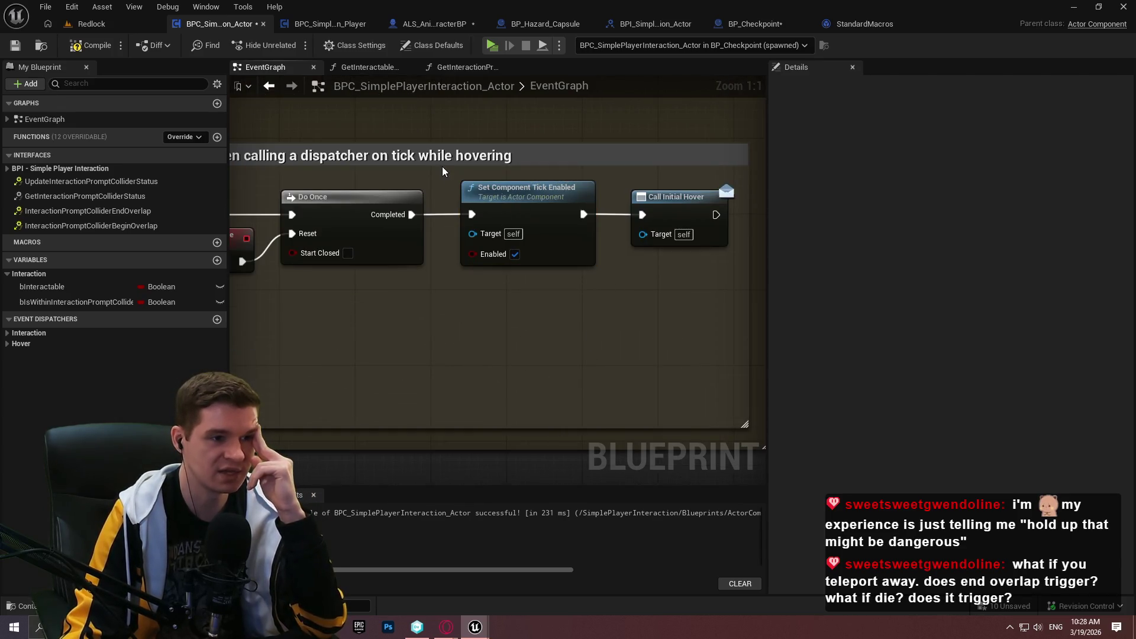
mouse_move(447, 173)
mouse_down()
mouse_move(635, 297)
mouse_move(618, 297)
mouse_move(608, 278)
mouse_up()
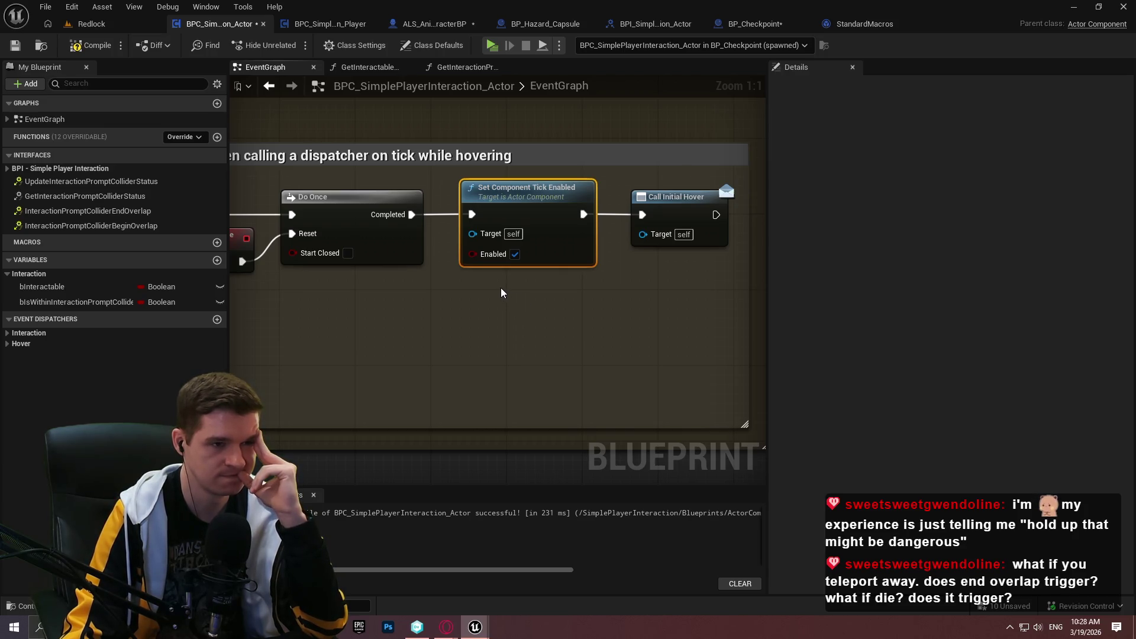
drag(603, 291, 442, 179)
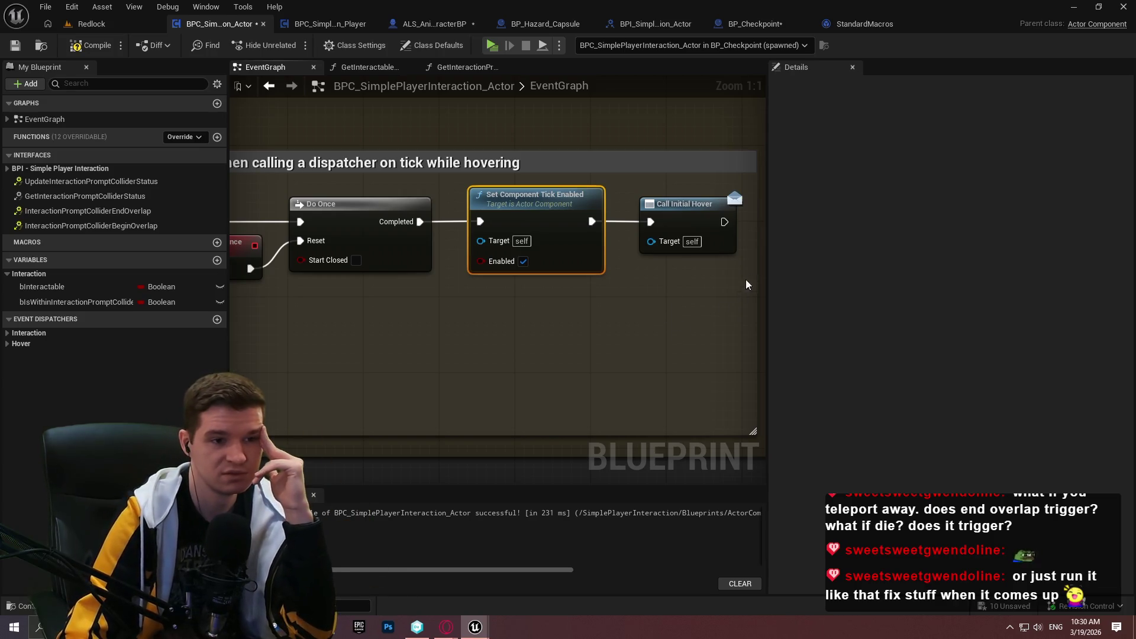
- Widen and pan the graph onto CustomEndPlayLogic and the collider-status event, then save the component
mouse_move(767, 261)
mouse_down()
mouse_move(984, 233)
mouse_move(878, 248)
mouse_up()
scroll(482, 332, down, 6)
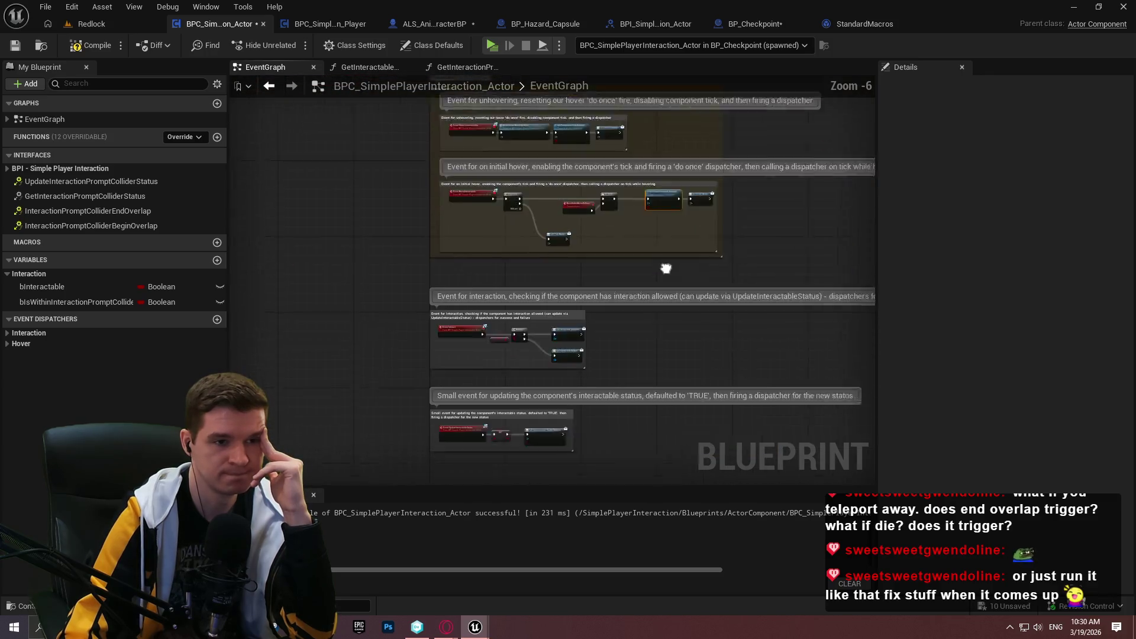
drag(666, 268, 520, 200)
scroll(543, 352, up, 2)
mouse_move(454, 172)
mouse_down()
mouse_move(411, 137)
mouse_move(450, 330)
mouse_up()
scroll(451, 340, up, 3)
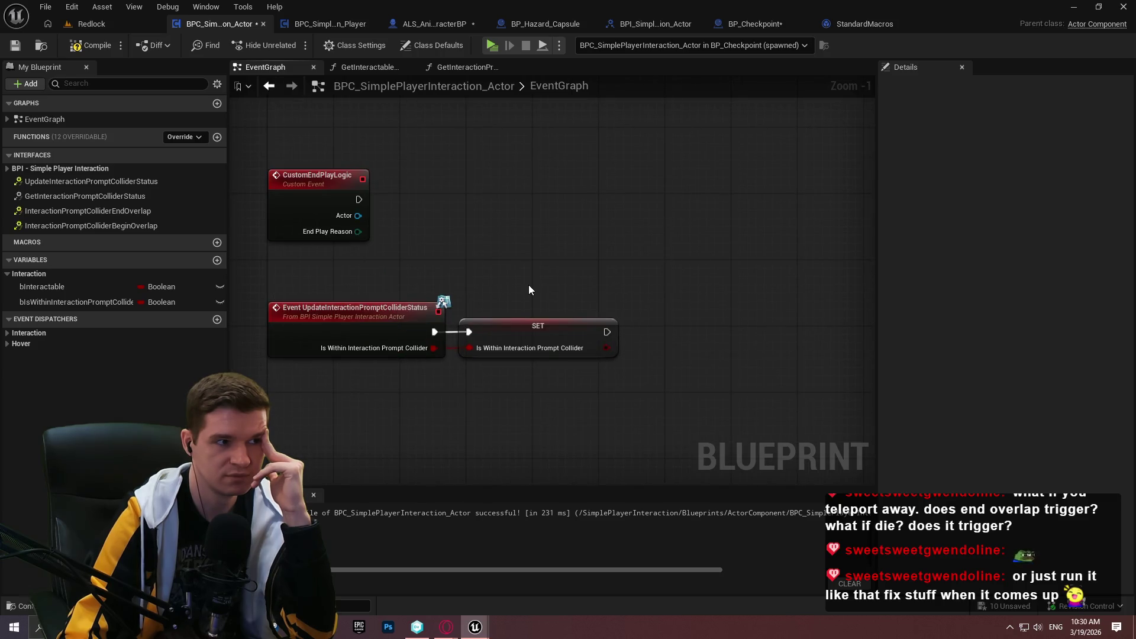
click(15, 46)
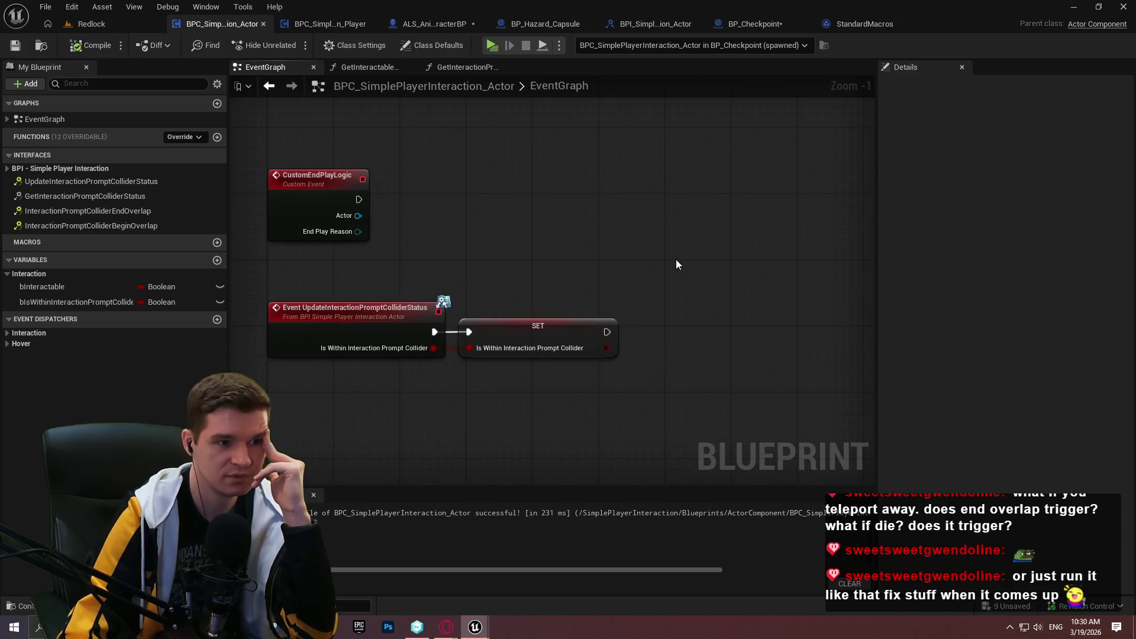
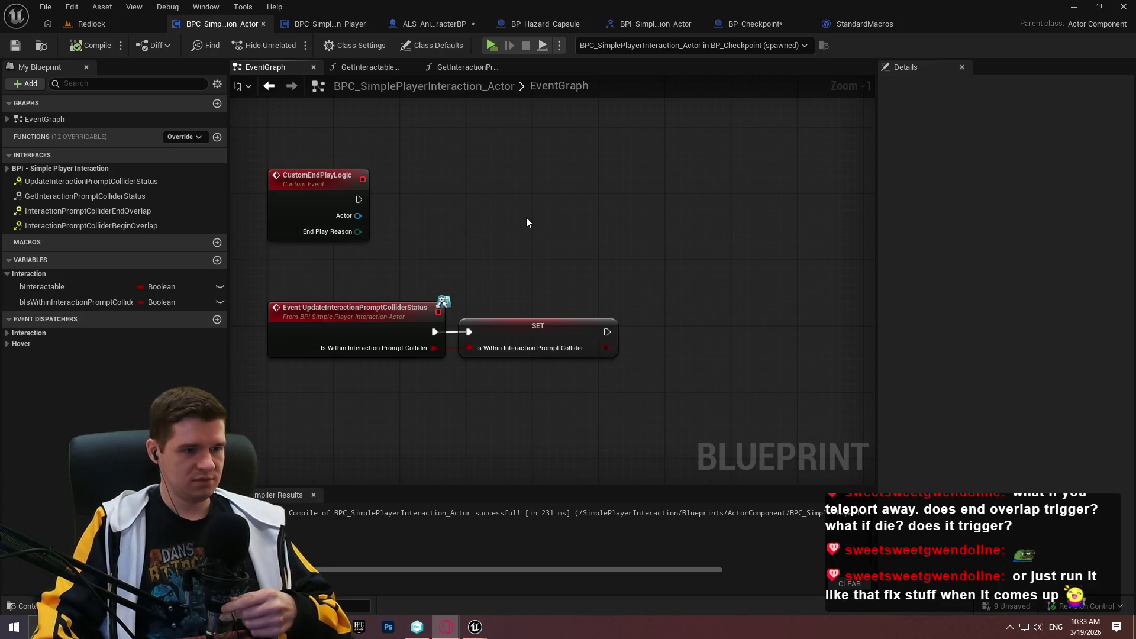
- Move the InteractionPromptColliderEndOverlap event node lower in the graph
scroll(535, 201, down, 3)
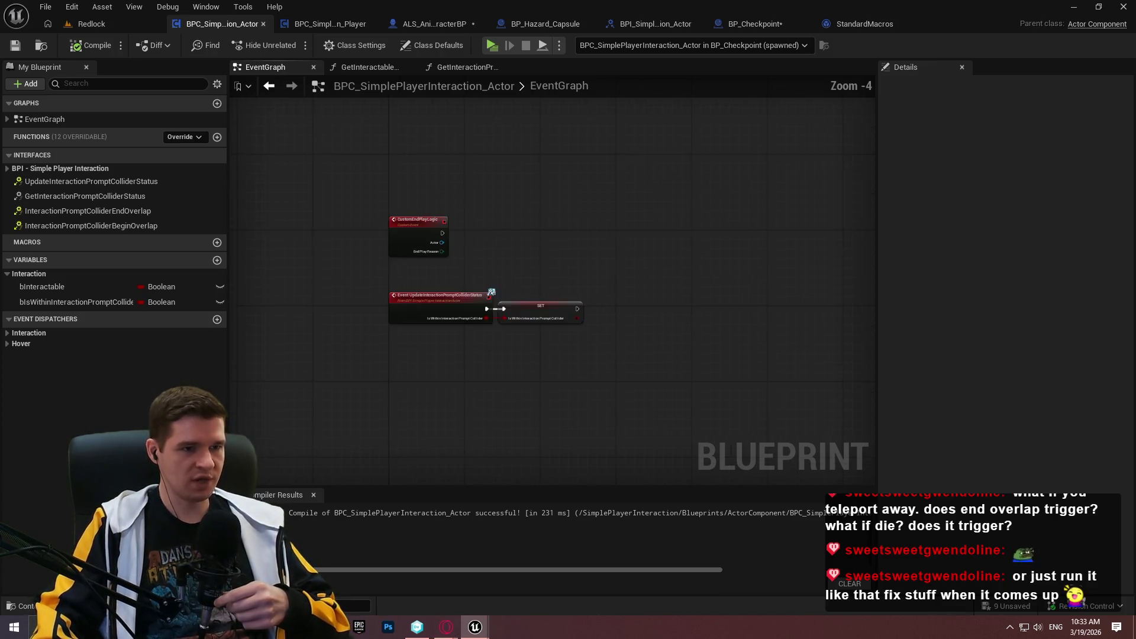
scroll(501, 323, down, 2)
scroll(619, 389, up, 2)
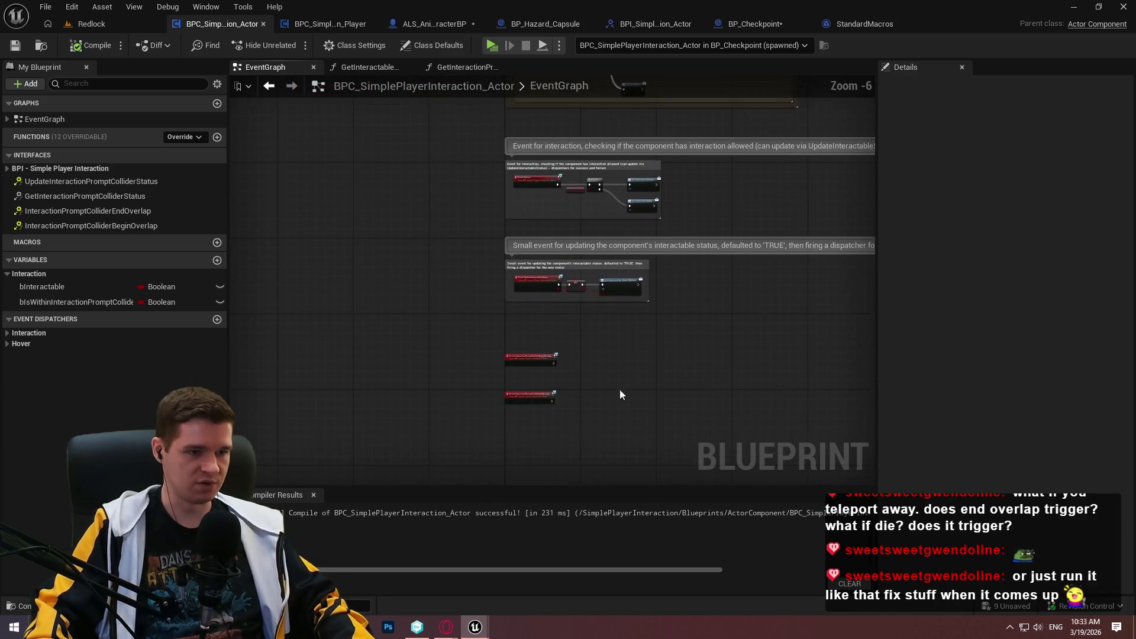
key(Delete)
scroll(391, 311, up, 2)
drag(389, 313, 392, 361)
click(405, 279)
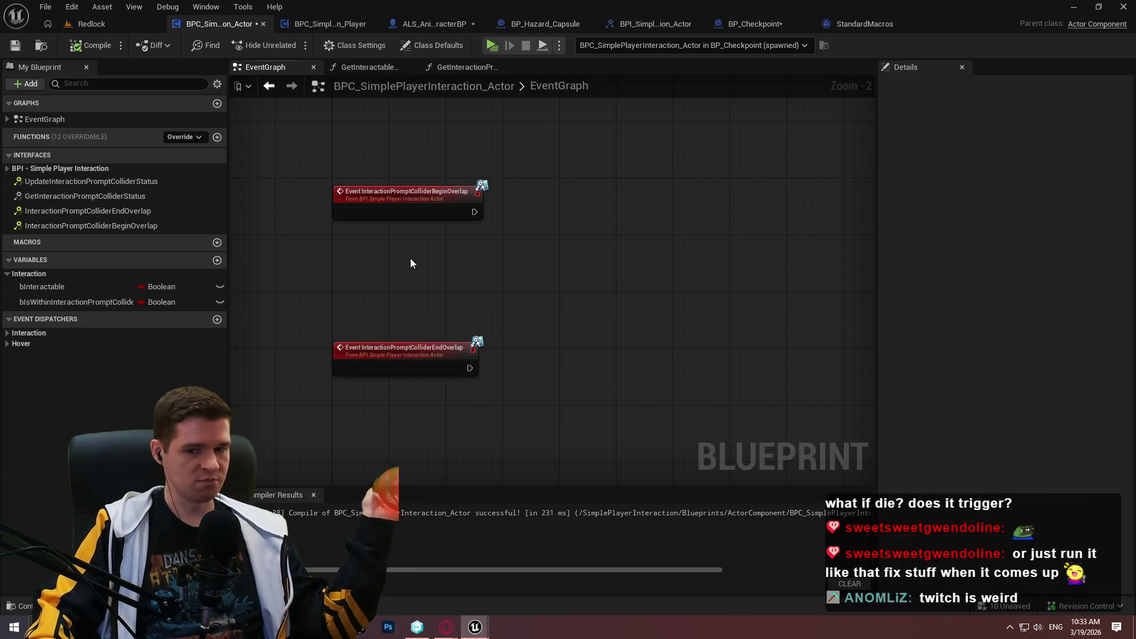
- Bring up the action search in empty space beside the CustomEndPlayLogic event
scroll(508, 319, down, 2)
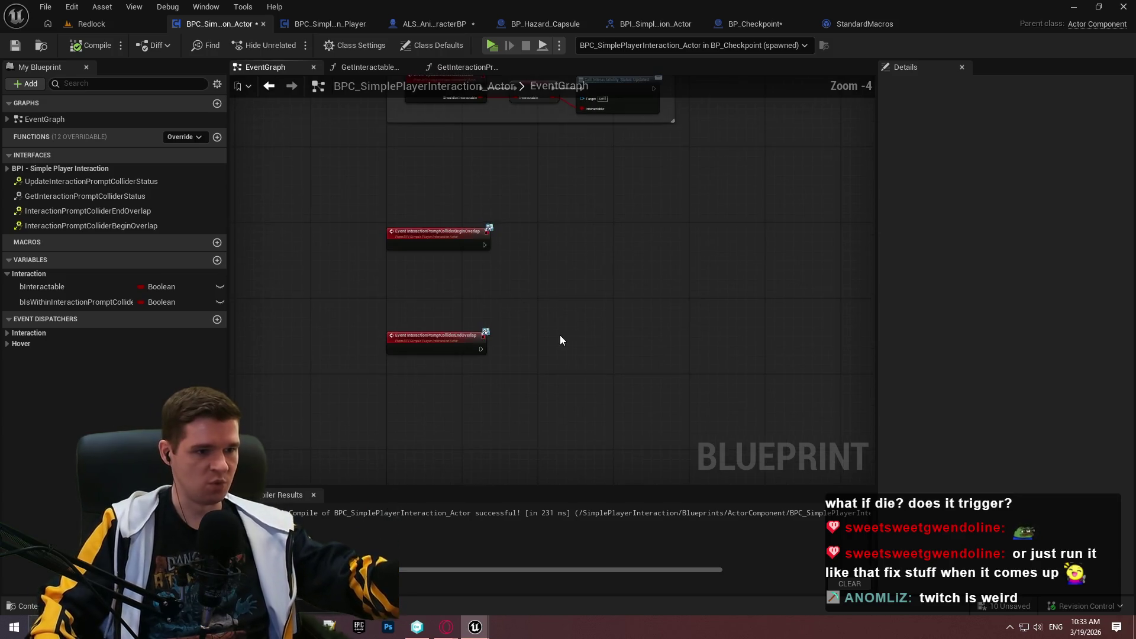
scroll(568, 295, up, 4)
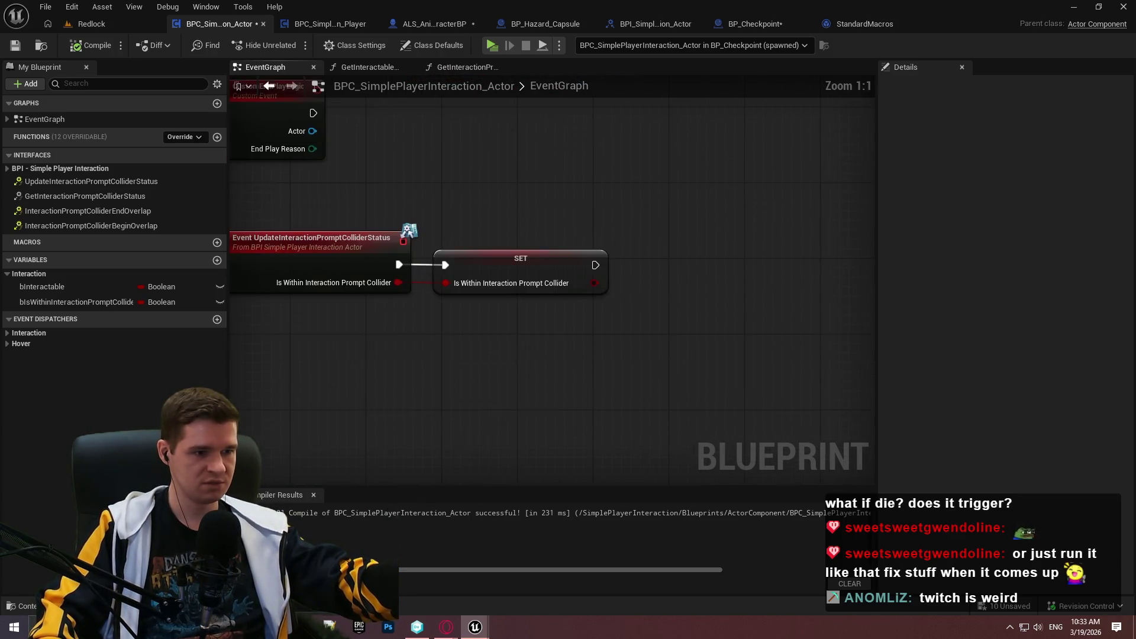
drag(651, 261, 767, 483)
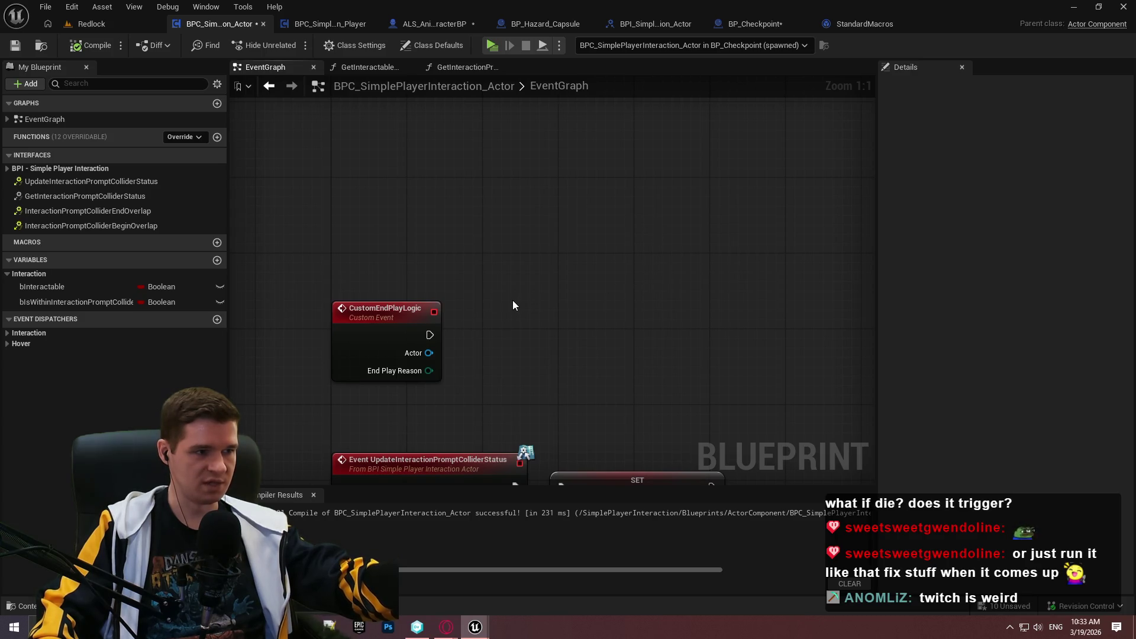
scroll(521, 183, down, 3)
drag(520, 184, 522, 238)
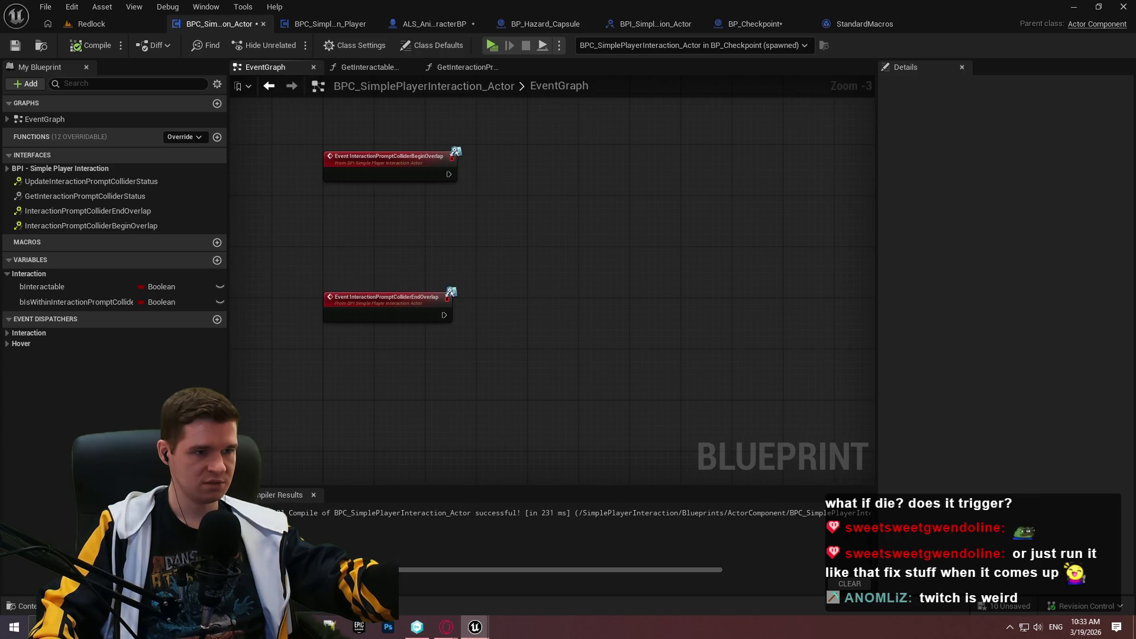
drag(395, 332, 396, 270)
scroll(396, 270, up, 4)
right_click(413, 301)
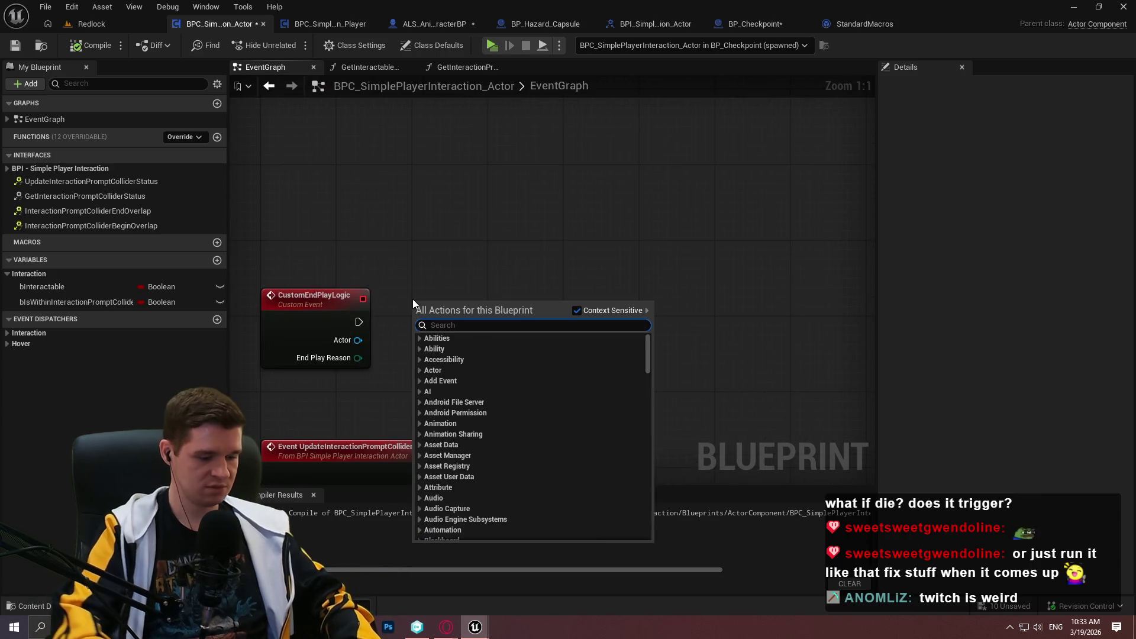
- Add an Interaction Prompt Collider End Overlap call and wire CustomEndPlayLogic's execution into it
text(end overlap)
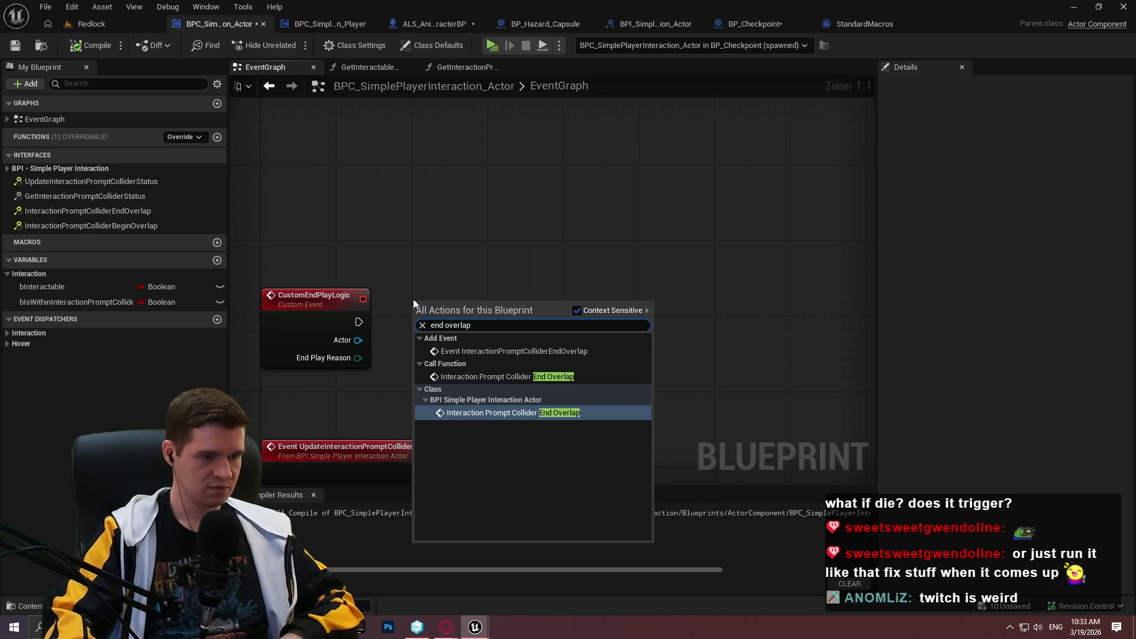
key(Down)
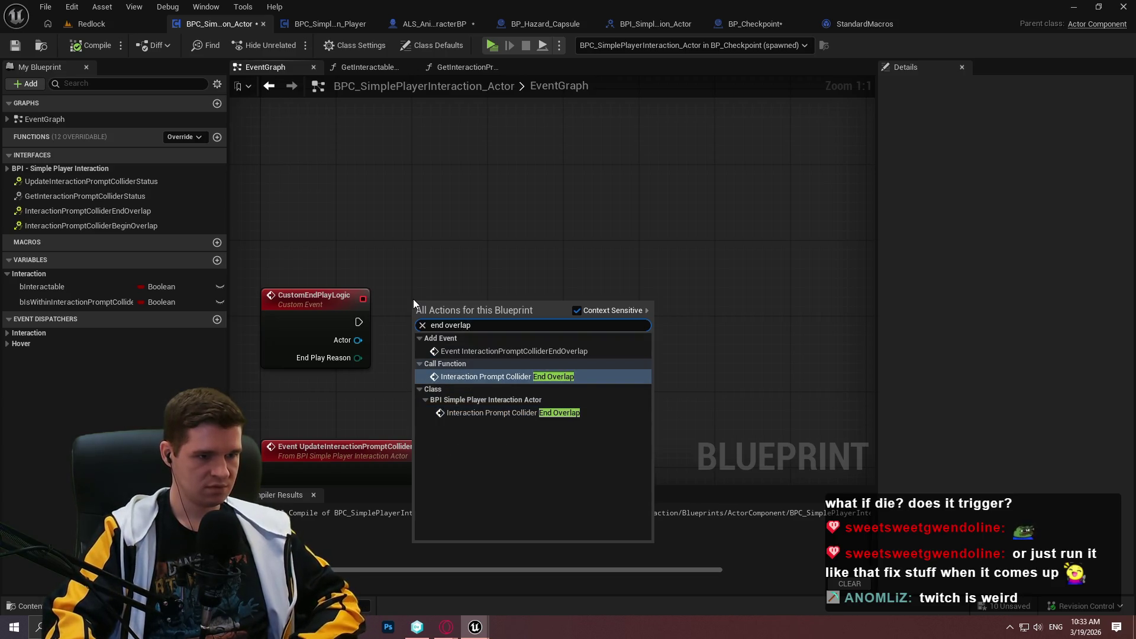
key(Return)
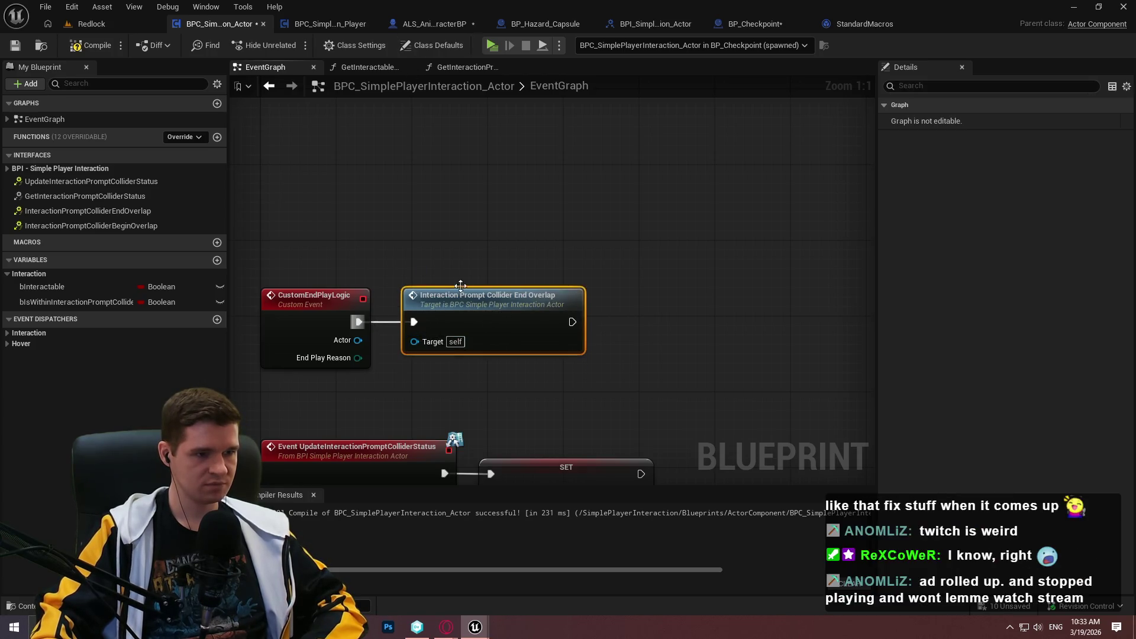
mouse_move(414, 322)
mouse_down()
mouse_move(359, 322)
mouse_move(527, 451)
mouse_move(550, 243)
mouse_move(614, 95)
mouse_move(615, 50)
mouse_move(631, 322)
mouse_up()
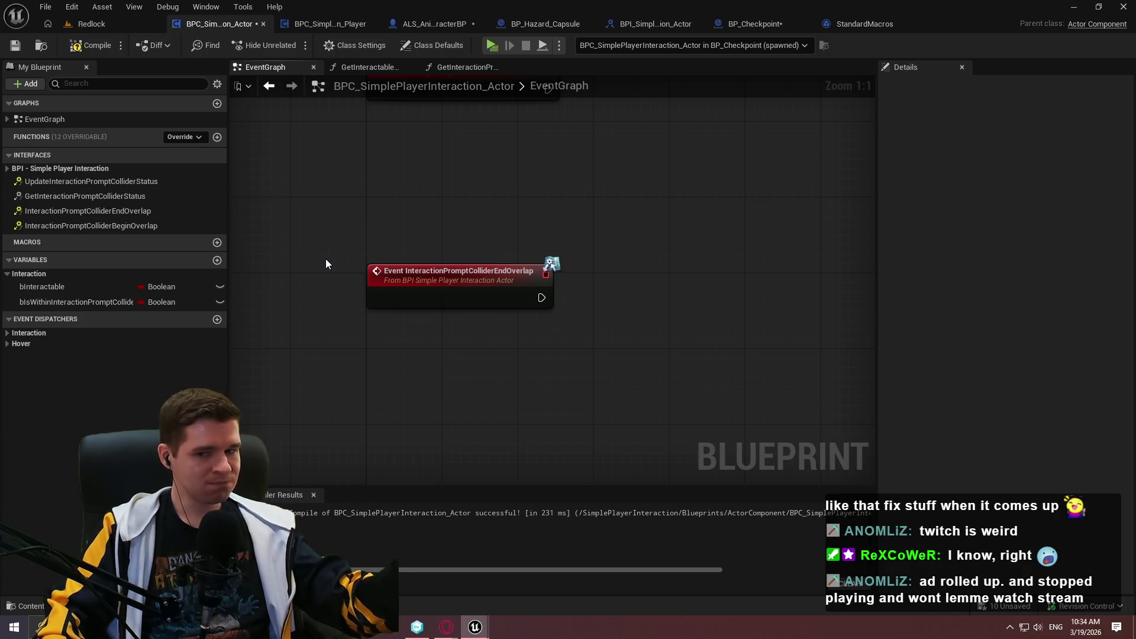
- Zoom out and look over the event nodes across the EventGraph
scroll(605, 367, down, 1)
drag(638, 402, 561, 287)
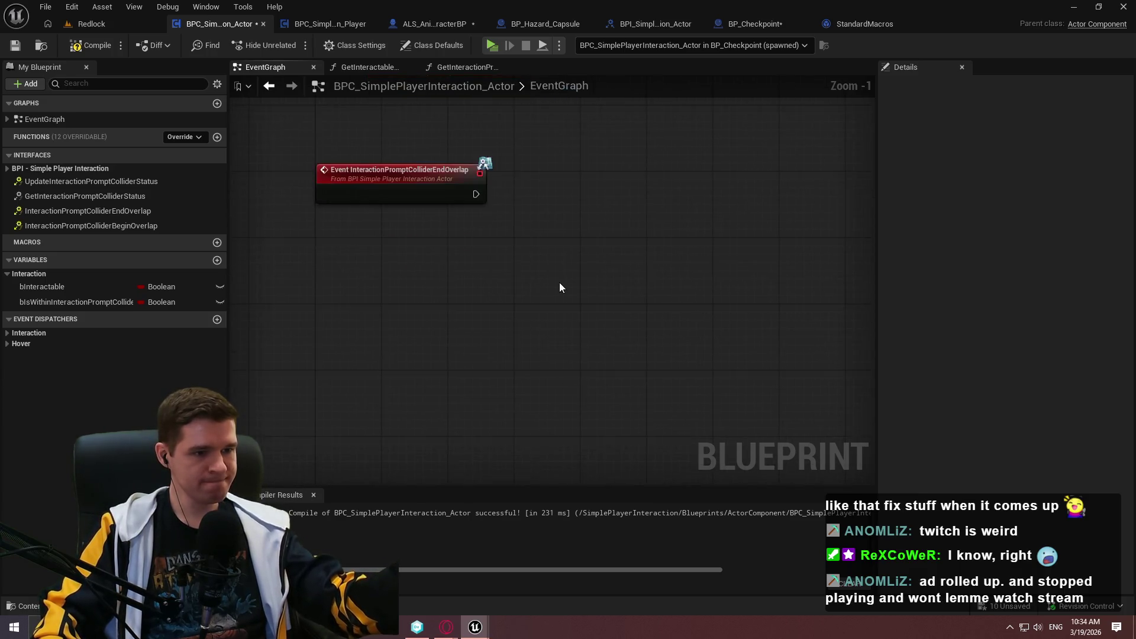
scroll(602, 327, down, 7)
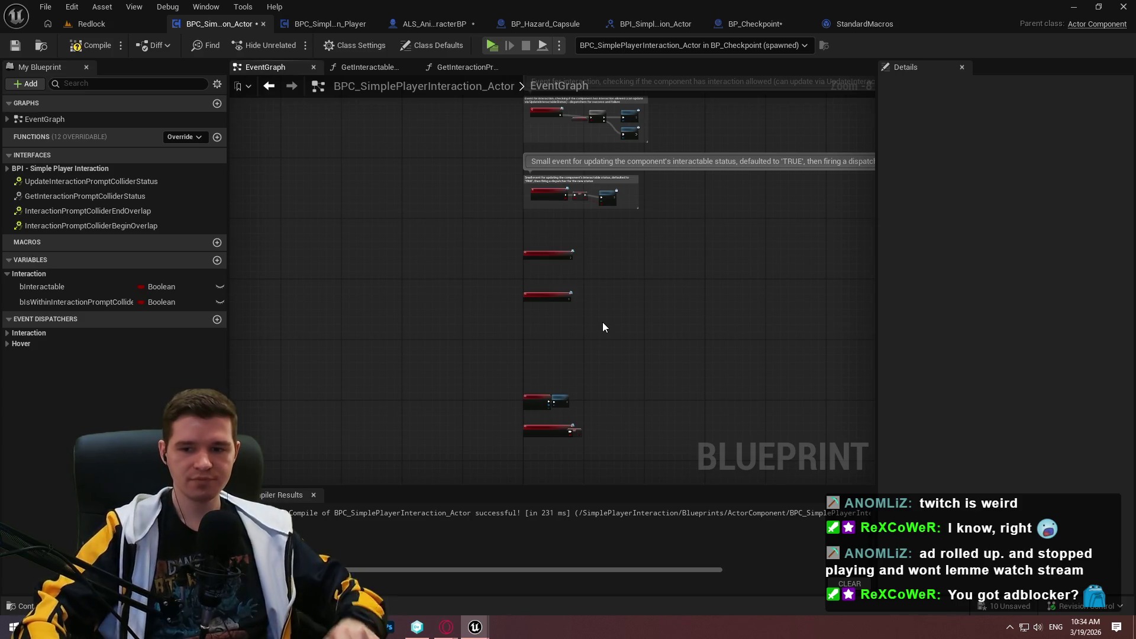
scroll(631, 391, up, 3)
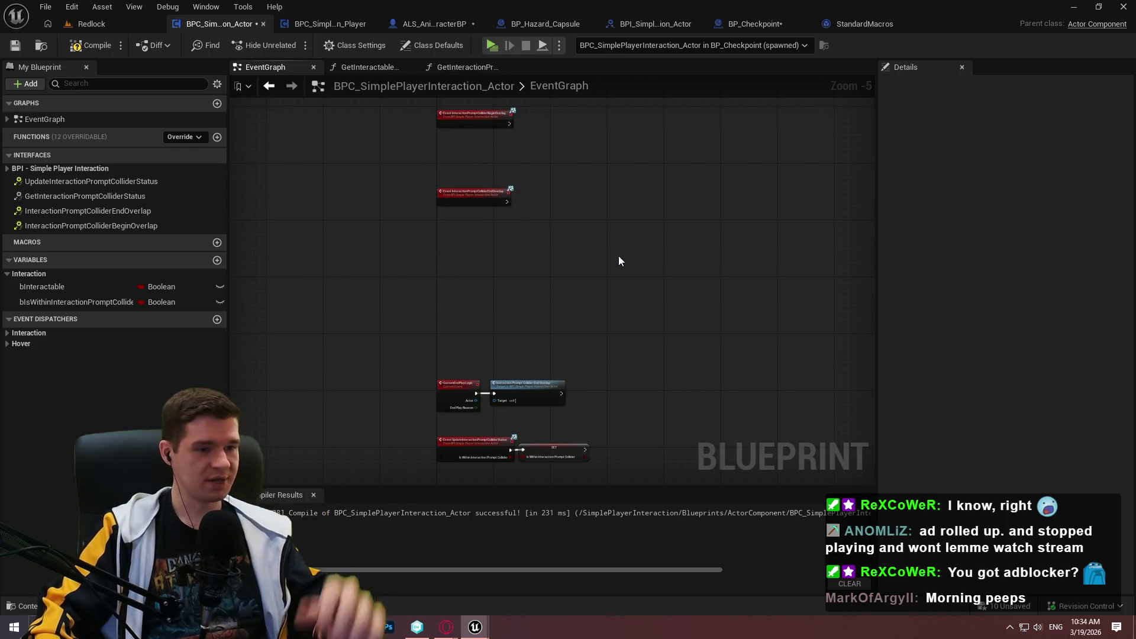
scroll(578, 231, up, 3)
drag(711, 222, 641, 272)
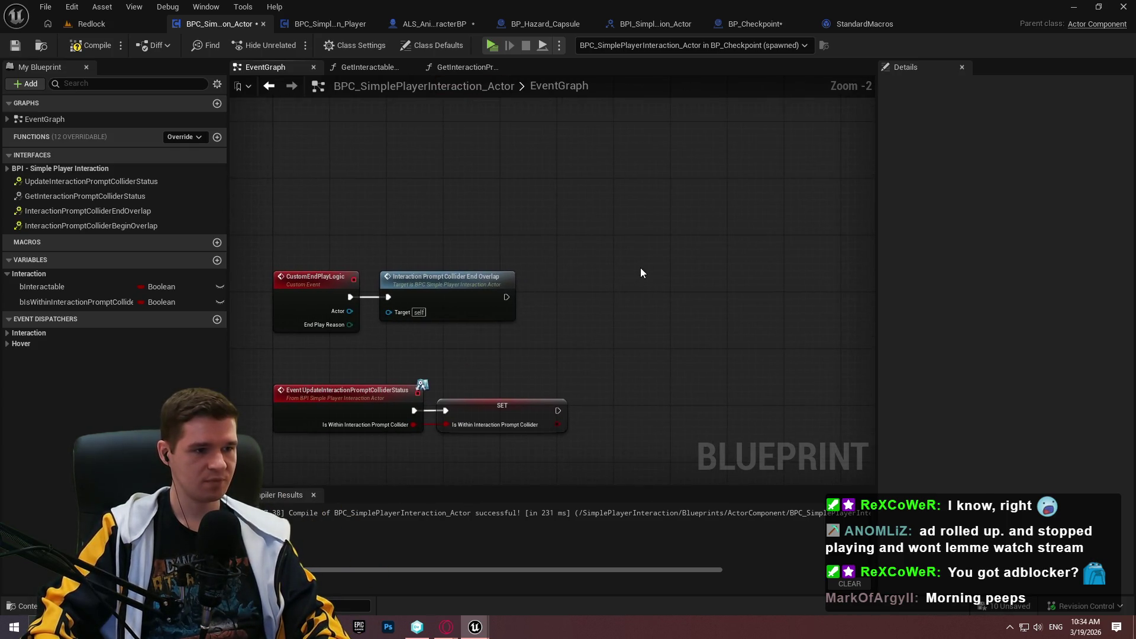
drag(545, 195, 207, 51)
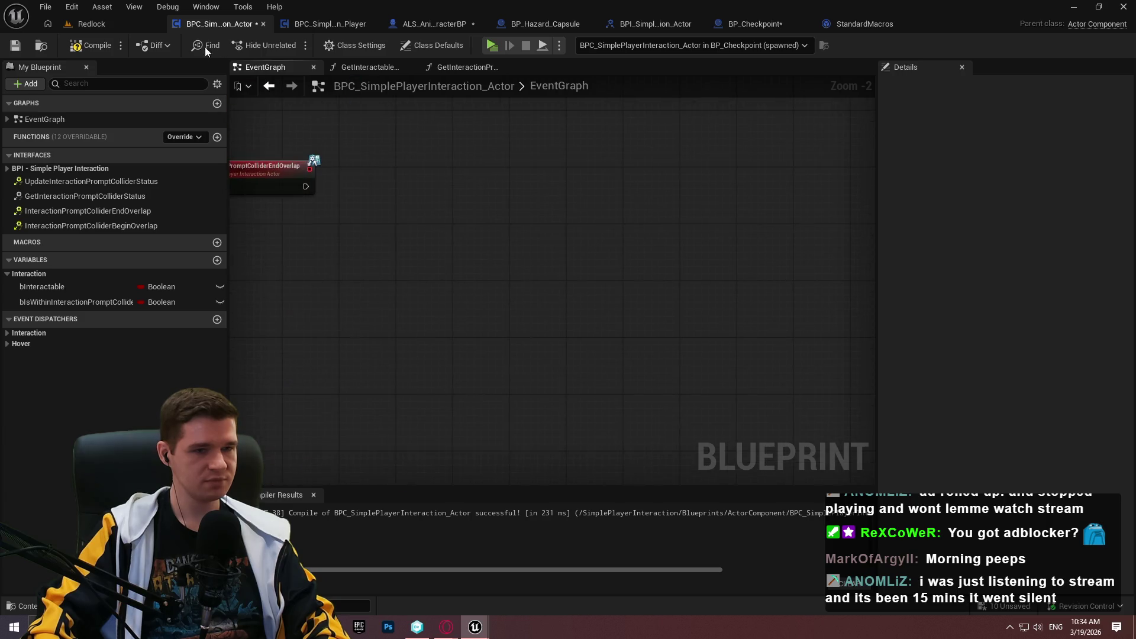
- Compile and save the blueprint, then frame both overlap events again
click(89, 45)
click(15, 45)
drag(451, 200, 700, 314)
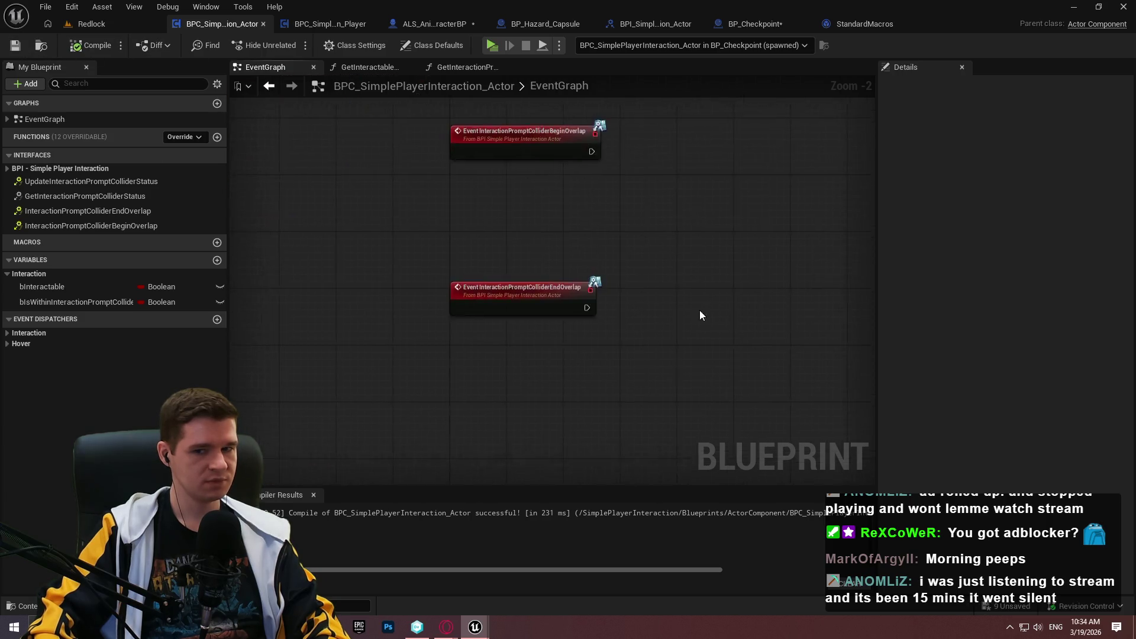
scroll(474, 355, down, 1)
mouse_move(474, 355)
mouse_down()
mouse_move(489, 317)
mouse_move(642, 253)
mouse_up()
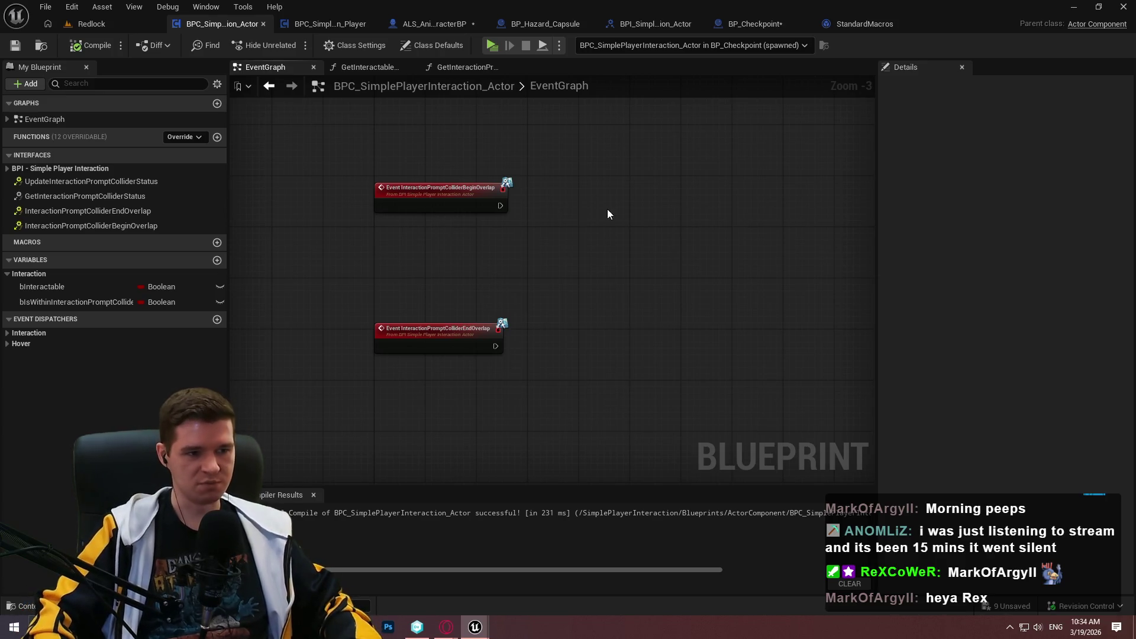
scroll(594, 301, up, 3)
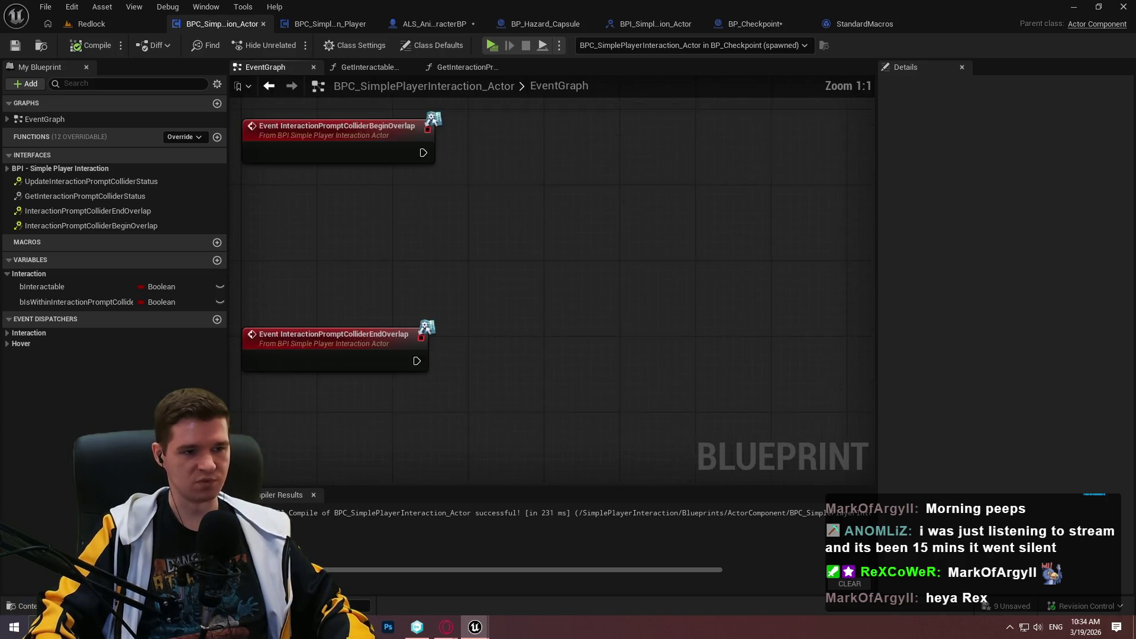
right_click(560, 258)
text(async)
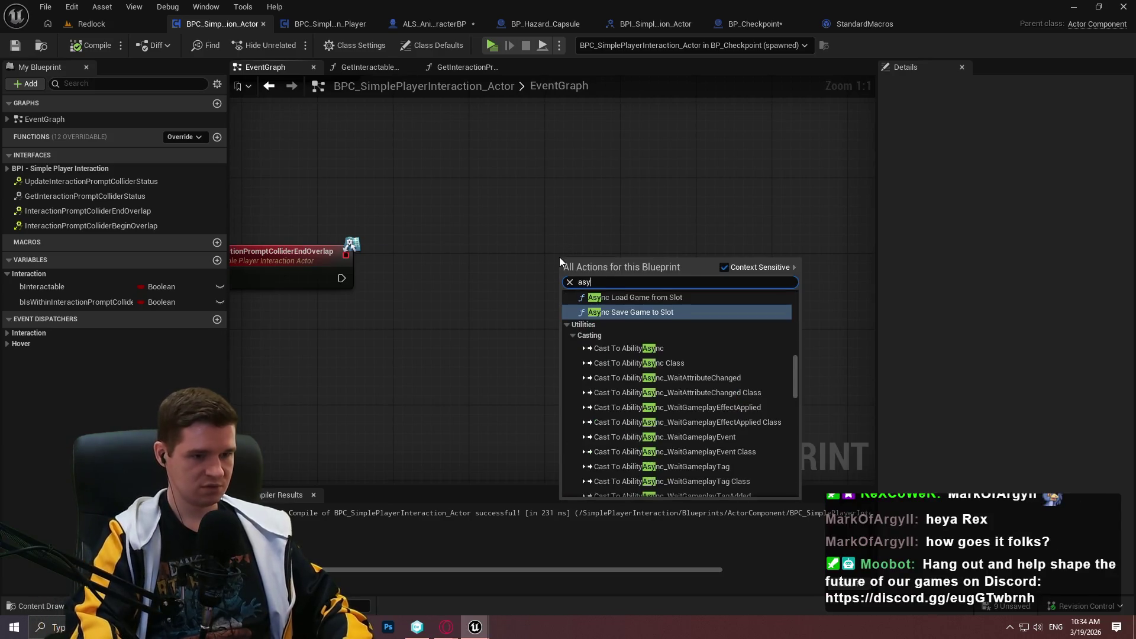
drag(795, 392, 809, 294)
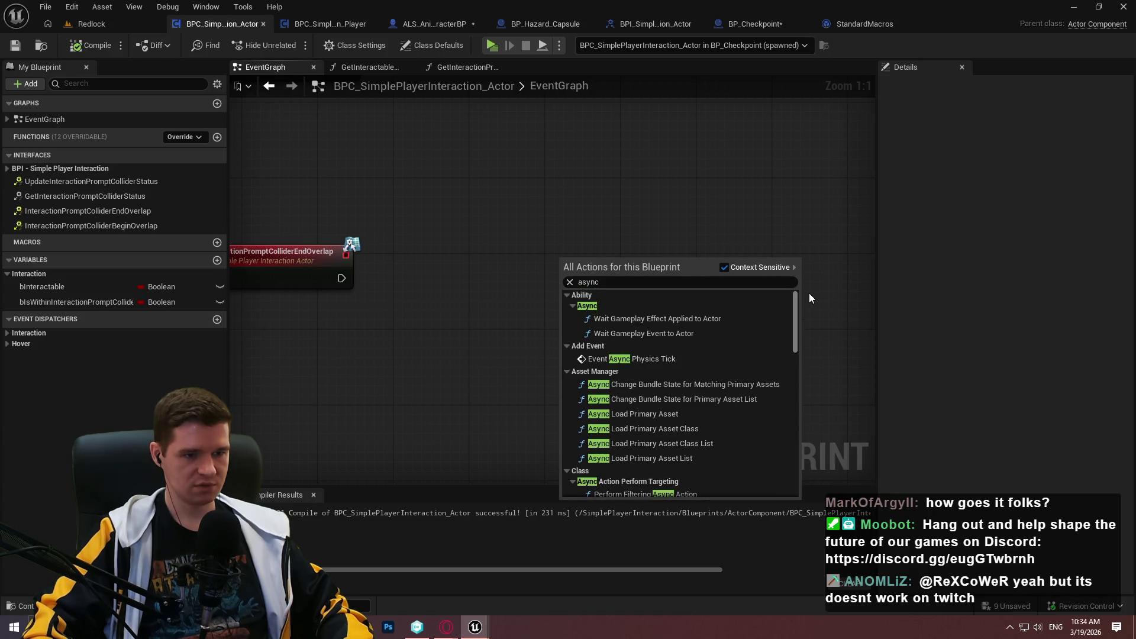
key(End)
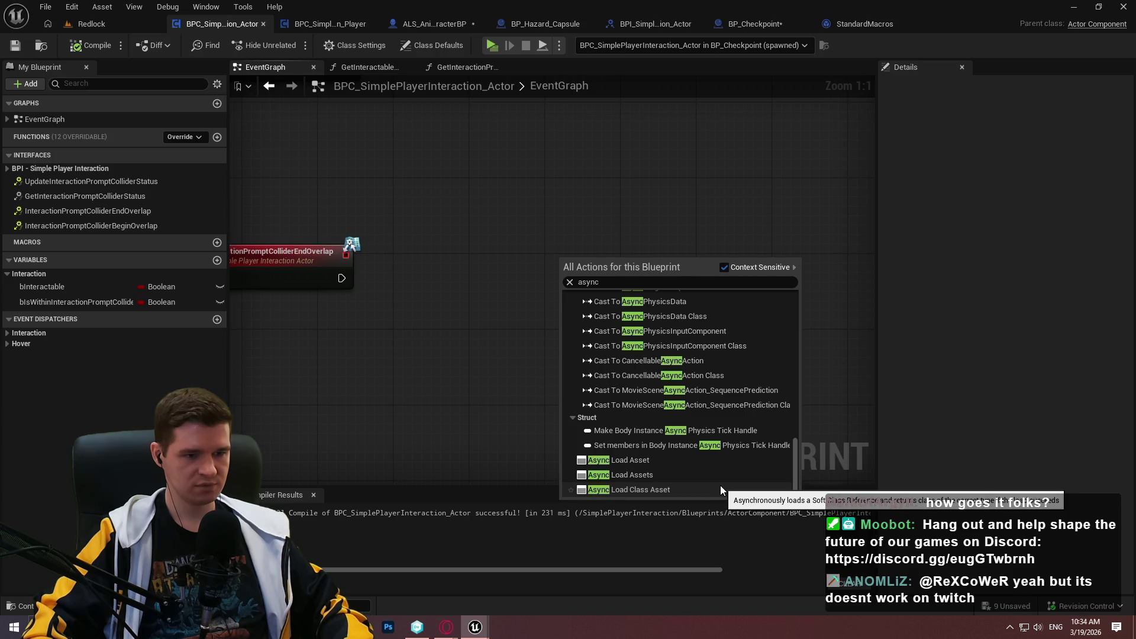
click(474, 317)
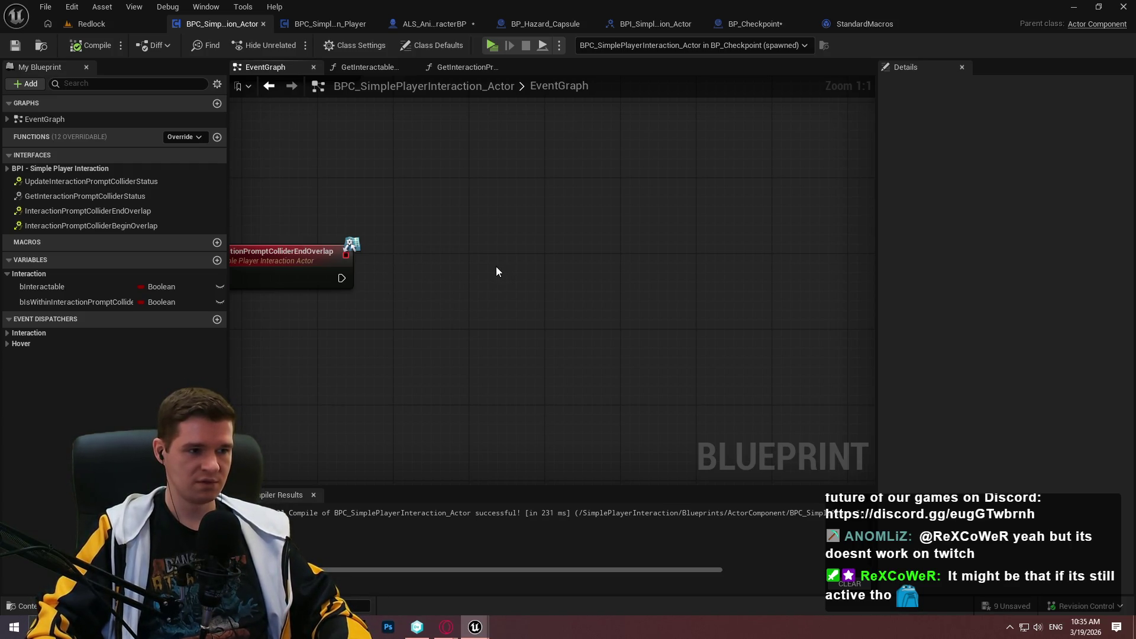
click(218, 137)
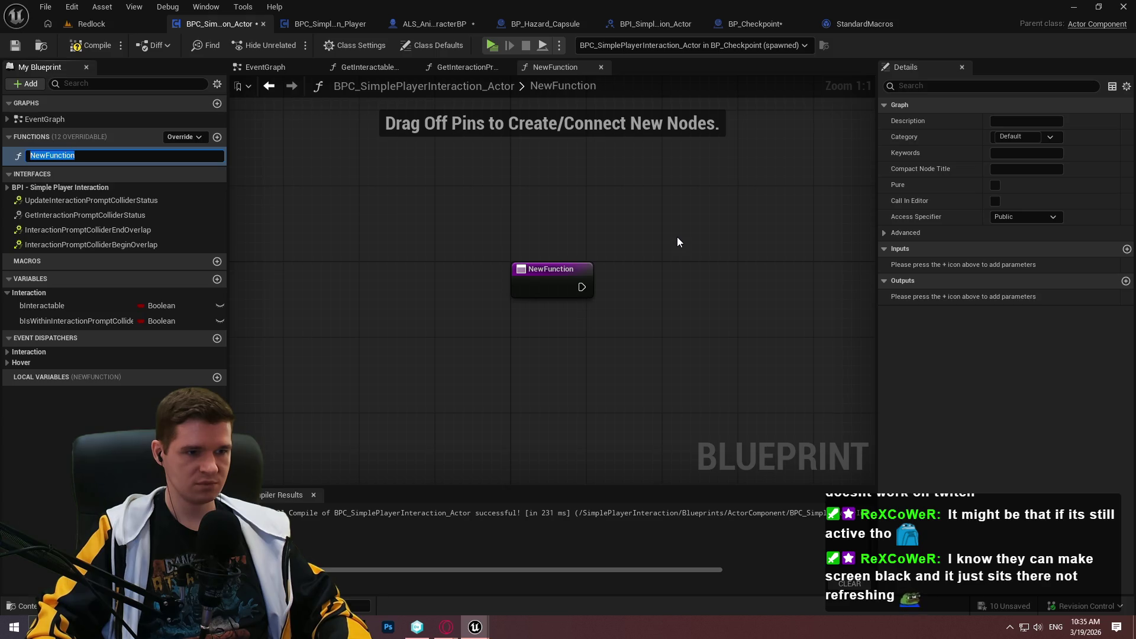
- Keep the default name NewFunction and switch to the ImmersiveSim editor window
key(Return)
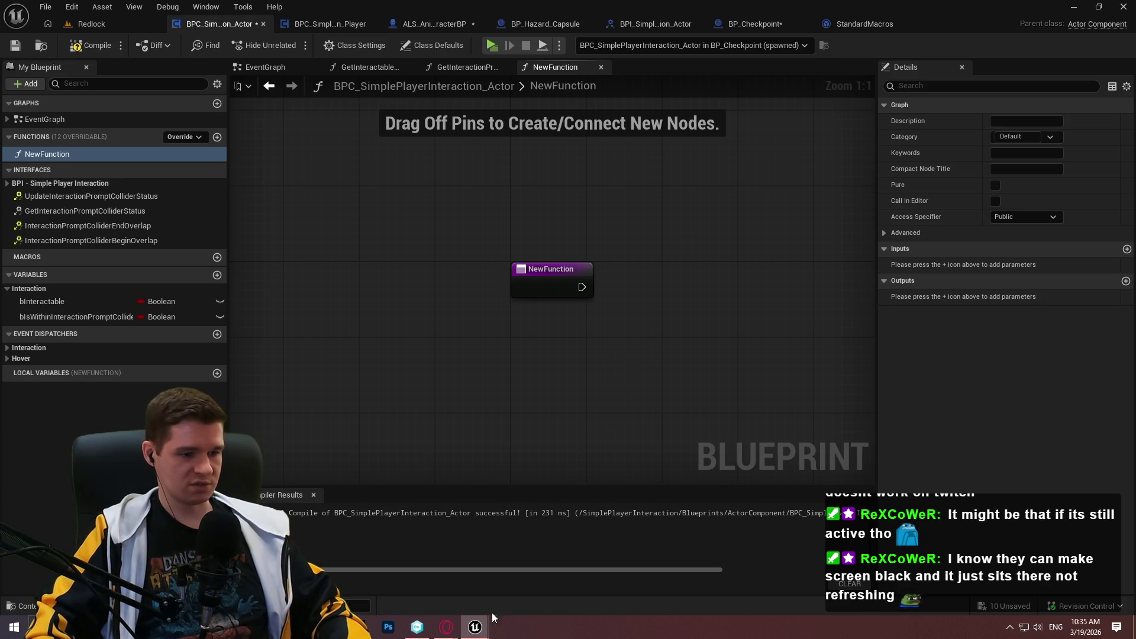
mouse_move(476, 624)
click(464, 582)
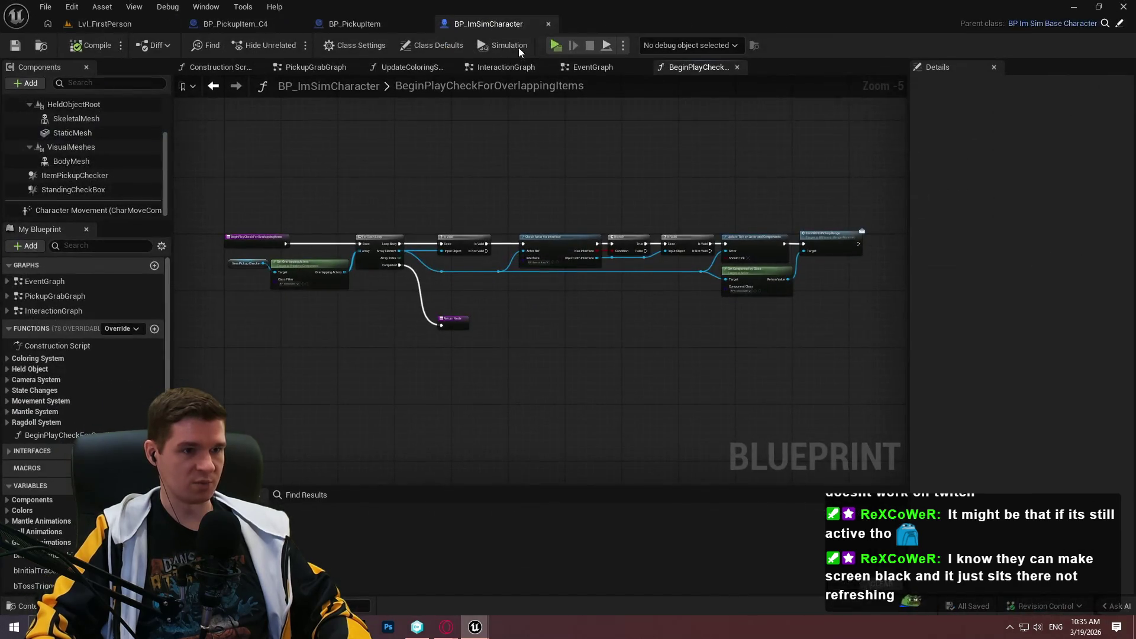
- Start playing the ImmersiveSim level and make your way onto the yellow platform to the C4 packs
click(555, 50)
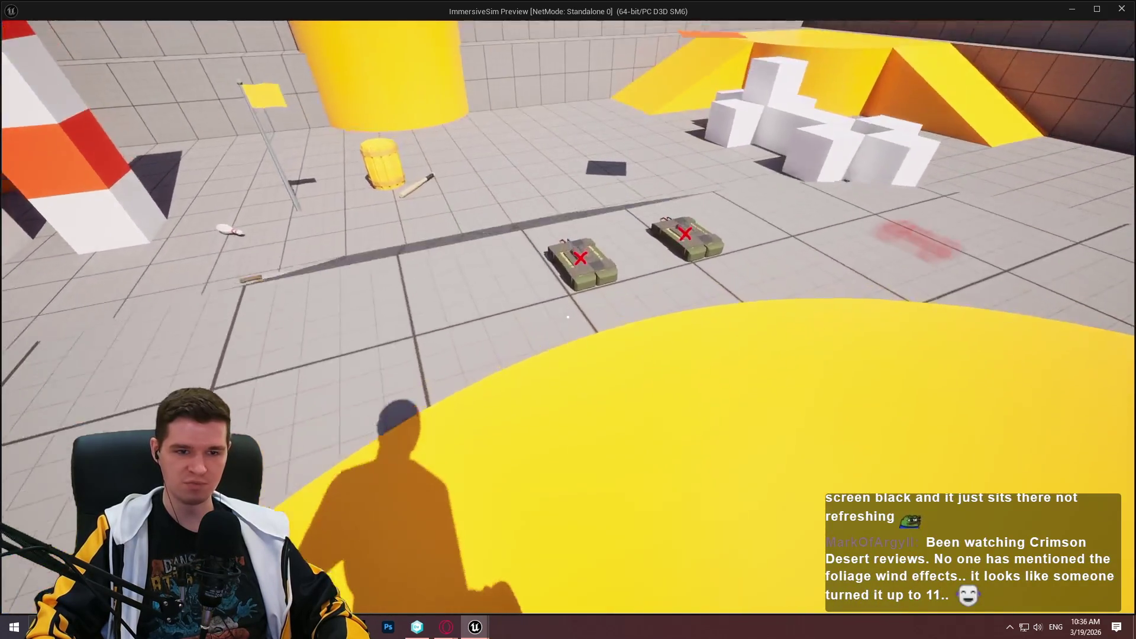
key(s)
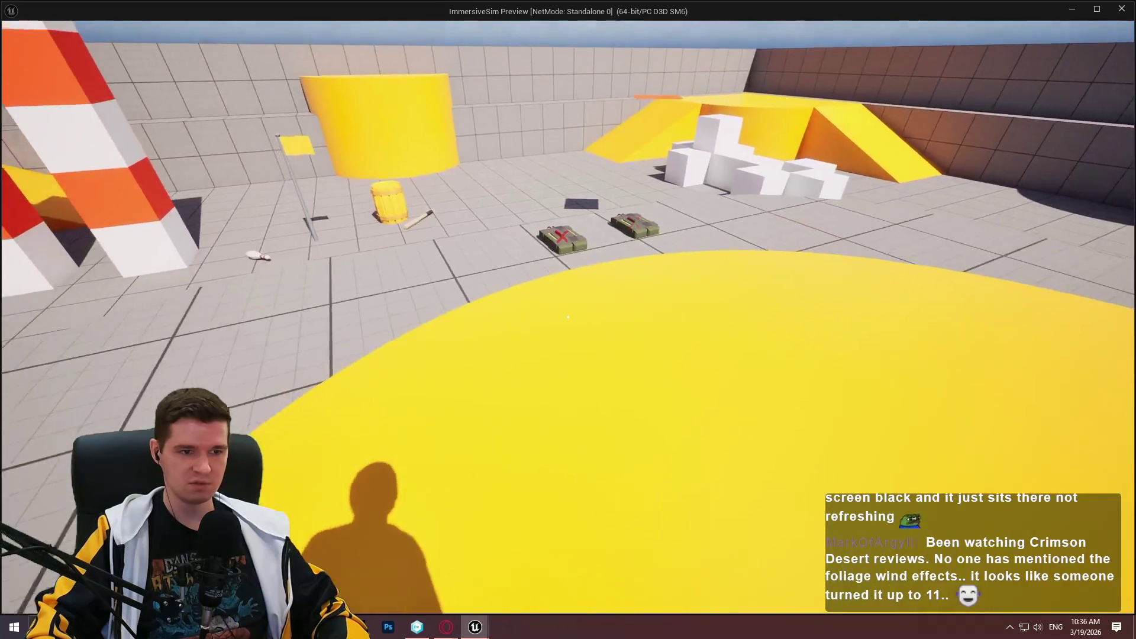
key(w)
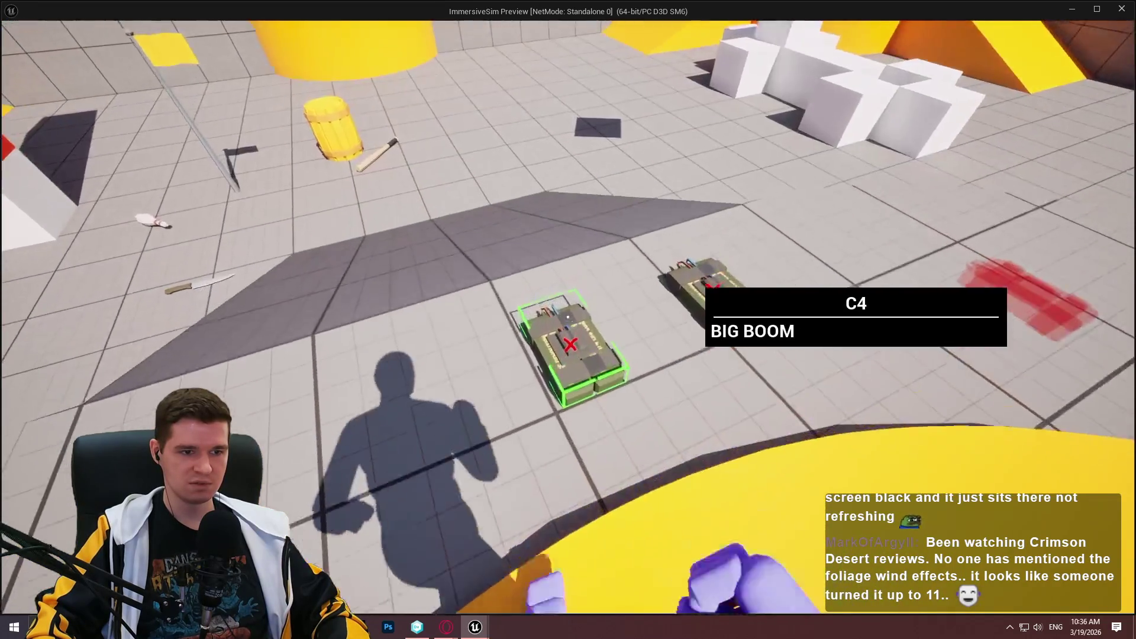
key(s)
key(space)
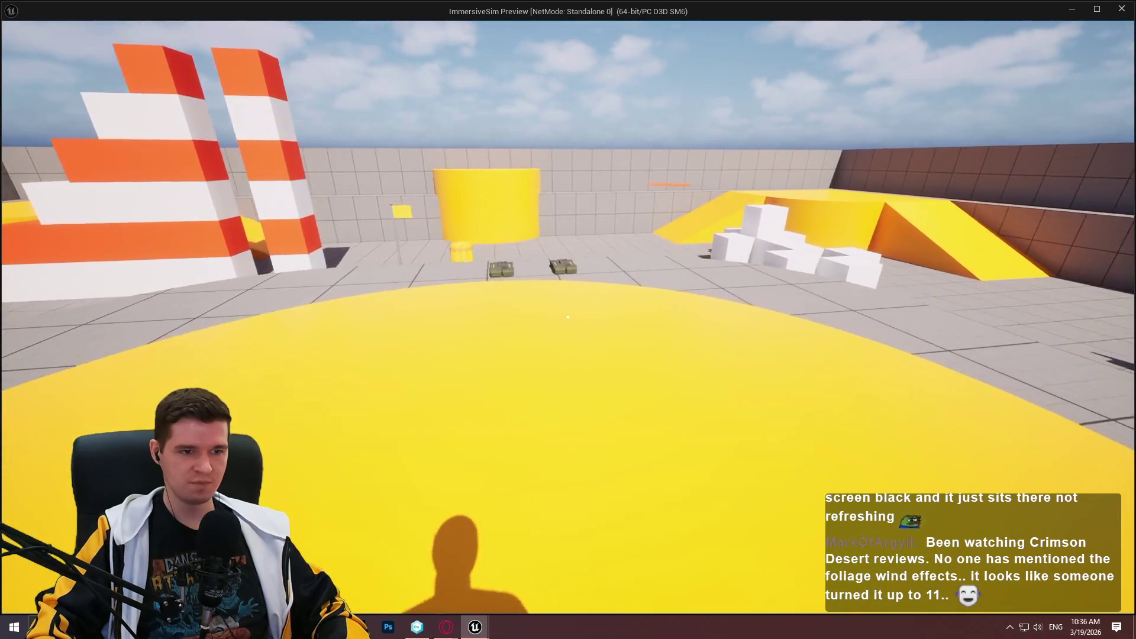
key(w)
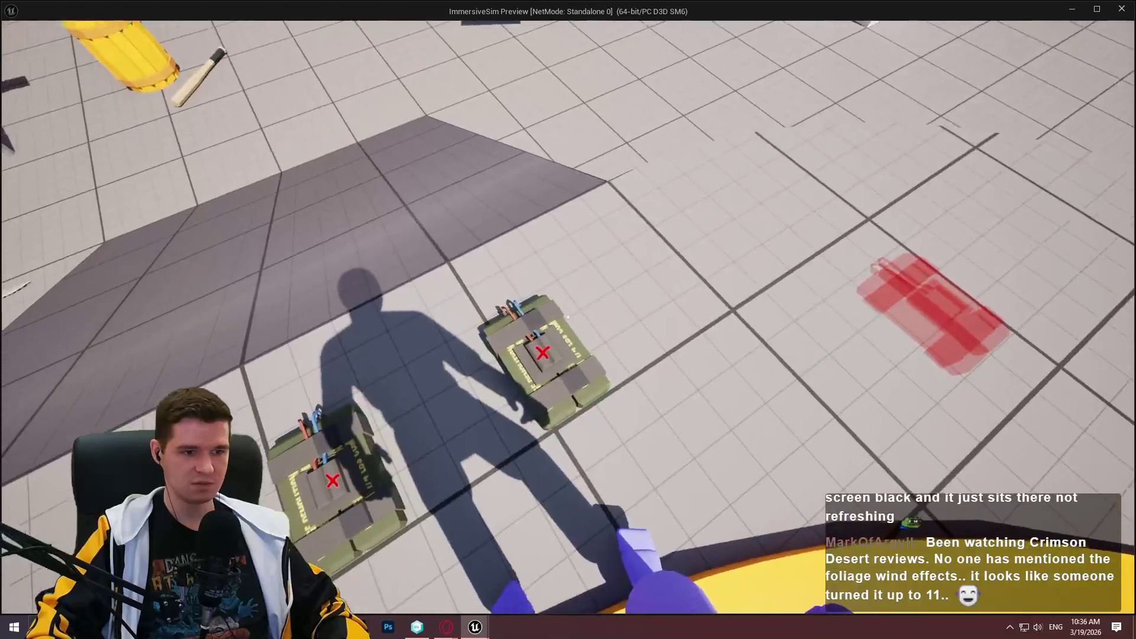
- Pick up a C4 pack, throw it across the arena, and stop play
key(e)
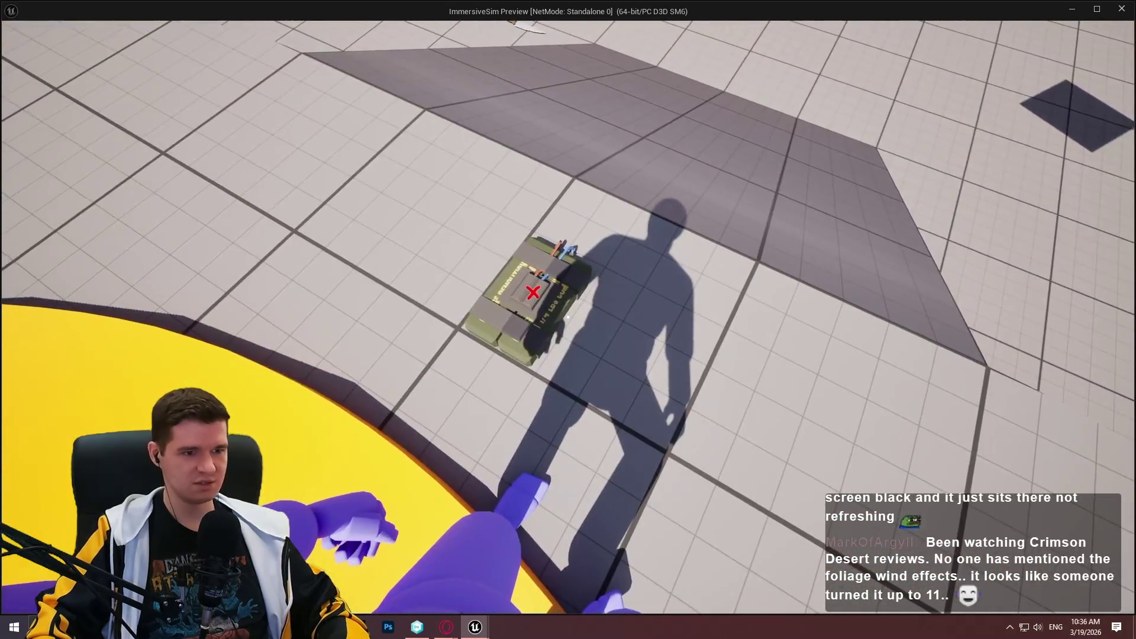
key(e)
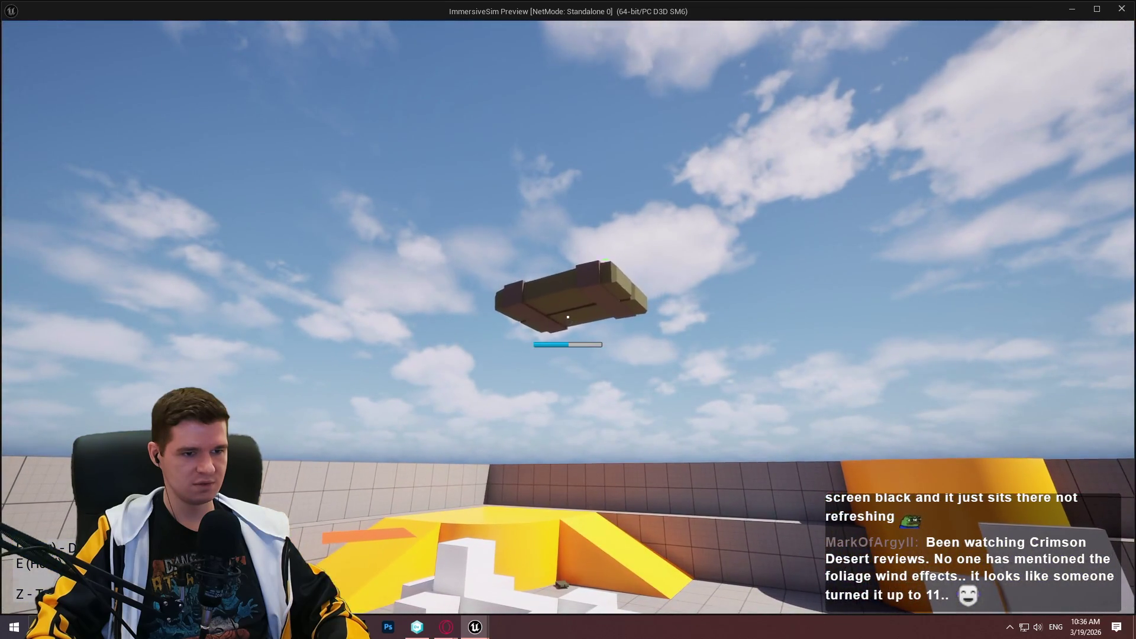
click(568, 317)
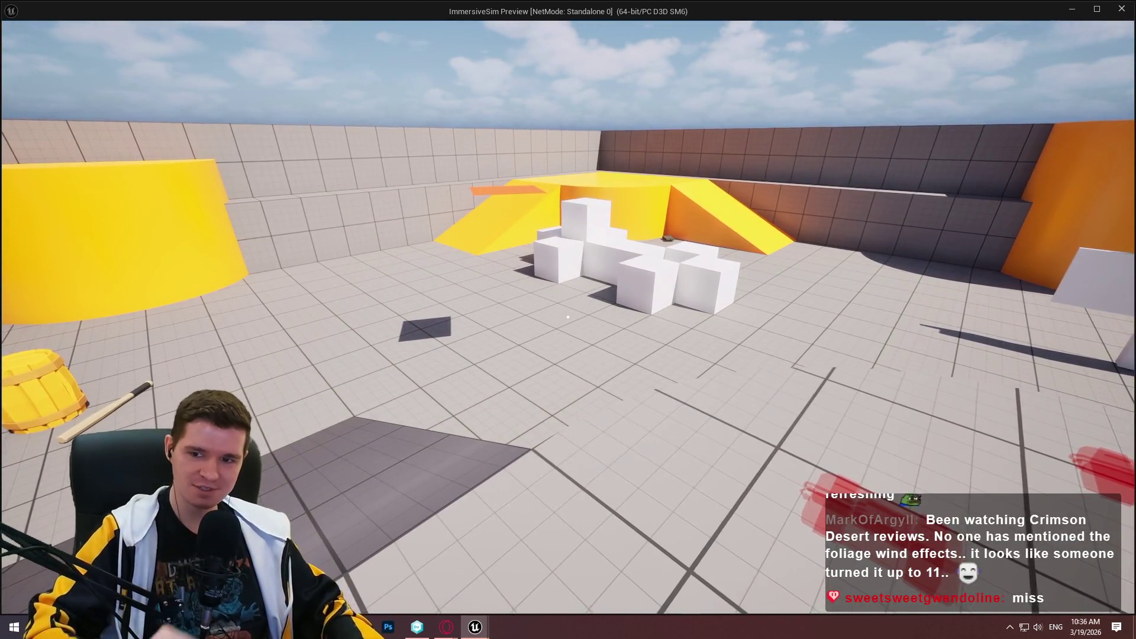
key(Escape)
drag(655, 315, 677, 322)
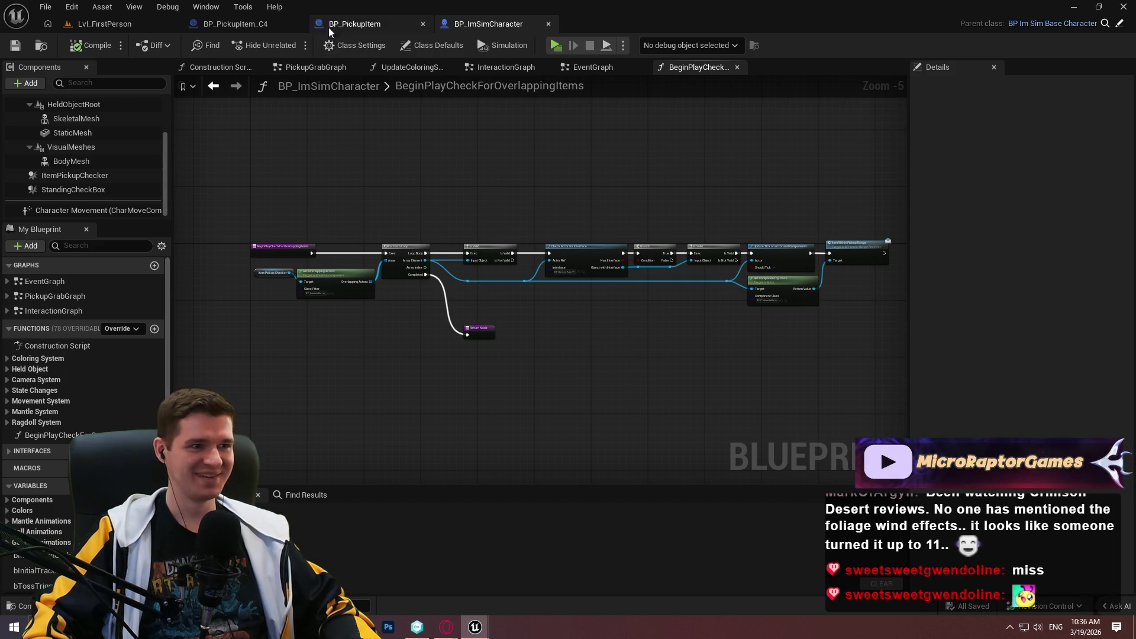
- Return to the Lvl_FirstPerson level editor, deselect the blueprint asset, then go to the Steam store search
click(246, 23)
click(98, 24)
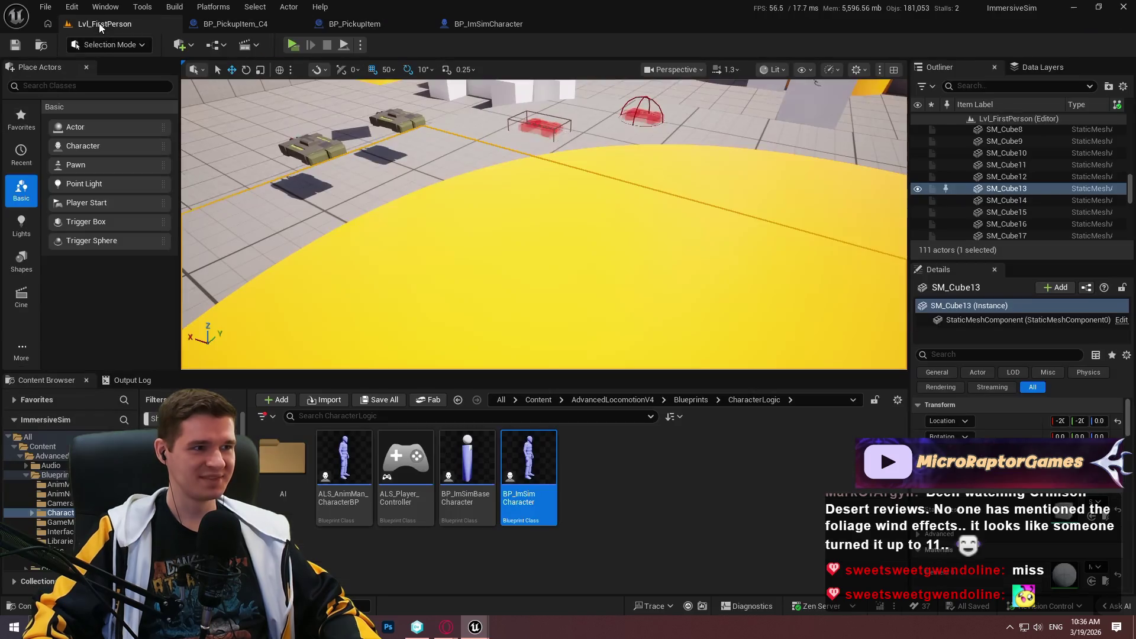
click(635, 480)
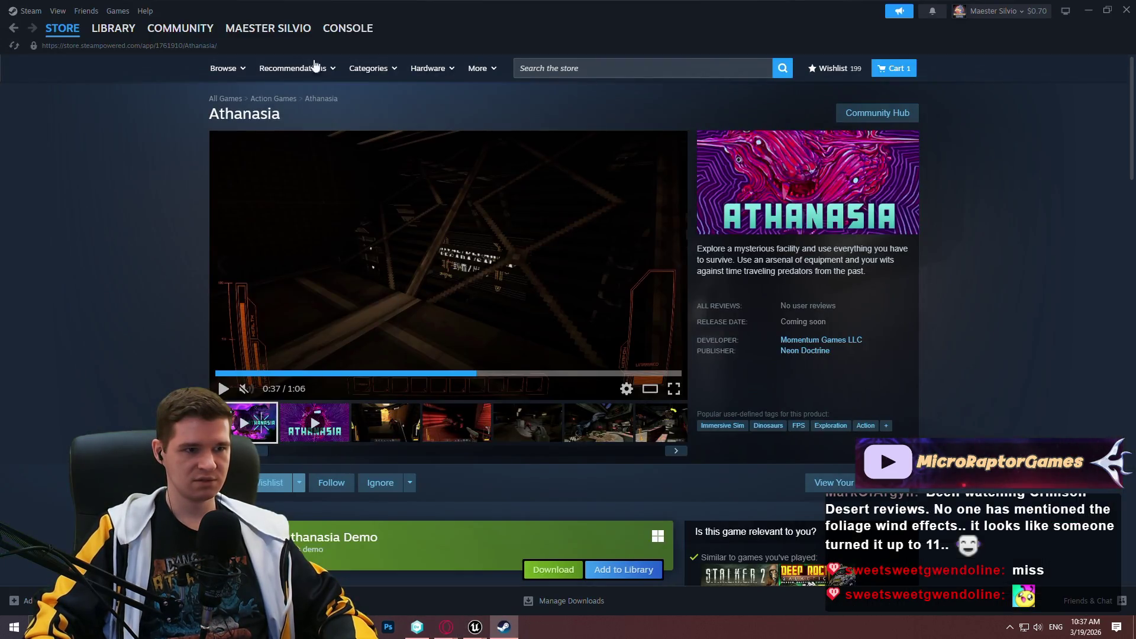
click(591, 68)
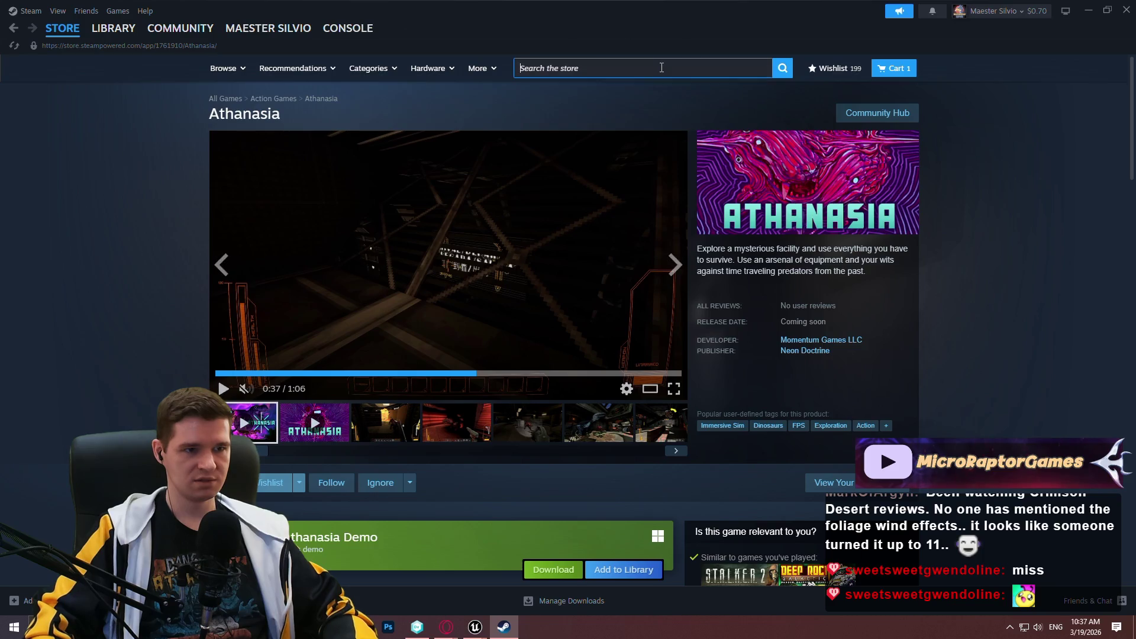
- Search 'cr' in Steam and browse the Crimson Desert store page's release and purchase details
text(cr)
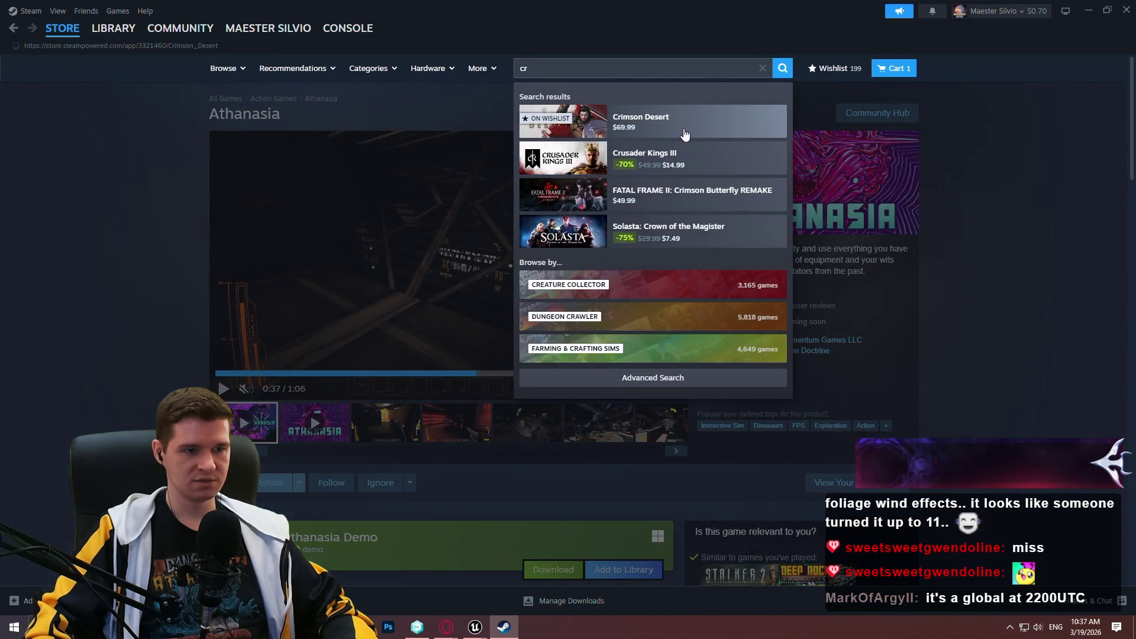
click(684, 135)
scroll(947, 269, down, 3)
scroll(952, 261, down, 5)
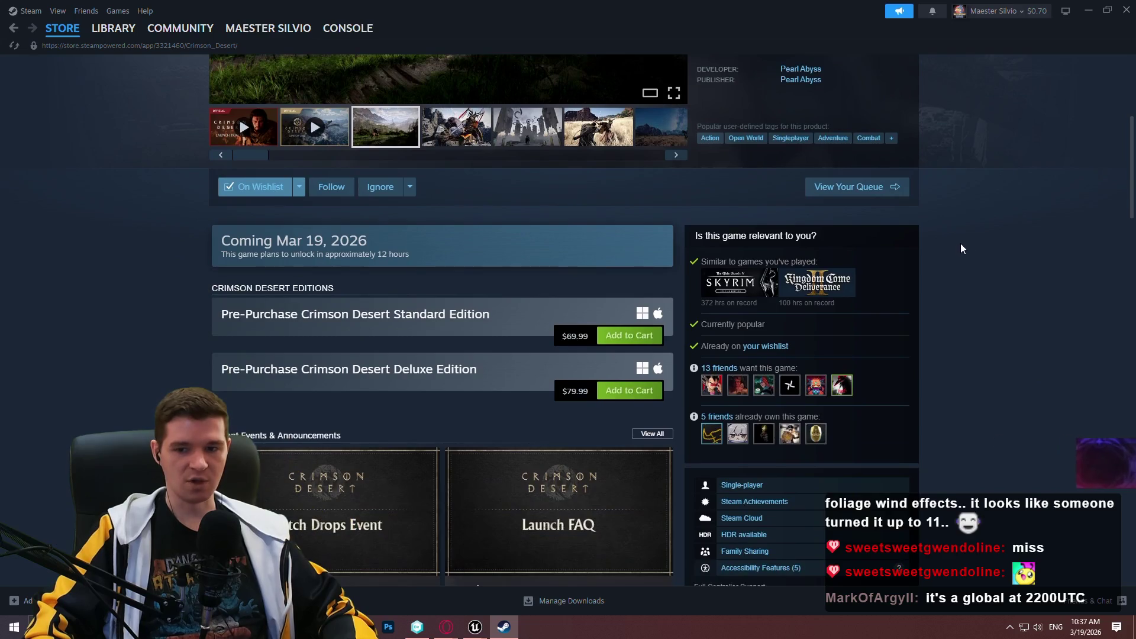
scroll(1049, 201, up, 2)
scroll(1047, 201, up, 5)
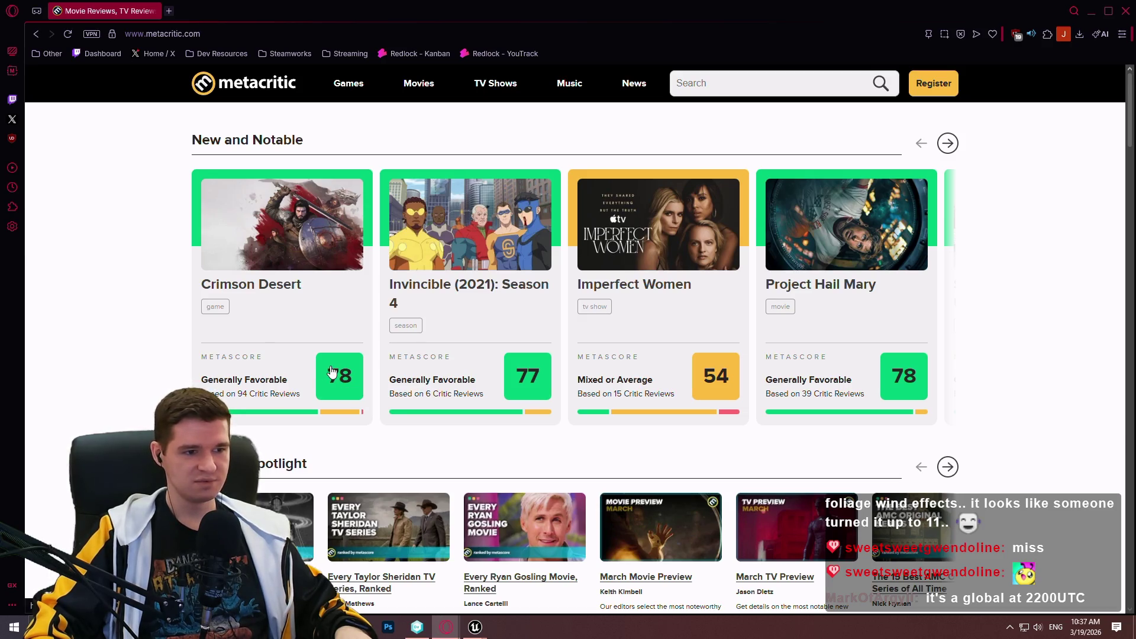
- Open Crimson Desert's critic reviews from its 78 Metascore badge
click(332, 371)
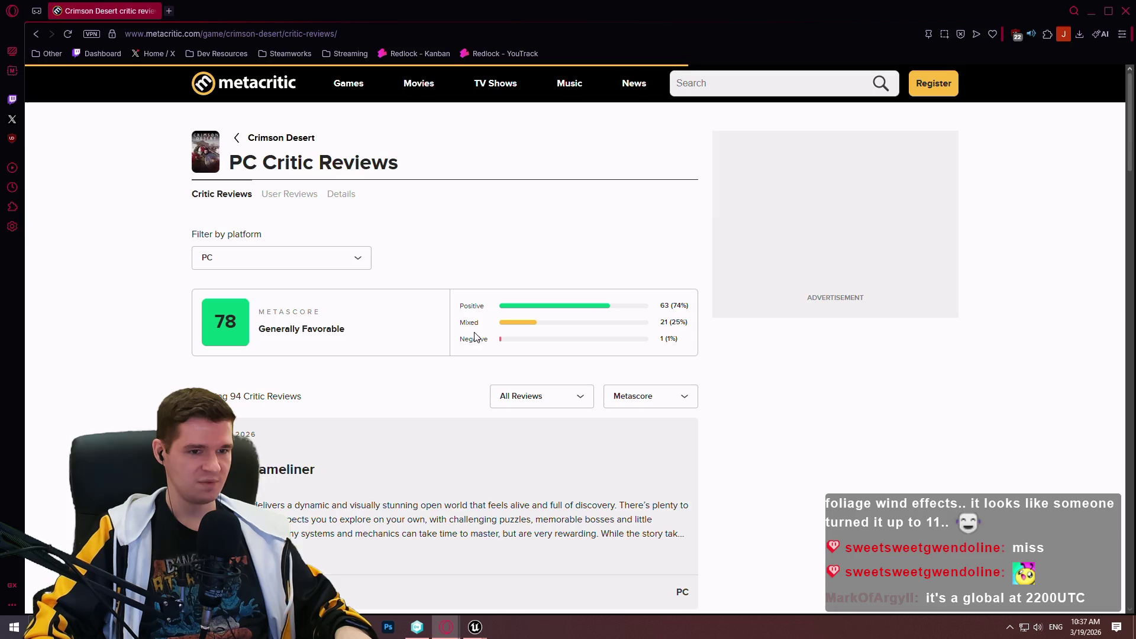
scroll(471, 324, down, 8)
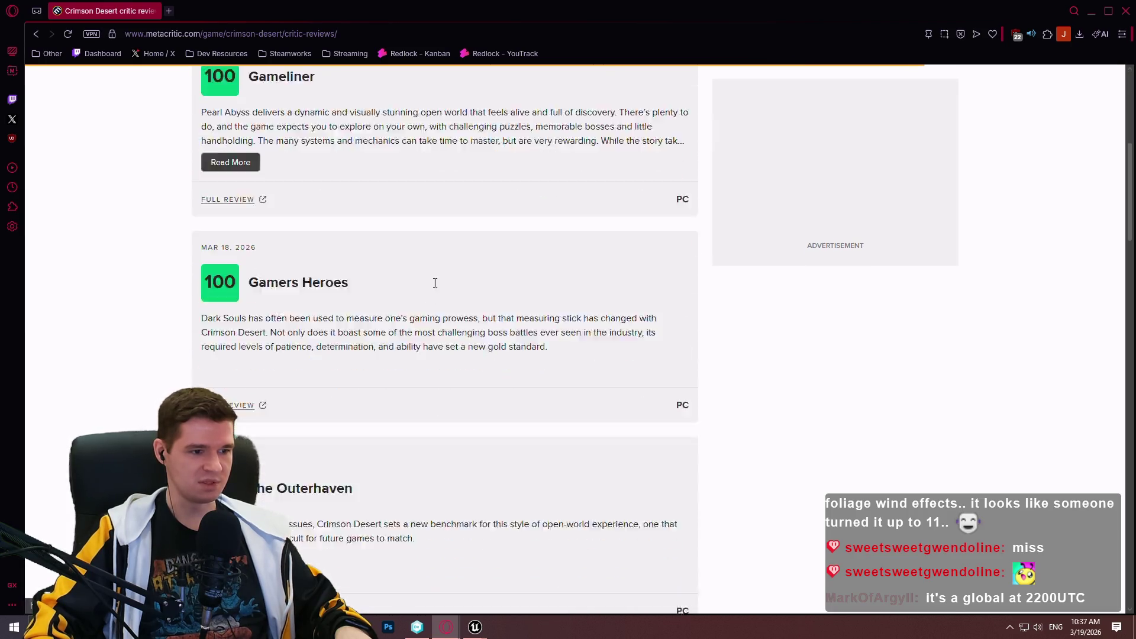
scroll(751, 267, up, 3)
scroll(732, 257, up, 3)
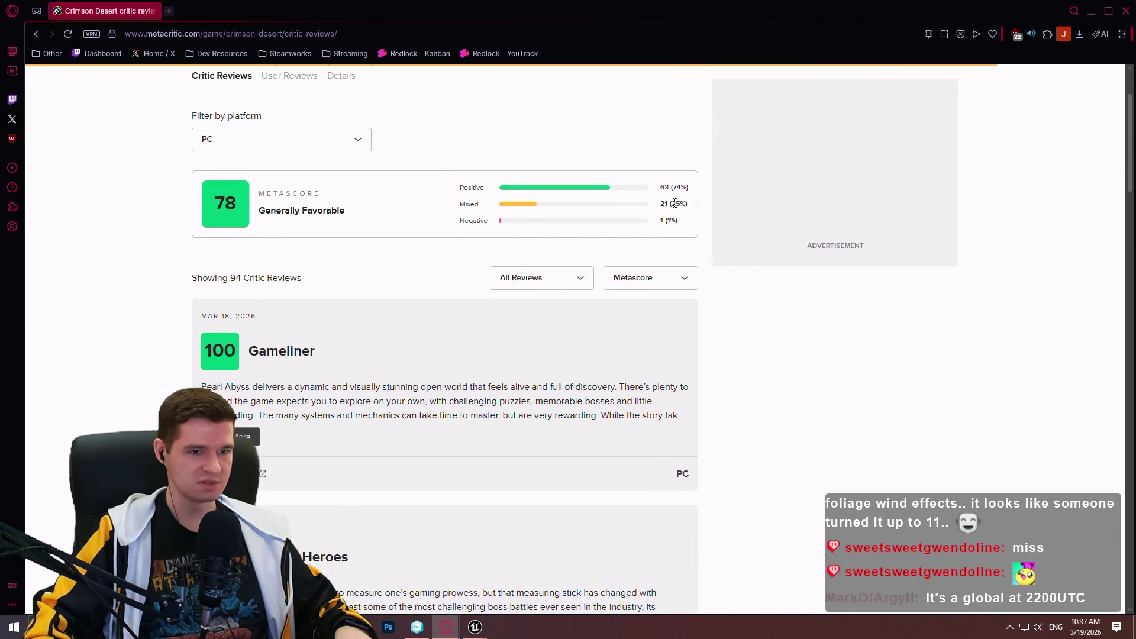
scroll(372, 213, up, 2)
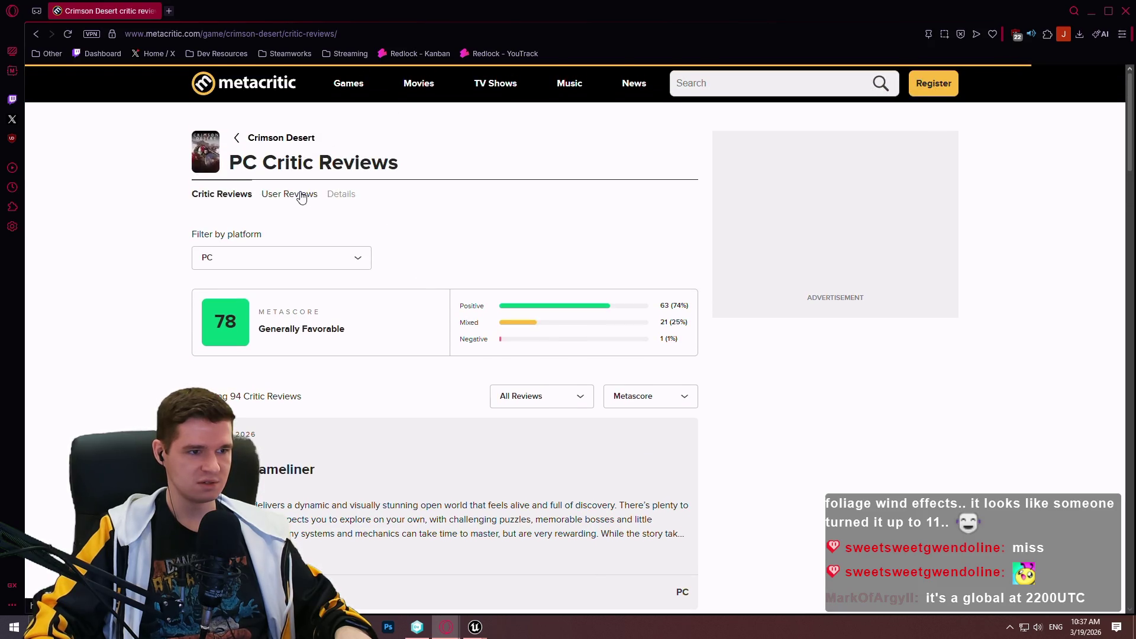
mouse_move(1123, 109)
mouse_down()
mouse_move(1069, 436)
mouse_move(1085, 502)
mouse_move(1124, 77)
mouse_up()
- Scroll down the PC critic reviews to the 70-score entries such as Game Informer
scroll(1129, 135, down, 15)
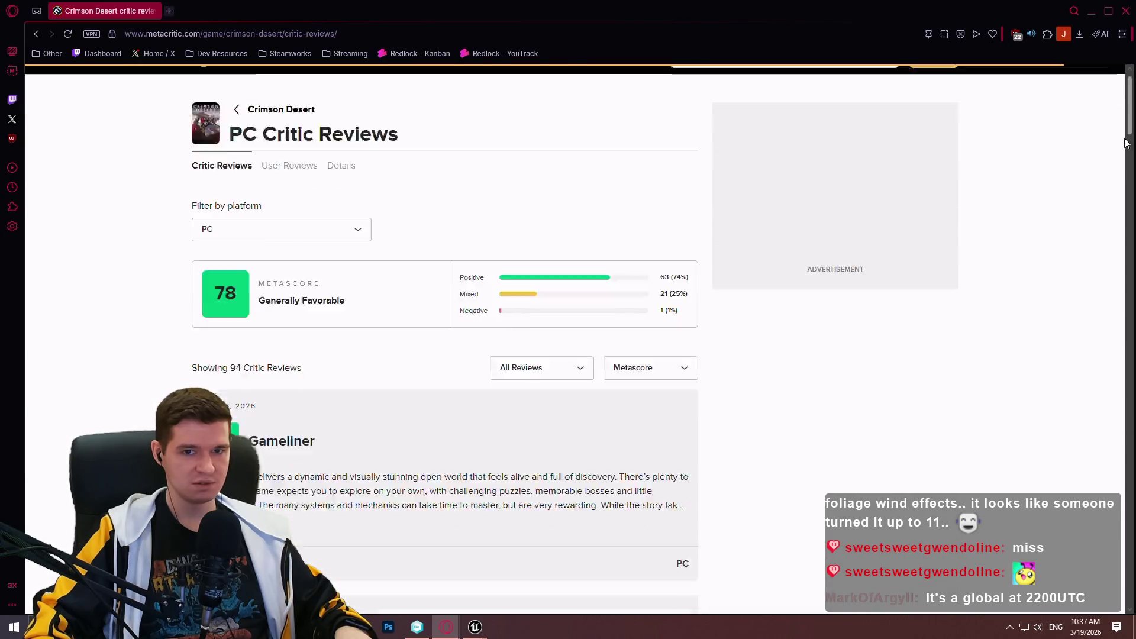
scroll(768, 327, down, 20)
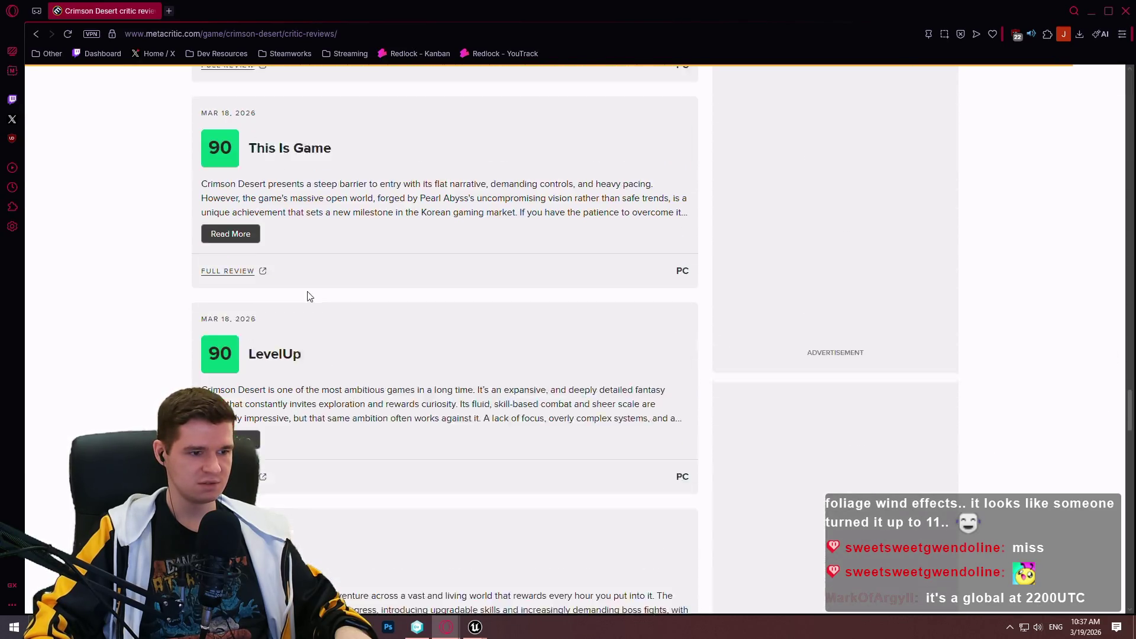
scroll(134, 267, down, 20)
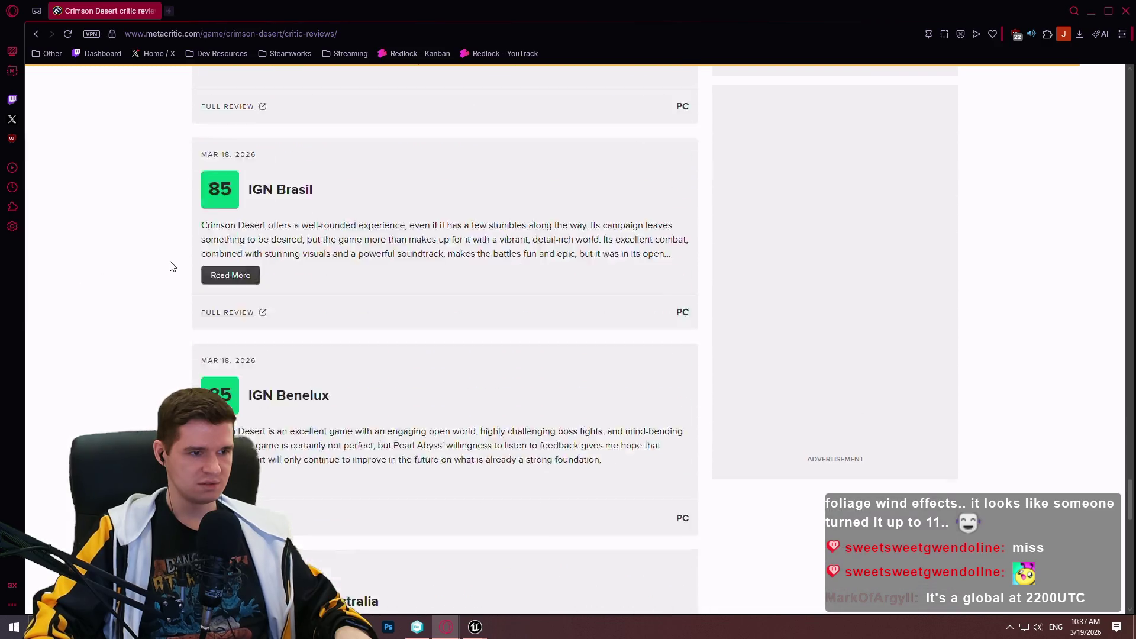
scroll(205, 272, down, 20)
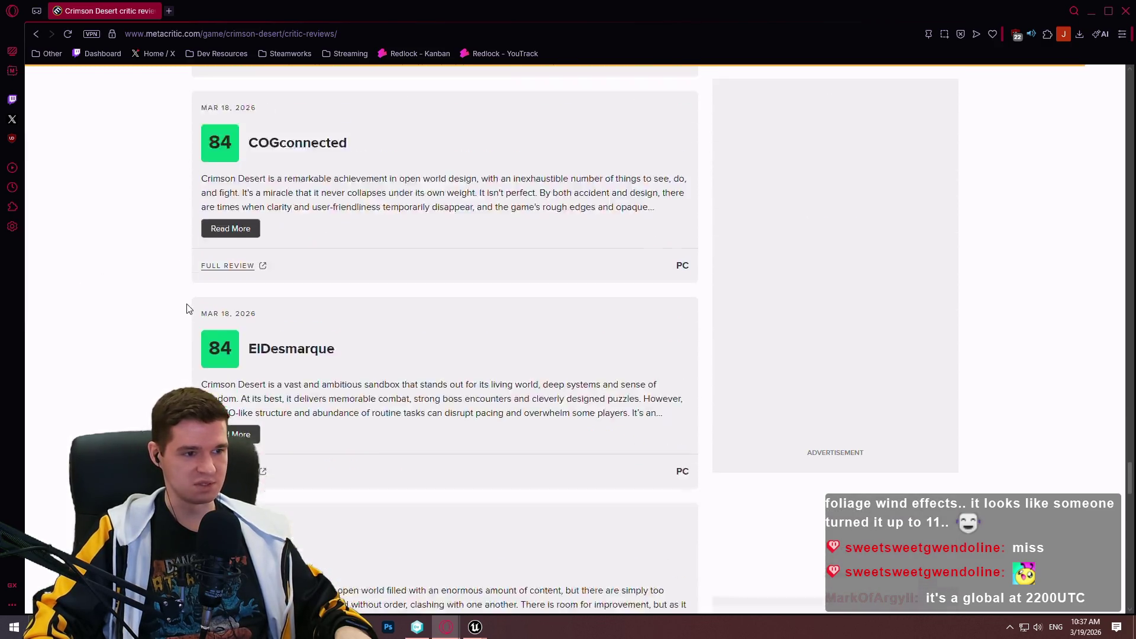
scroll(197, 324, down, 20)
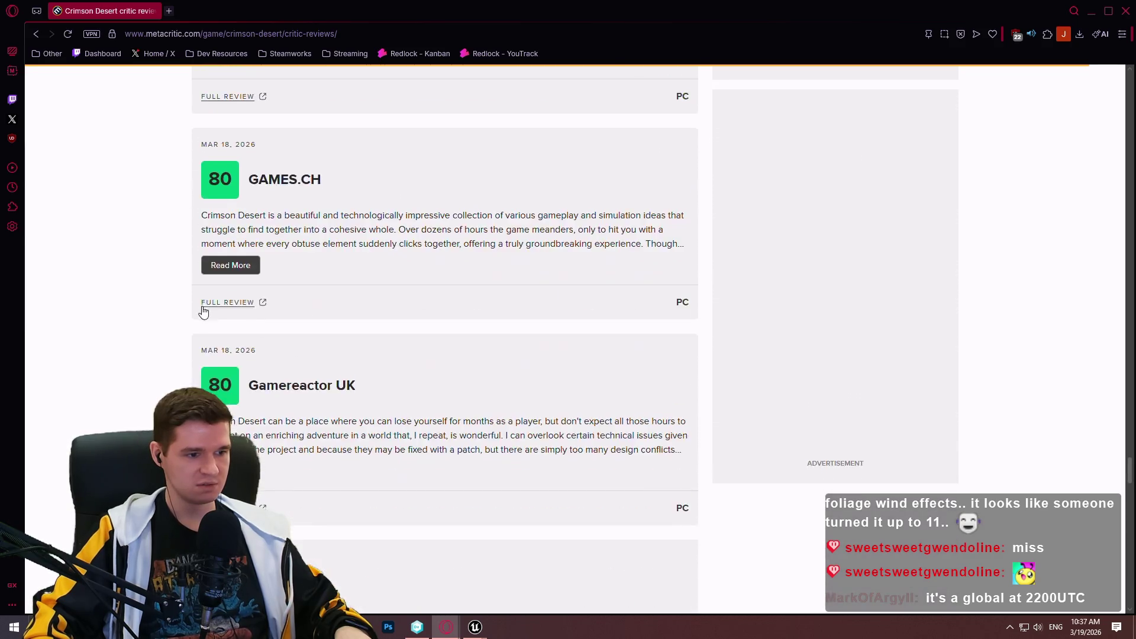
scroll(196, 311, down, 20)
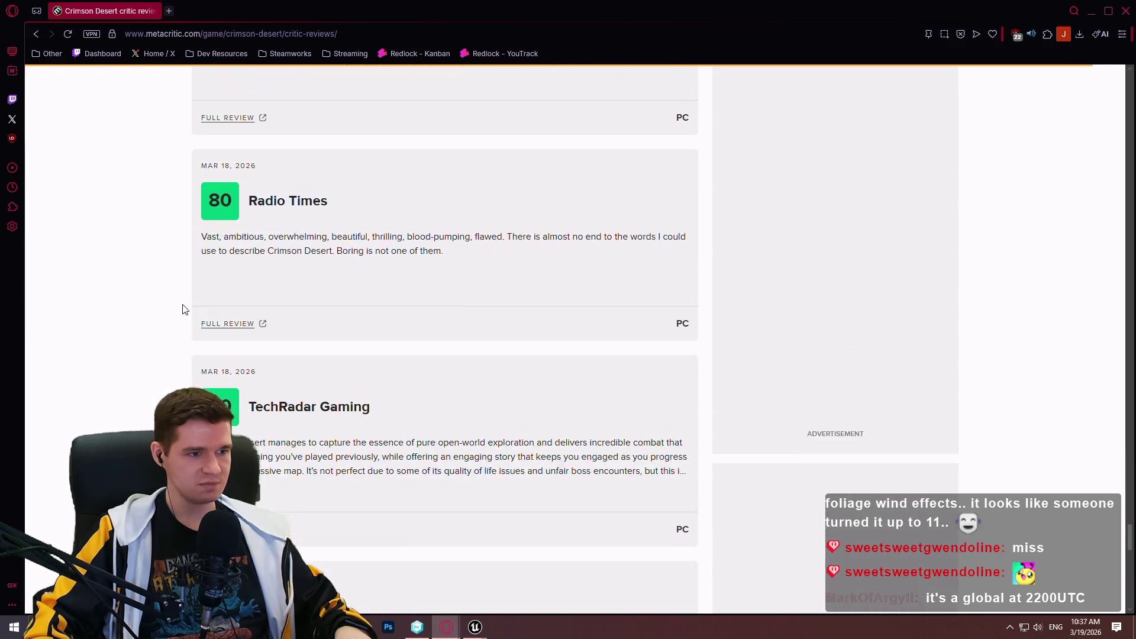
scroll(190, 309, down, 20)
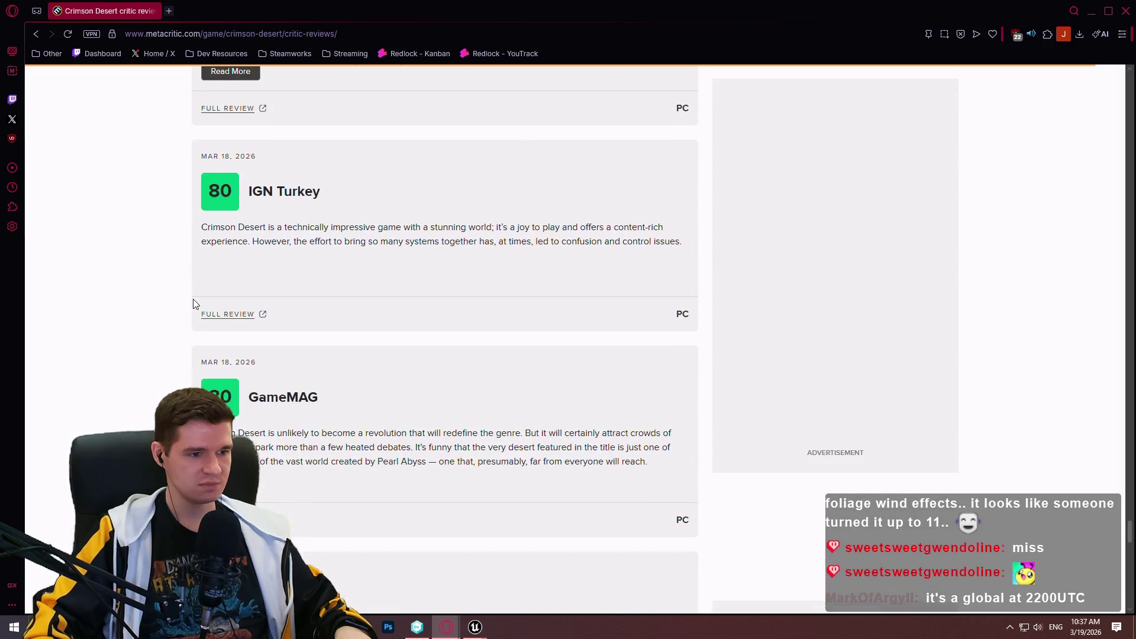
scroll(207, 310, down, 16)
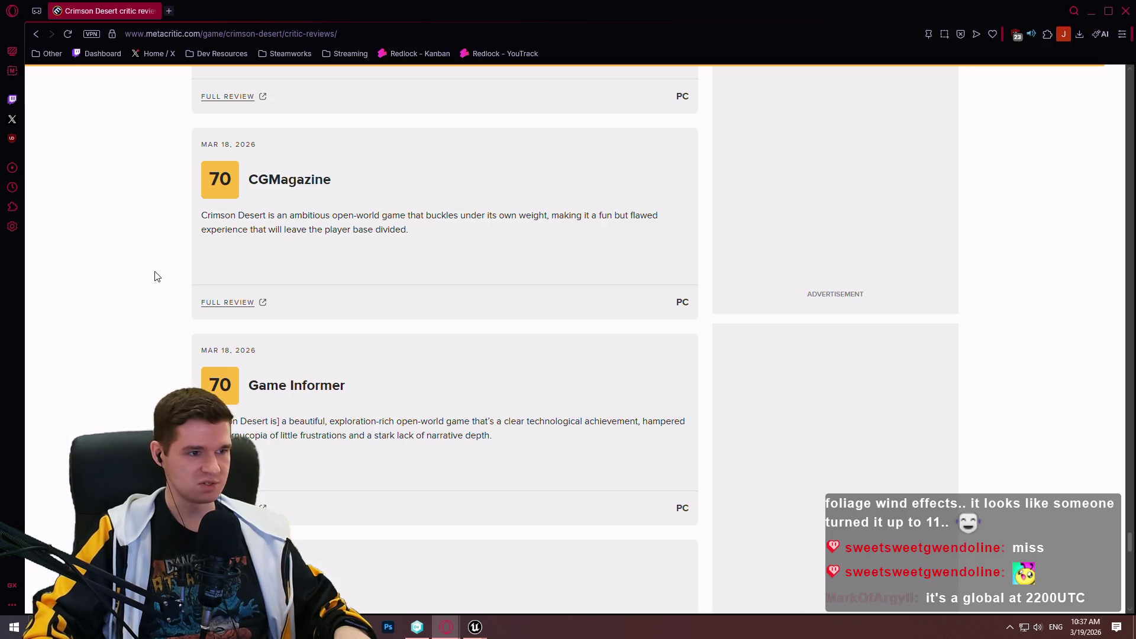
scroll(157, 276, down, 2)
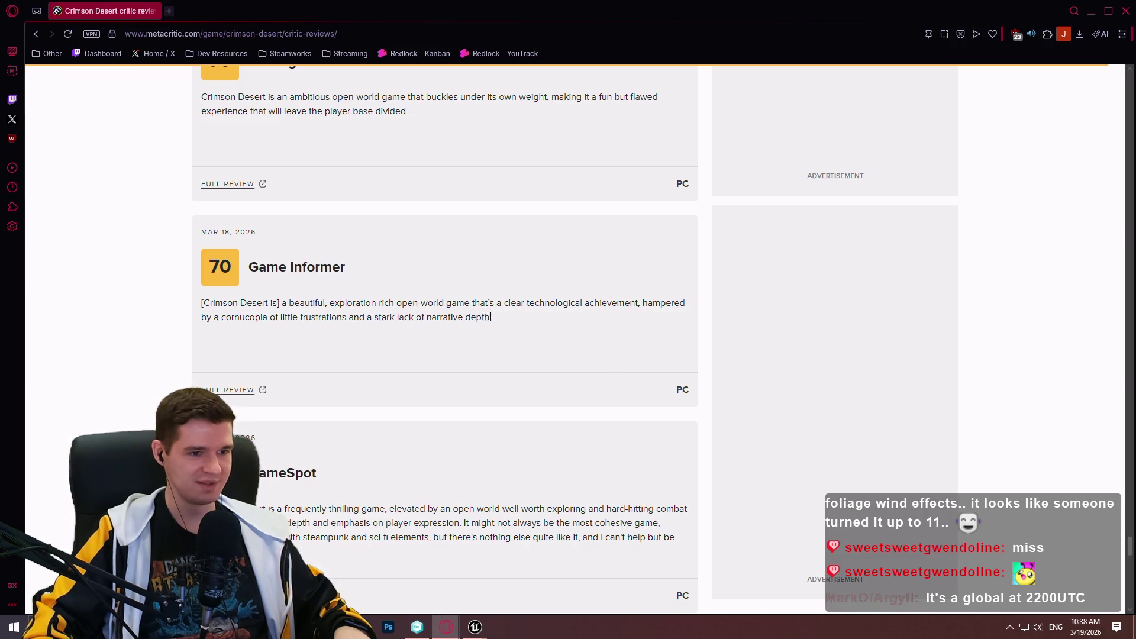
- Select the phrase 'a stark lack of narrative depth', then clear the selection
drag(491, 317, 376, 320)
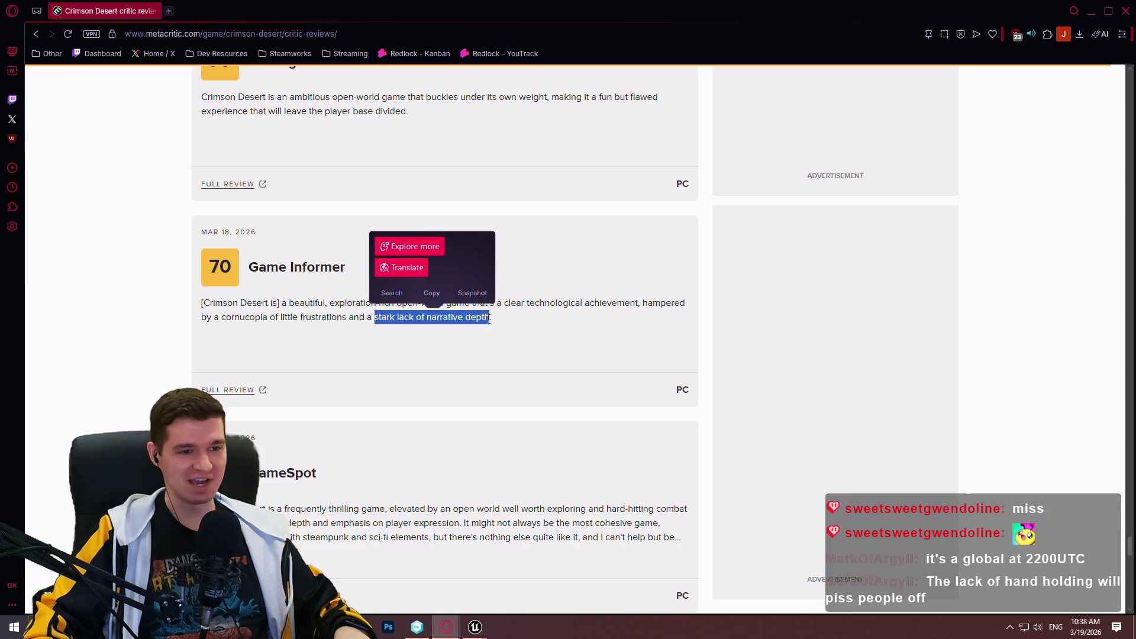
drag(491, 320, 377, 324)
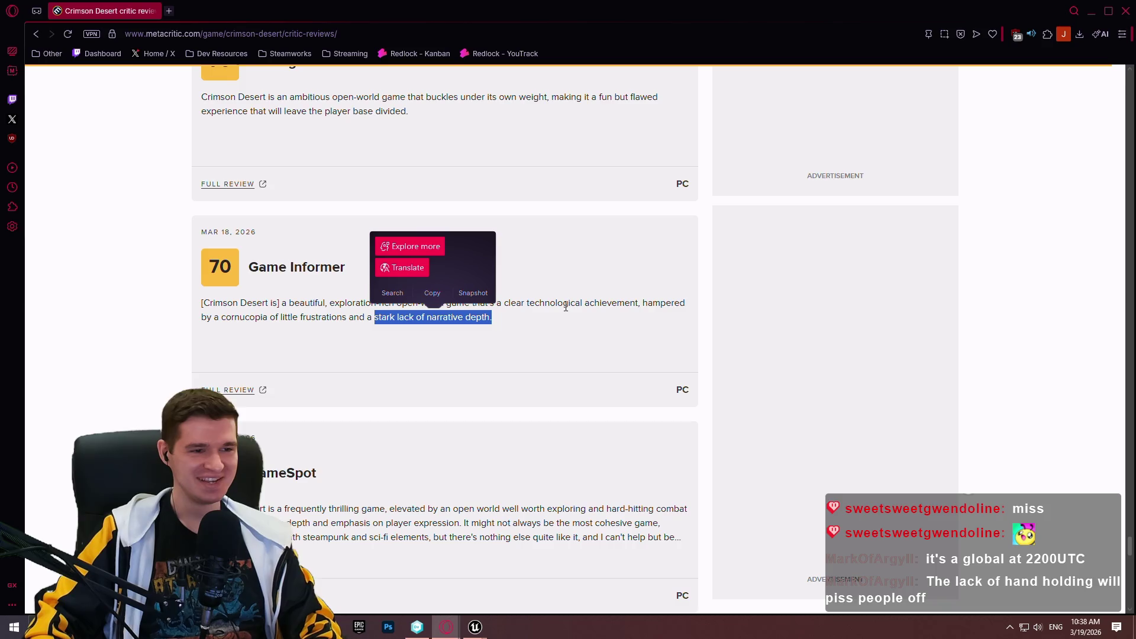
click(588, 320)
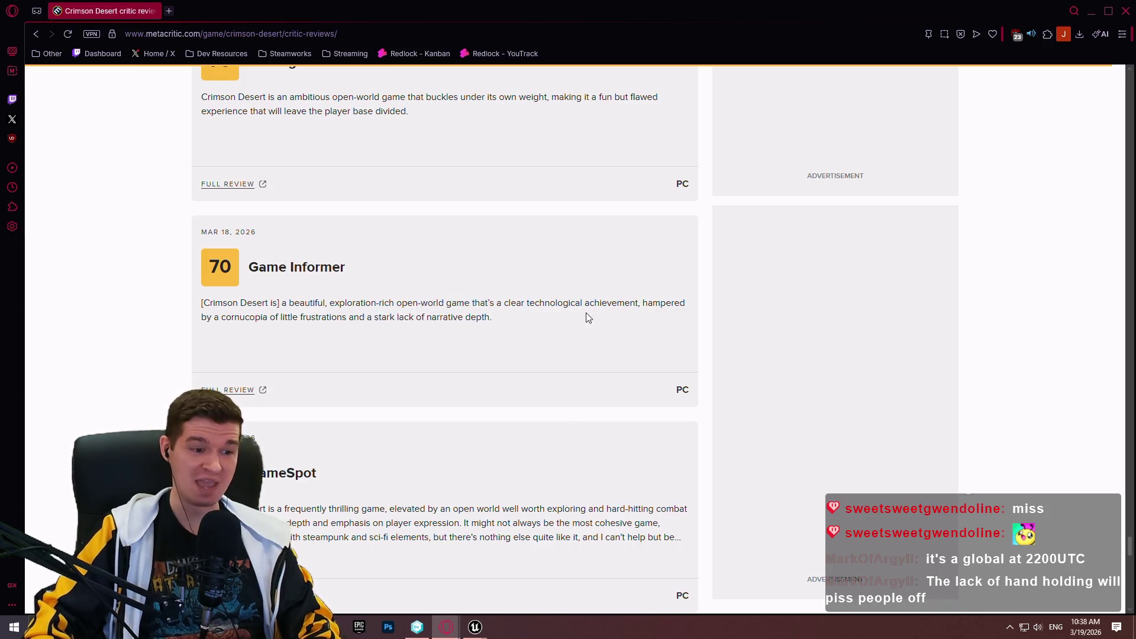
- Scroll on and highlight Screen Rant's complaint about meaningless fetch quests
scroll(567, 316, down, 4)
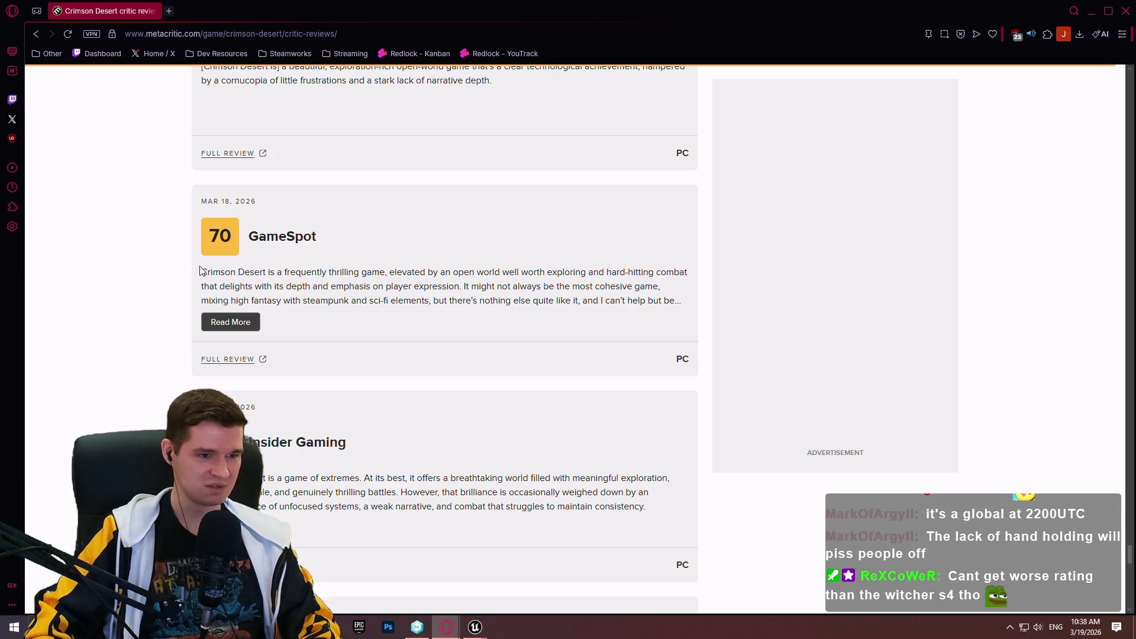
scroll(199, 271, down, 3)
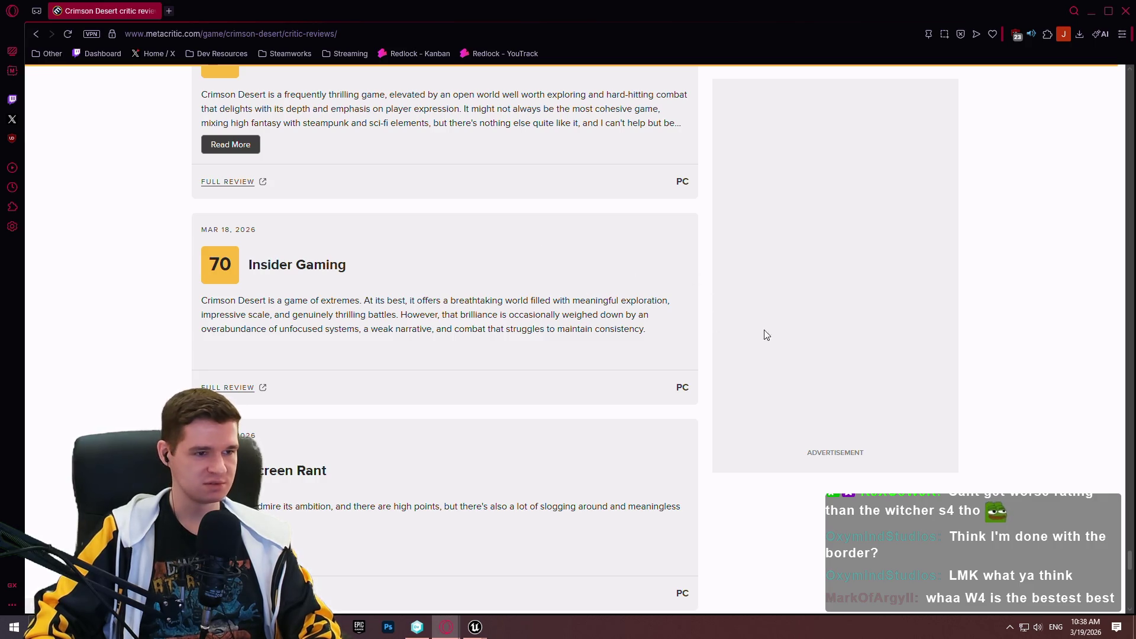
scroll(846, 252, down, 2)
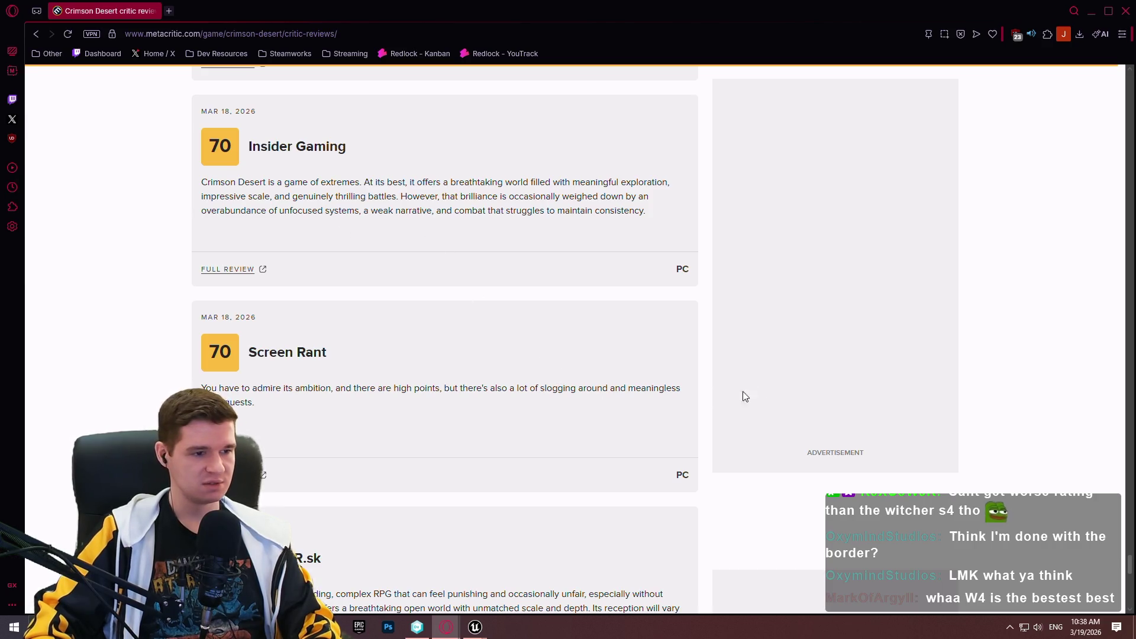
scroll(906, 344, down, 2)
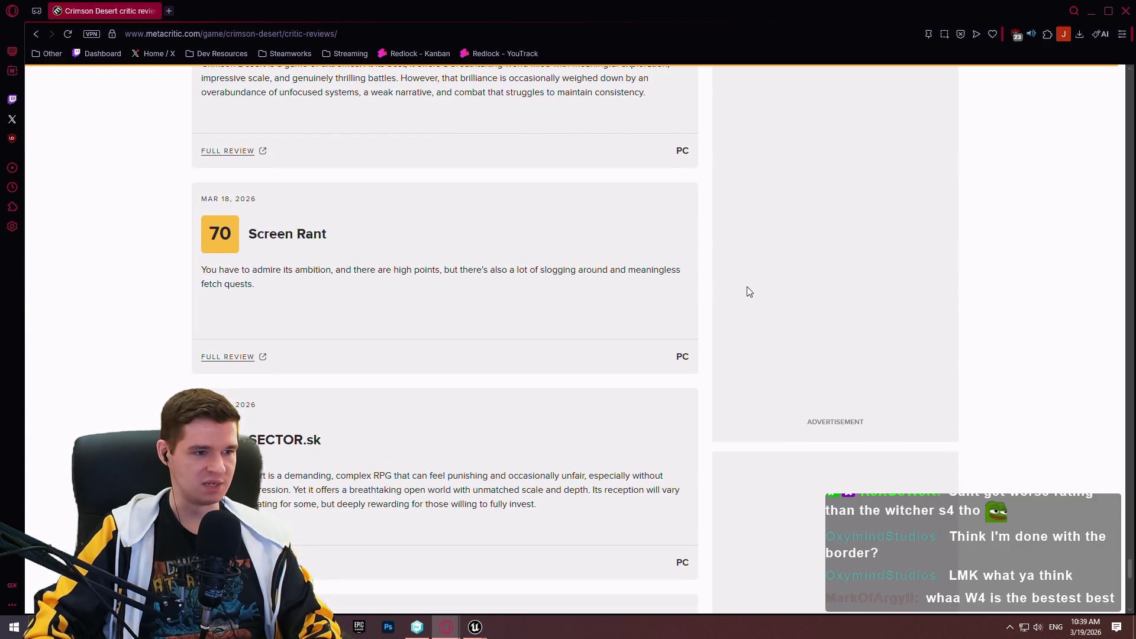
drag(556, 286, 540, 269)
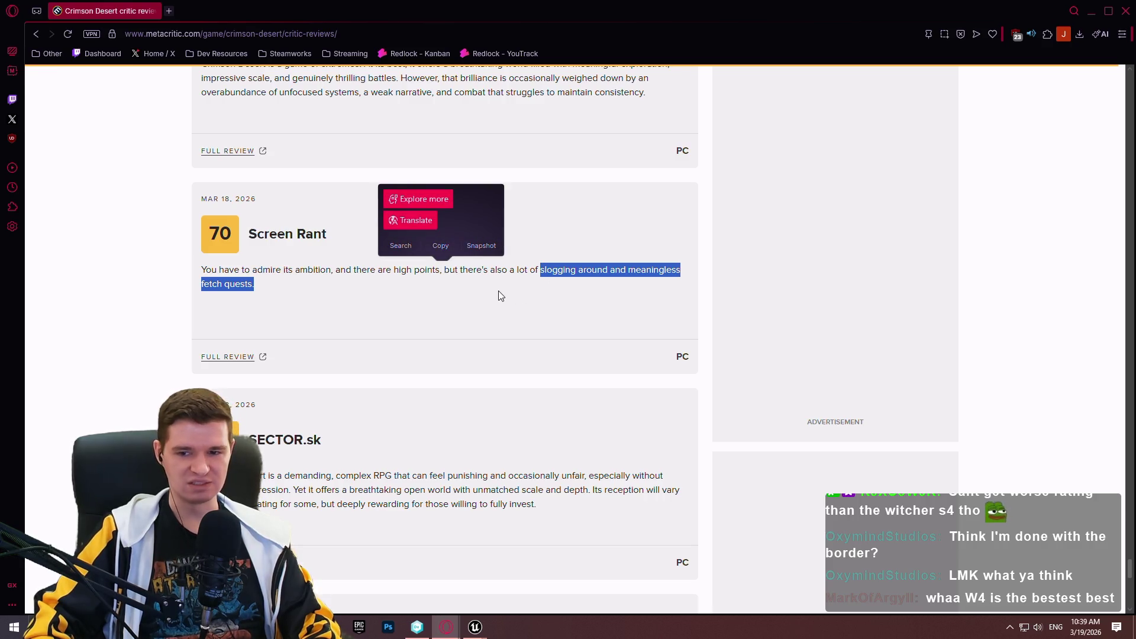
scroll(378, 278, down, 3)
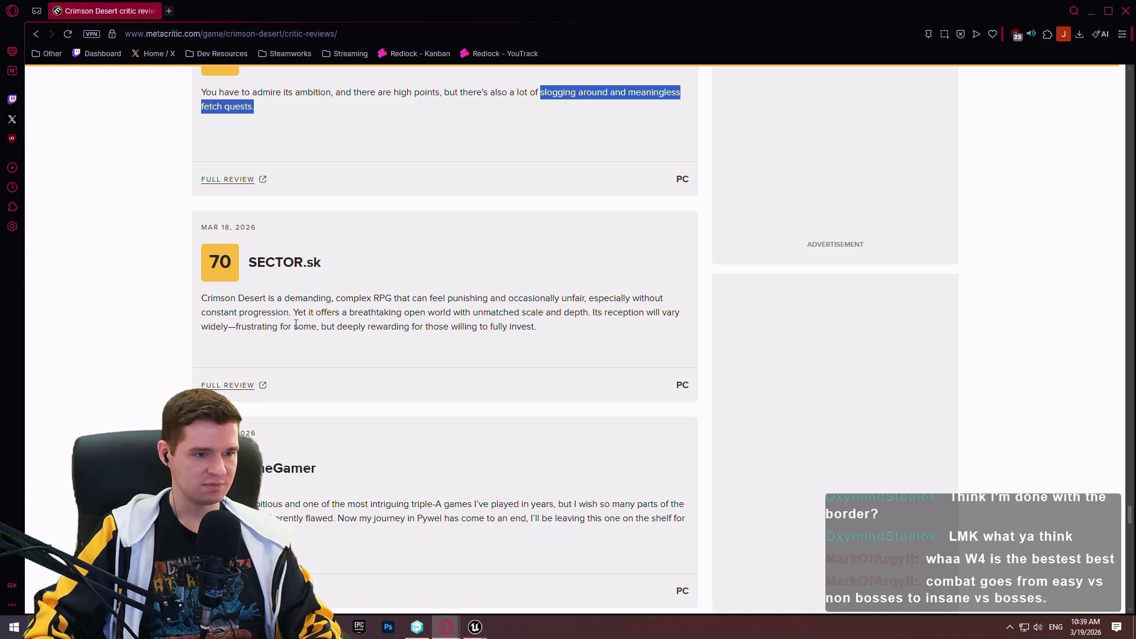
- Read the full Multiplayer.it review, close it, and scroll on to the Games.cz review
scroll(305, 319, down, 4)
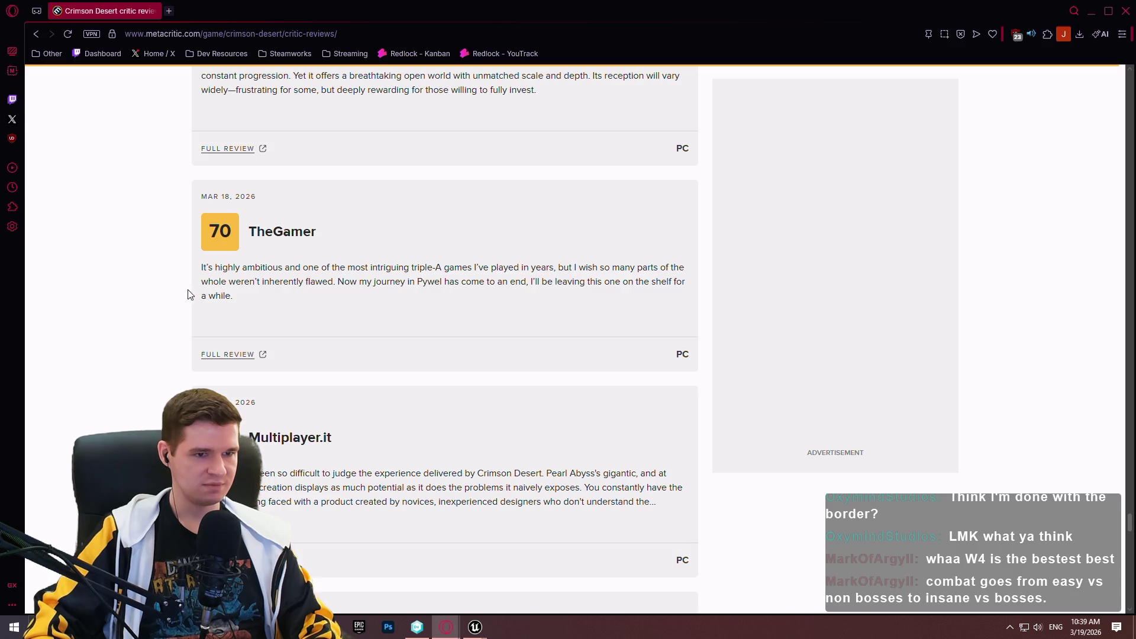
scroll(152, 290, down, 3)
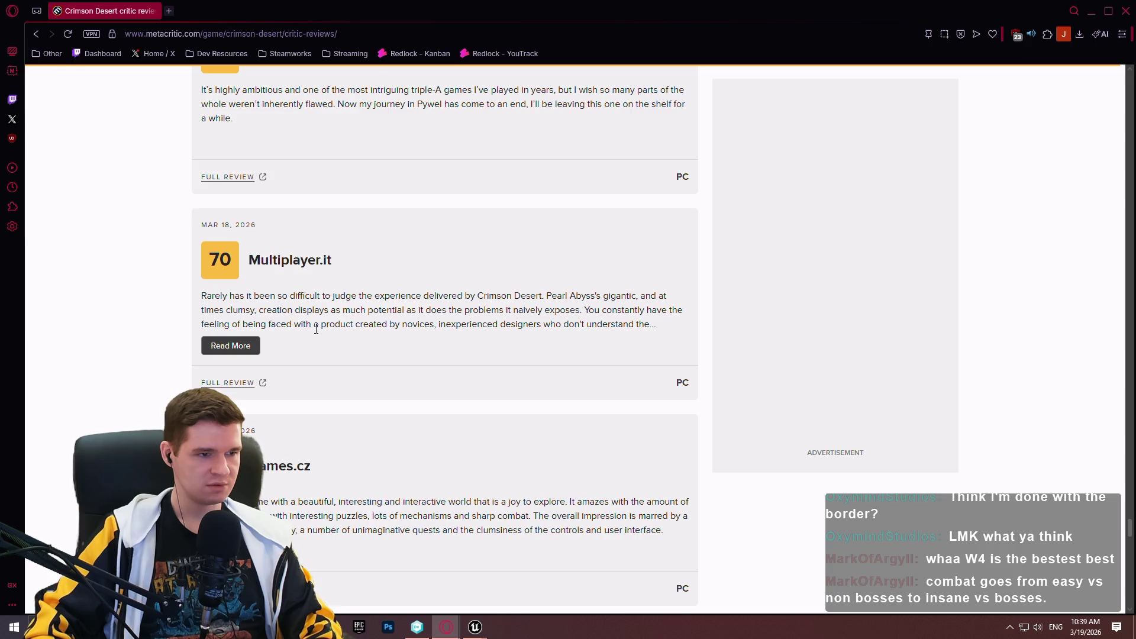
click(232, 346)
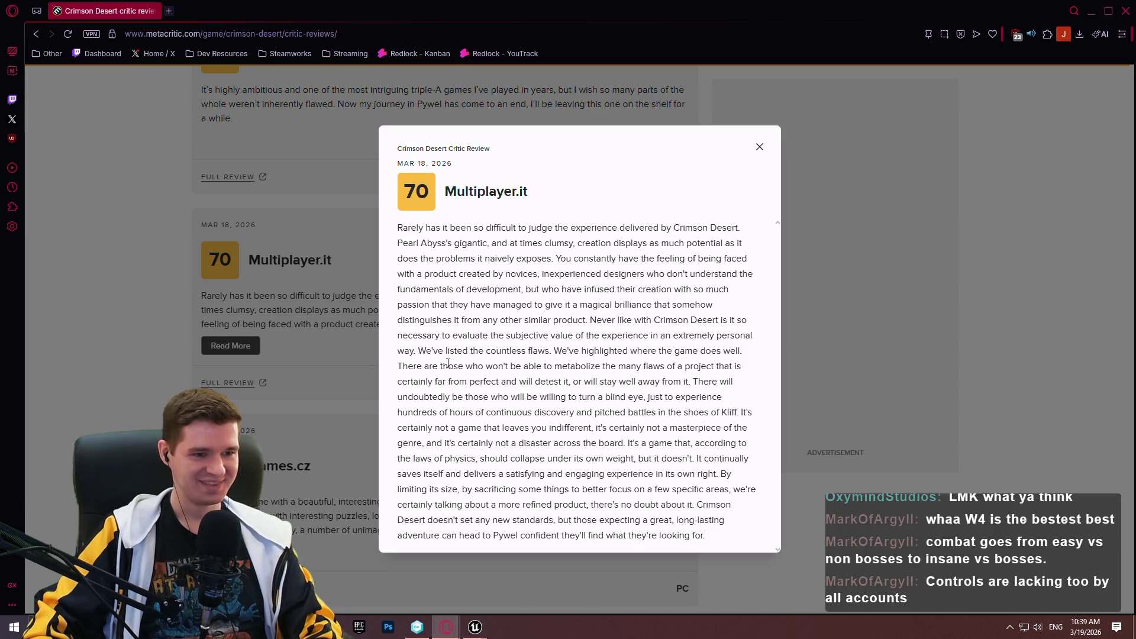
click(986, 332)
scroll(392, 332, down, 3)
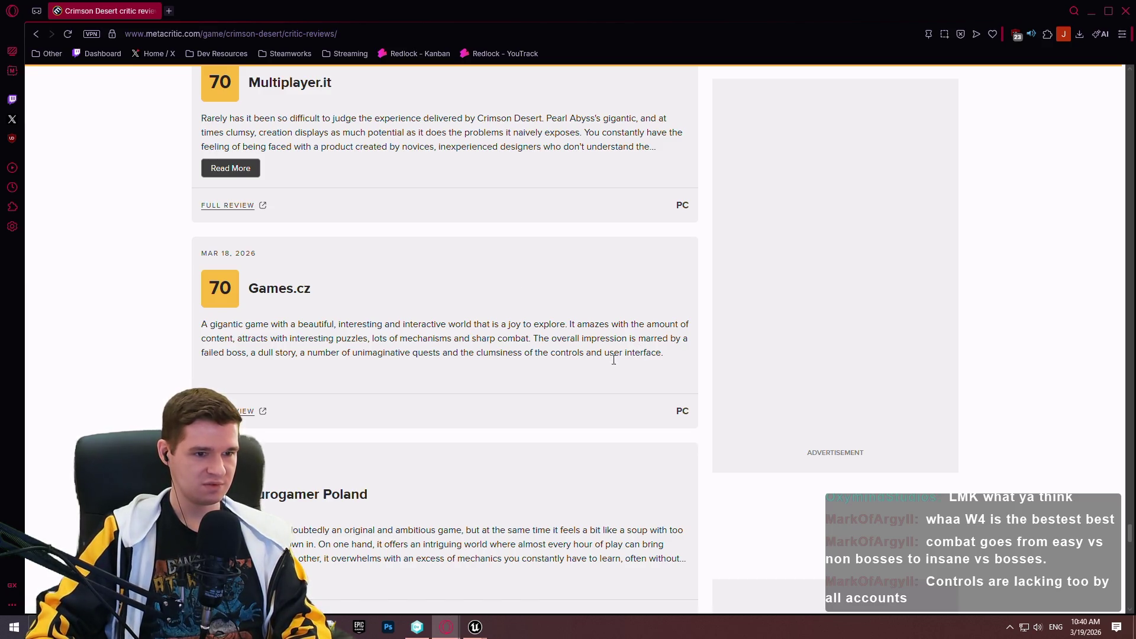
scroll(230, 371, down, 4)
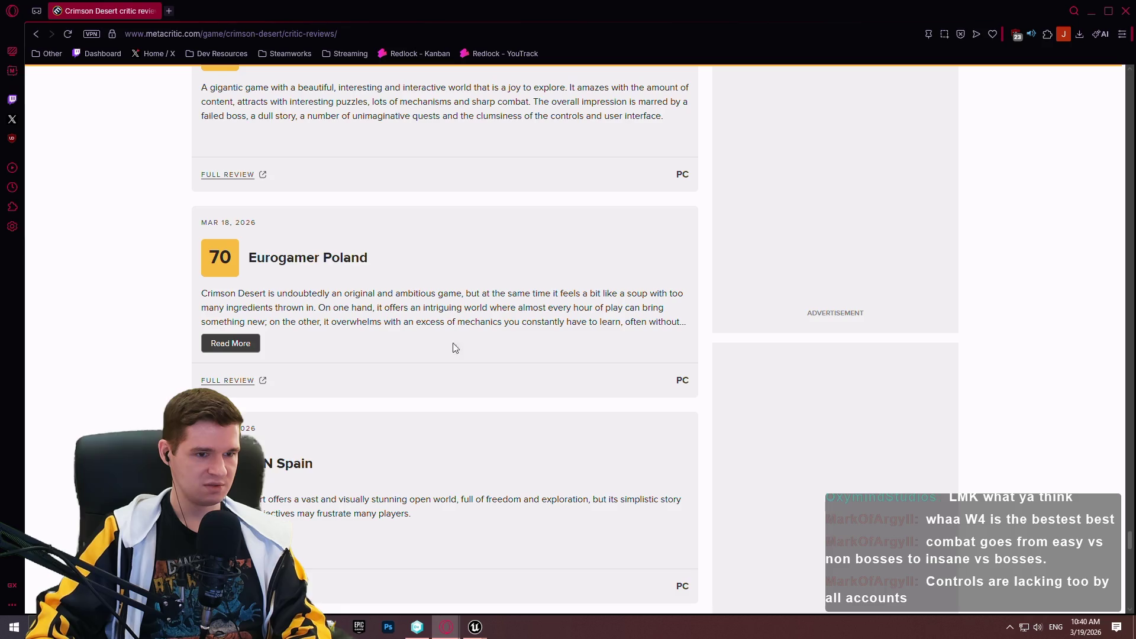
- Open and close the full Eurogamer Poland and 4P.de Crimson Desert reviews, scrolling between them
click(239, 345)
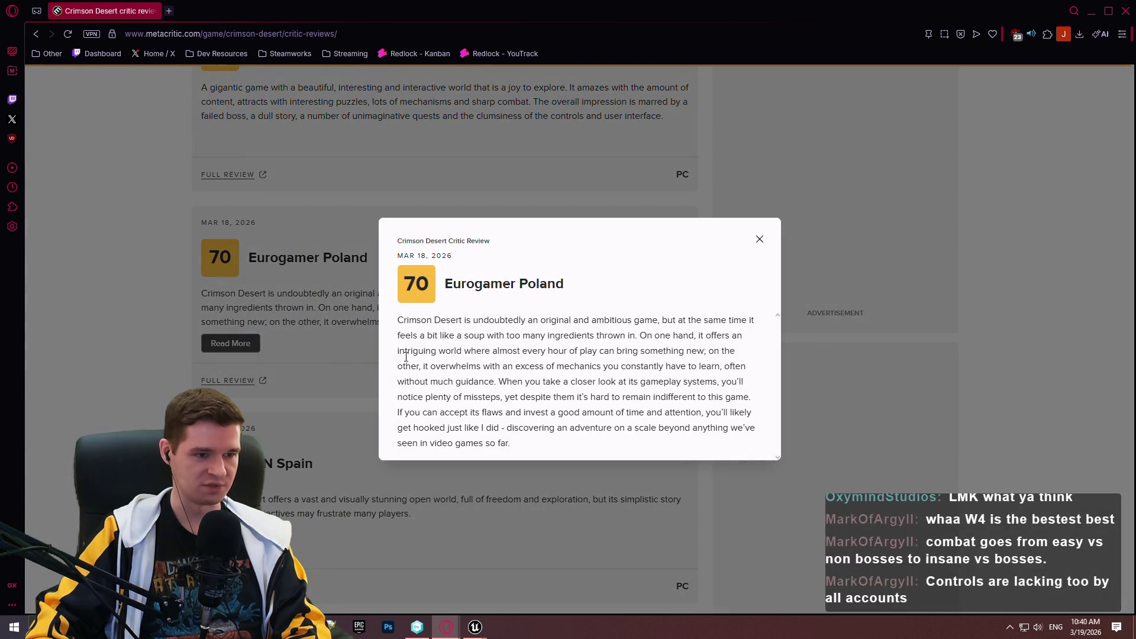
click(99, 372)
scroll(110, 363, down, 4)
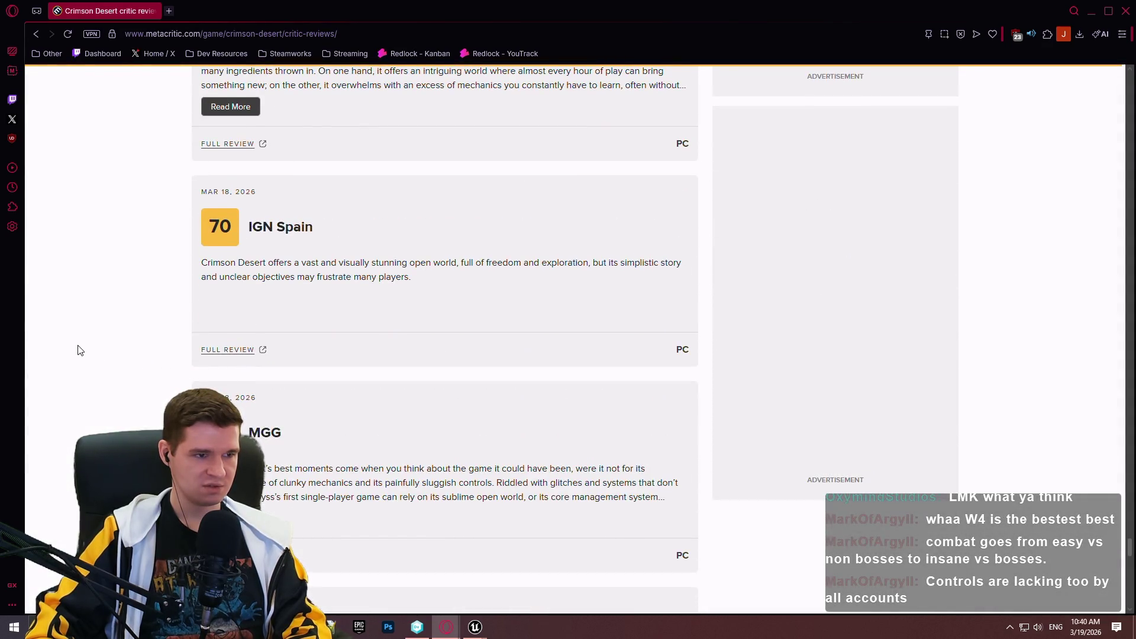
scroll(71, 350, down, 3)
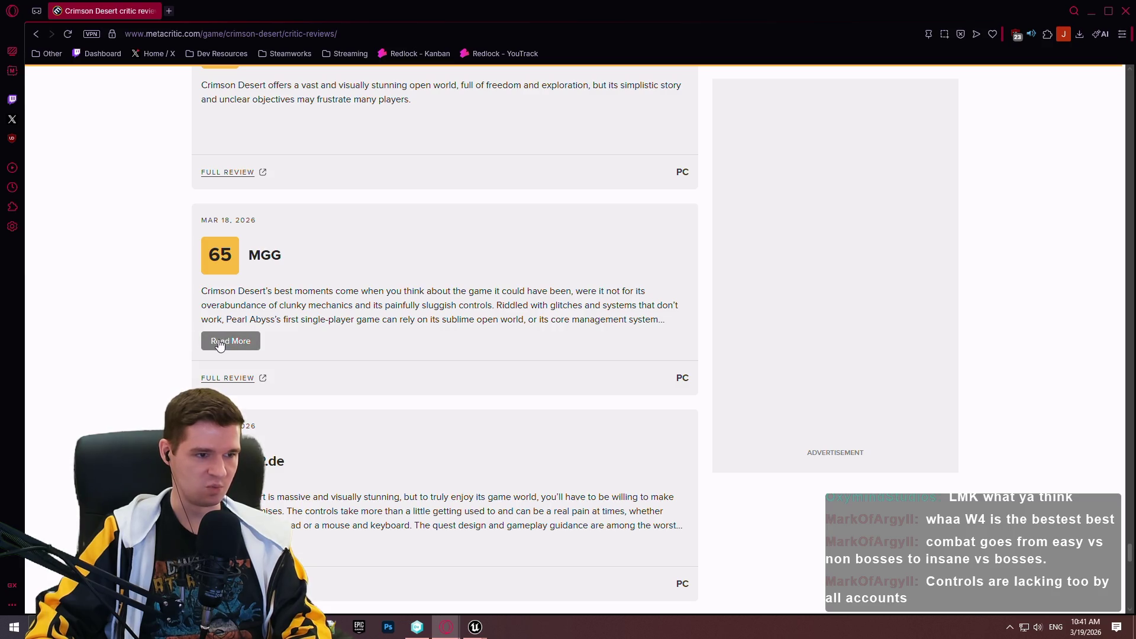
scroll(166, 337, down, 3)
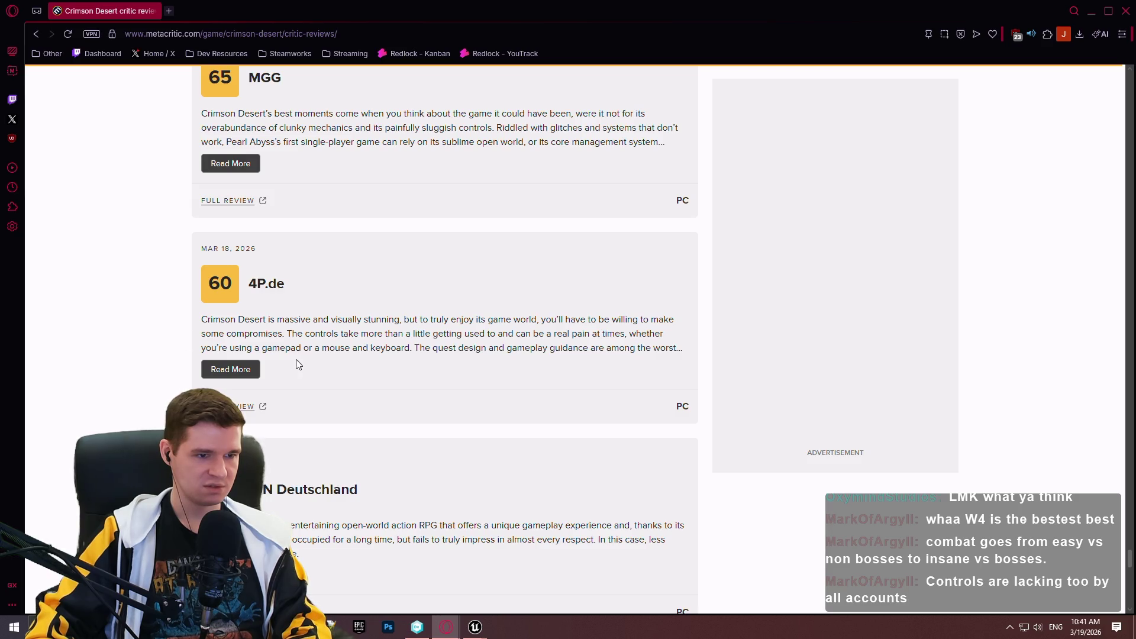
click(215, 368)
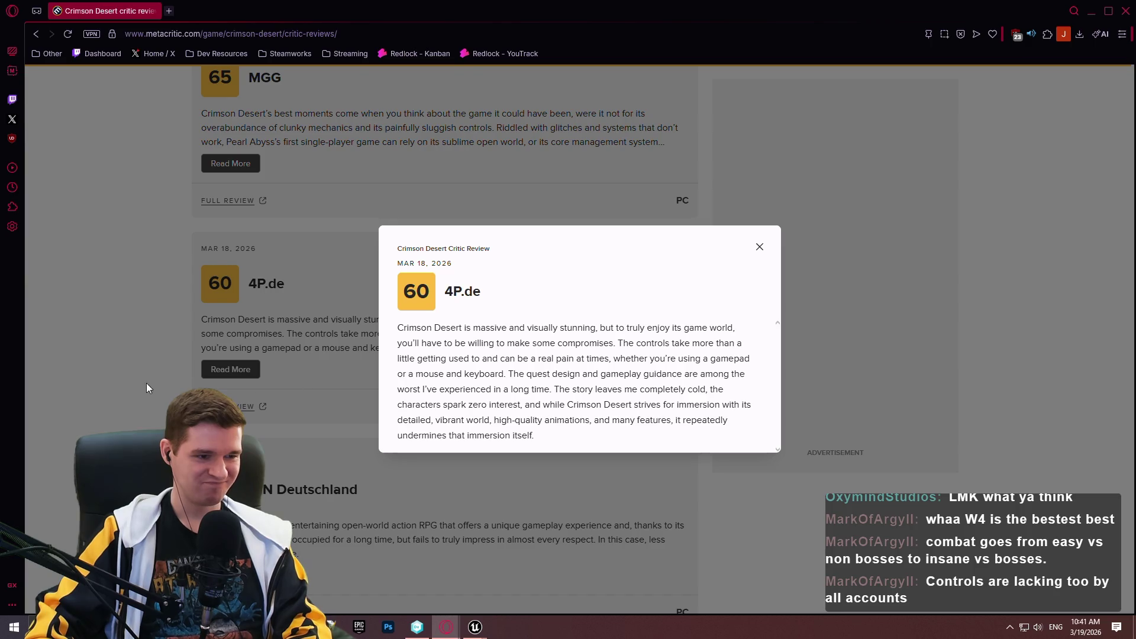
click(99, 388)
scroll(220, 311, down, 10)
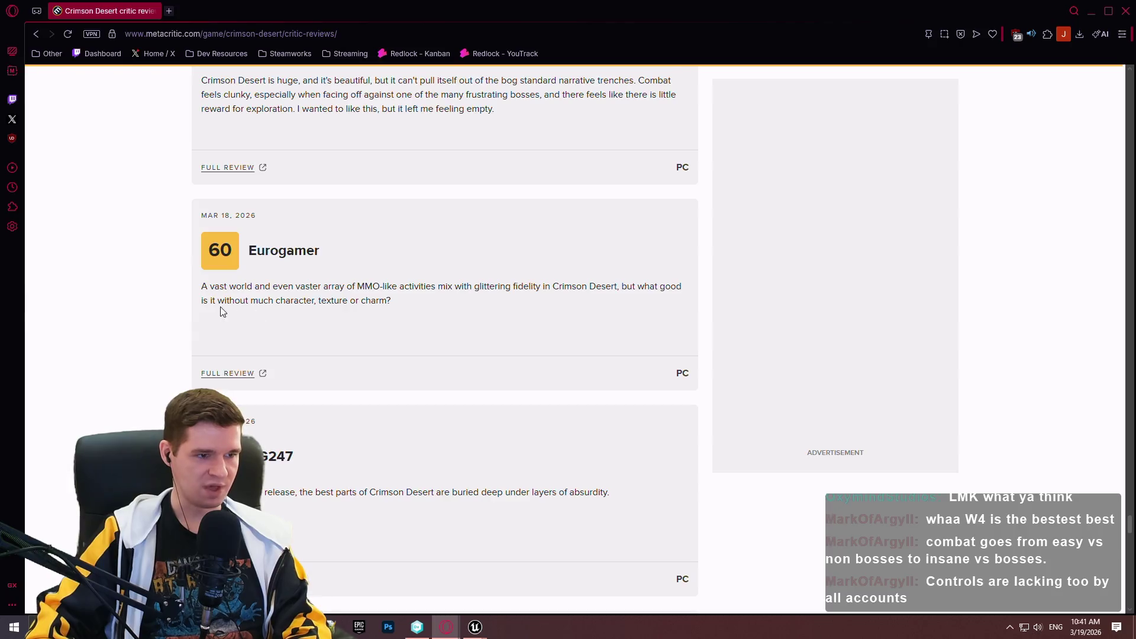
- Scroll past VG247 and Het Nieuwsblad, read the full WellPlayed review, then close the browser
scroll(112, 304, down, 3)
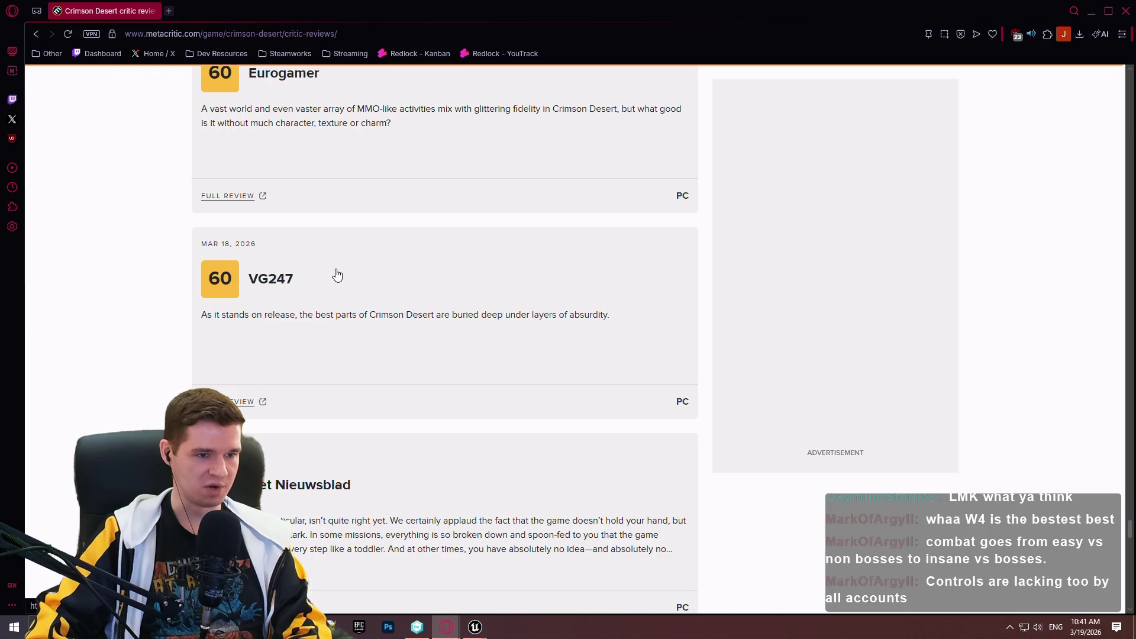
scroll(324, 286, down, 2)
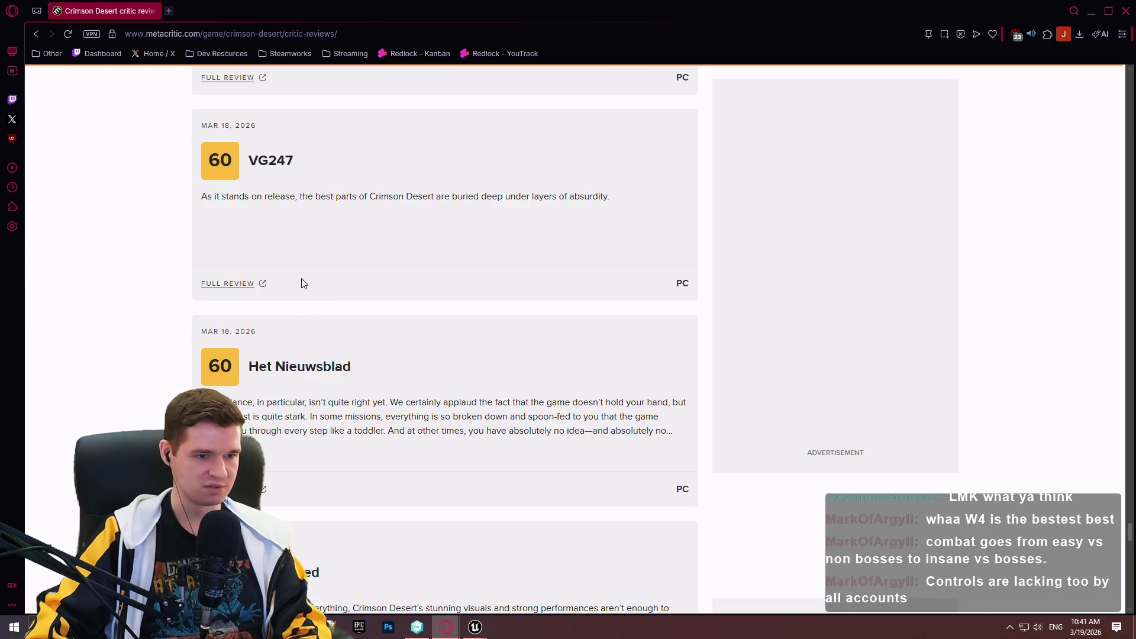
scroll(302, 283, down, 4)
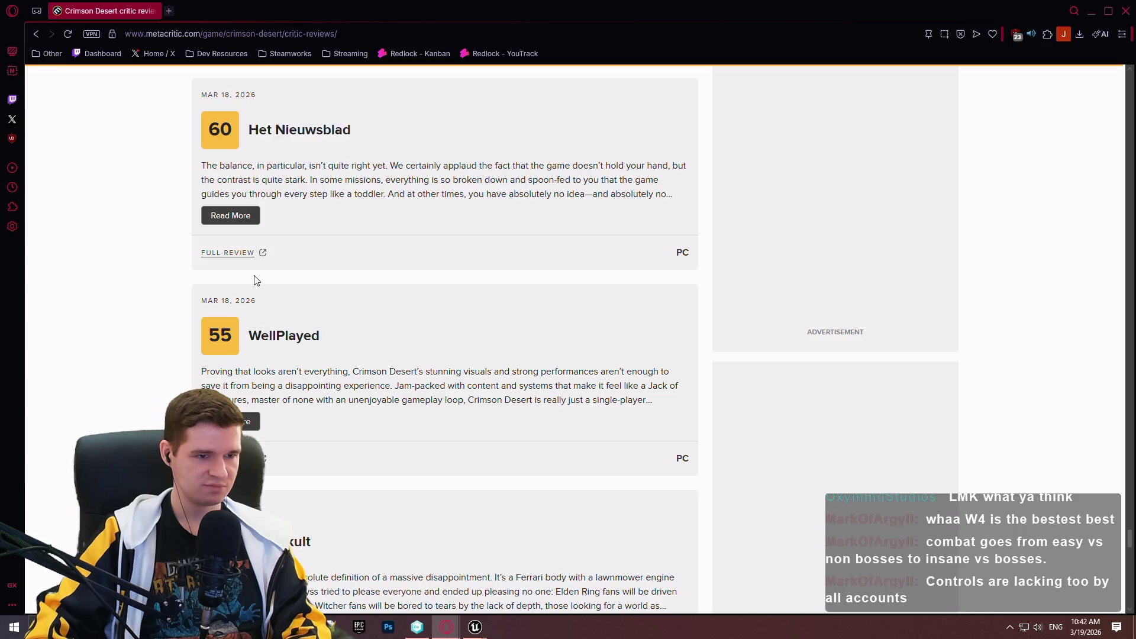
click(248, 422)
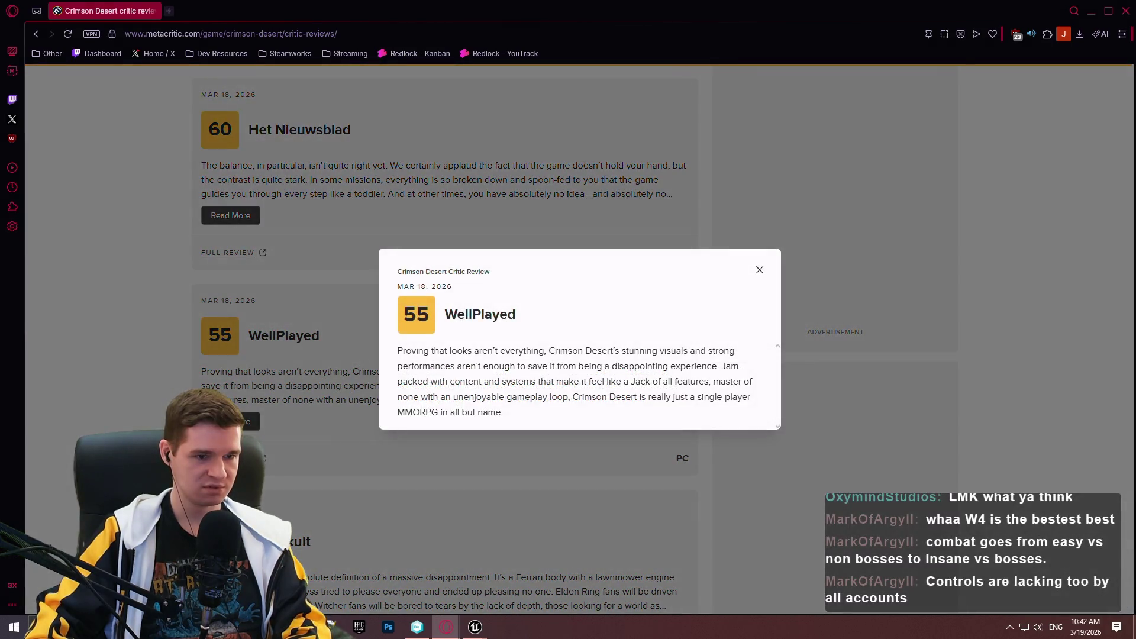
click(125, 383)
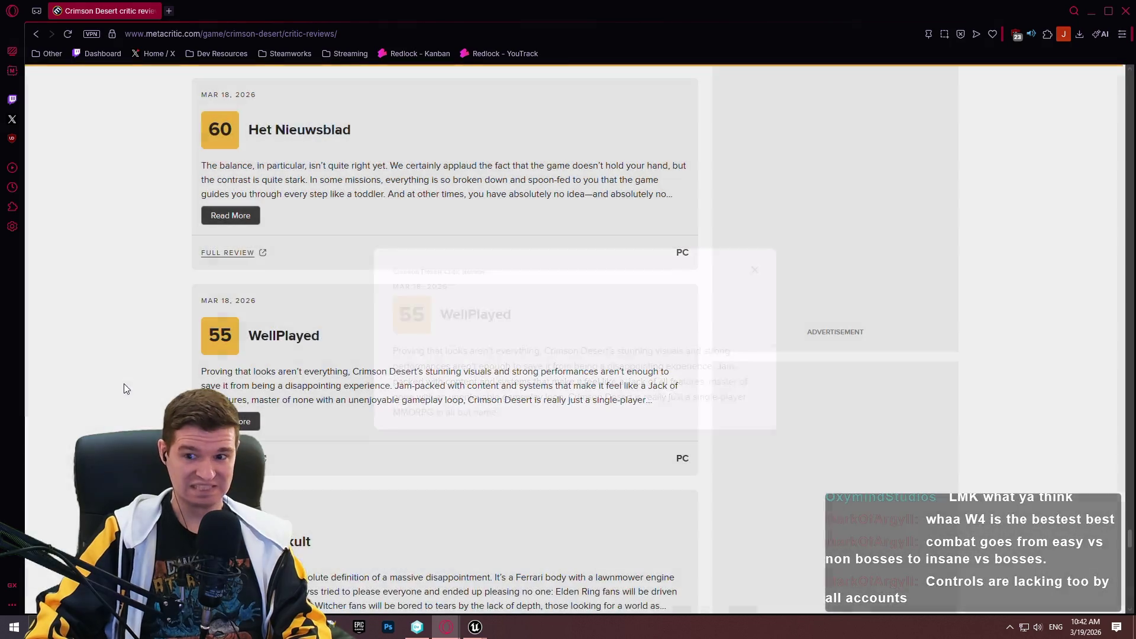
click(1120, 18)
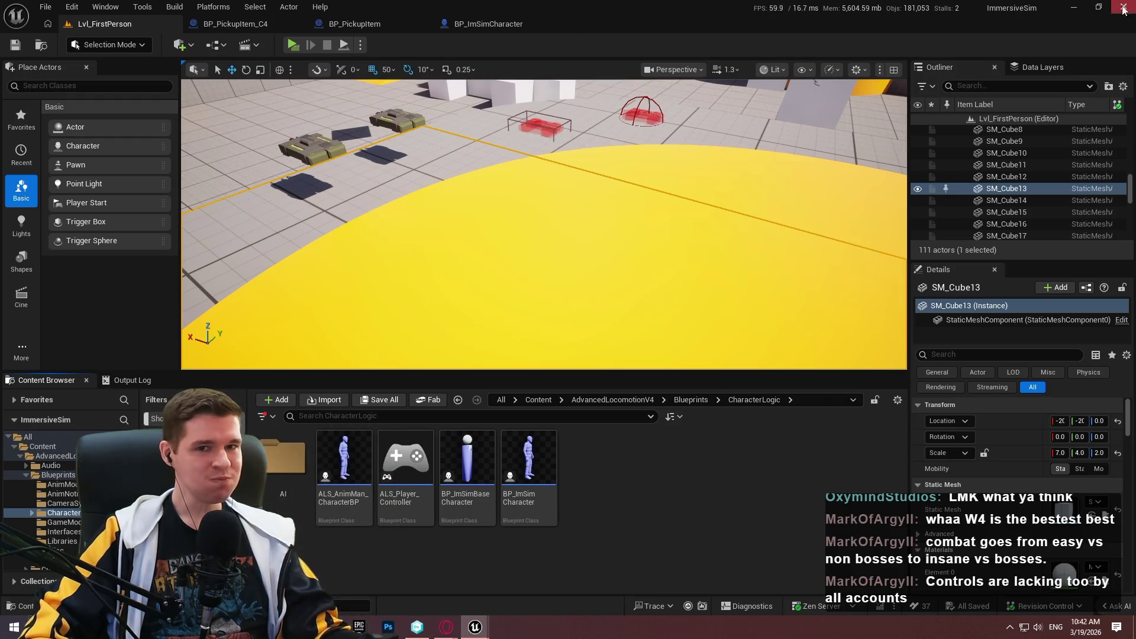
- Switch back to the editor window showing BPC_SimplePlayerInteraction_Actor's NewFunction graph
key(alt+Tab)
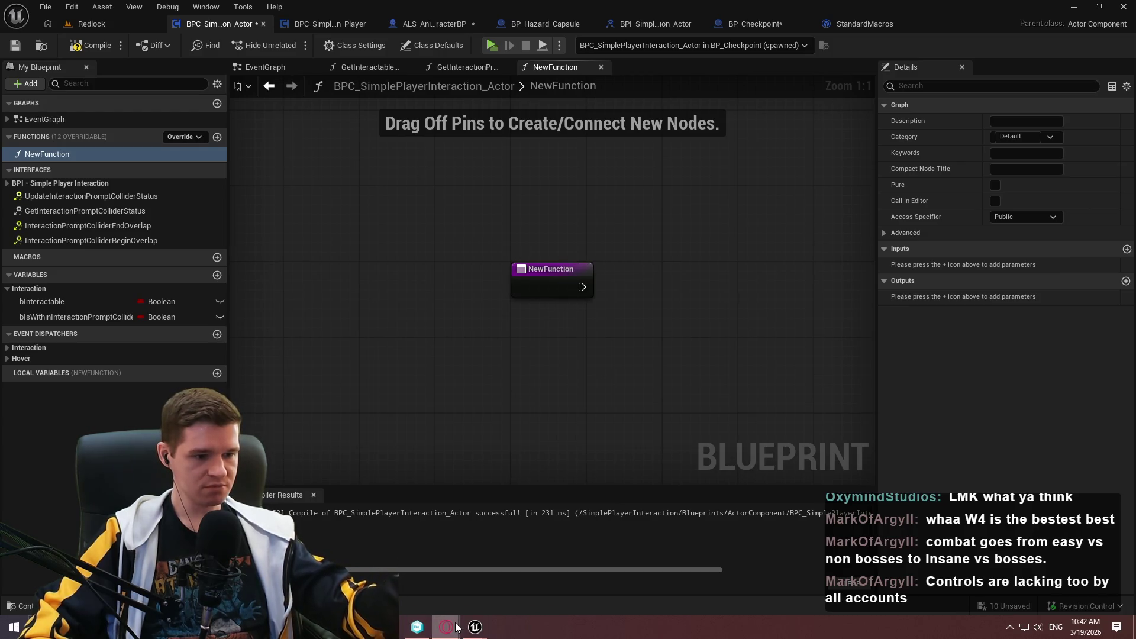
- Rename NewFunction to CreateInteractionPrompt in the My Blueprint panel
mouse_move(456, 628)
drag(641, 302, 549, 275)
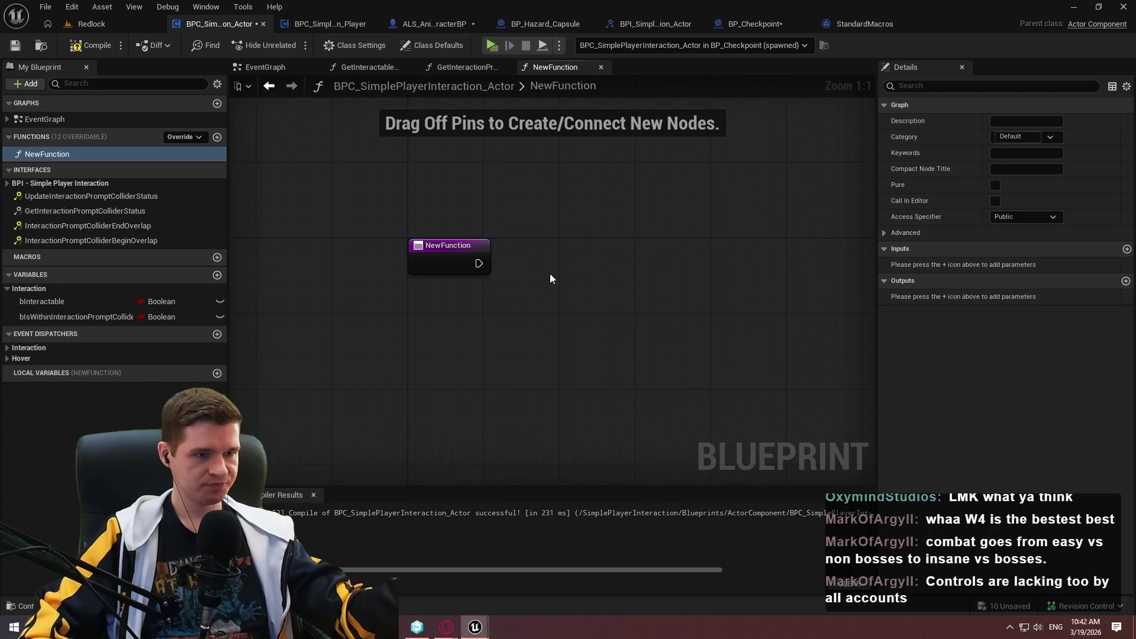
click(67, 154)
click(66, 153)
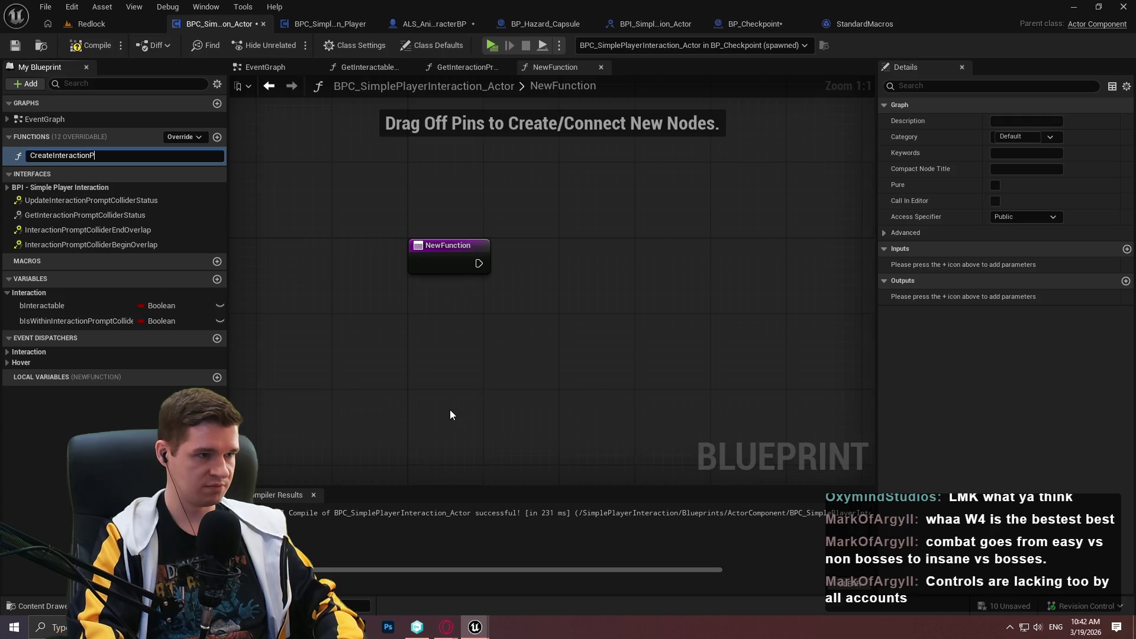
key(Return)
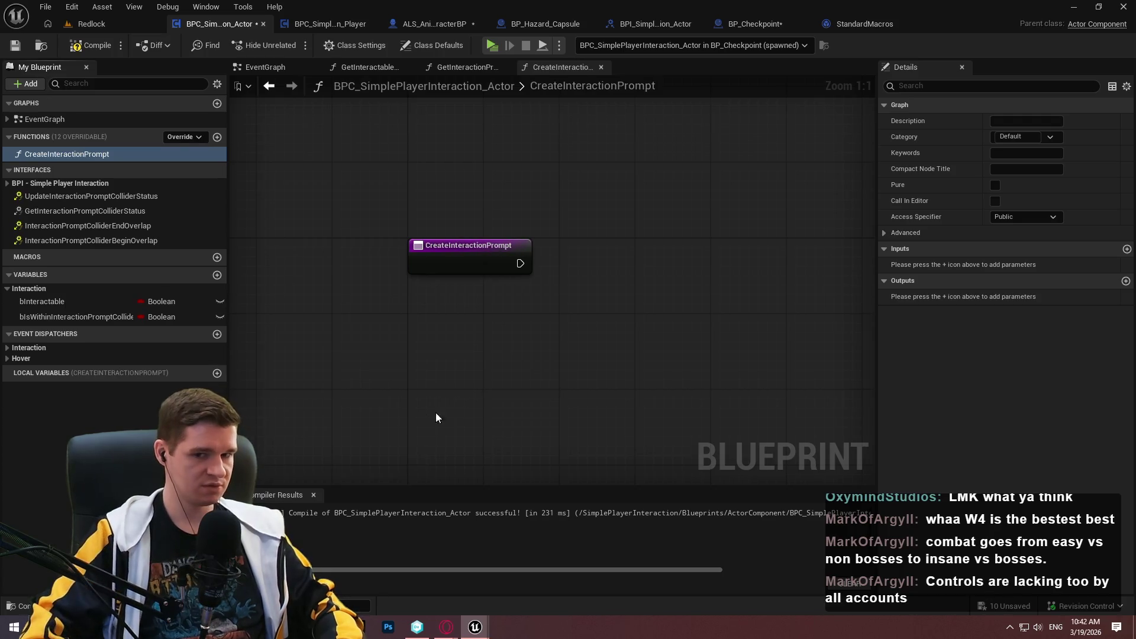
right_click(531, 382)
key(Escape)
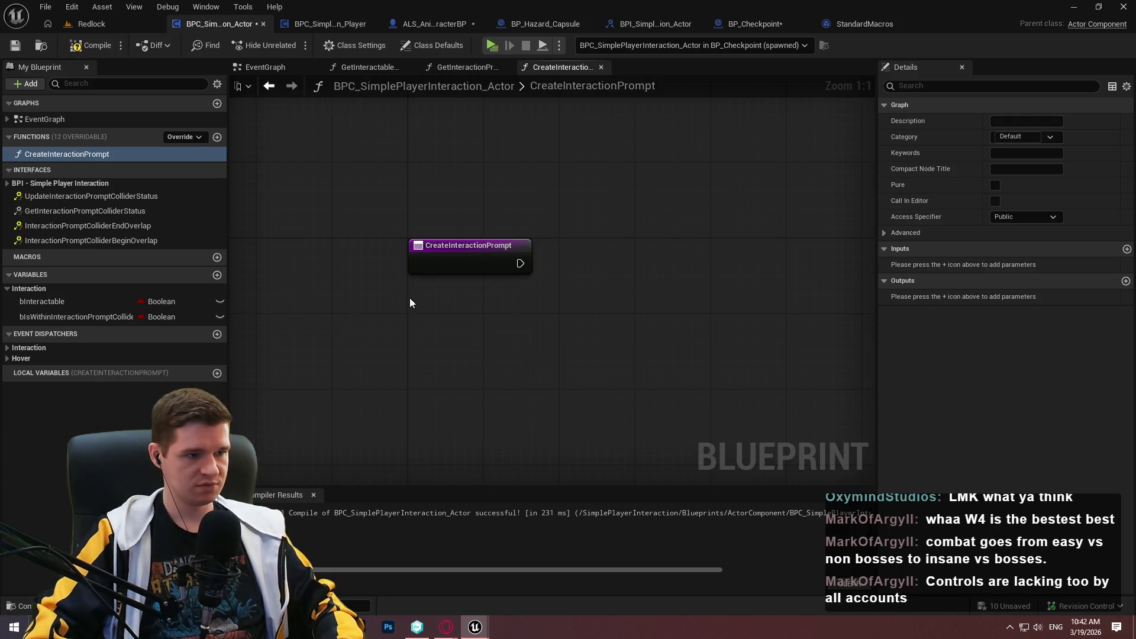
- Add a Construct Object from Class node beside the entry with its Class set to Widget Component
right_click(460, 272)
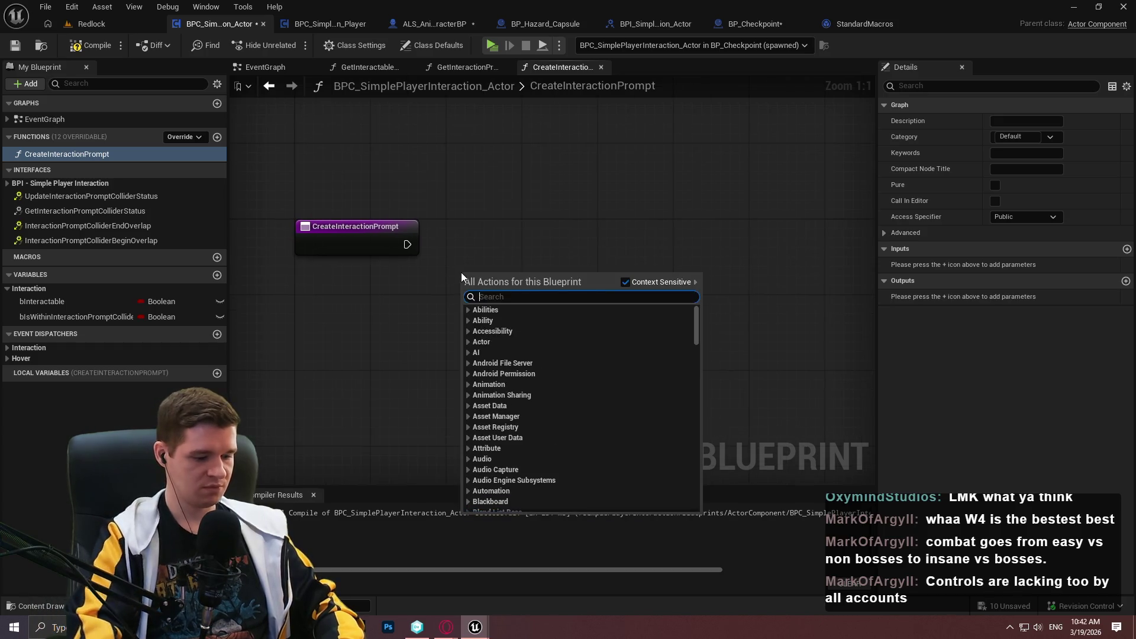
text(create)
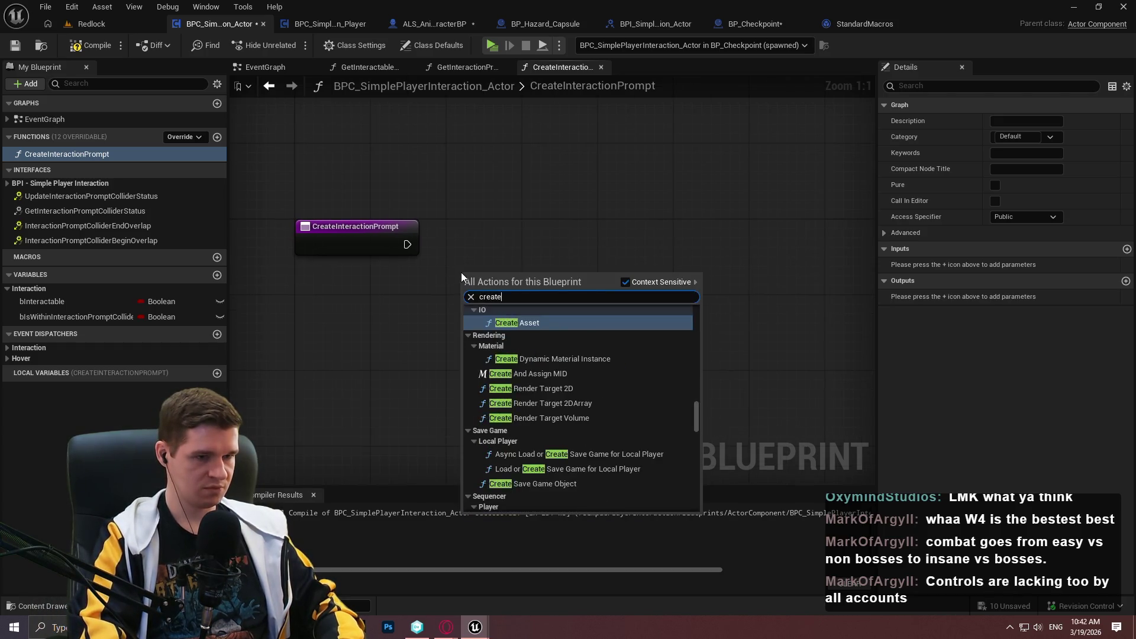
text( object)
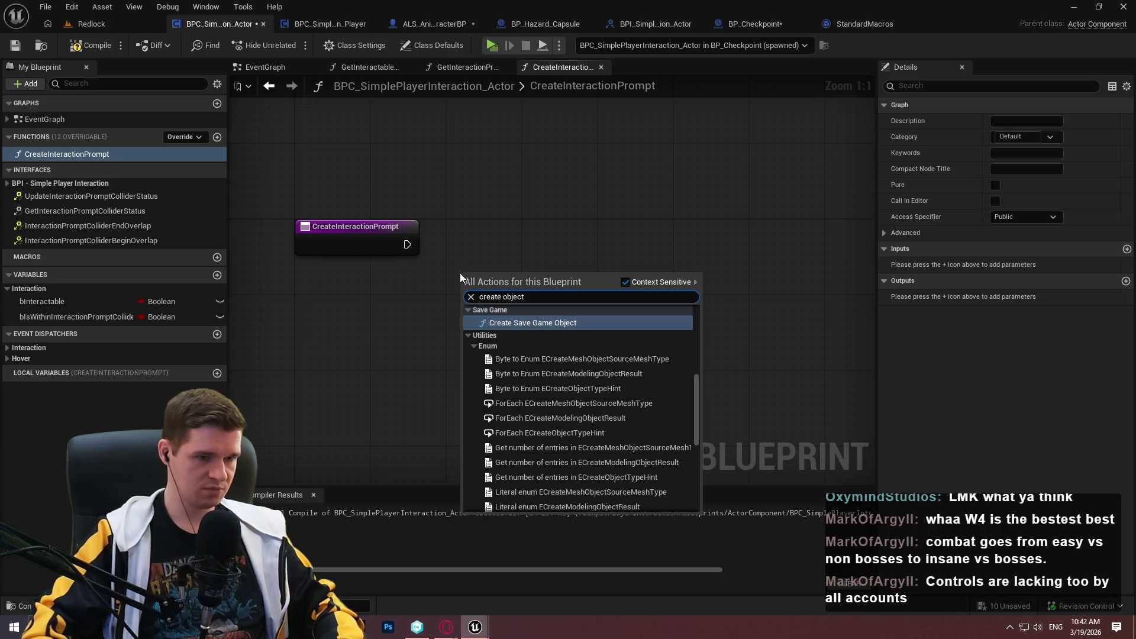
drag(698, 387, 704, 498)
mouse_move(700, 452)
mouse_down()
mouse_move(689, 332)
mouse_move(691, 370)
mouse_move(697, 348)
mouse_up()
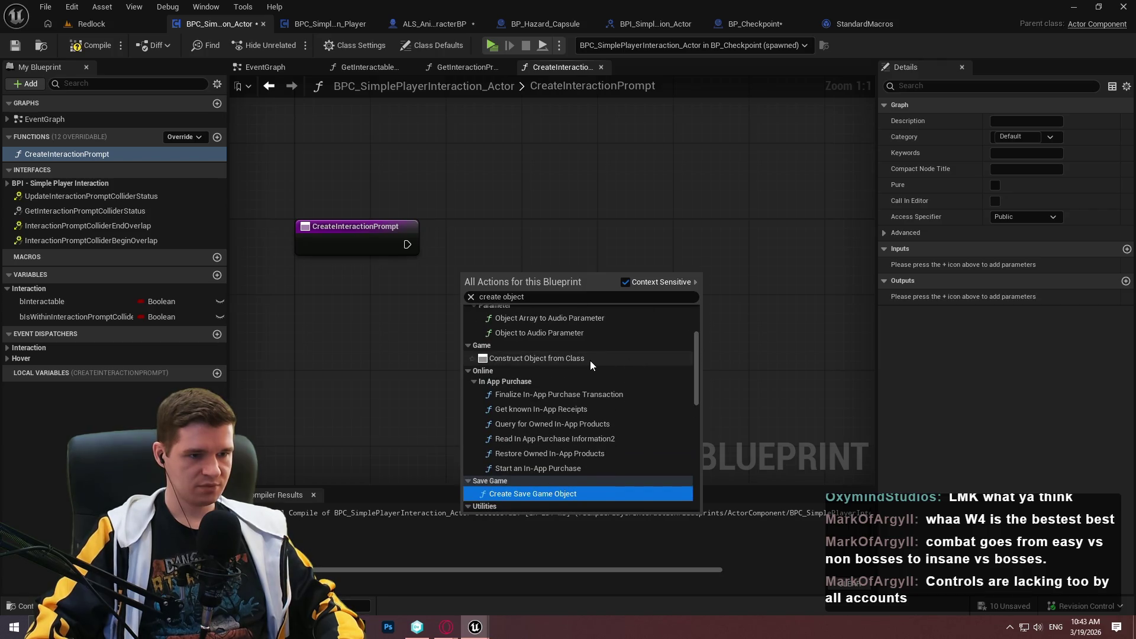
click(591, 357)
drag(549, 275, 578, 245)
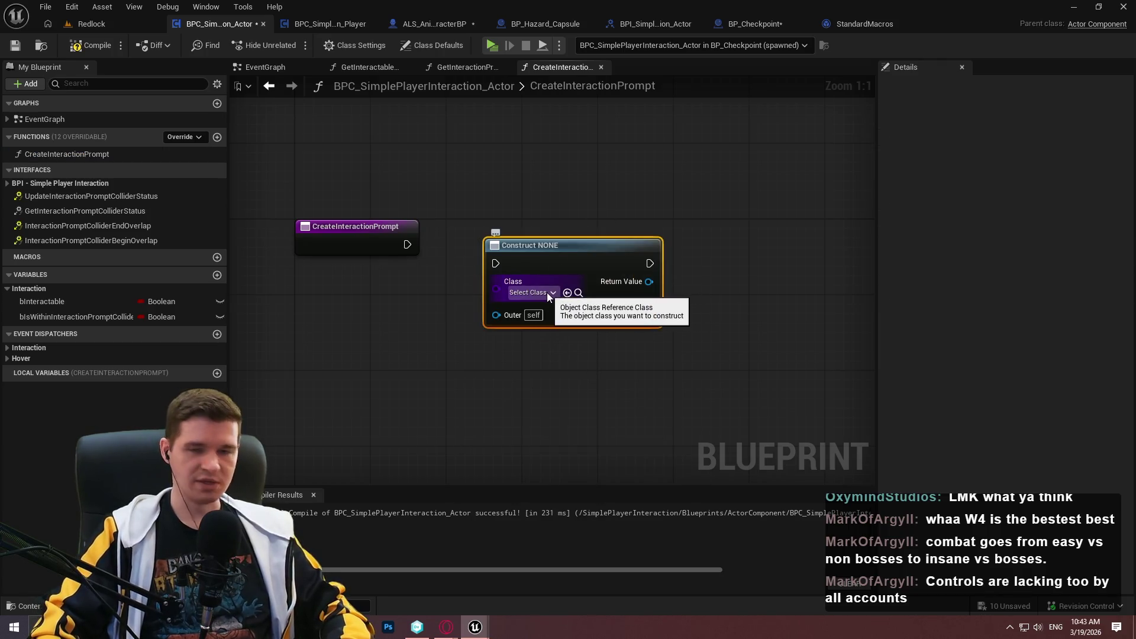
click(539, 292)
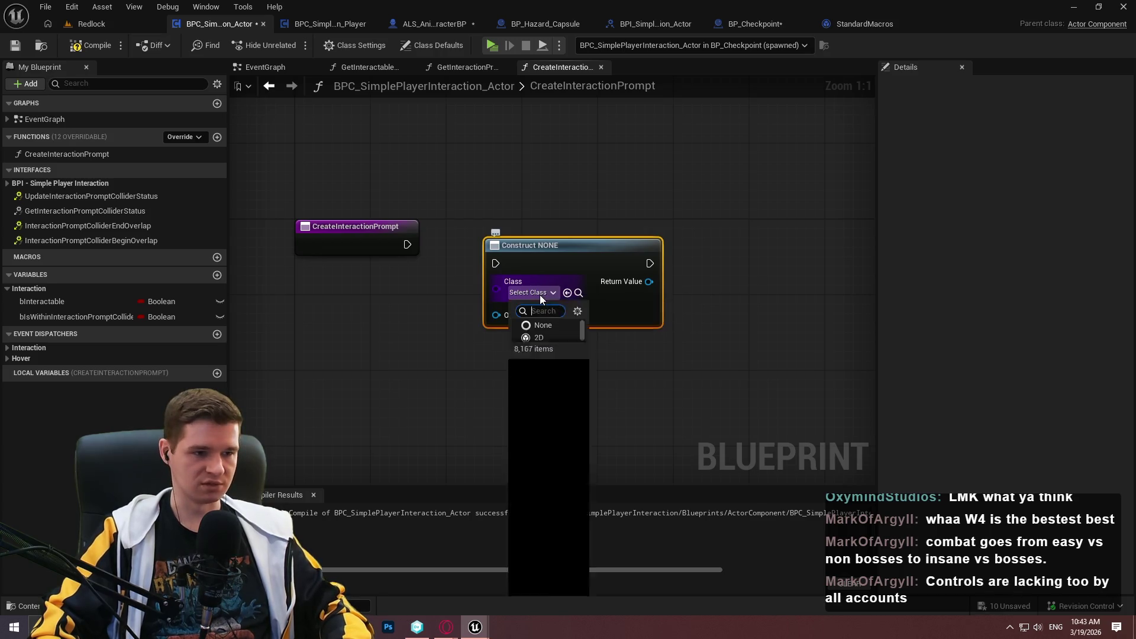
text(widget)
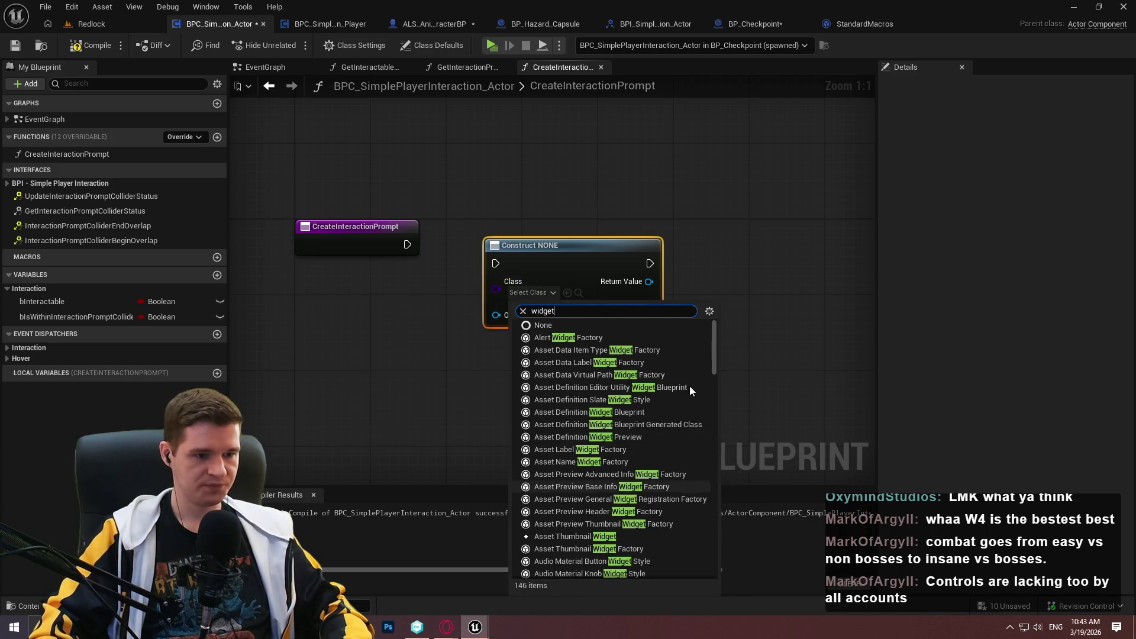
mouse_move(713, 392)
mouse_down()
mouse_move(718, 559)
mouse_move(712, 505)
mouse_move(705, 525)
mouse_up()
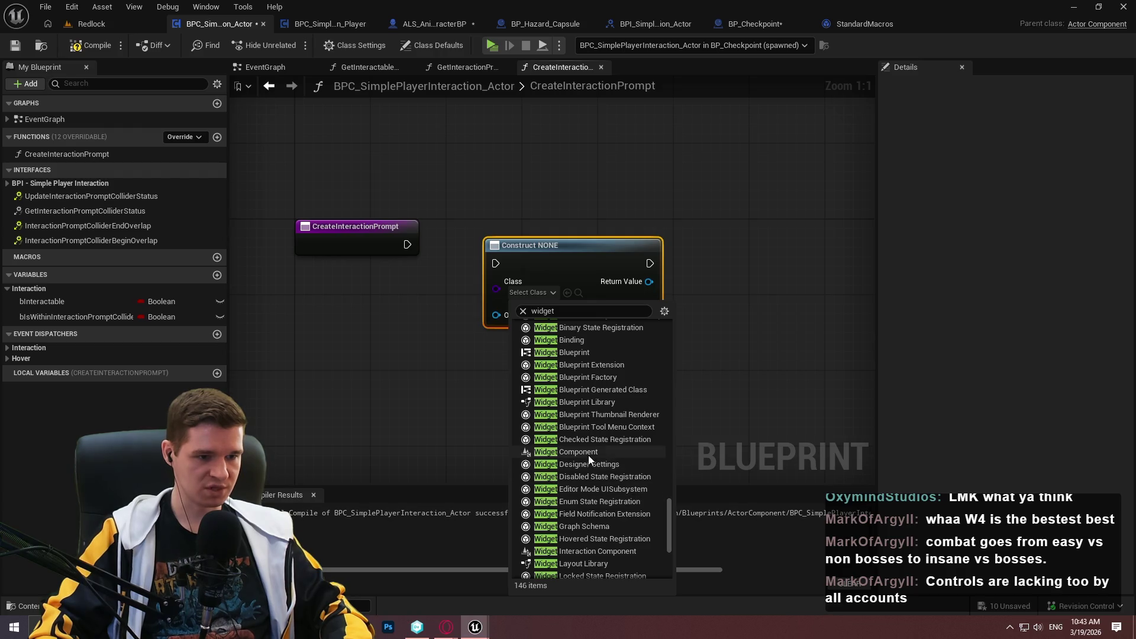
click(588, 453)
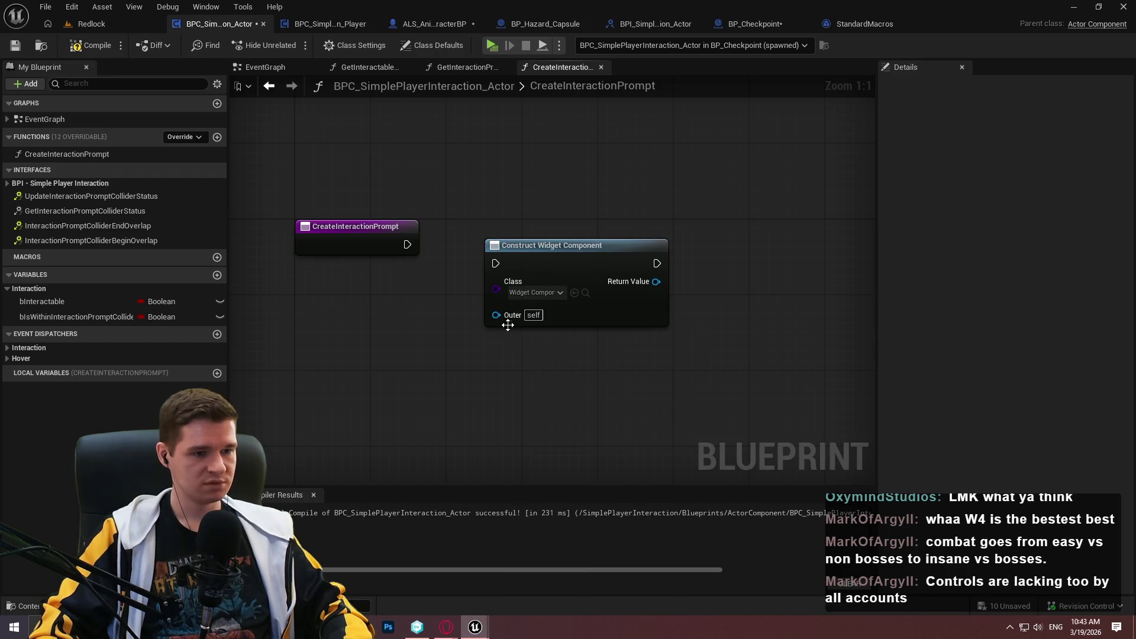
- Feed Outer from a Get Owner node, wire the entry exec into the Construct node, and compile
drag(502, 320, 431, 348)
text(owner)
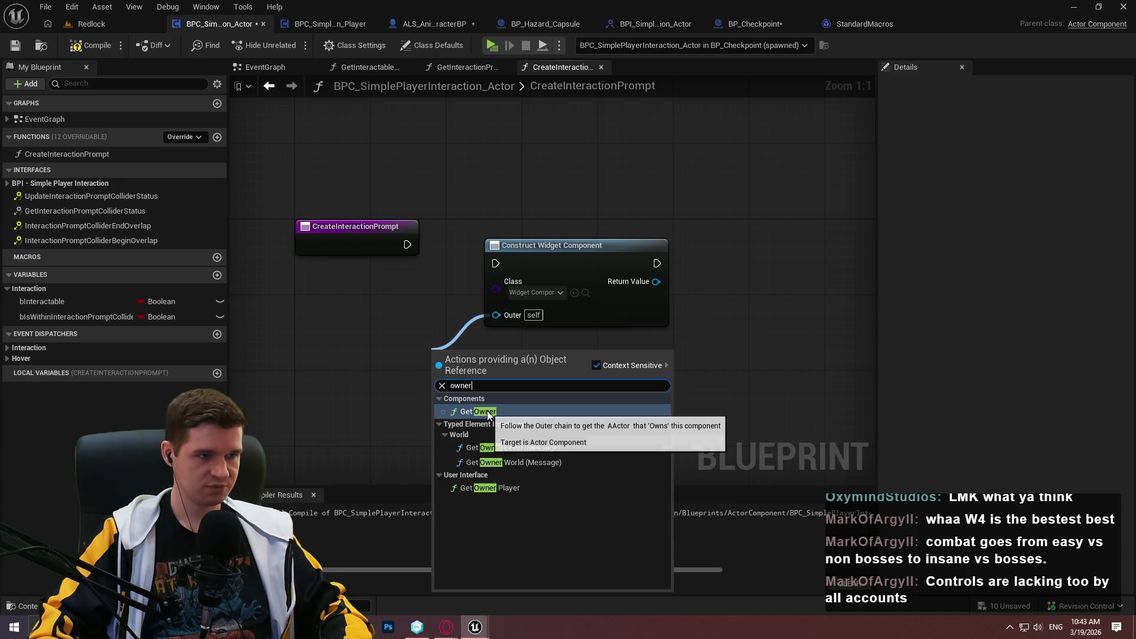
click(488, 411)
drag(467, 366, 331, 324)
drag(407, 244, 496, 264)
drag(536, 265, 510, 246)
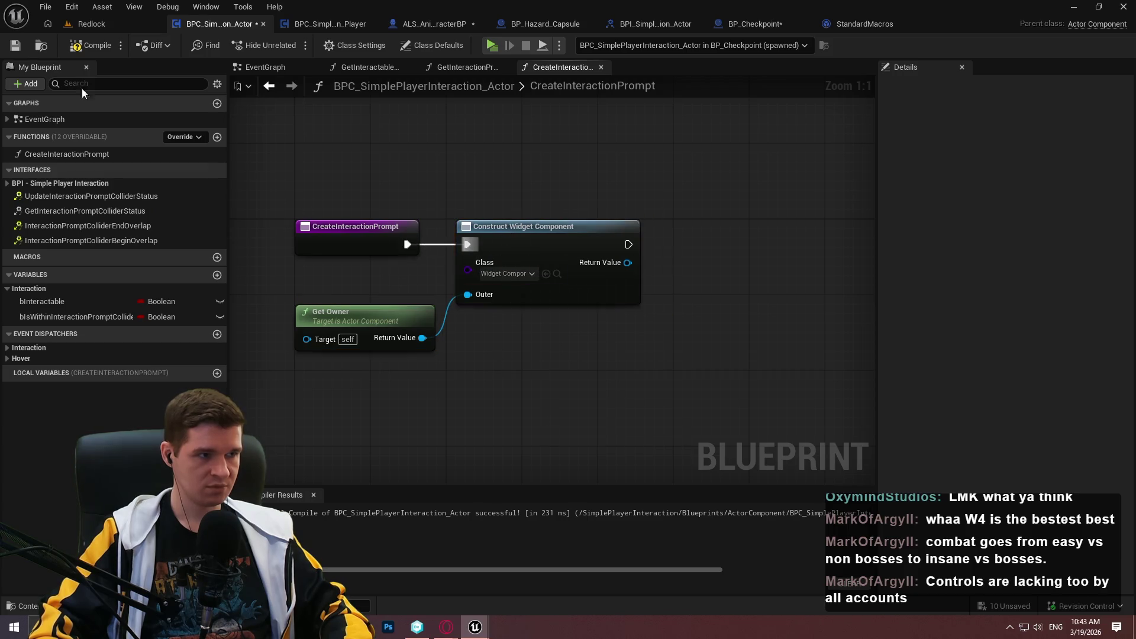
click(90, 45)
- Save and recompile the Blueprint, then search the graph actions for 'widget componen' without adding anything
click(15, 45)
right_click(701, 318)
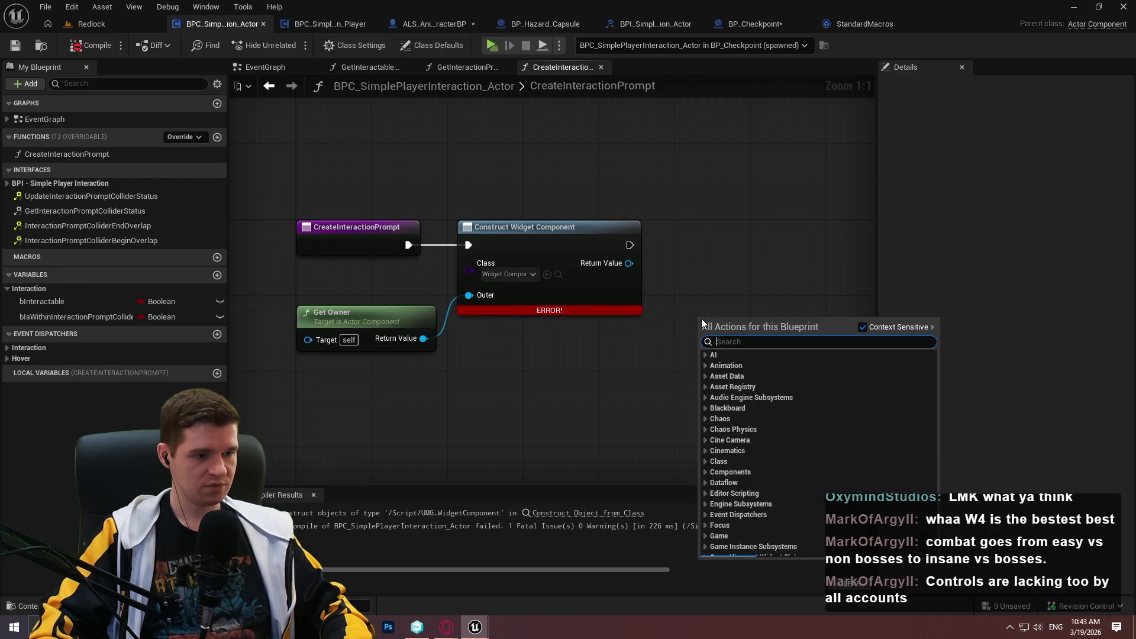
click(700, 243)
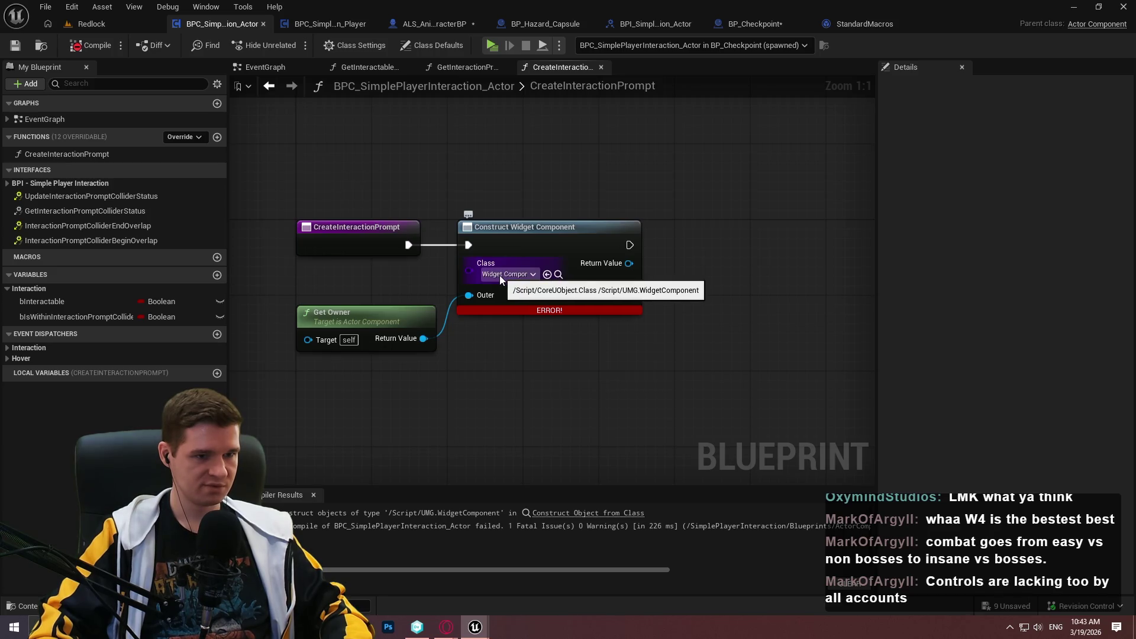
click(98, 45)
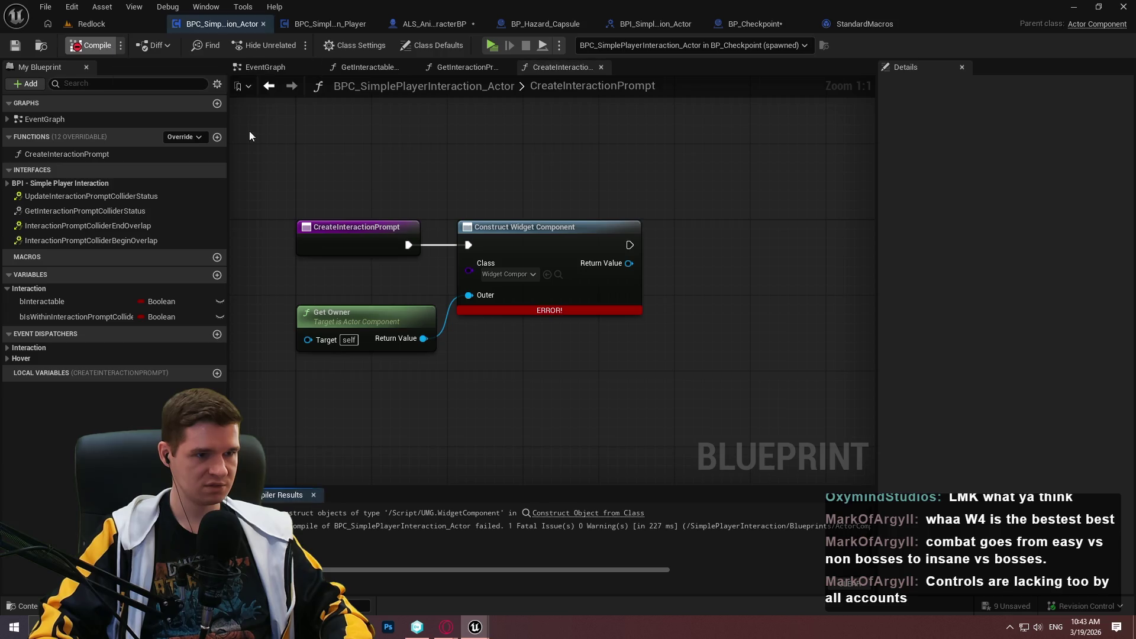
right_click(576, 400)
text(widget com)
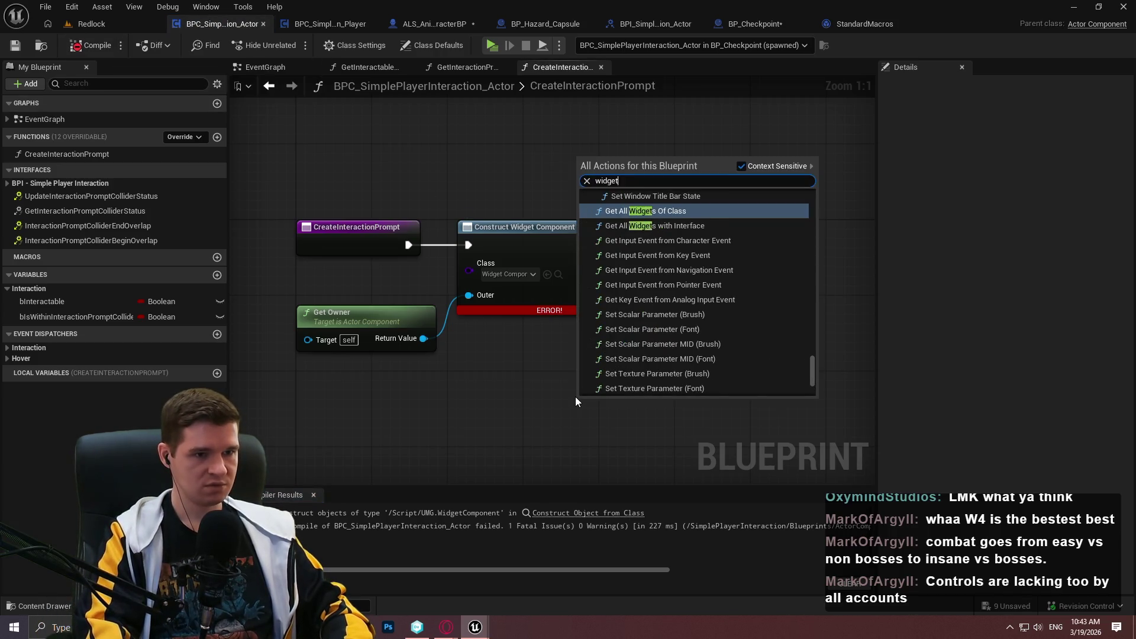
text(ponen)
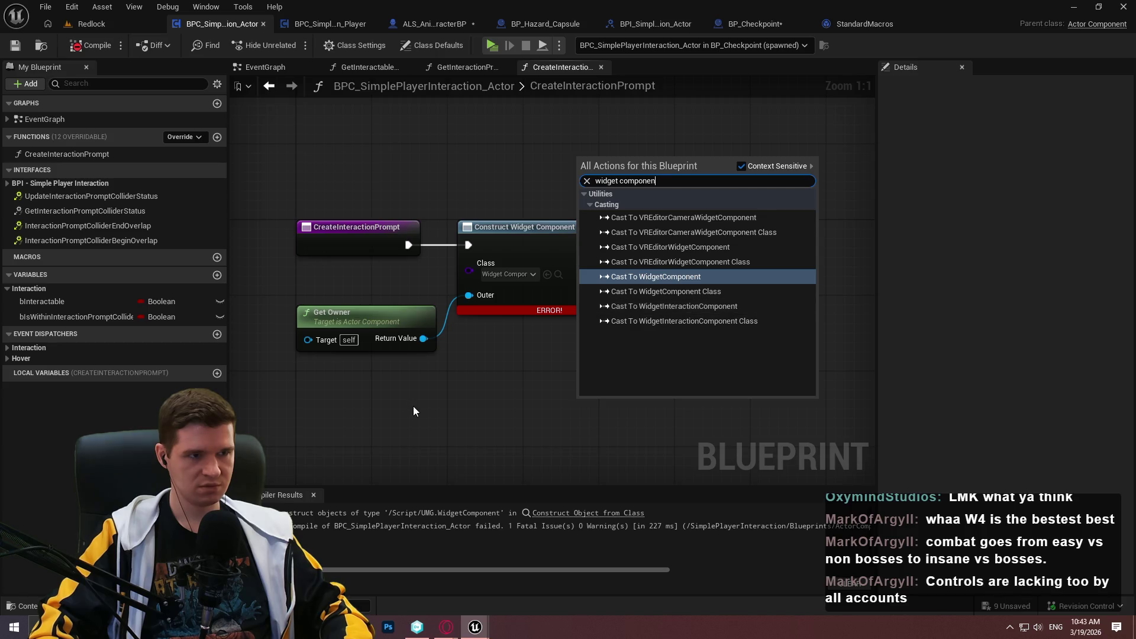
click(451, 410)
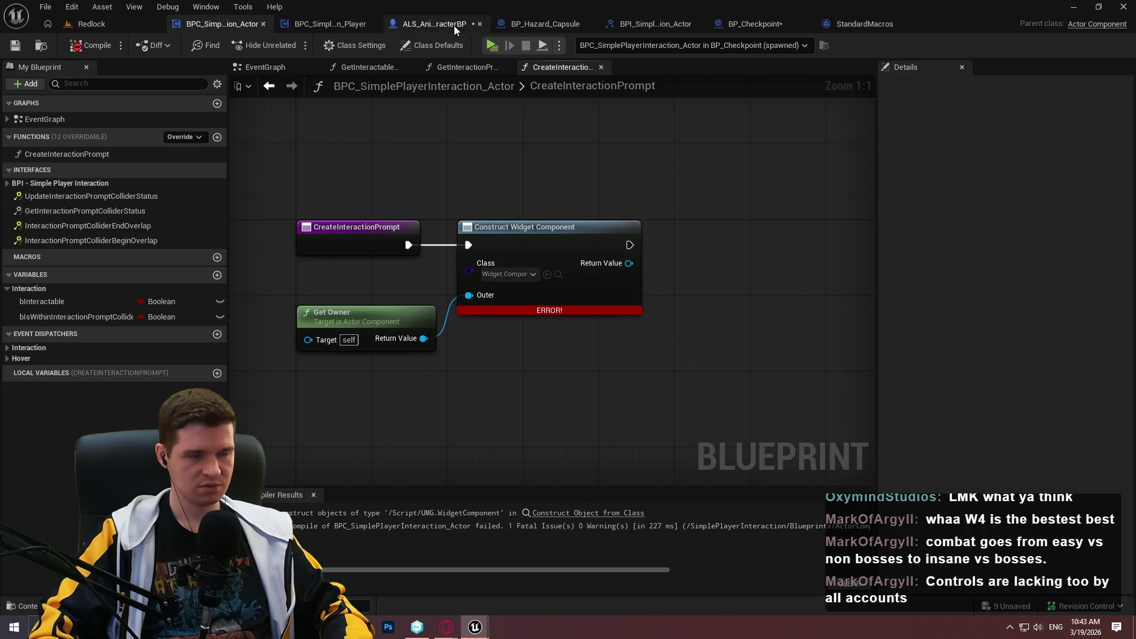
- Search ALS_AnimMan_CharacterBP's addable components for 'widget'
click(453, 24)
click(8, 83)
text(widget)
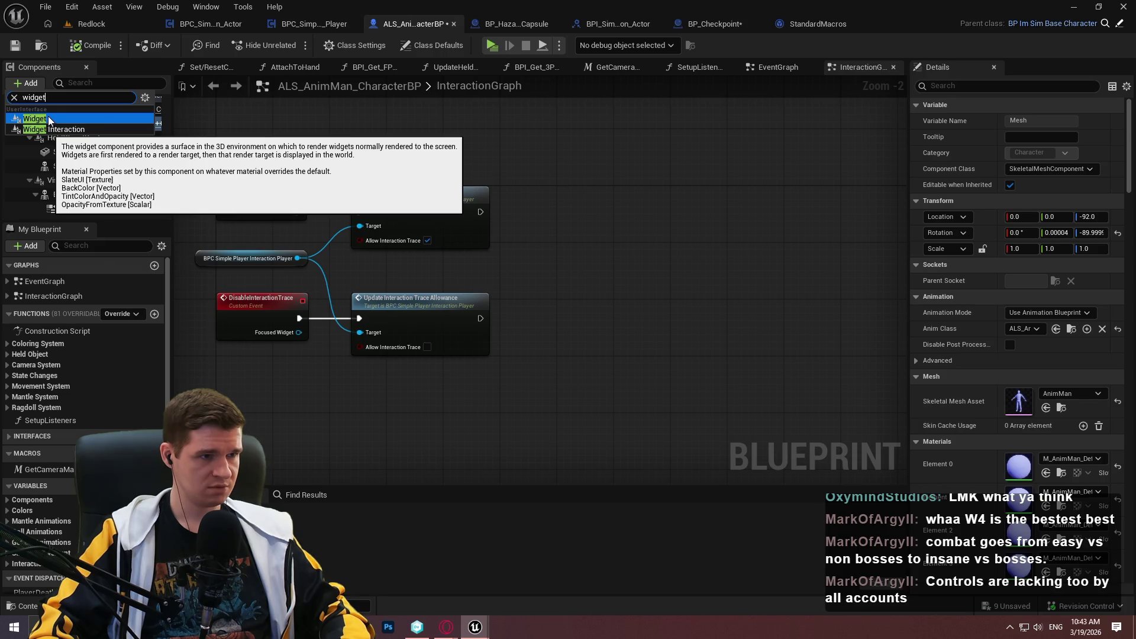
- Dismiss the component list and go back to the BPC_SimplePlayerInteraction_Actor Blueprint
key(Escape)
click(210, 29)
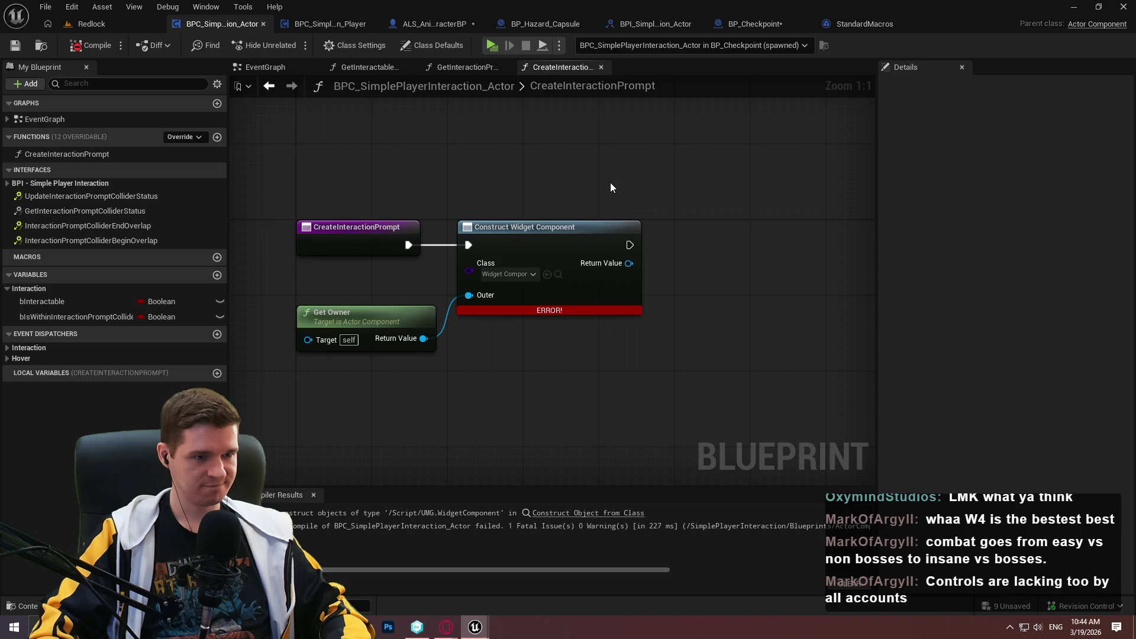
- Reconnect Get Owner's return value to Outer, recompile, and recheck the 'widgetcom' class choices unchanged
alt+click(485, 295)
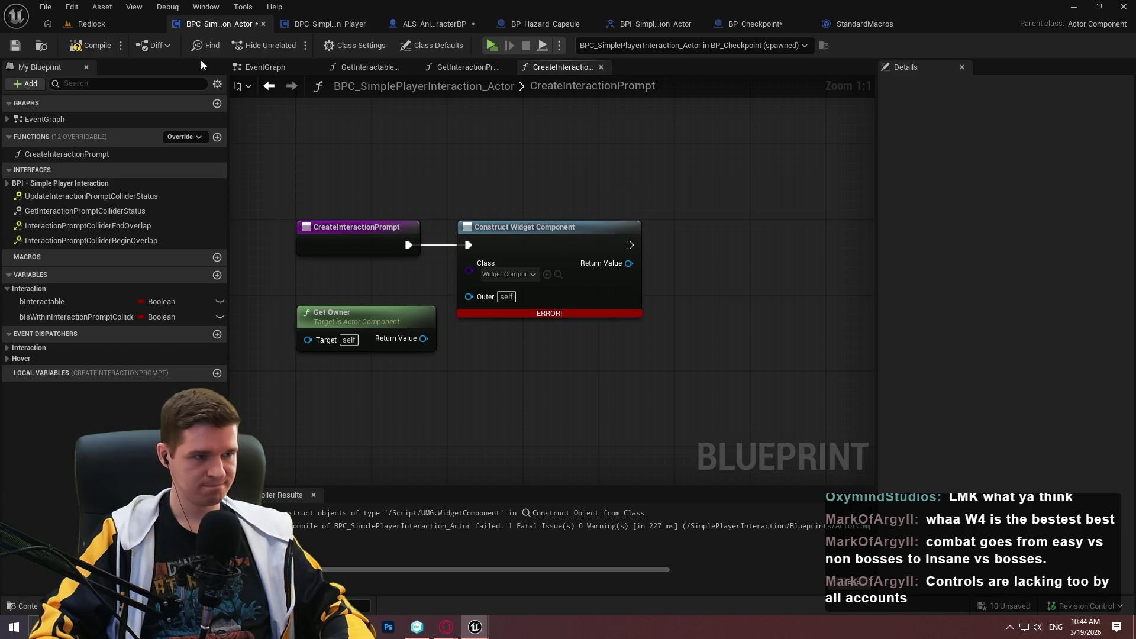
click(83, 45)
drag(424, 339, 468, 295)
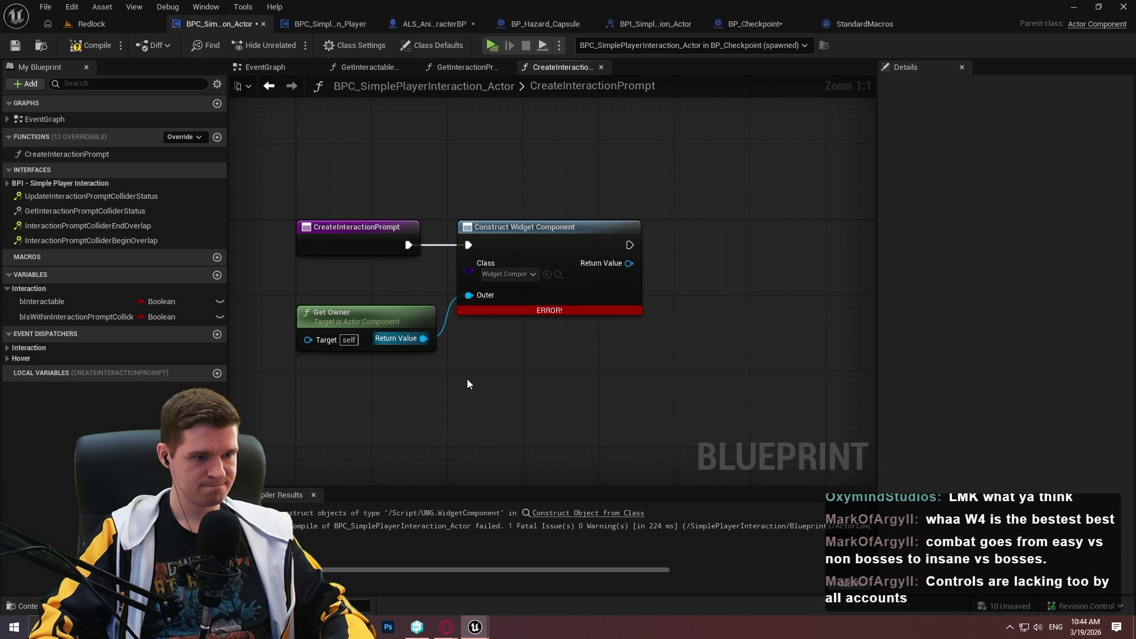
click(509, 275)
text(widget)
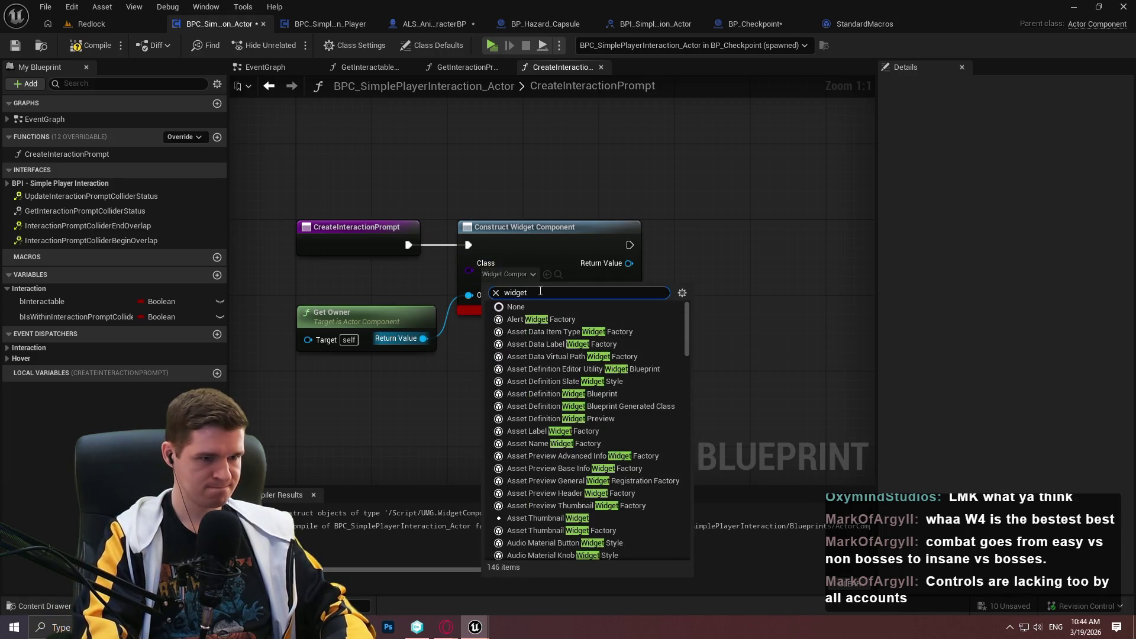
text(com)
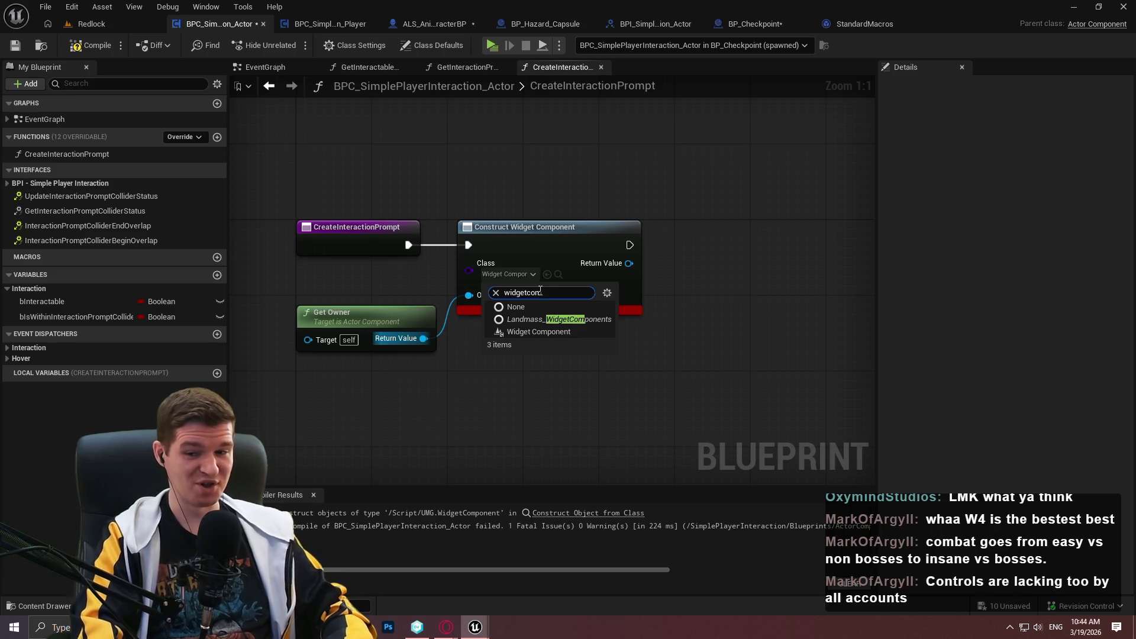
click(547, 225)
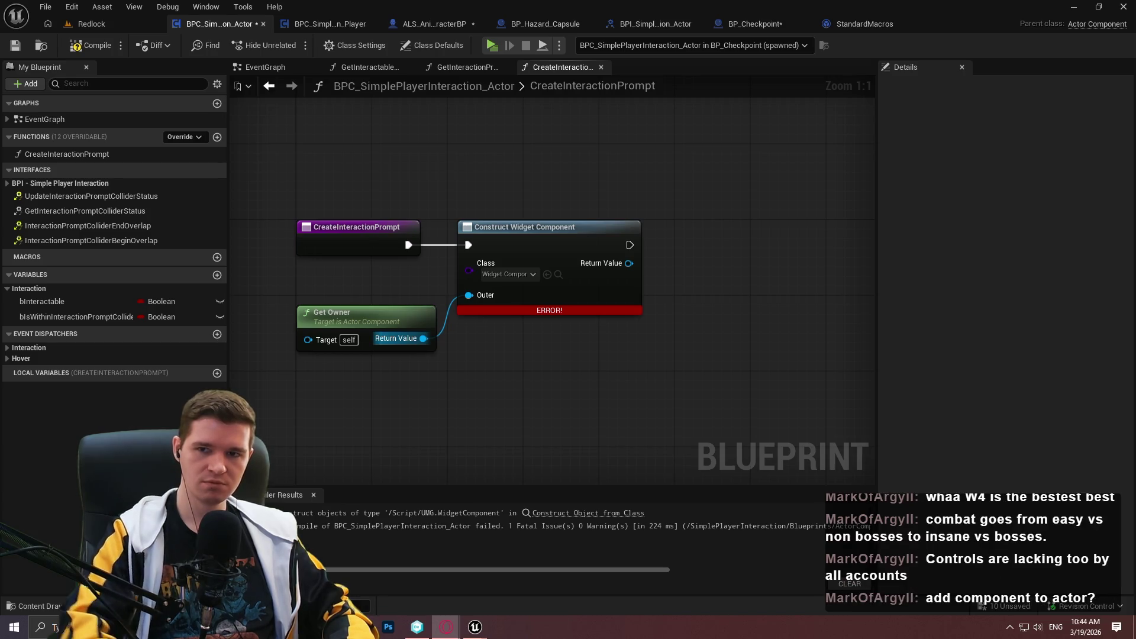
- Look over the Google results for constructing a UE5 widget component, then minimize the browser
key(alt+Tab)
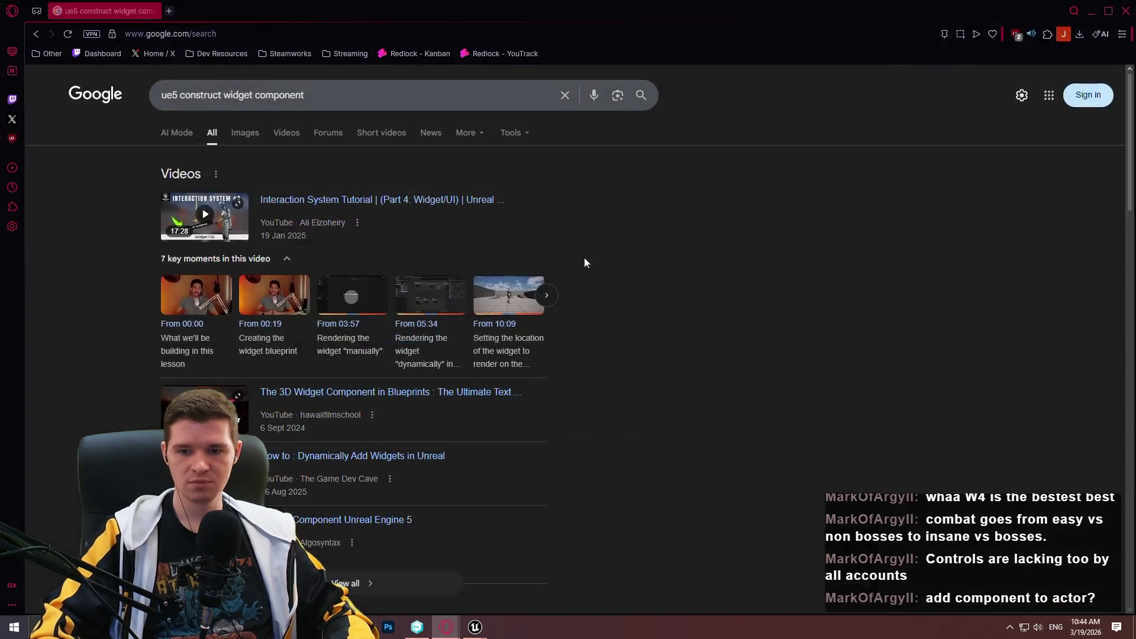
scroll(832, 313, down, 5)
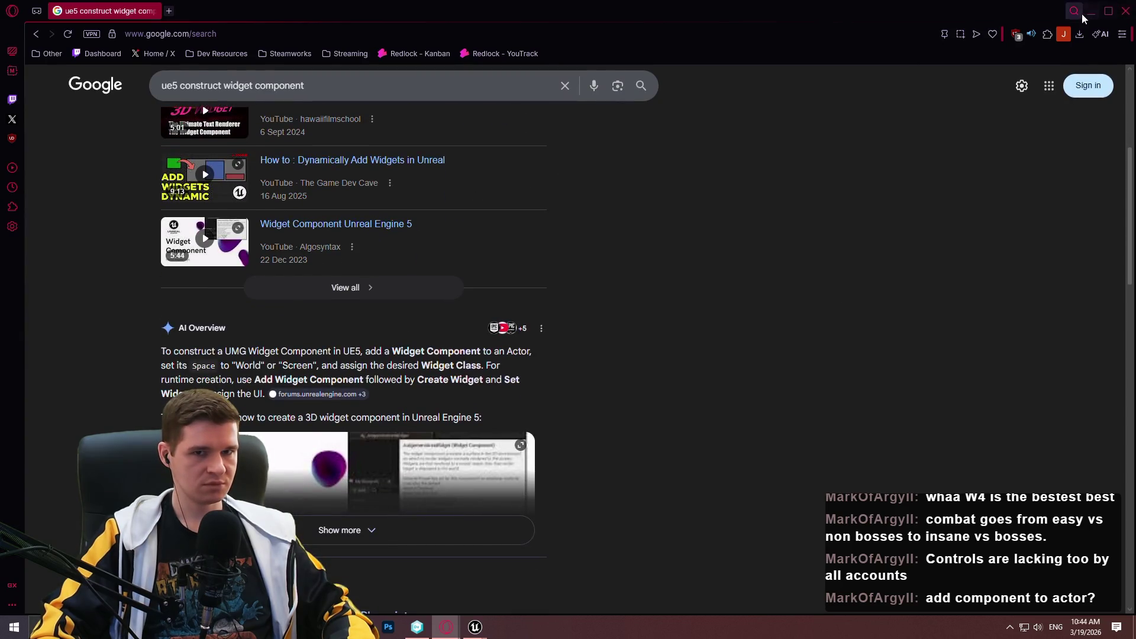
click(1090, 12)
- Place an Add Component by Class node with Class Widget Component beside the Construct node
right_click(679, 309)
text(add c)
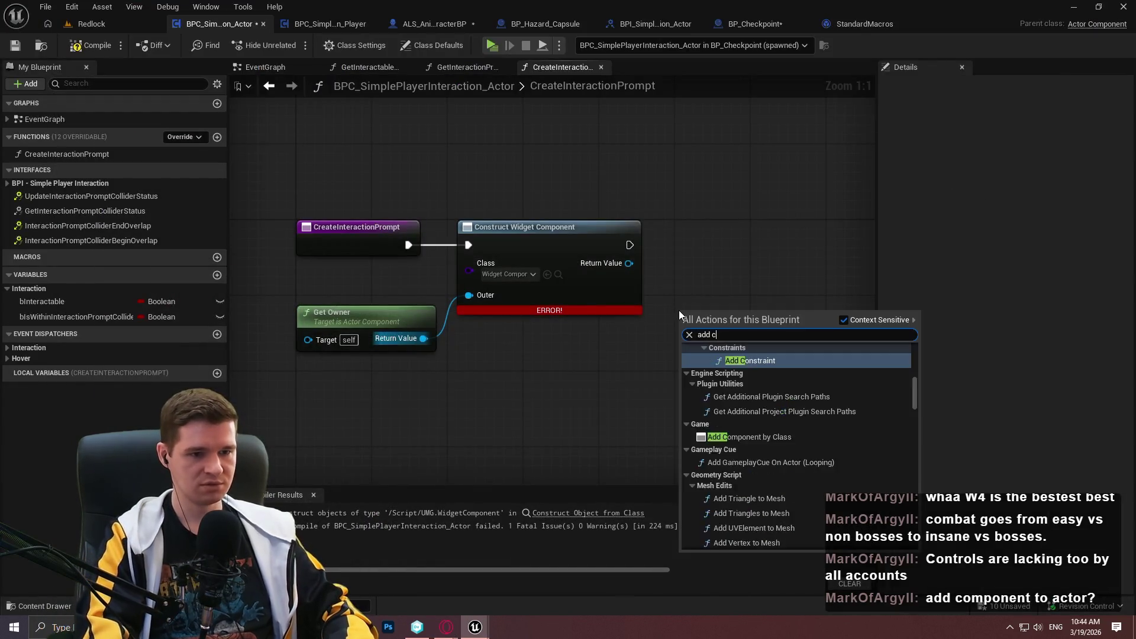
text(omponent to ac)
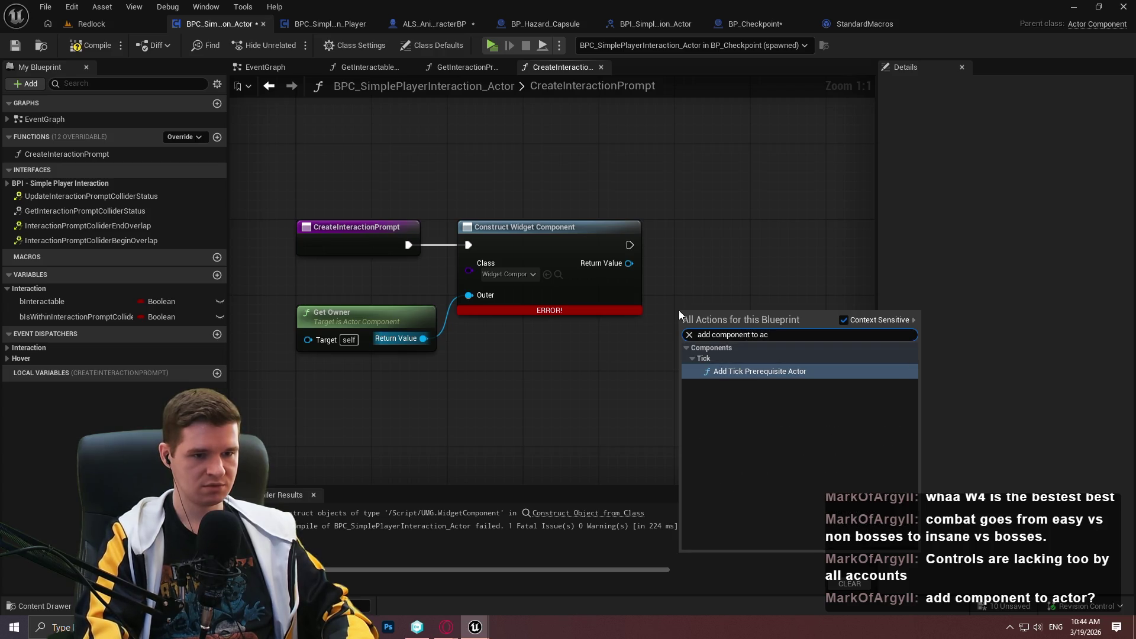
key(BackSpace)
key(BackSpace)
key(BackSpace)
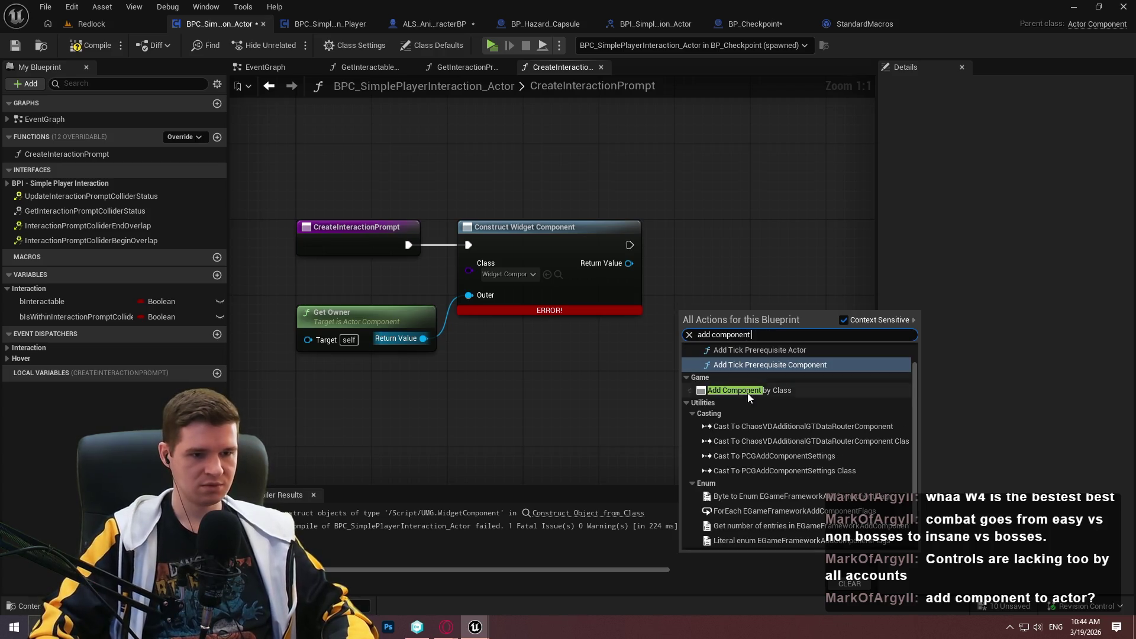
click(747, 393)
click(723, 380)
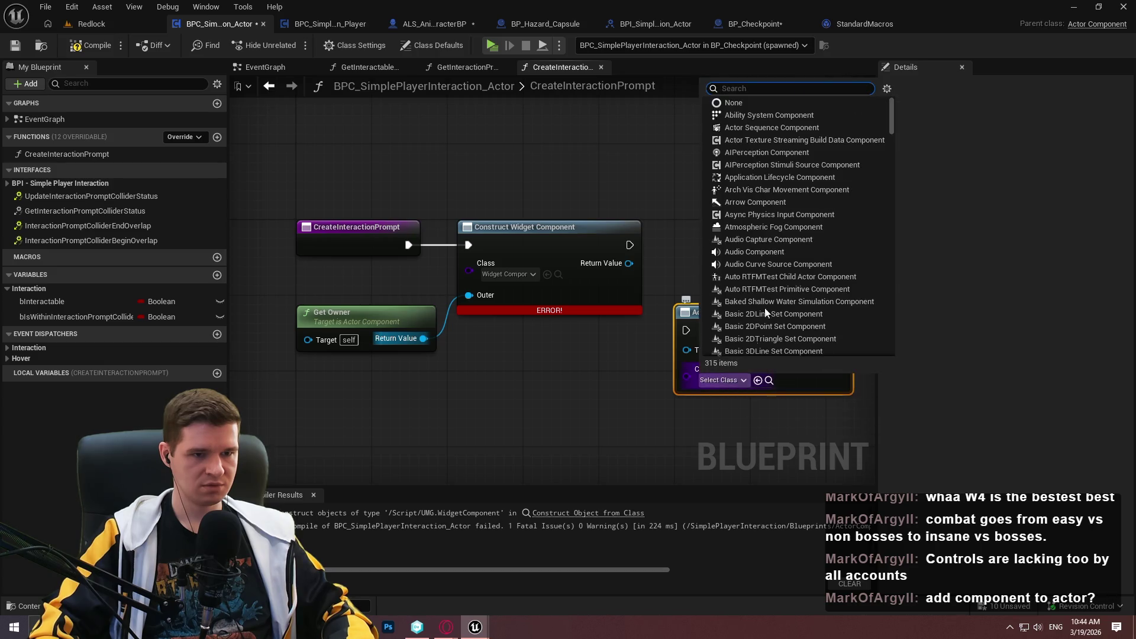
text(wid)
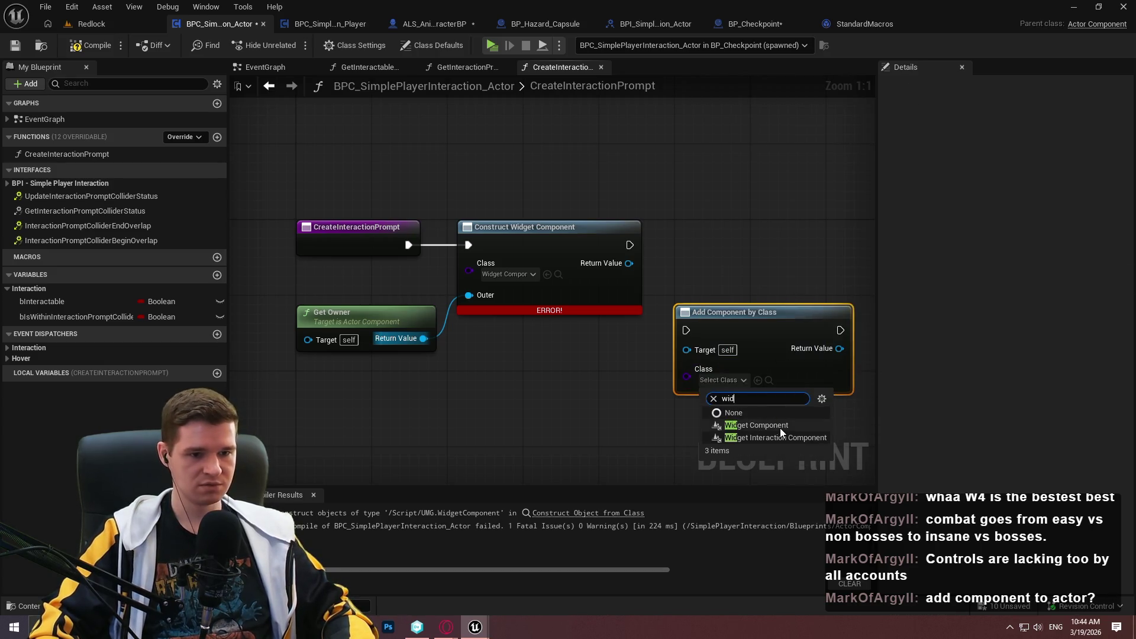
click(780, 428)
click(641, 370)
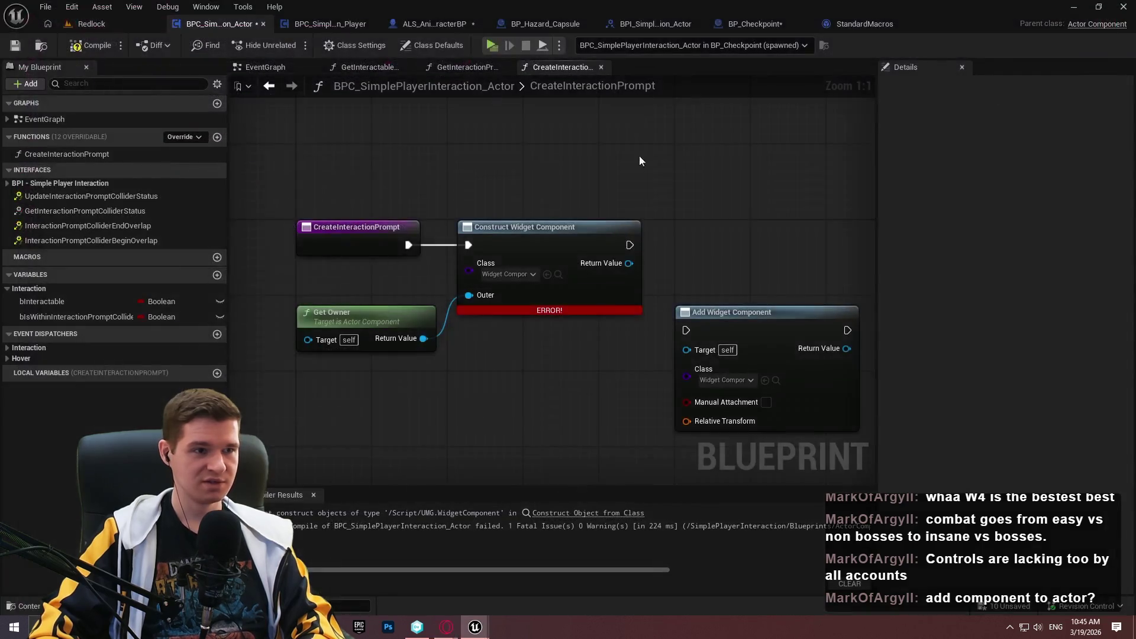
mouse_move(485, 137)
mouse_down()
mouse_move(345, 93)
mouse_move(402, 145)
mouse_up()
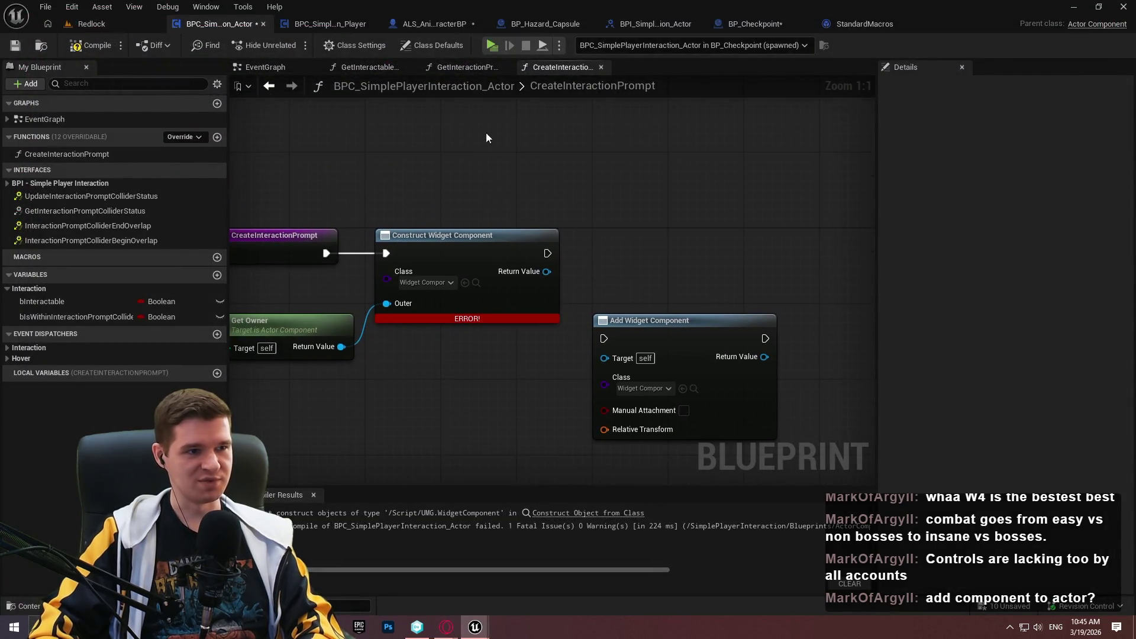
- Inspect SetupInteractionPromptCollider's Owner Actor and Add Sphere Collision nodes, then return to CreateInteractionPrompt
click(336, 30)
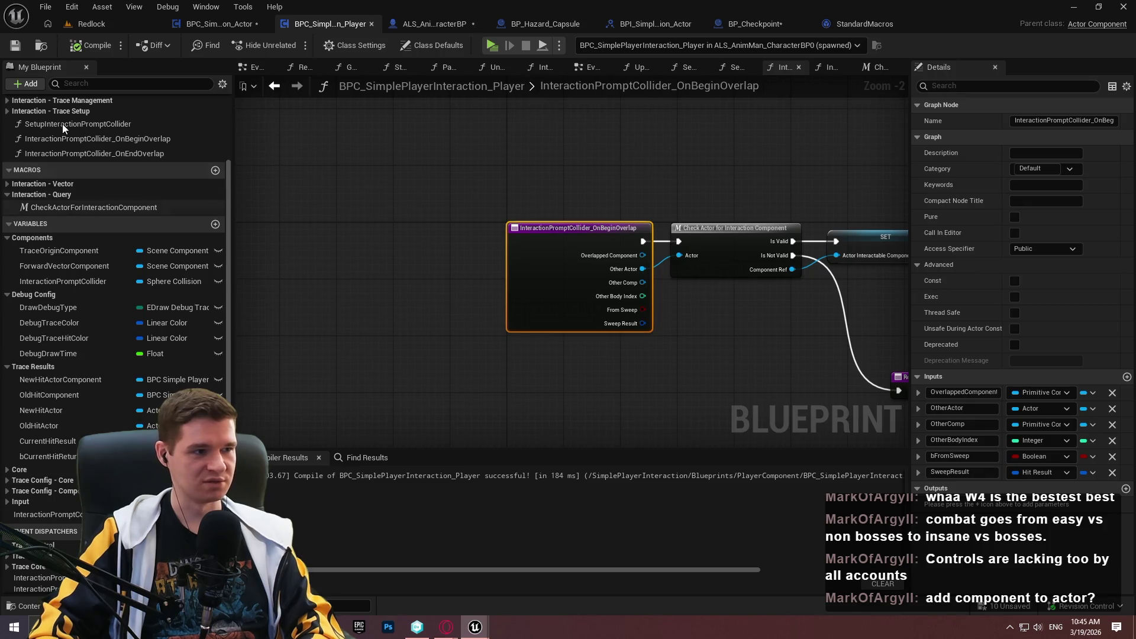
scroll(70, 142, up, 2)
double_click(72, 183)
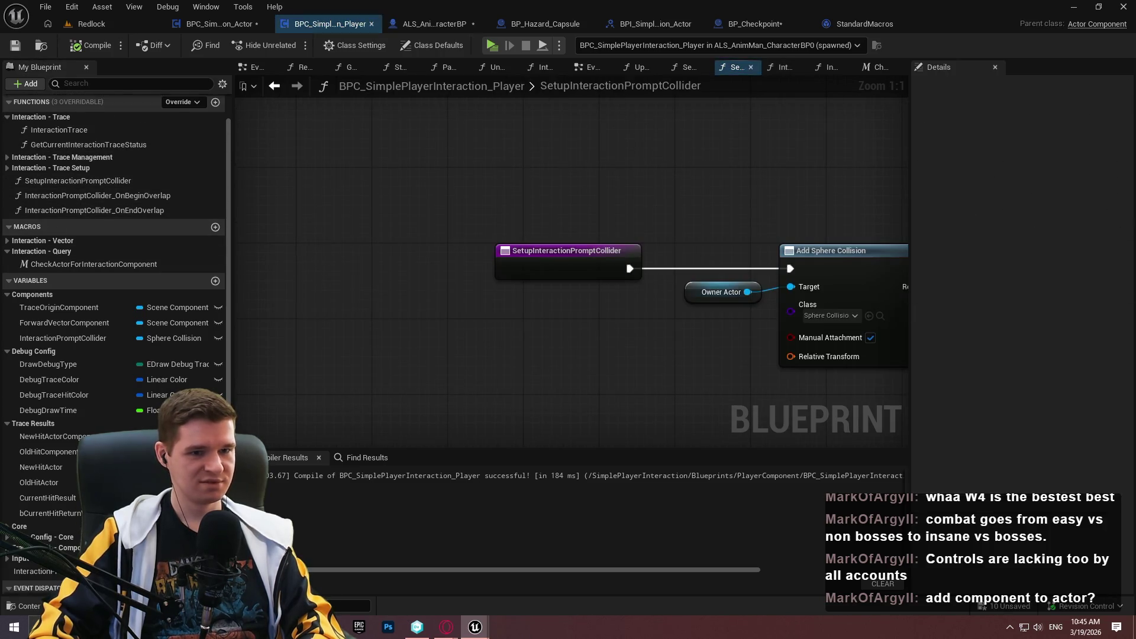
mouse_move(625, 197)
mouse_down()
mouse_move(364, 146)
mouse_move(539, 358)
mouse_up()
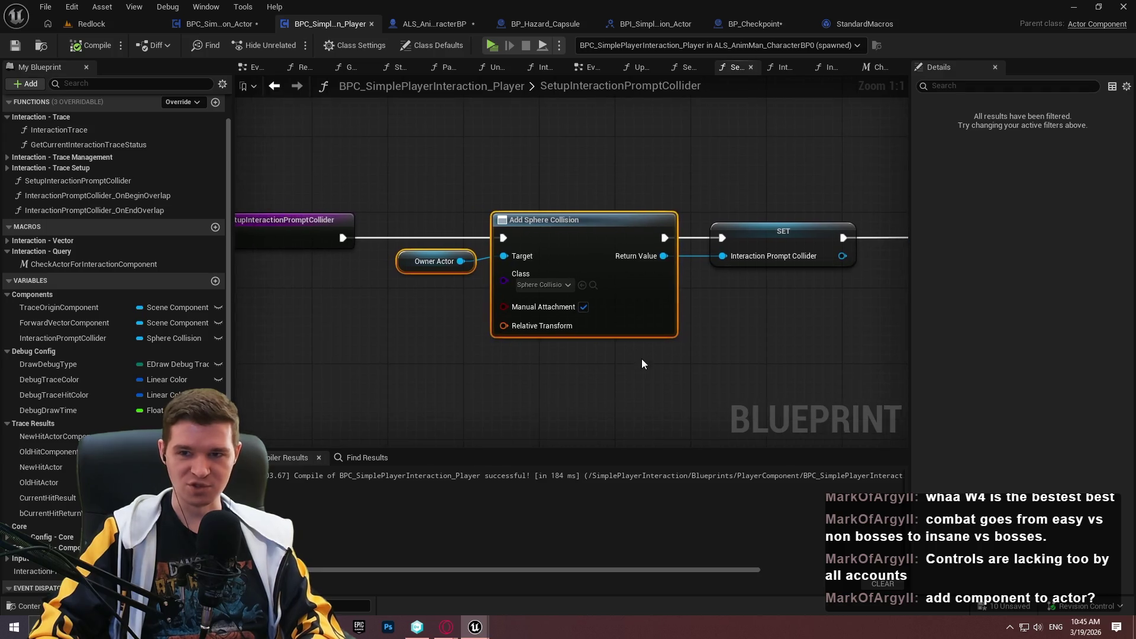
mouse_move(638, 352)
mouse_down()
mouse_move(508, 240)
mouse_move(414, 212)
mouse_up()
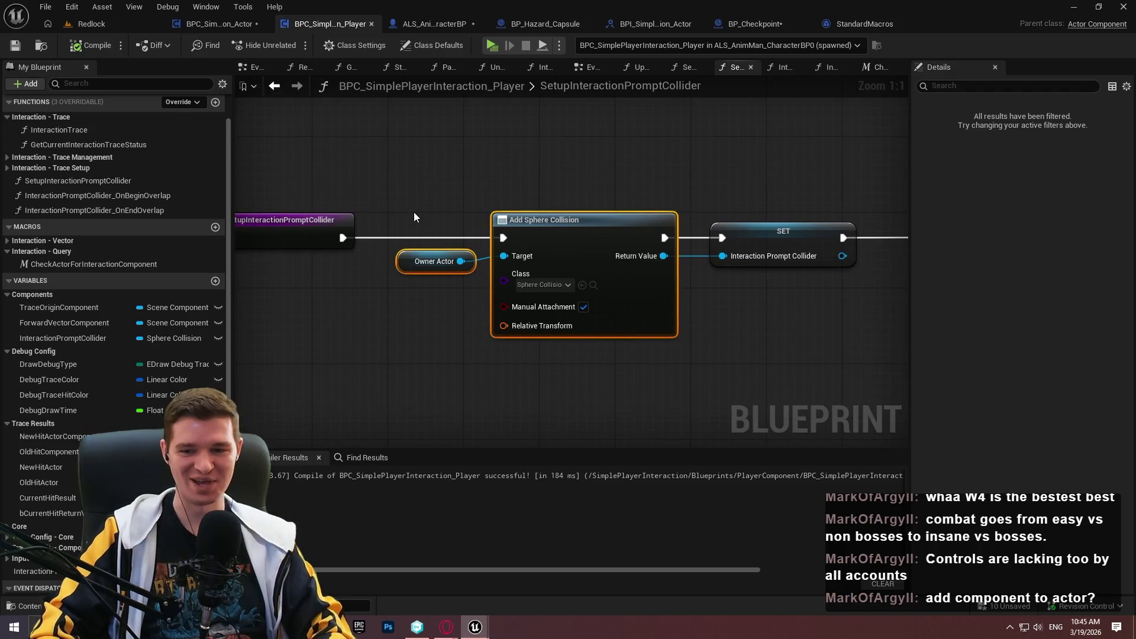
click(912, 24)
click(232, 26)
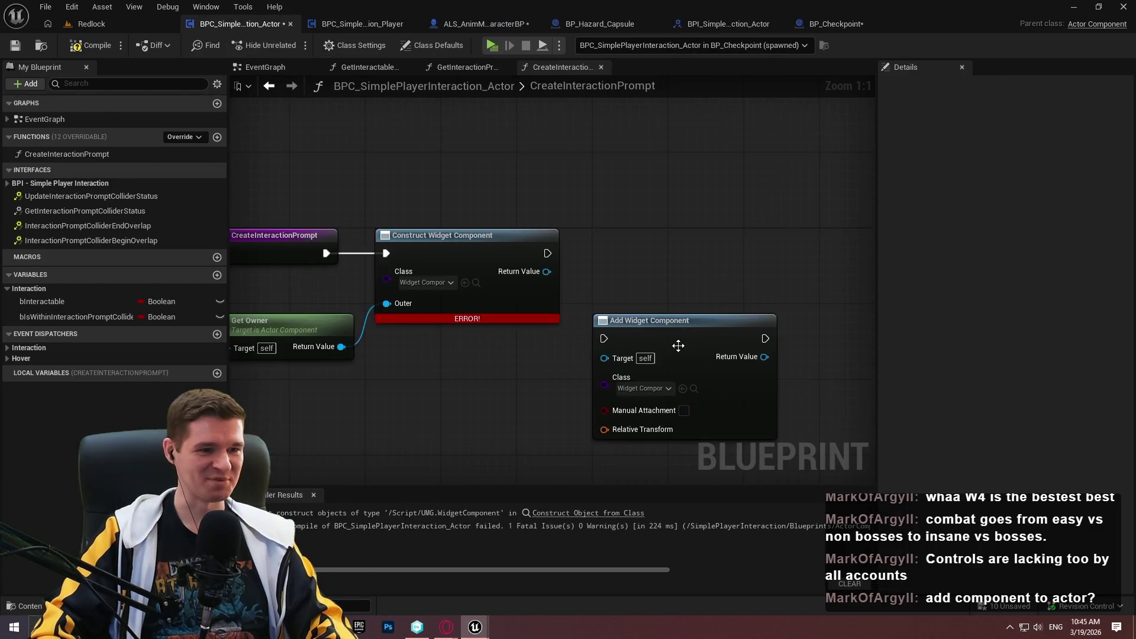
- Delete the erroring Construct Widget Component node, wire Get Owner into Add Widget Component, and compile
click(487, 282)
key(Delete)
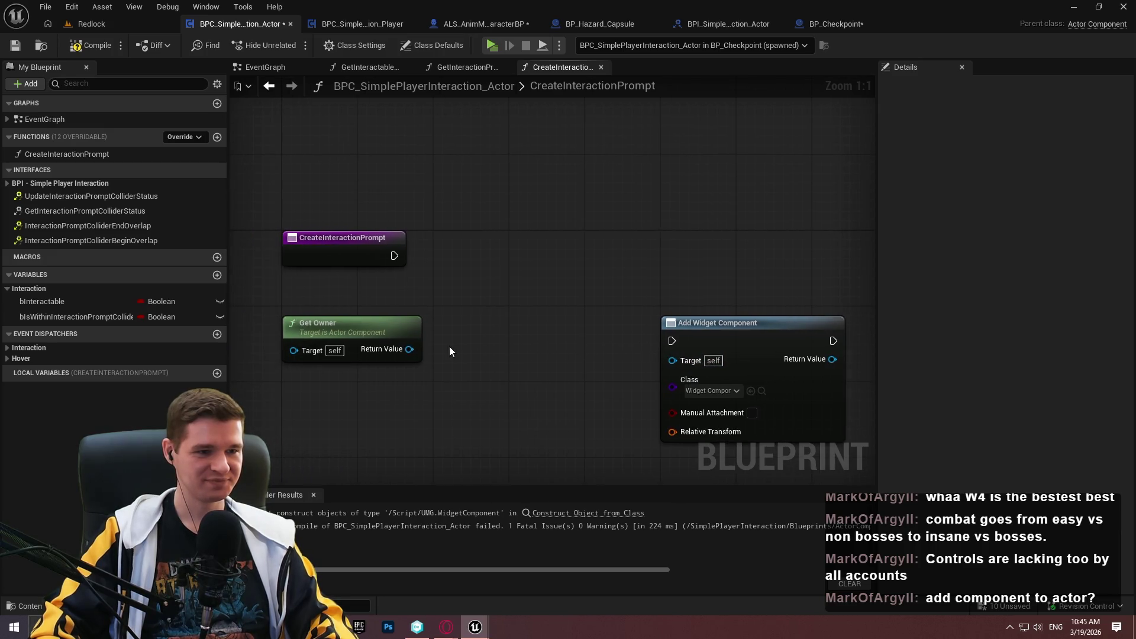
mouse_move(409, 349)
mouse_down()
mouse_move(697, 328)
mouse_move(672, 360)
mouse_move(416, 270)
mouse_move(410, 251)
mouse_move(672, 341)
mouse_move(509, 249)
mouse_up()
click(81, 51)
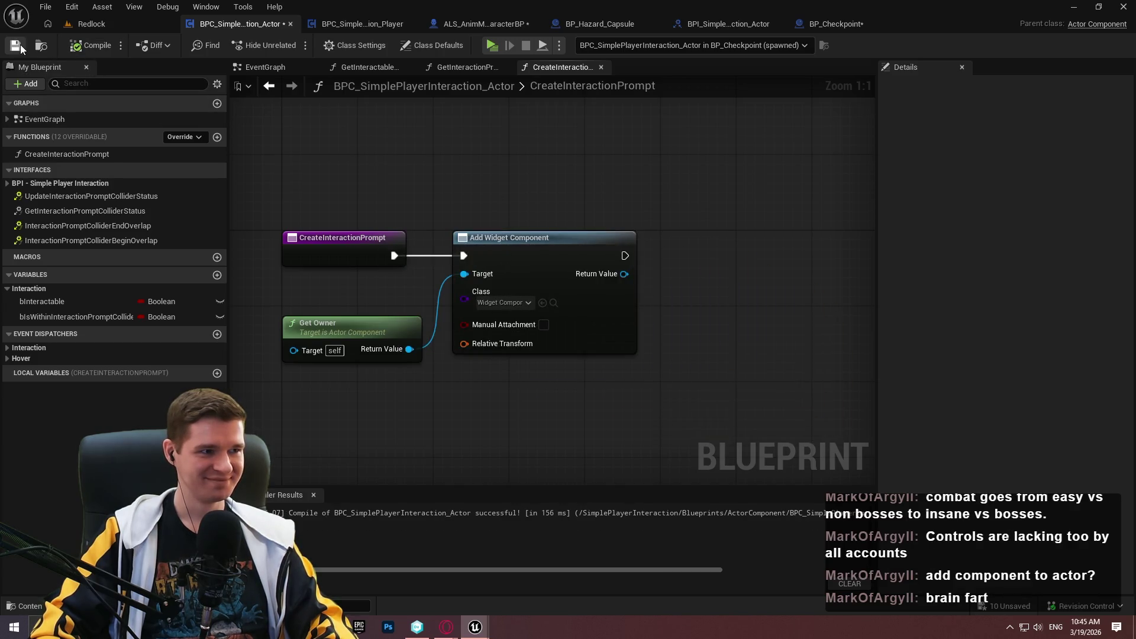
- Turn on Manual Attachment for Add Widget Component, then recompile and save the blueprint
click(543, 324)
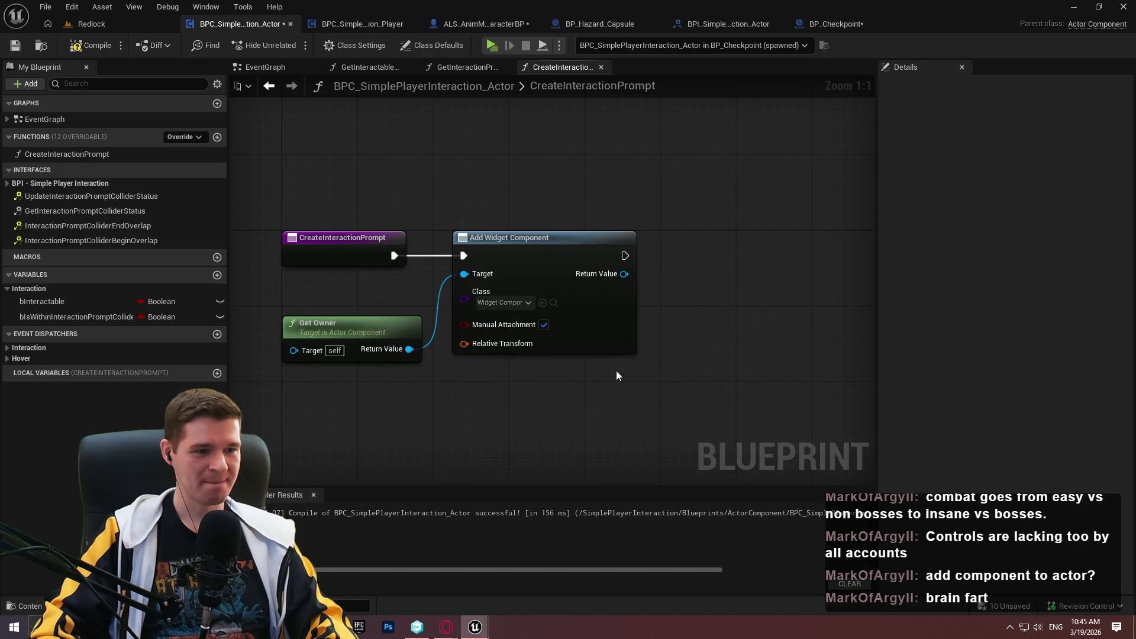
drag(622, 335, 660, 335)
click(578, 385)
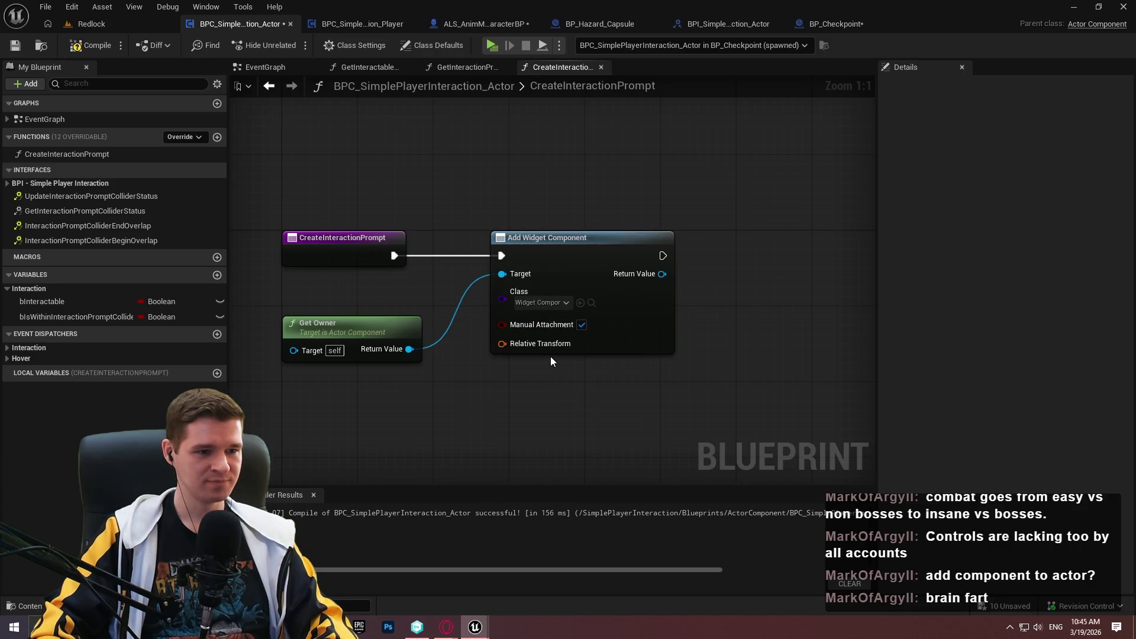
key(Home)
click(90, 45)
click(19, 46)
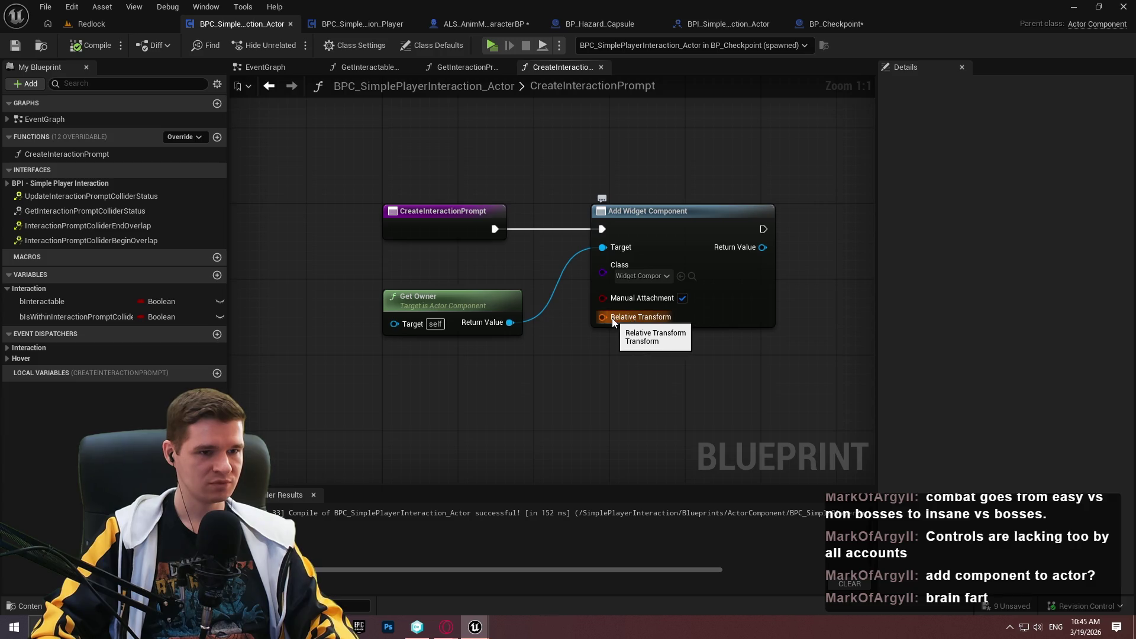
- Abandon a Relative Transform node and bring up the full blueprint actions list
mouse_move(605, 320)
mouse_down()
mouse_move(609, 373)
mouse_move(694, 337)
mouse_move(611, 352)
mouse_move(629, 362)
mouse_up()
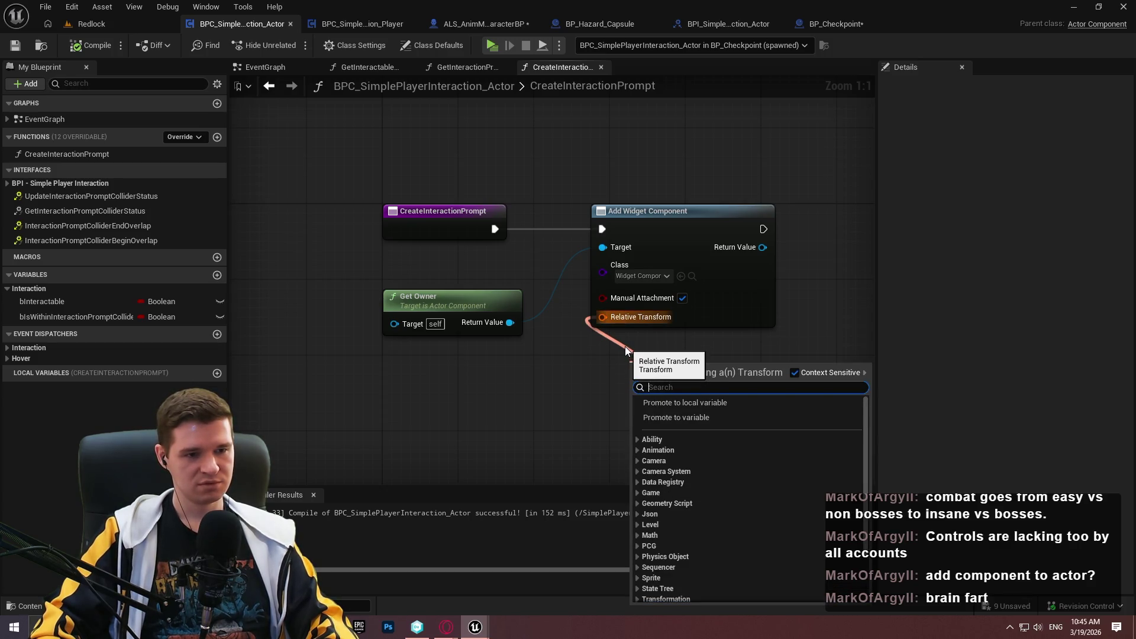
click(625, 346)
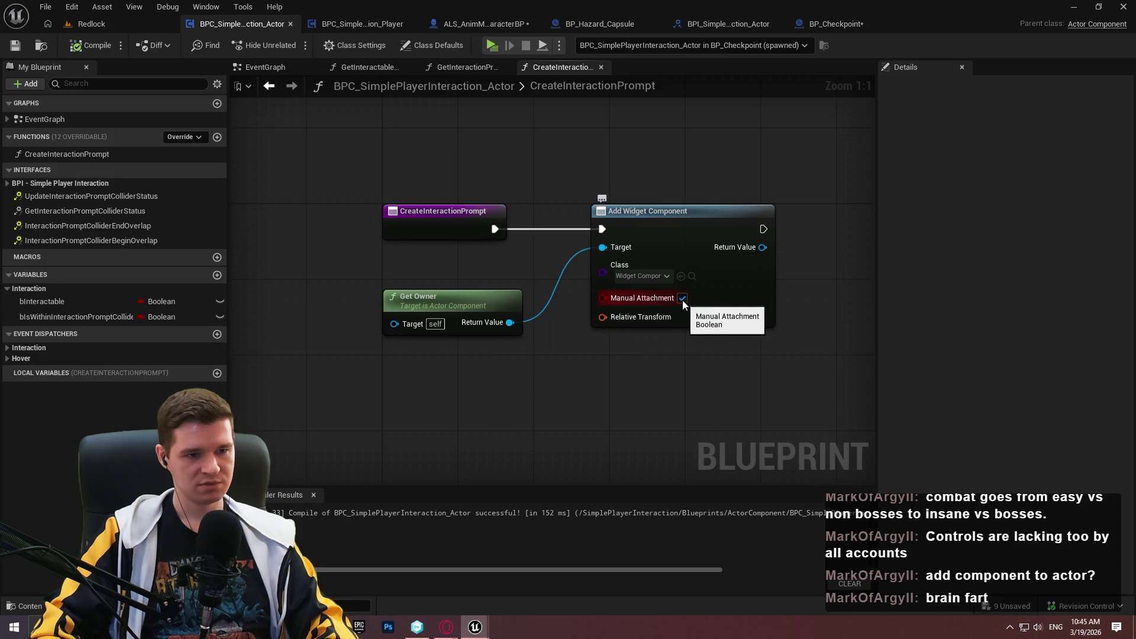
mouse_move(602, 317)
mouse_down()
mouse_move(651, 382)
mouse_move(529, 397)
mouse_up()
click(560, 338)
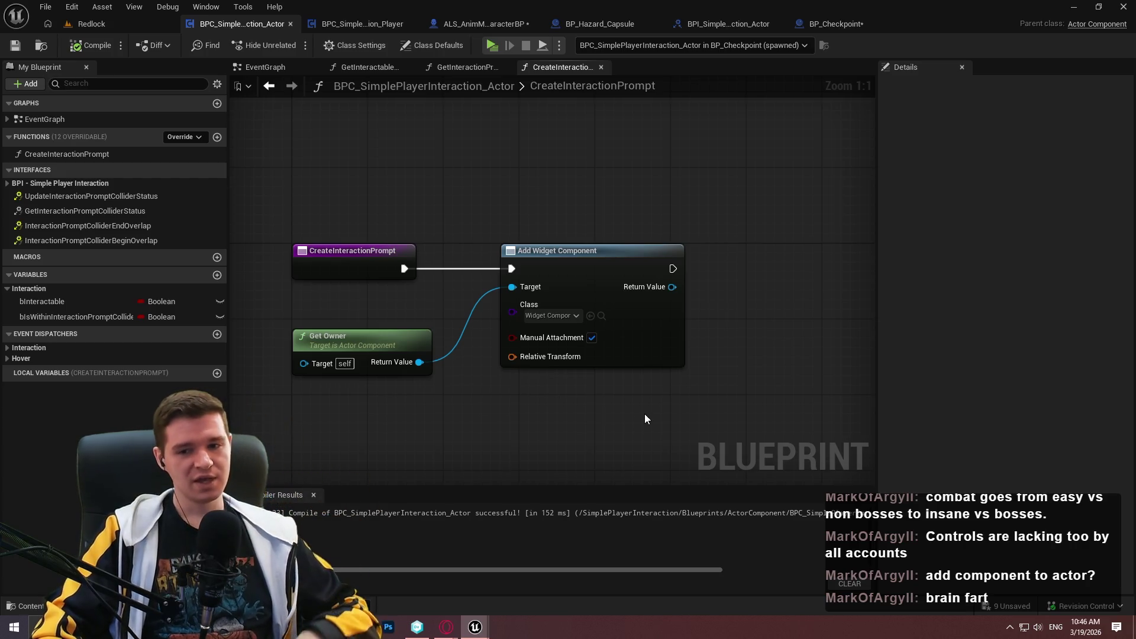
right_click(656, 426)
- Add a Get Components by Tag node from Get Owner's Return Value
text(attach)
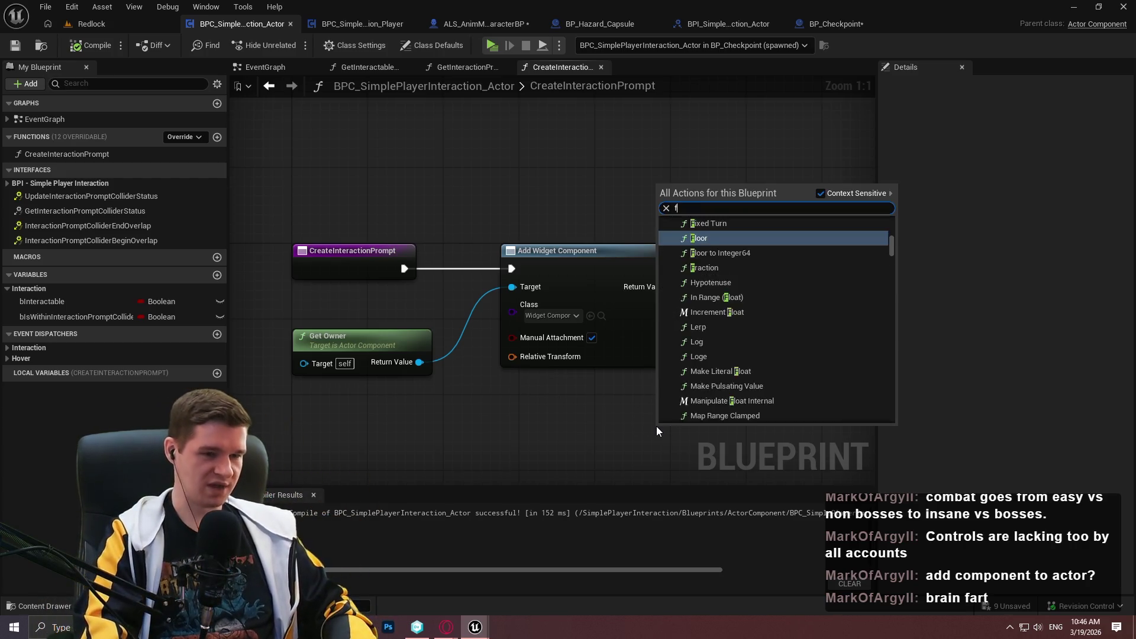
key(Escape)
drag(419, 362, 501, 411)
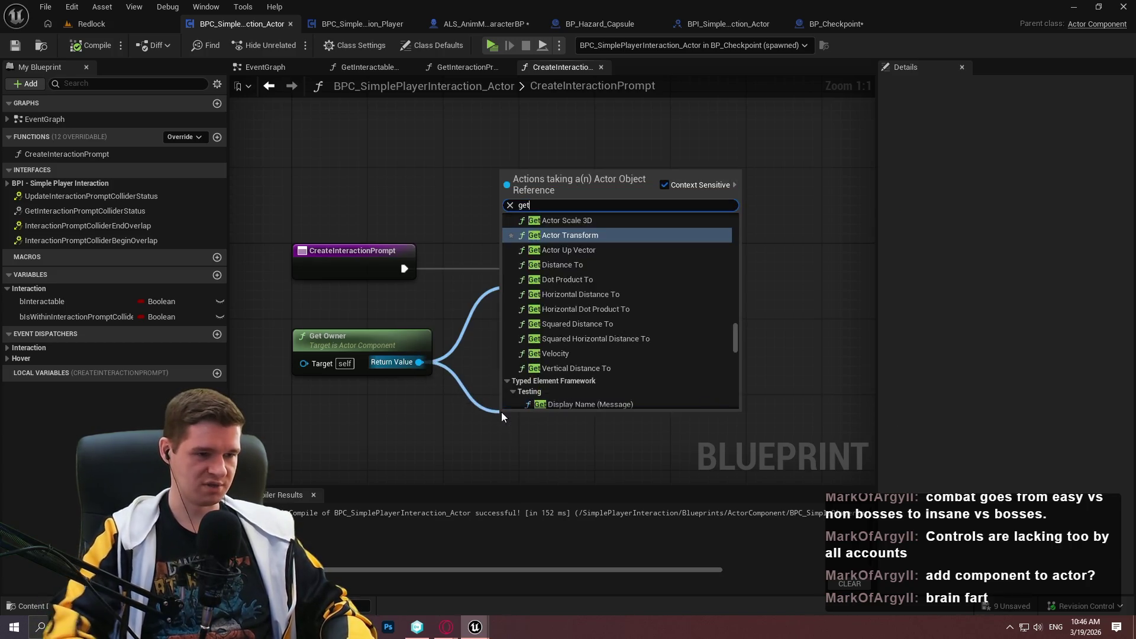
text(get componen)
key(Up)
key(Up)
key(Up)
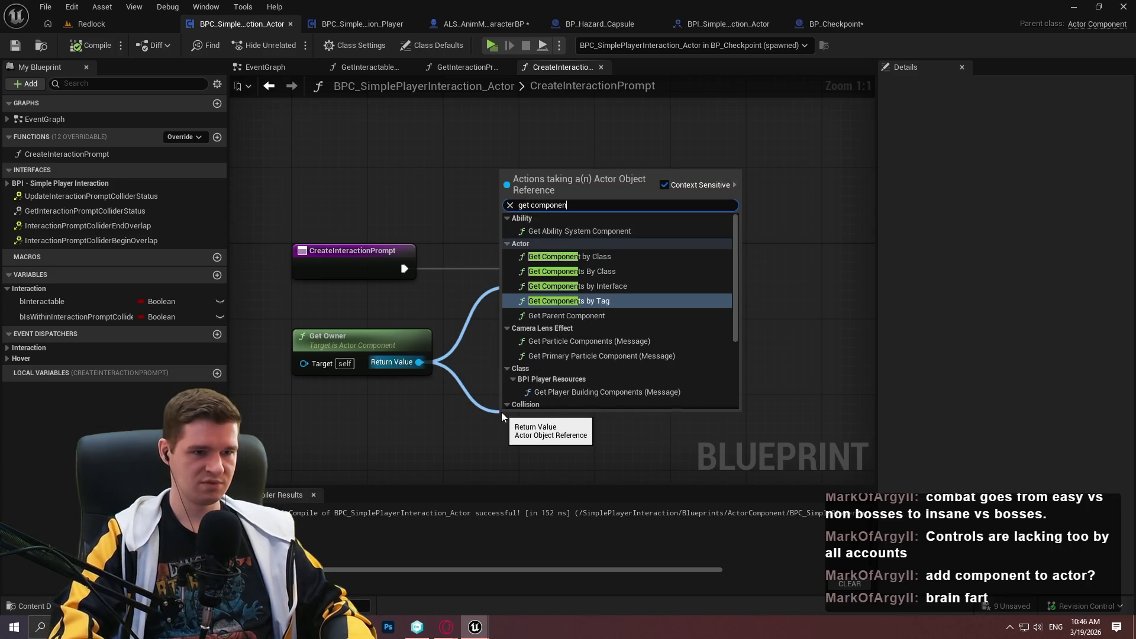
key(Down)
key(Down)
key(Down)
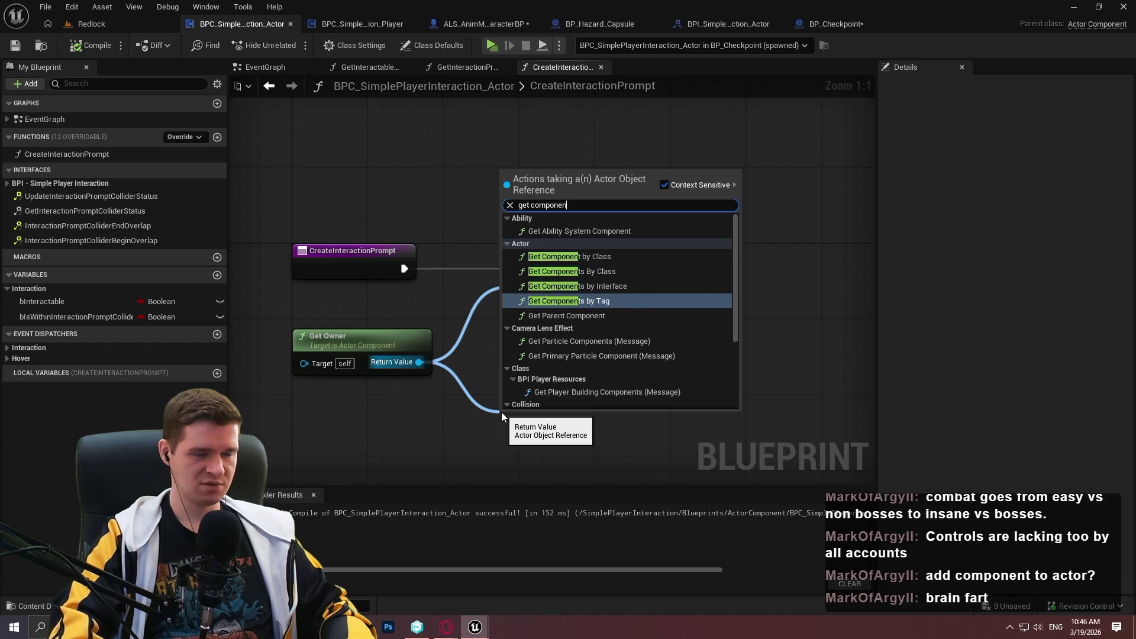
key(Return)
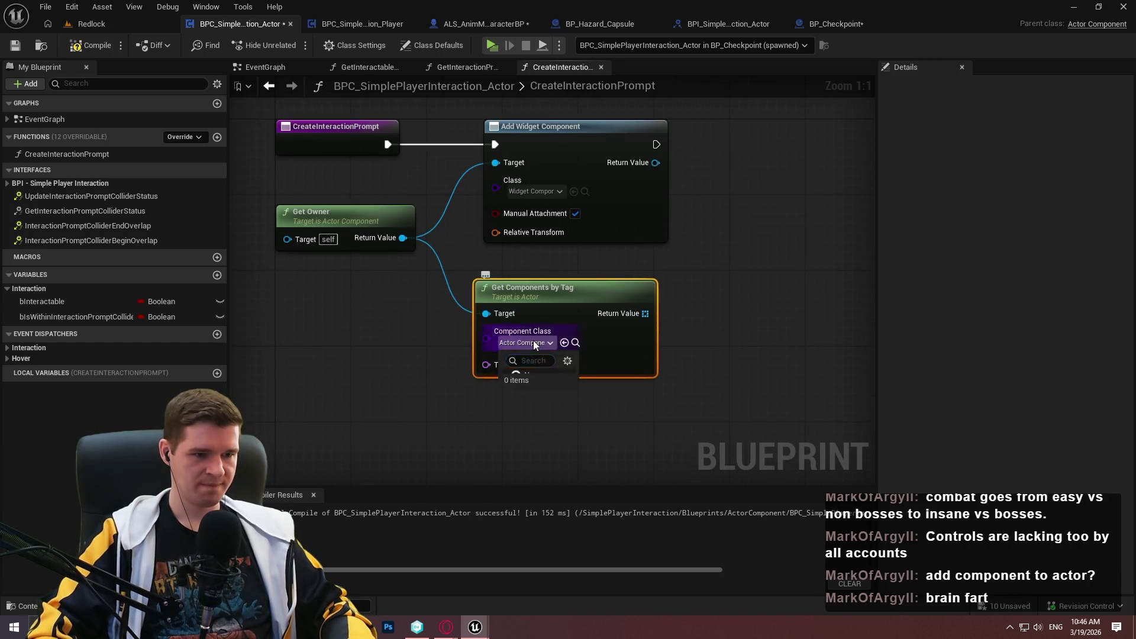
- Place Get Components by Tag below Add Widget Component and promote its Tag to a local variable
click(532, 341)
click(497, 342)
mouse_move(546, 307)
mouse_down()
mouse_move(556, 365)
mouse_move(574, 385)
mouse_move(621, 356)
mouse_up()
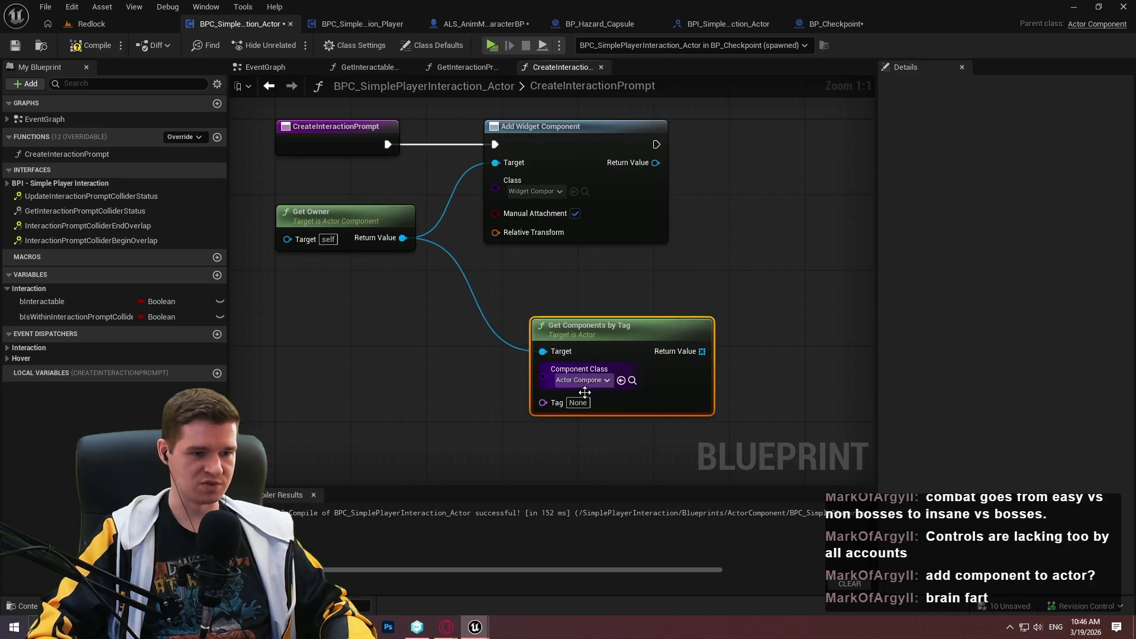
mouse_move(543, 402)
mouse_down()
mouse_move(420, 392)
mouse_move(407, 385)
mouse_move(464, 357)
mouse_move(417, 350)
mouse_up()
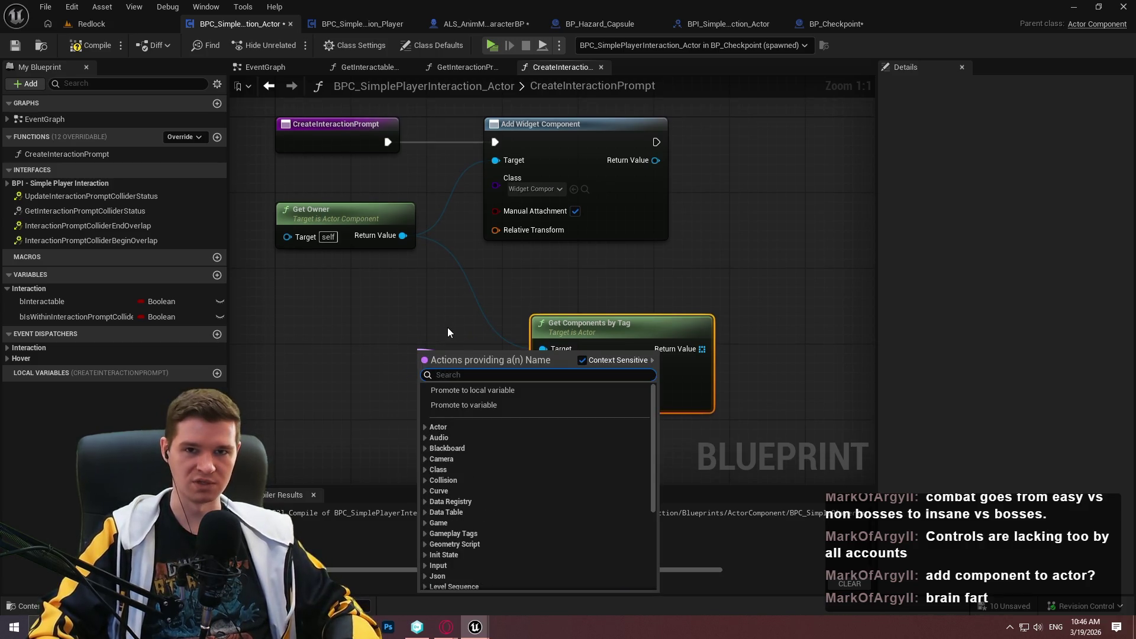
click(497, 289)
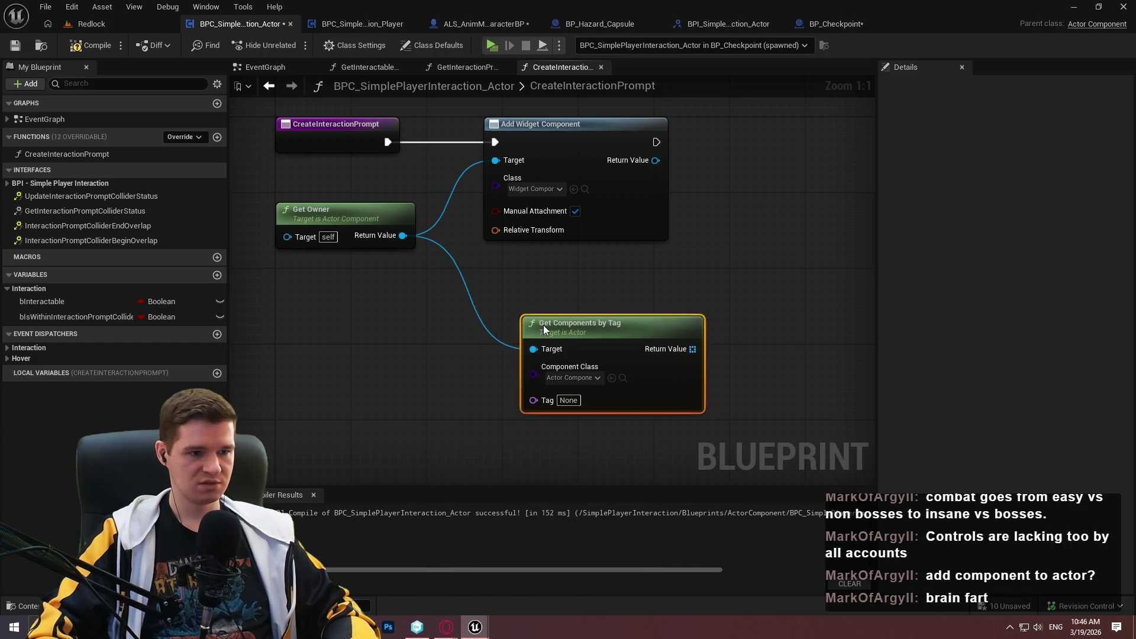
drag(543, 325, 495, 316)
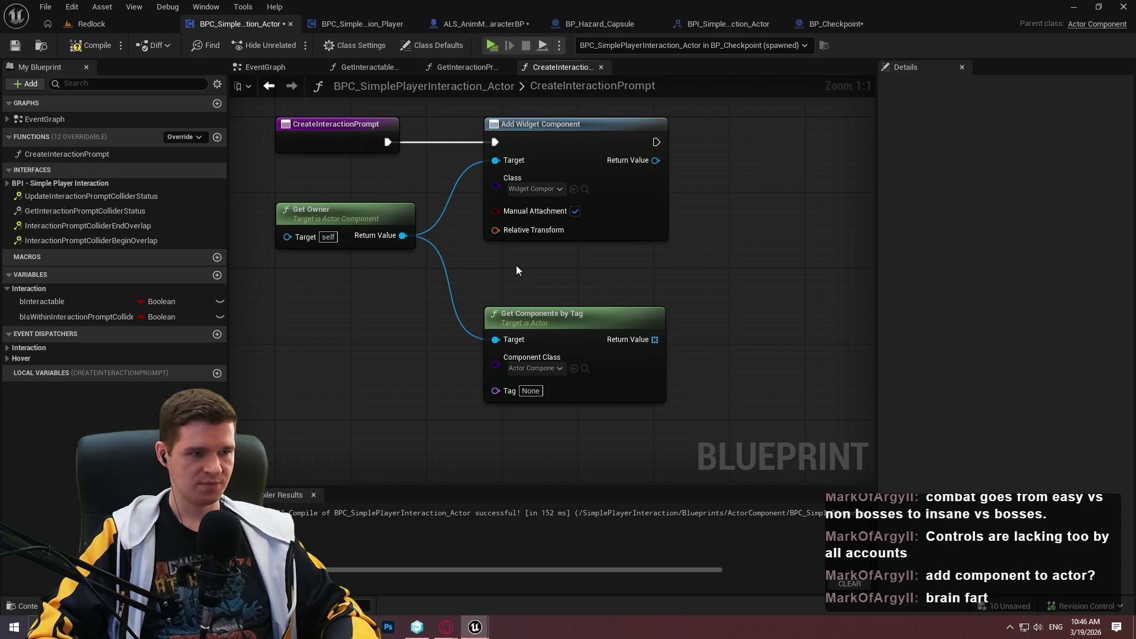
click(934, 238)
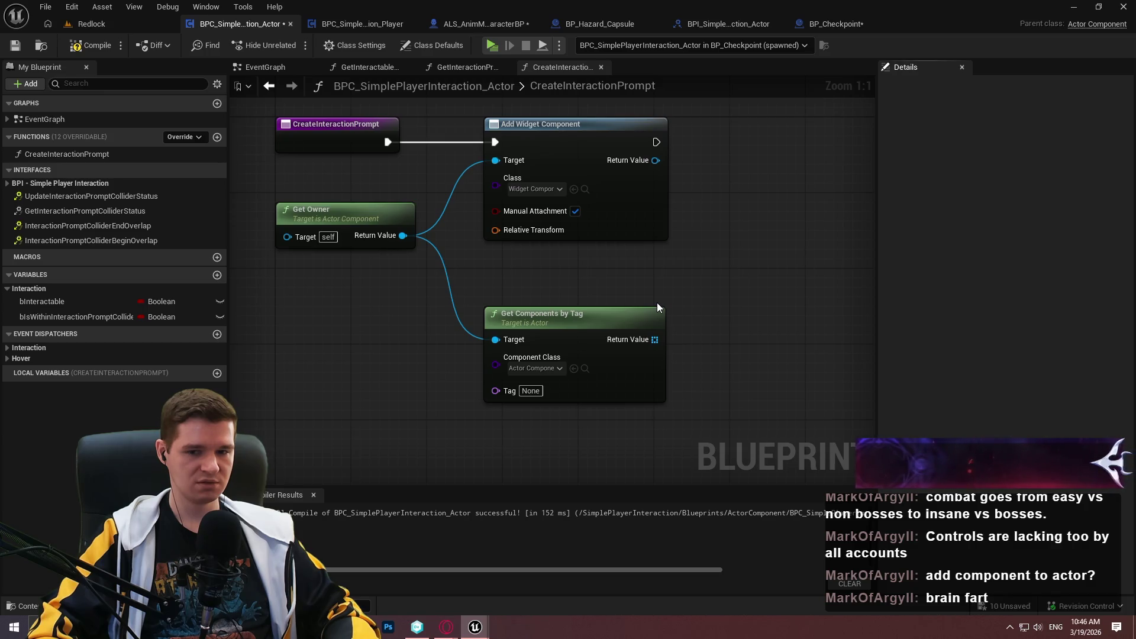
mouse_move(495, 390)
mouse_down()
mouse_move(436, 402)
mouse_move(444, 404)
mouse_up()
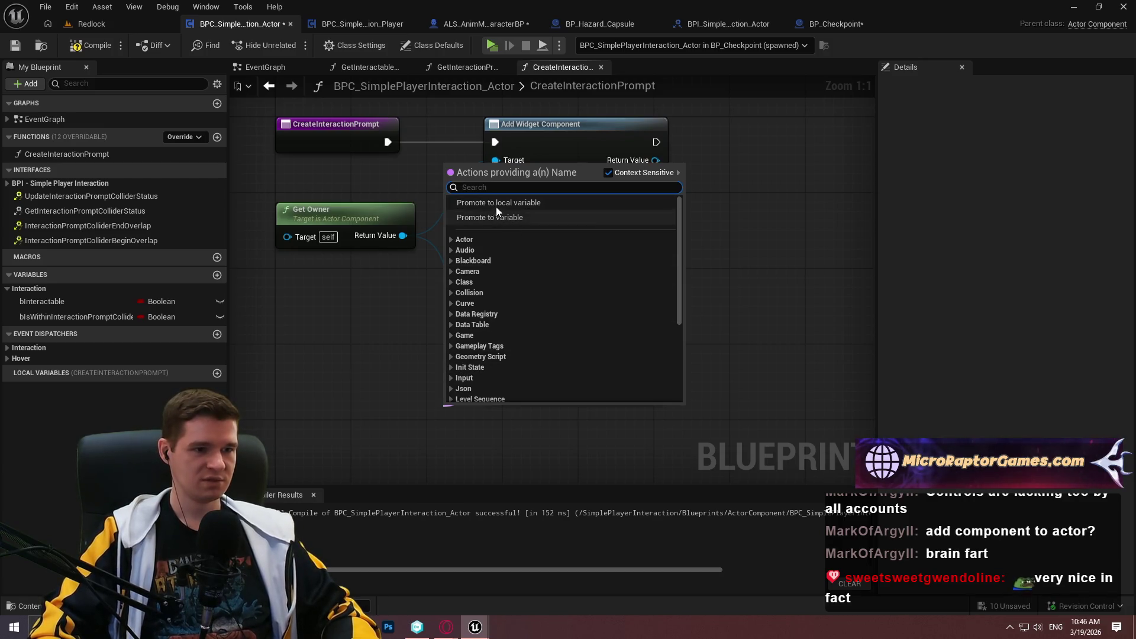
click(544, 207)
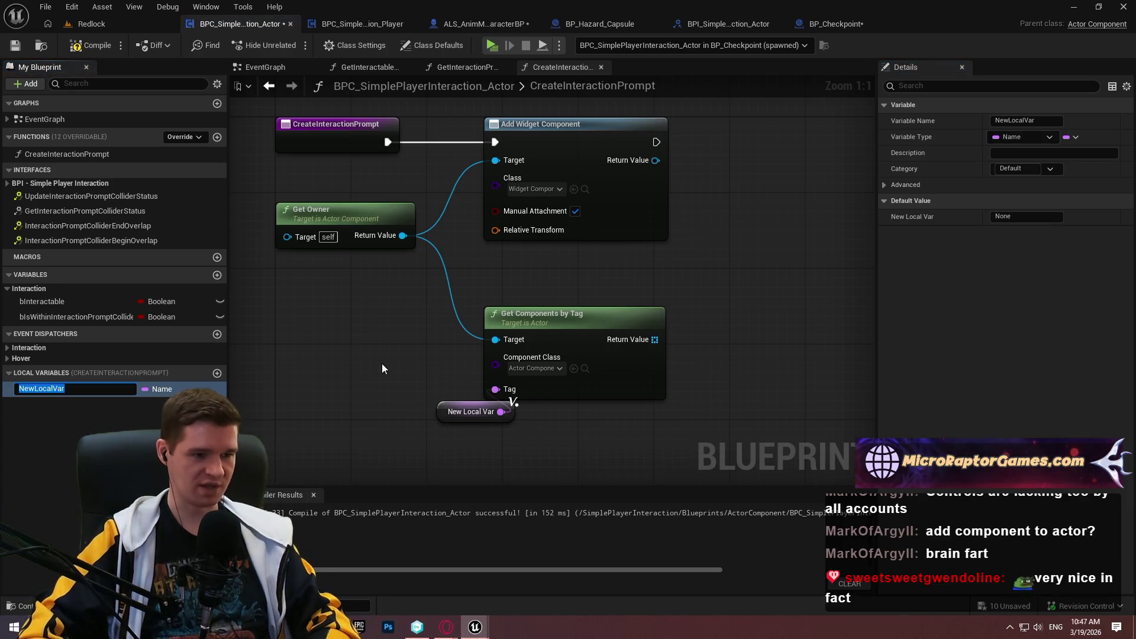
- Replace the local tag with a Name variable InteractionPromptComponentTag and recompile
drag(410, 385, 475, 452)
key(Delete)
click(112, 392)
key(Delete)
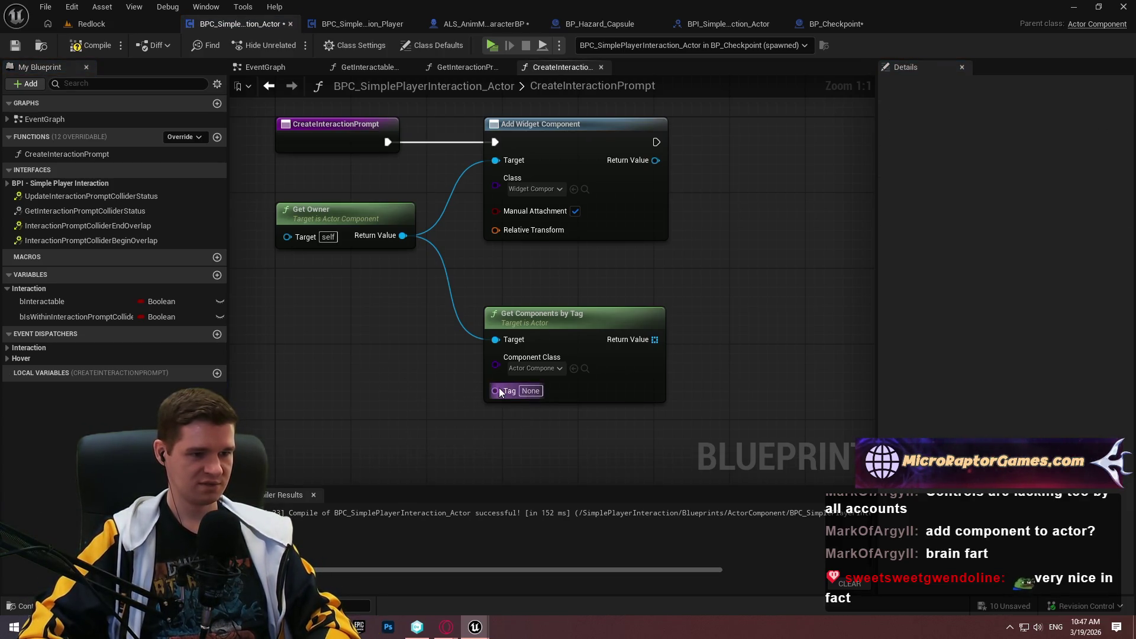
drag(496, 390, 381, 390)
click(458, 190)
text(InteractionPrompt)
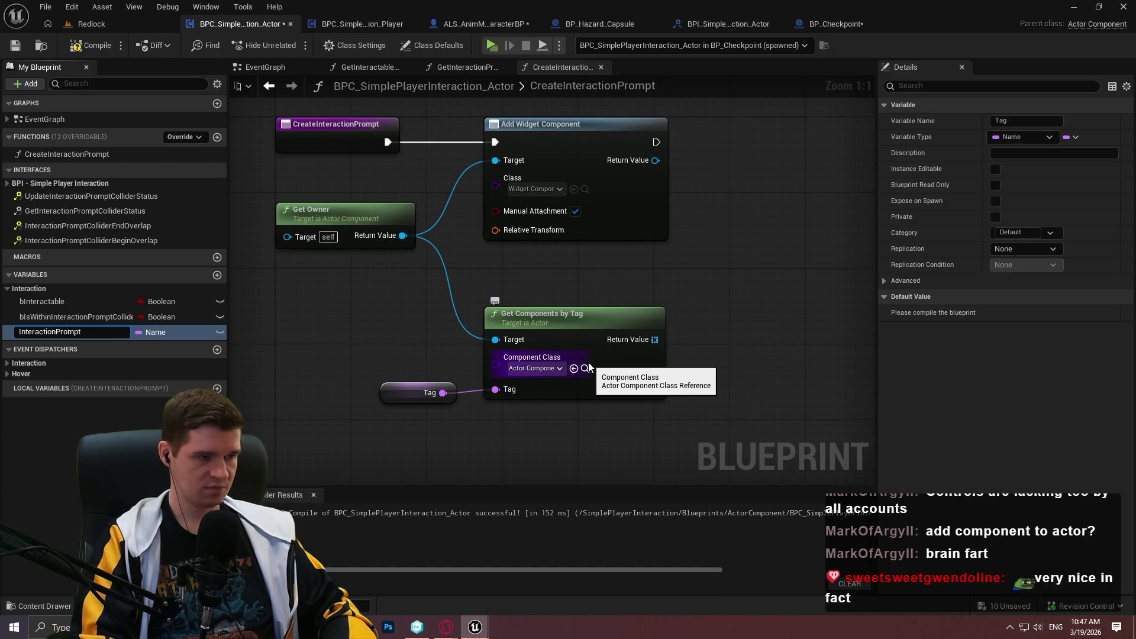
key(End)
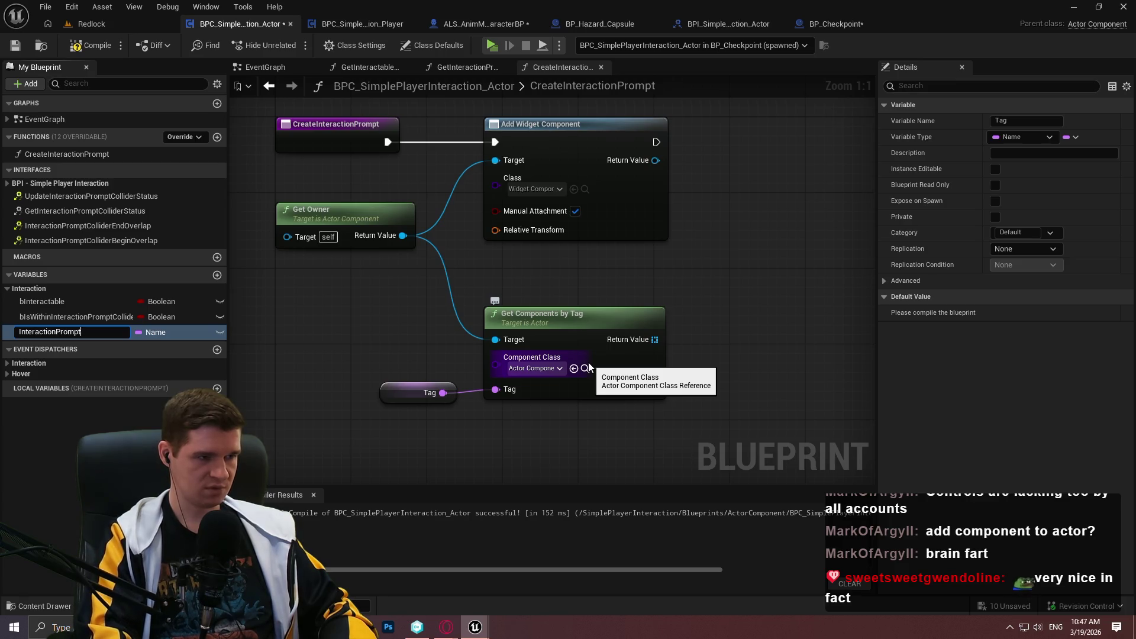
text(omponentTag)
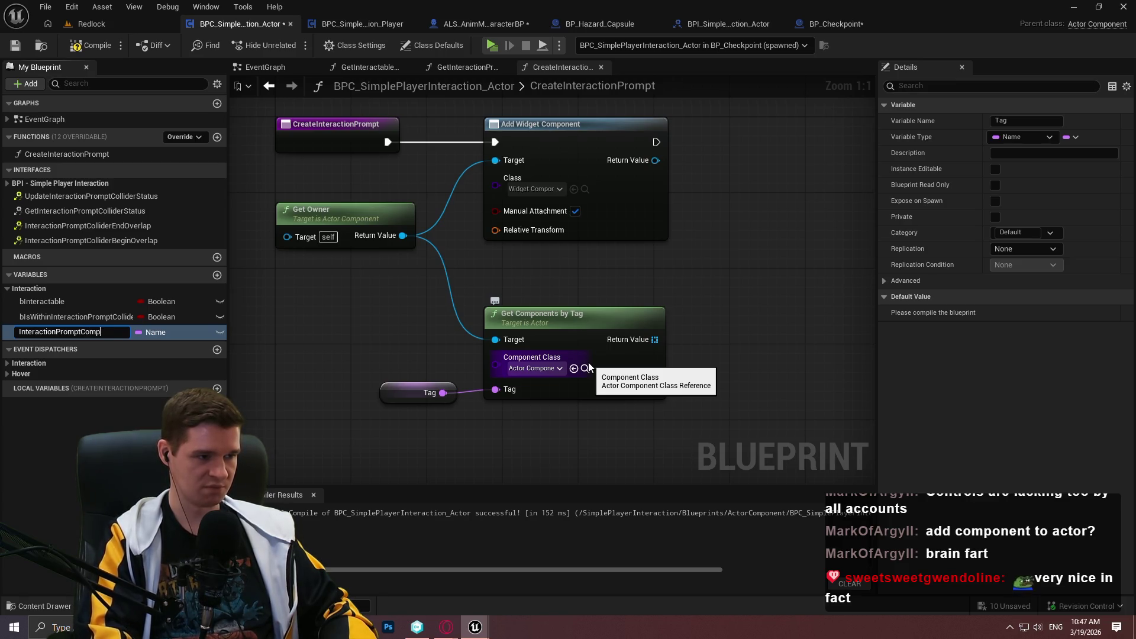
key(Return)
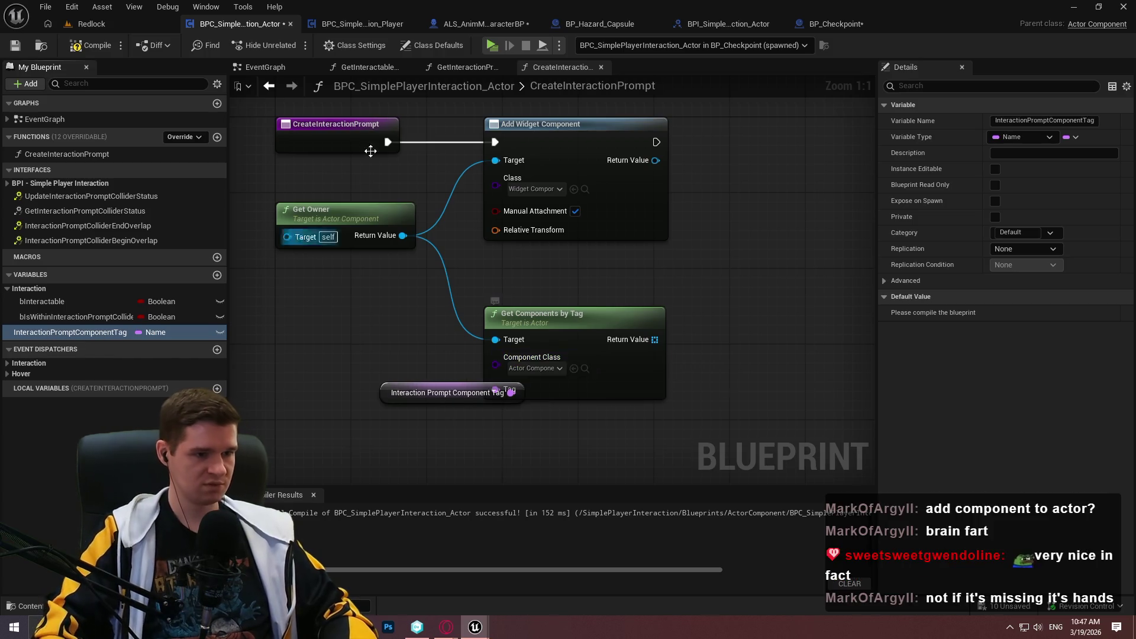
click(71, 50)
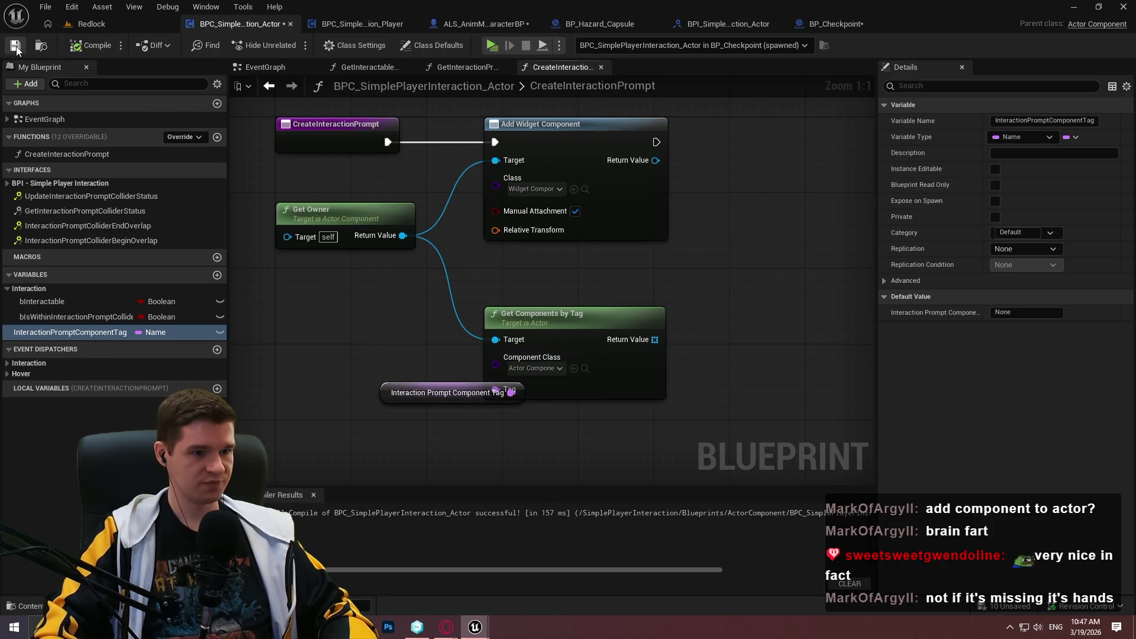
- Copy the Get Owner node for reuse
alt+click(495, 339)
drag(428, 319, 764, 423)
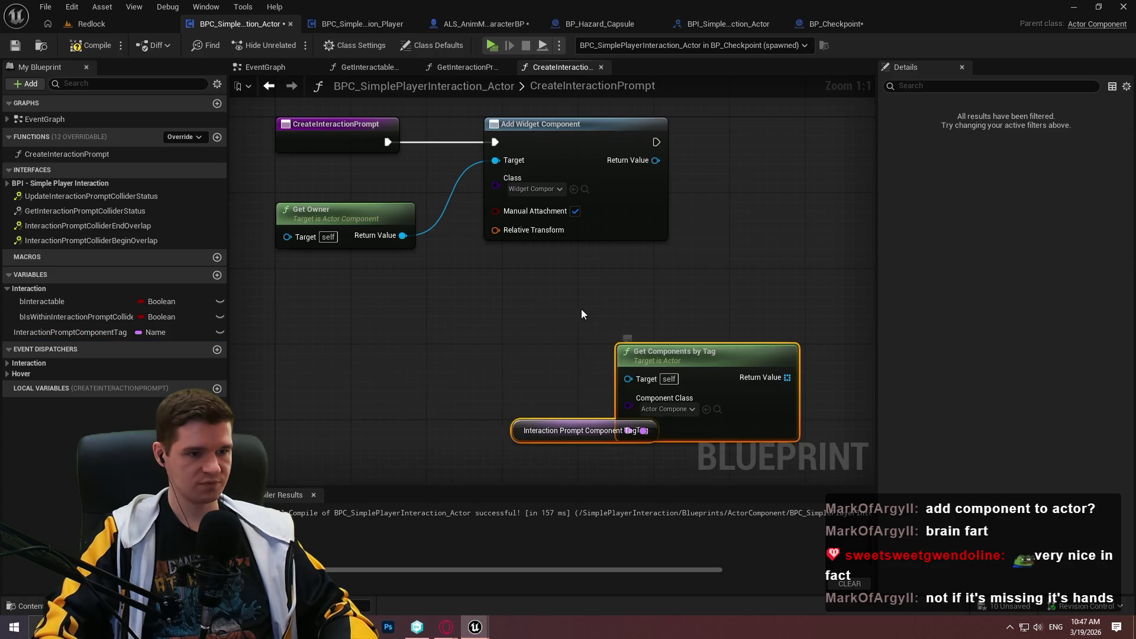
click(343, 204)
key(ctrl+c)
- Wire a pasted Get Owner and InteractionPromptComponentTag into Get Components by Tag
key(ctrl+v)
click(603, 348)
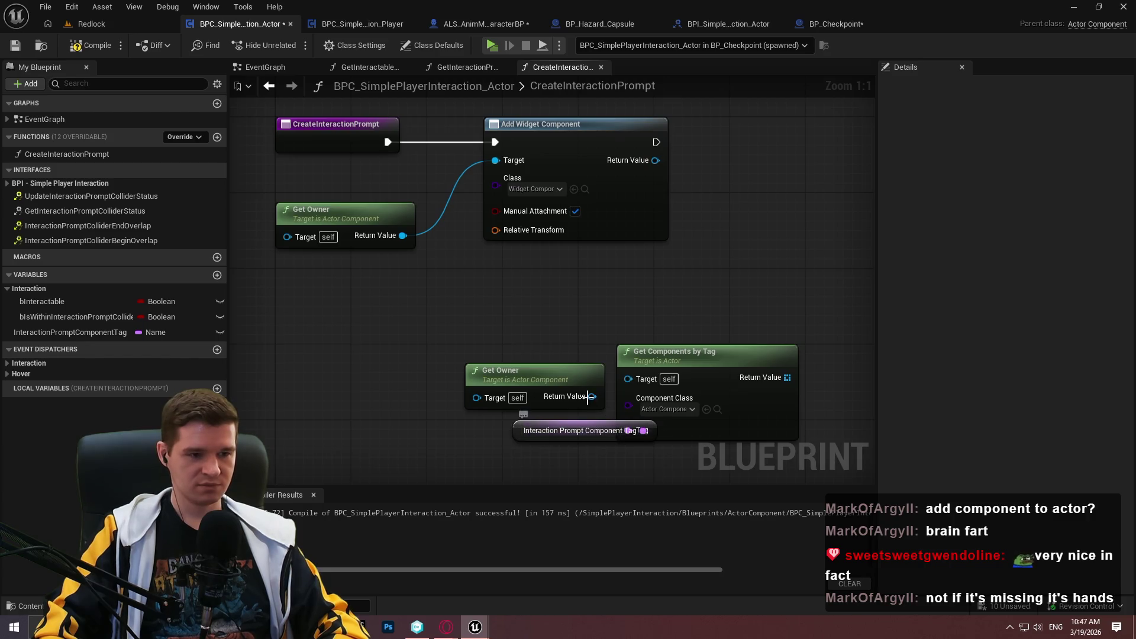
mouse_move(592, 397)
mouse_down()
mouse_move(631, 380)
mouse_move(566, 361)
mouse_up()
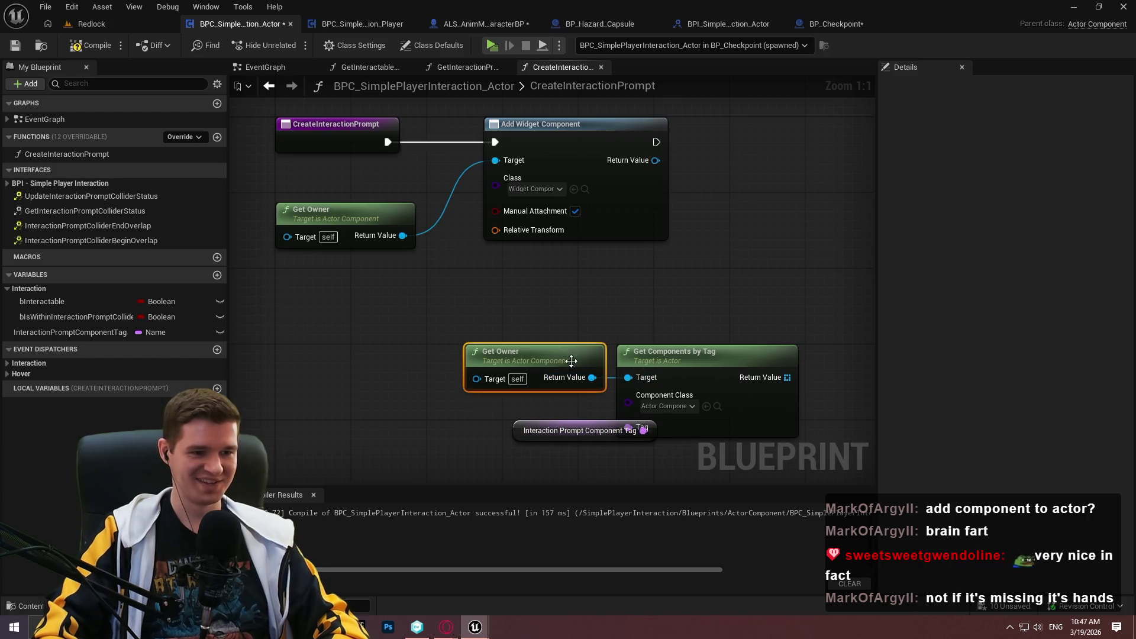
click(535, 408)
mouse_move(513, 438)
mouse_down()
mouse_move(457, 435)
mouse_move(643, 285)
mouse_up()
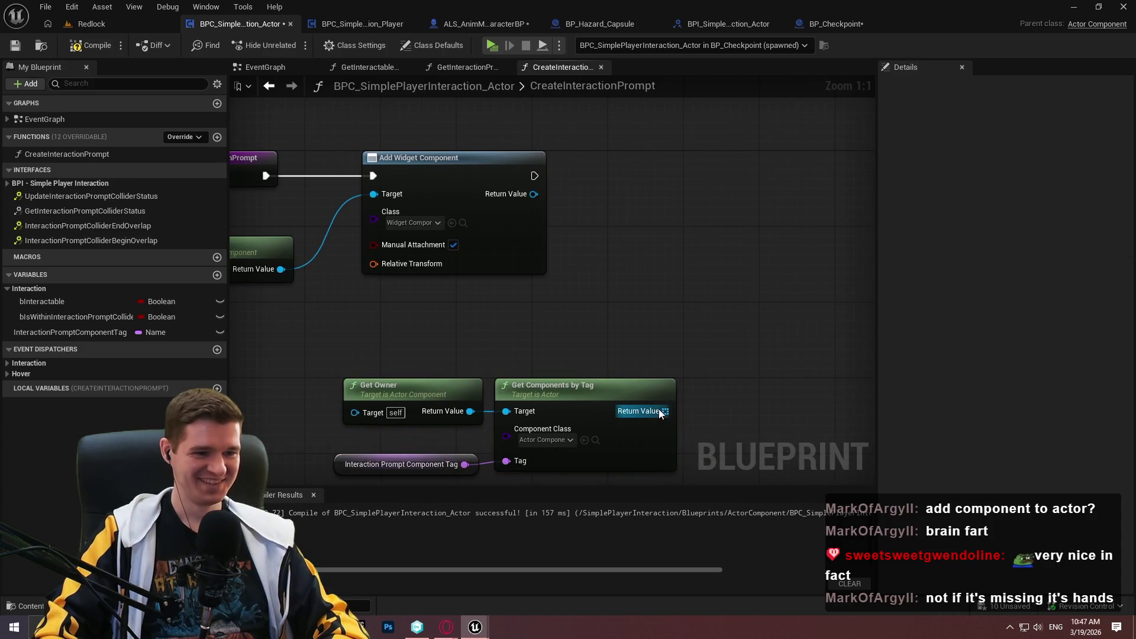
- Add GET (copy) and LENGTH nodes off the tagged components array
drag(666, 410, 733, 374)
text(get)
key(Return)
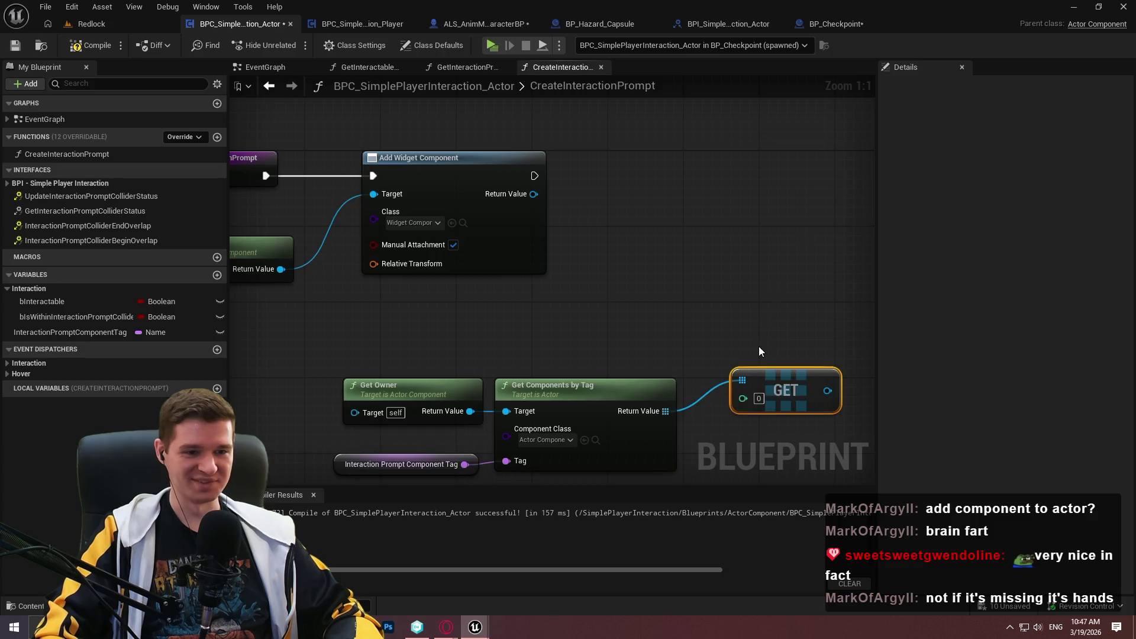
mouse_move(760, 370)
mouse_down()
mouse_move(593, 352)
mouse_move(710, 259)
mouse_up()
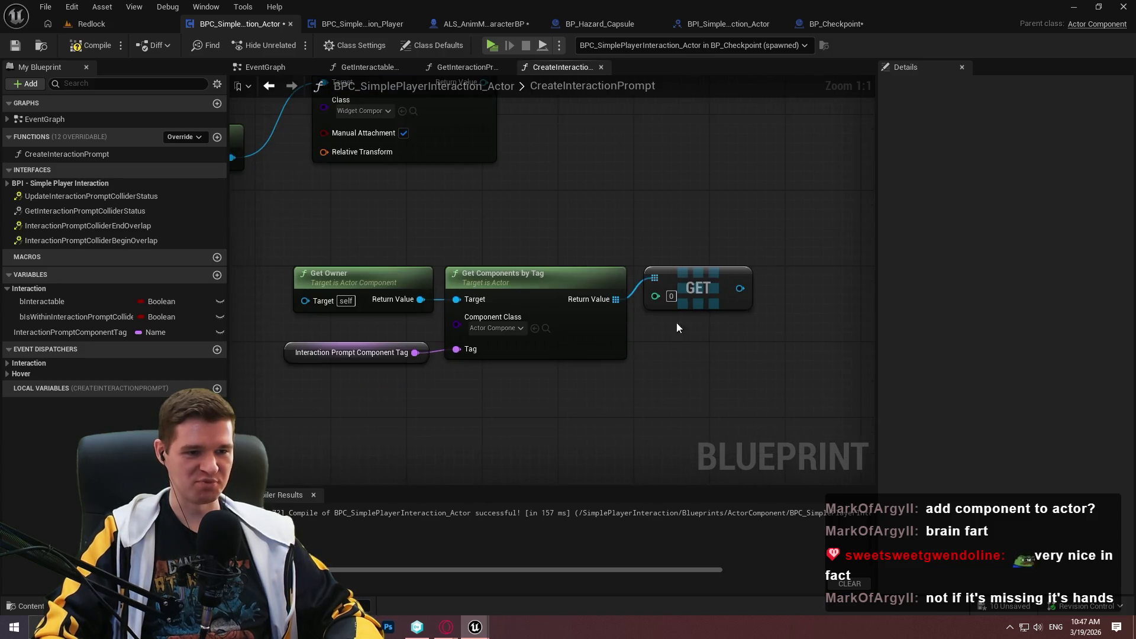
mouse_move(615, 298)
mouse_down()
mouse_move(730, 416)
mouse_move(704, 414)
mouse_up()
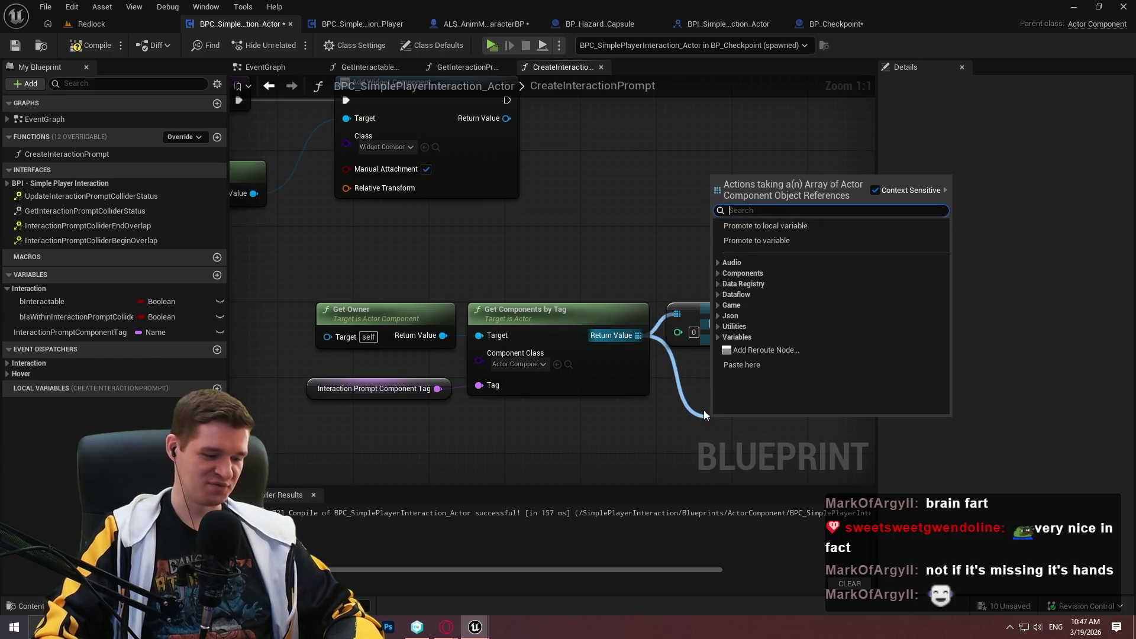
text(length)
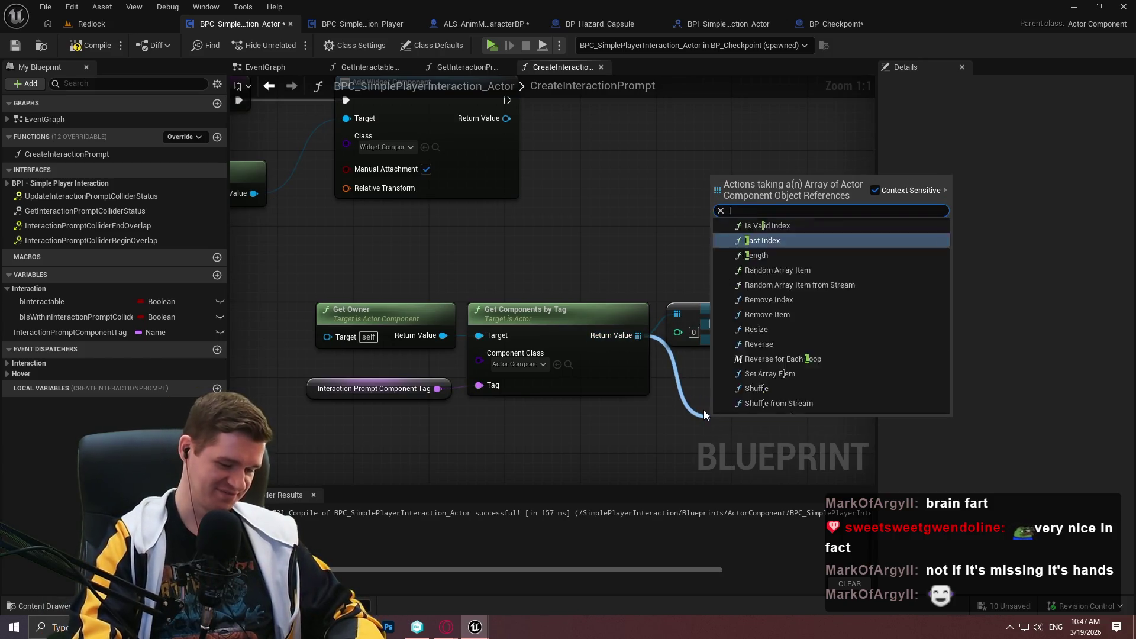
key(Return)
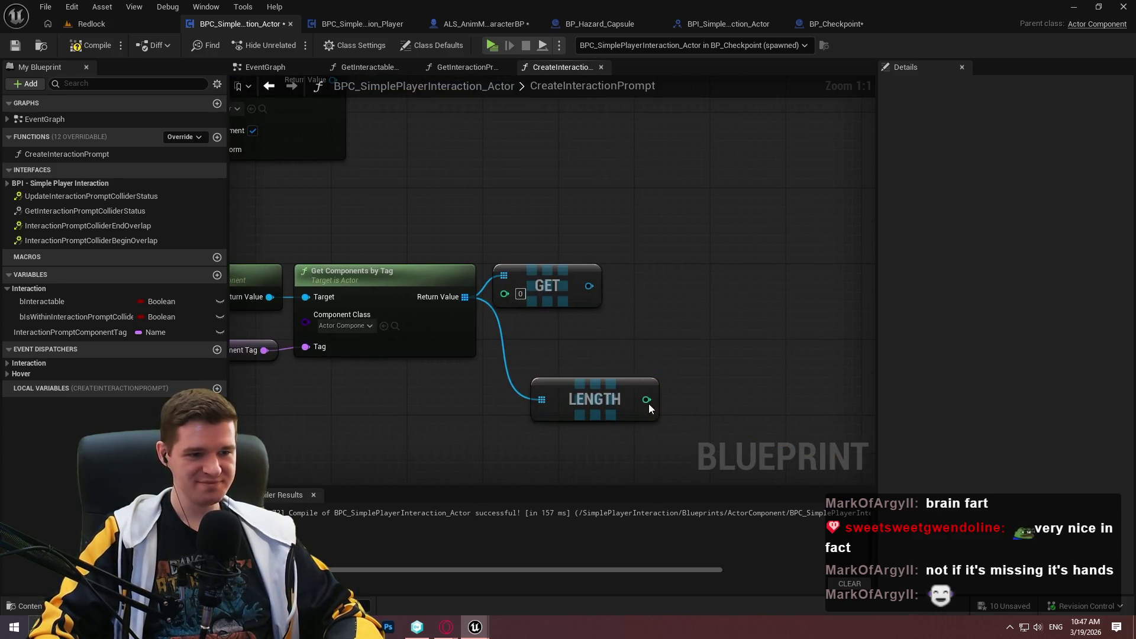
- Compare the component count with Length > 1
drag(645, 399, 715, 339)
text(>)
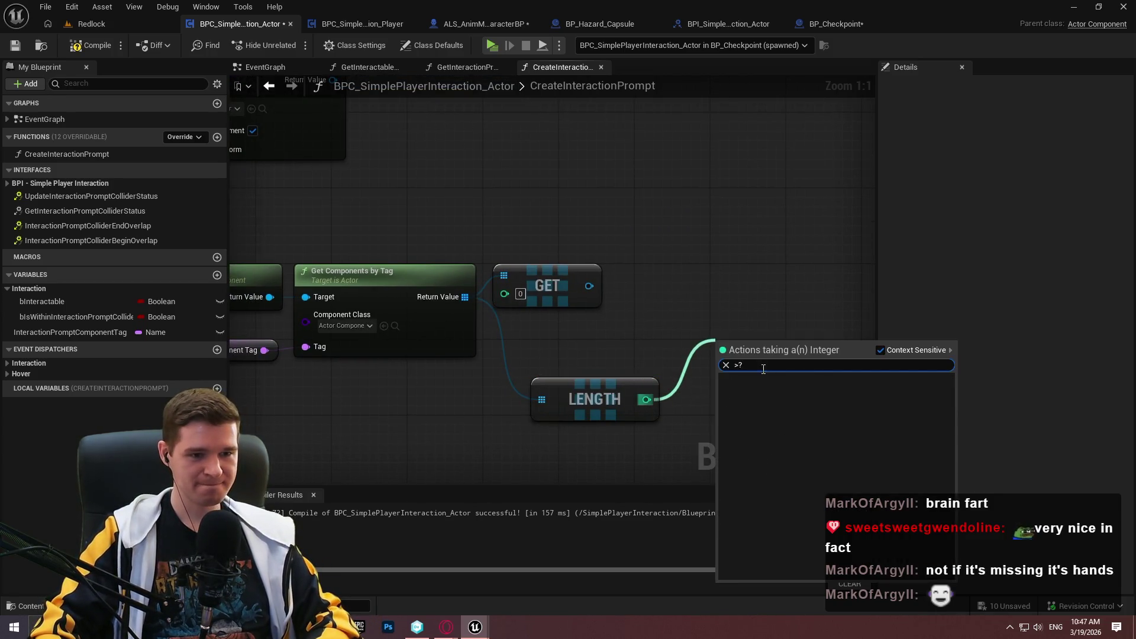
click(785, 401)
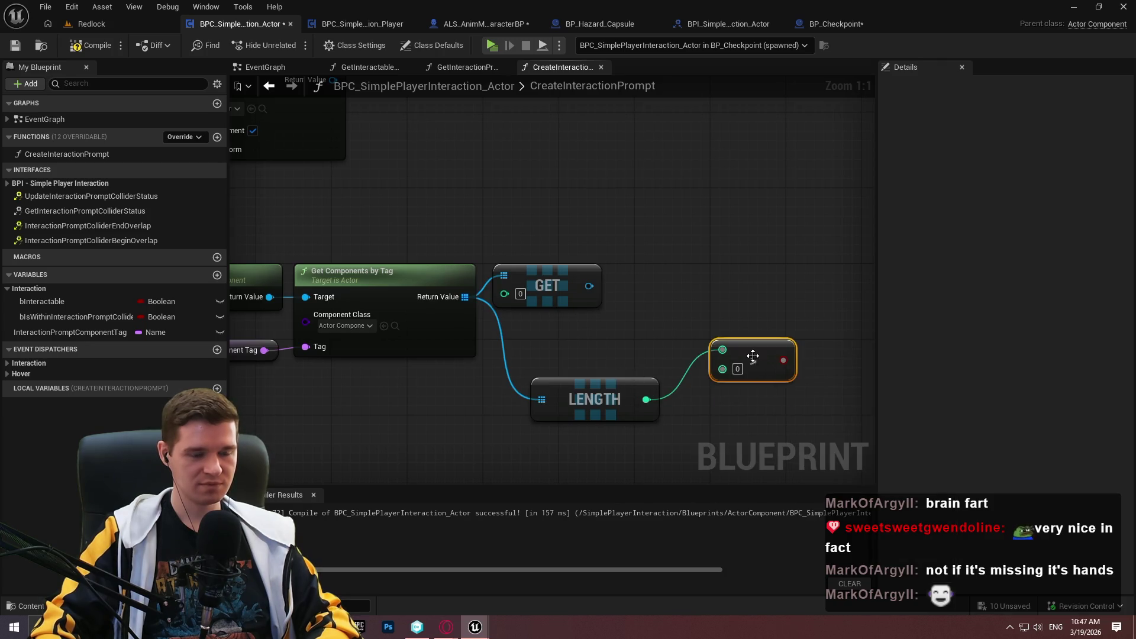
click(737, 368)
text(1)
key(Return)
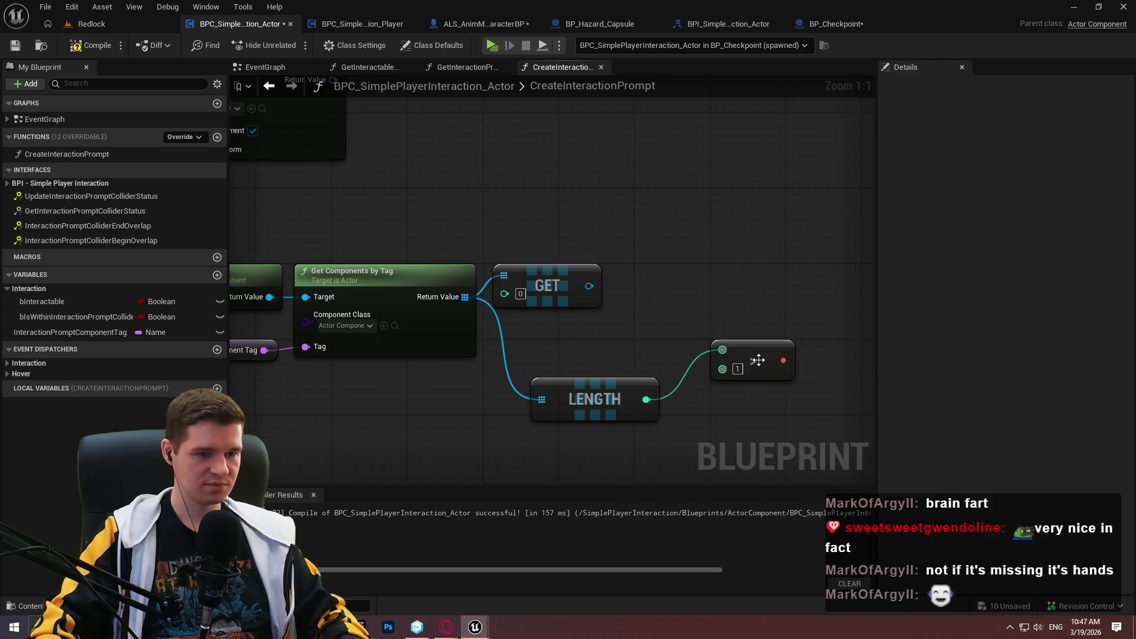
mouse_move(760, 360)
mouse_down()
mouse_move(720, 395)
mouse_move(722, 368)
mouse_move(752, 344)
mouse_move(591, 351)
mouse_move(758, 309)
mouse_up()
- Drive a Branch from the comparison and add Print String on its True path
text(branch)
key(Return)
text(print)
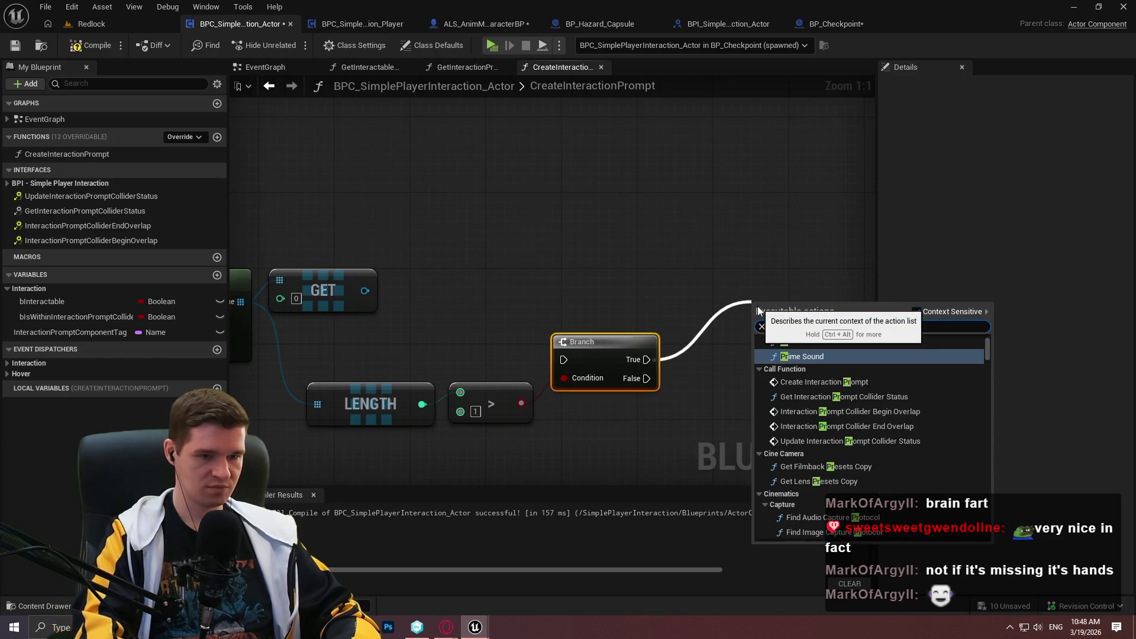
click(799, 352)
click(817, 378)
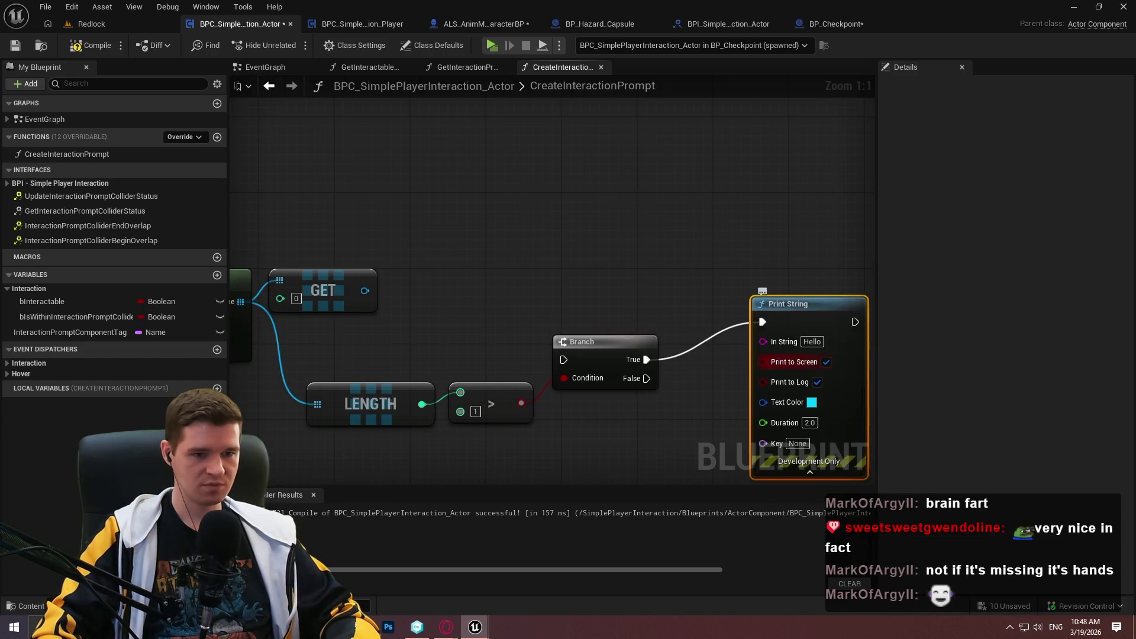
- Feed Print String's In String from a new Append node
mouse_move(607, 219)
mouse_down()
mouse_move(797, 181)
mouse_move(630, 275)
mouse_up()
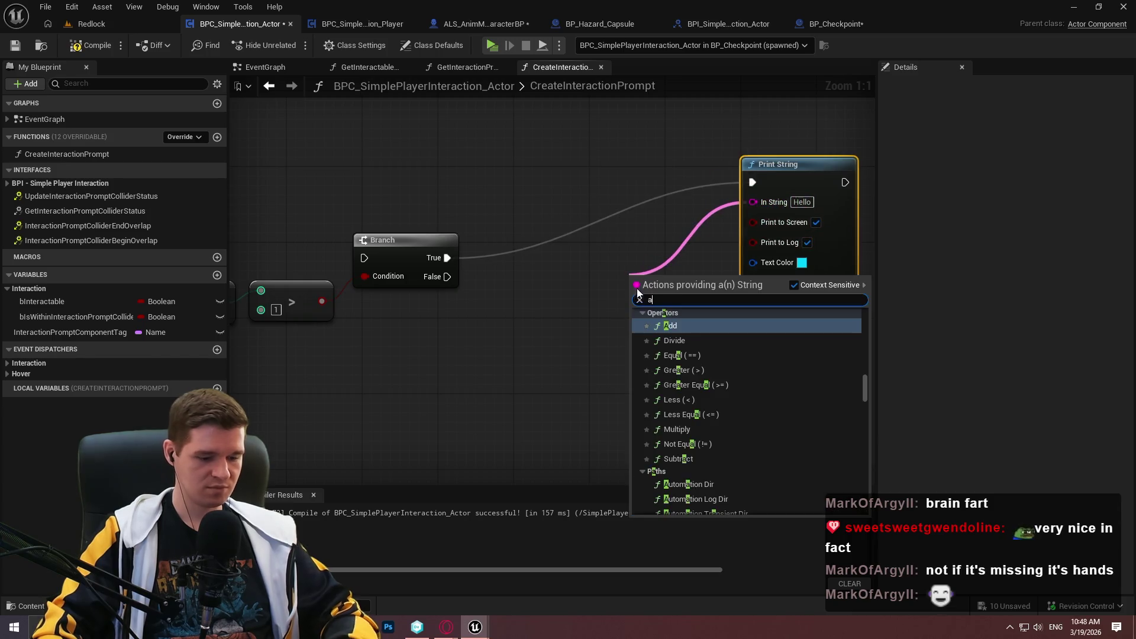
text(app)
click(696, 336)
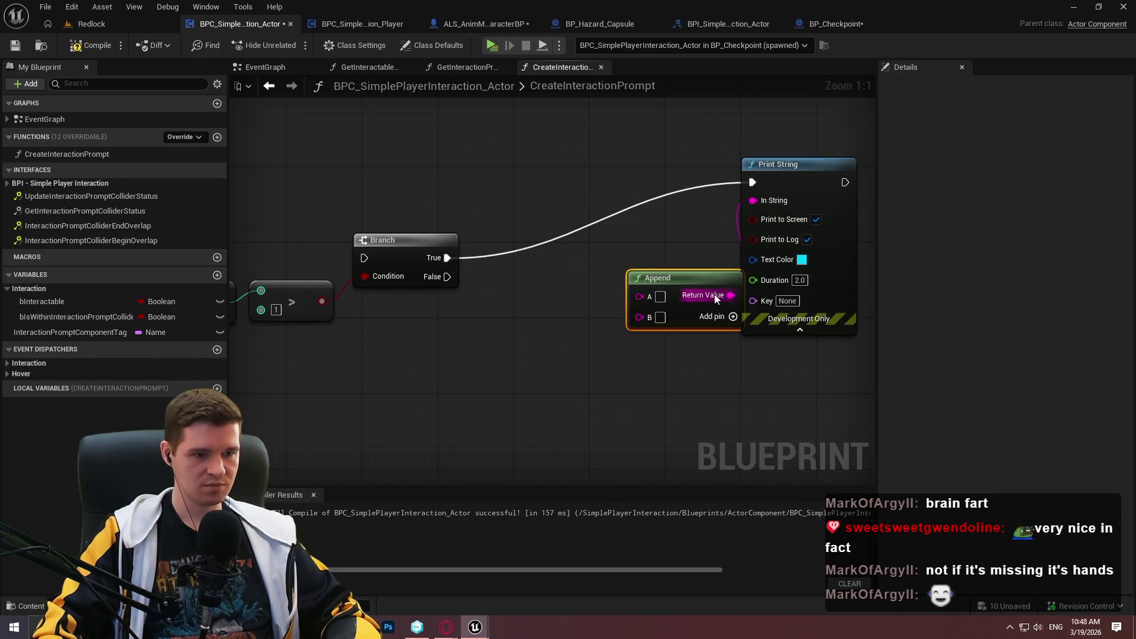
- Make the printed text pure red and set its duration to 10.0 seconds
click(802, 260)
drag(864, 352, 930, 336)
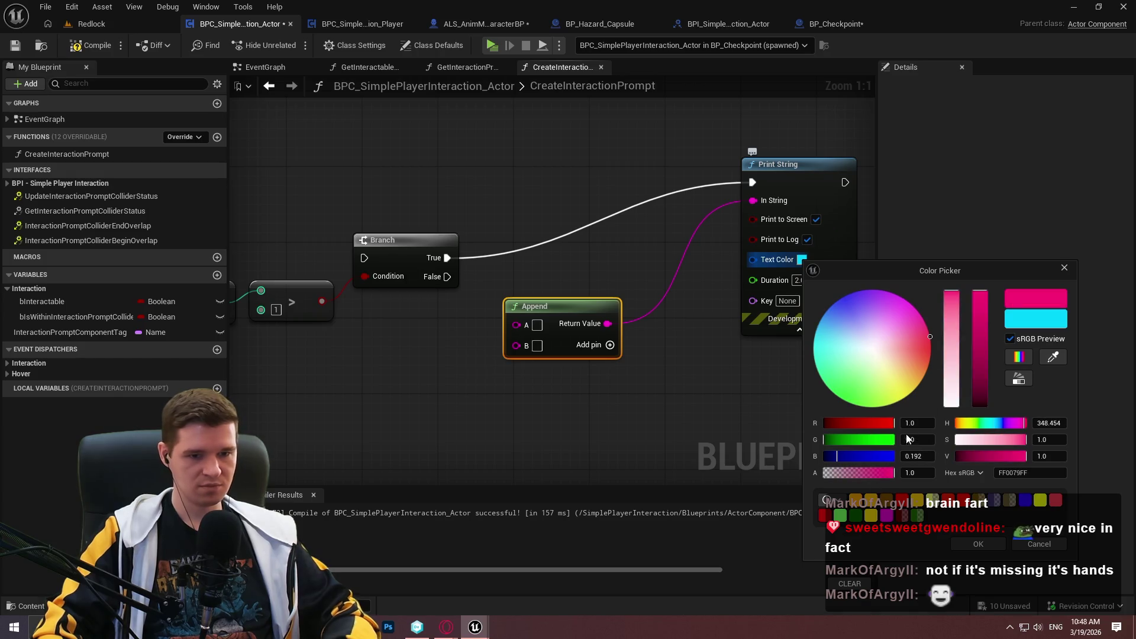
drag(836, 455, 823, 455)
click(978, 543)
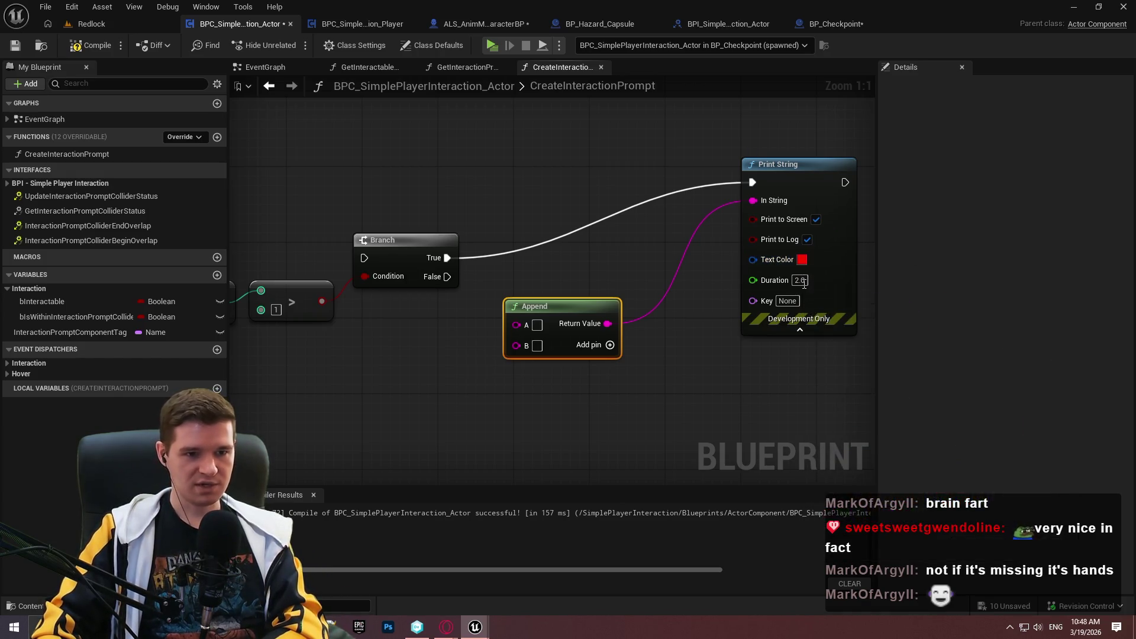
click(800, 280)
text(10)
click(589, 385)
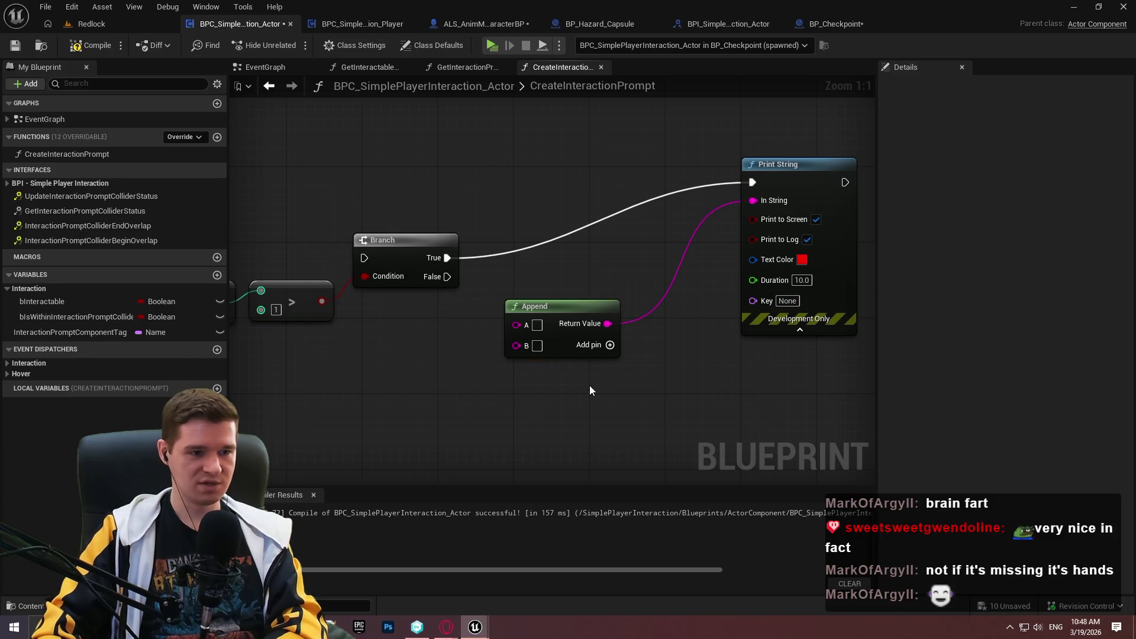
click(537, 324)
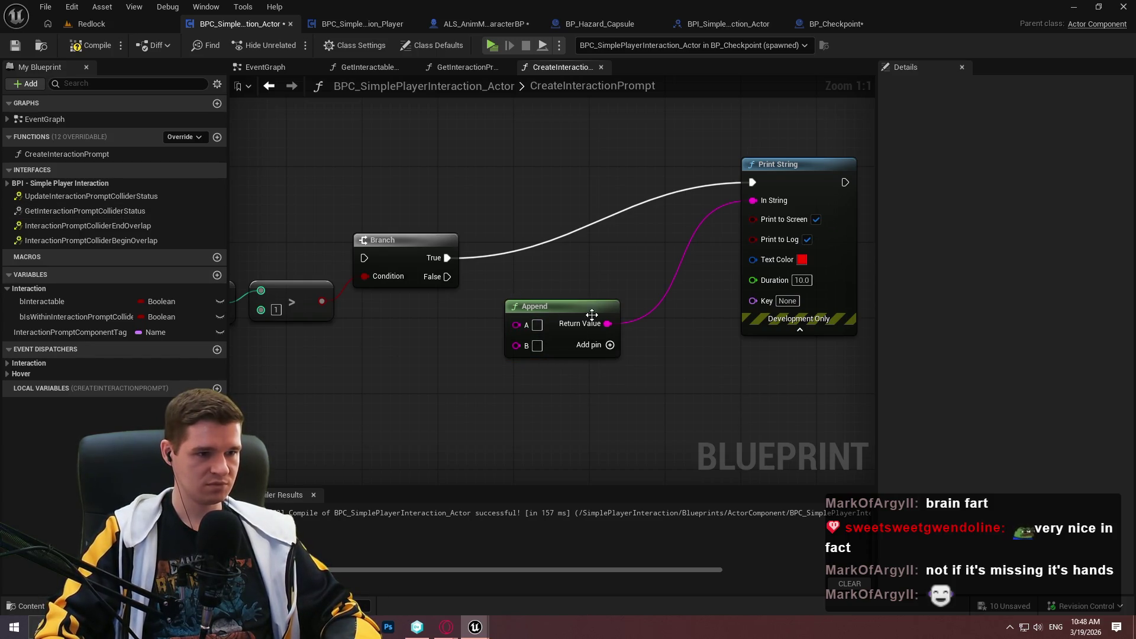
drag(494, 329, 838, 380)
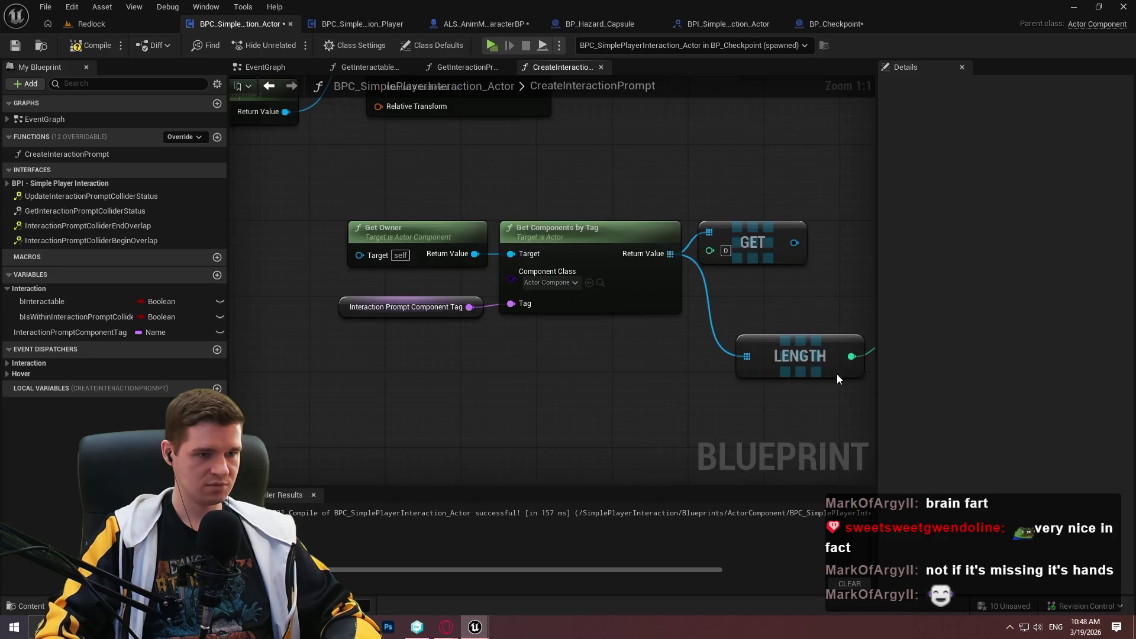
- Connect a pasted Get Owner through Get Display Name toward the Append node
click(363, 227)
key(ctrl+c)
mouse_move(774, 416)
mouse_down()
mouse_move(656, 408)
mouse_move(432, 365)
mouse_up()
key(ctrl+v)
mouse_move(516, 393)
mouse_down()
mouse_move(552, 291)
mouse_move(741, 338)
mouse_up()
mouse_move(493, 322)
mouse_down()
mouse_move(582, 362)
mouse_move(555, 363)
mouse_up()
alt+click(732, 358)
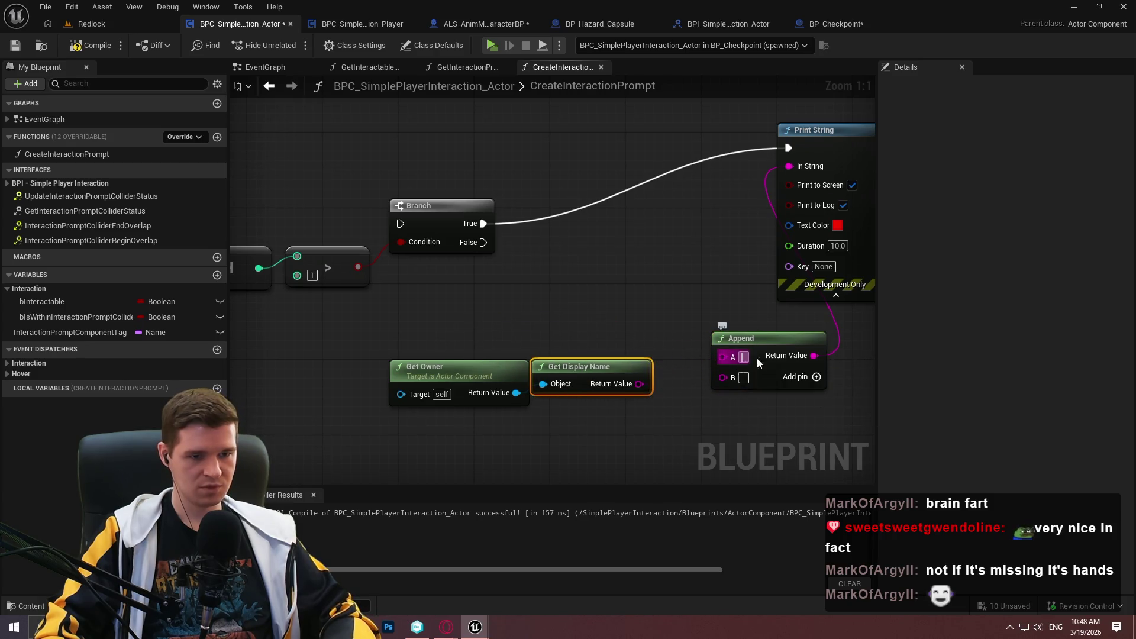
- Set Append's first input to "The BPC_SimpleInteractionComponent_Actor on"
text(Tje)
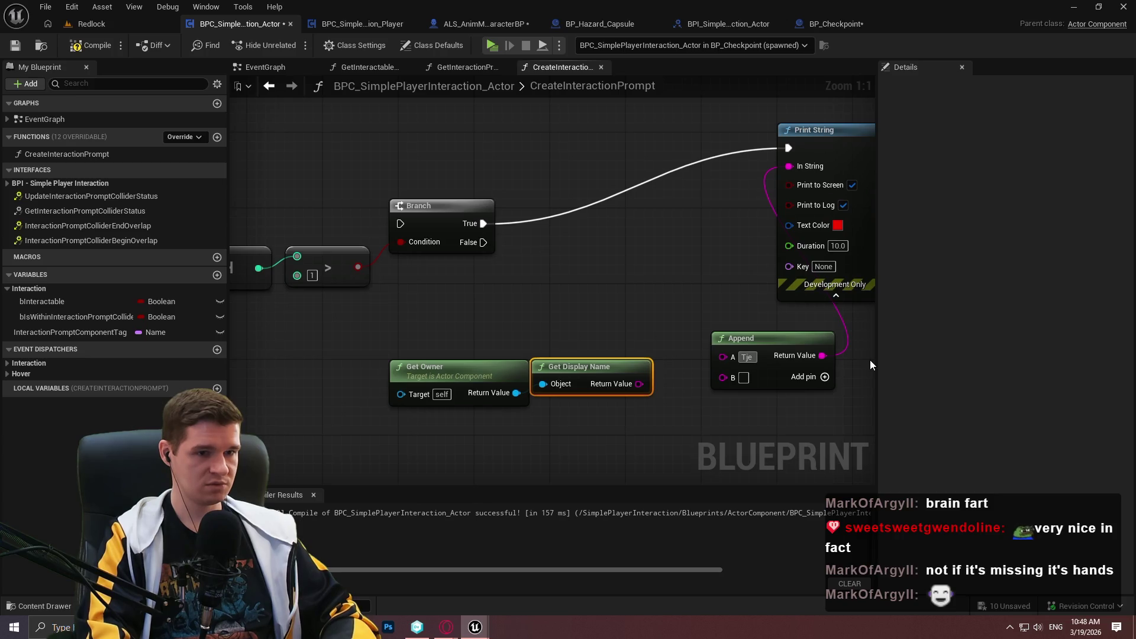
key(BackSpace)
key(BackSpace)
key(BackSpace)
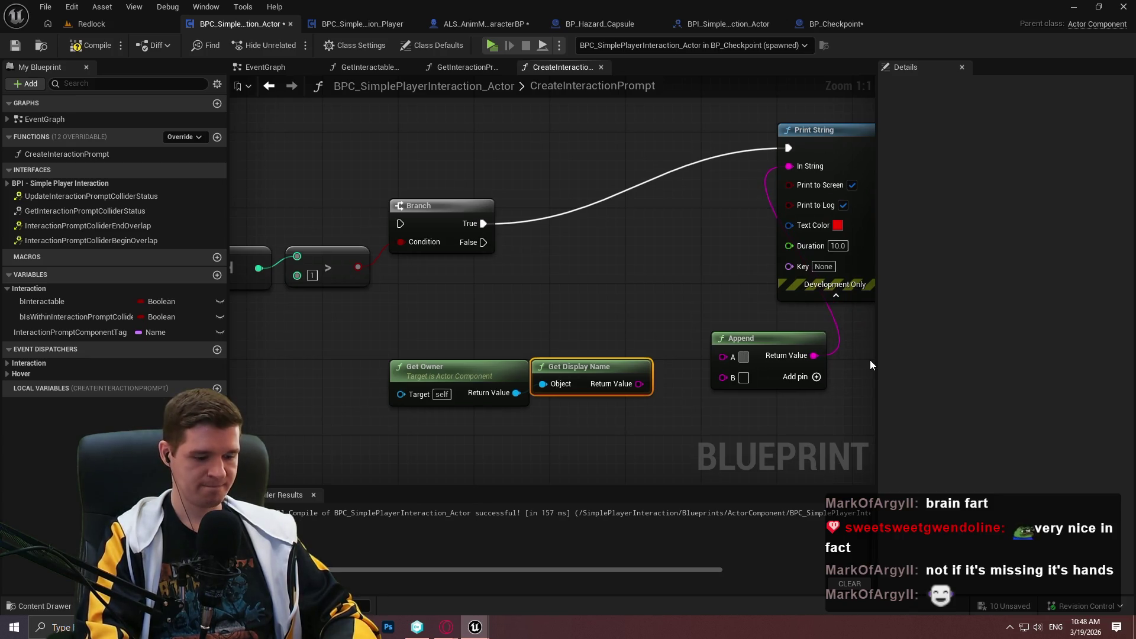
text(The BPC)
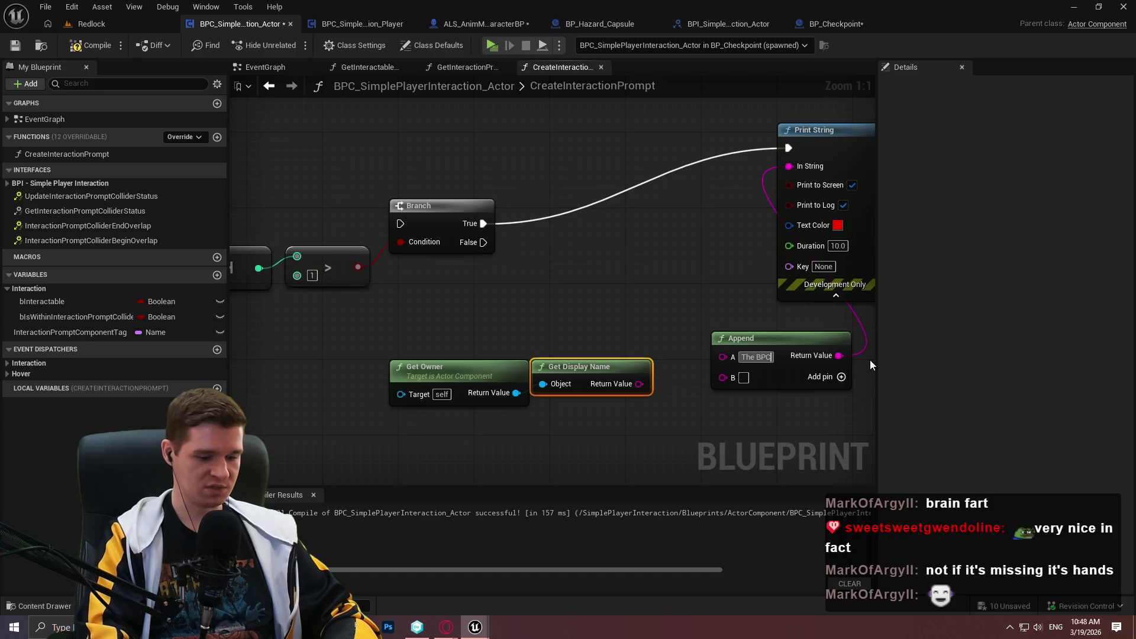
text(_SimpleInt)
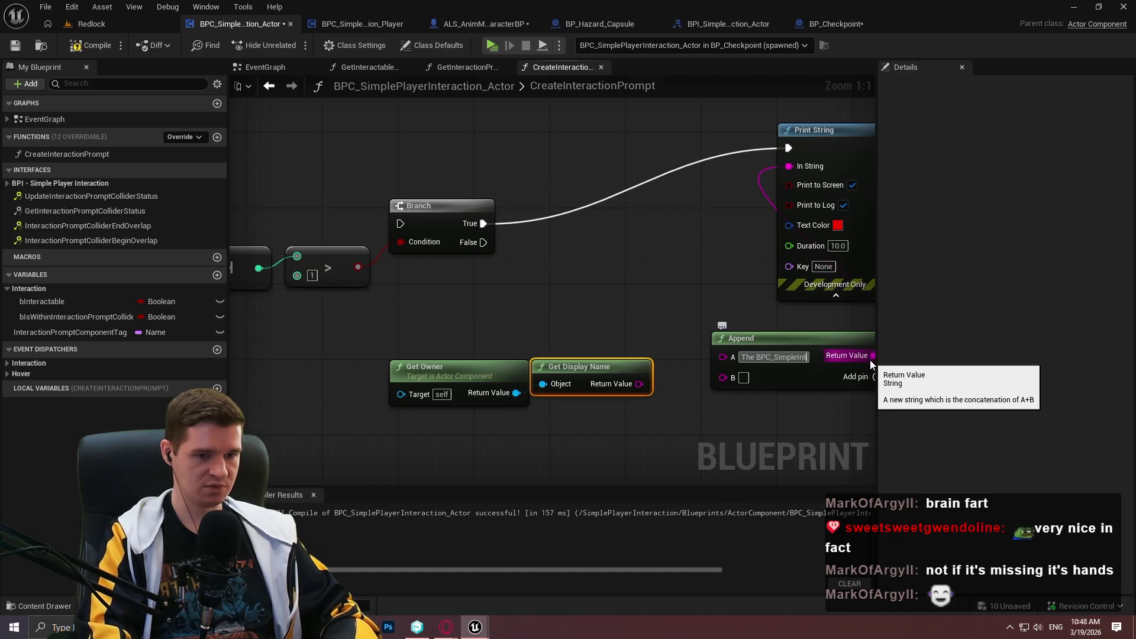
text(eractionComp)
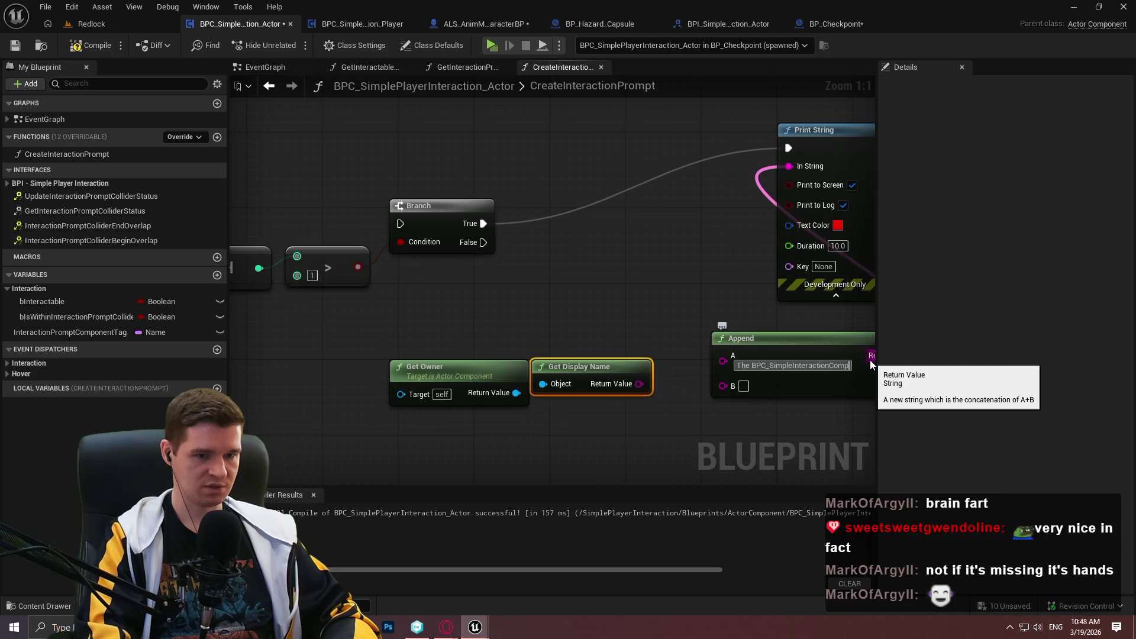
text(onent_A)
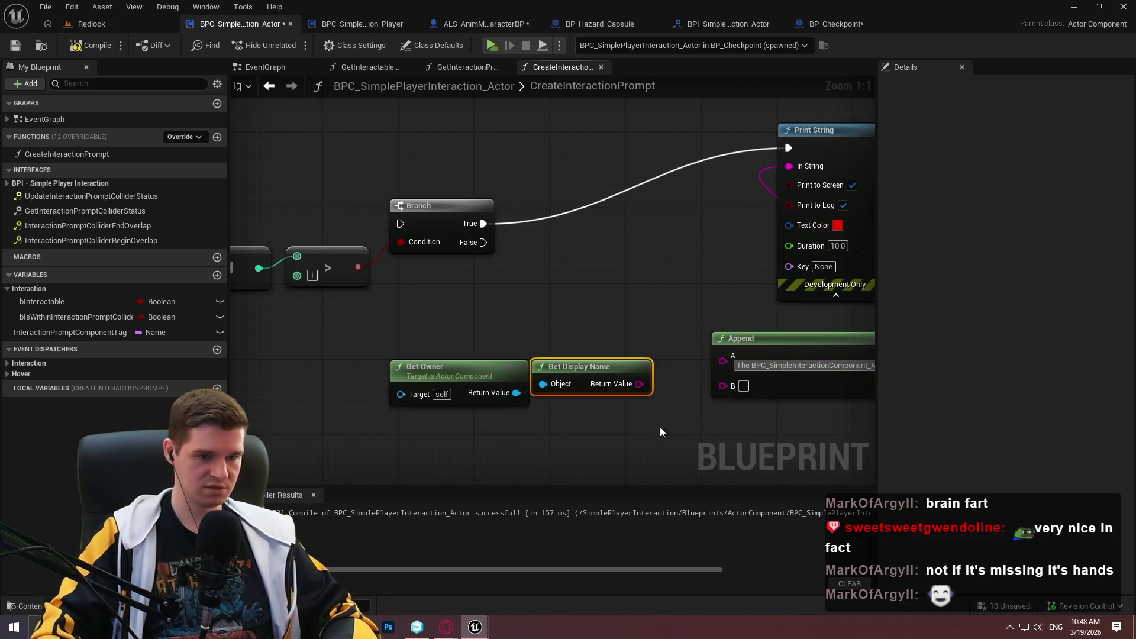
drag(659, 426, 357, 390)
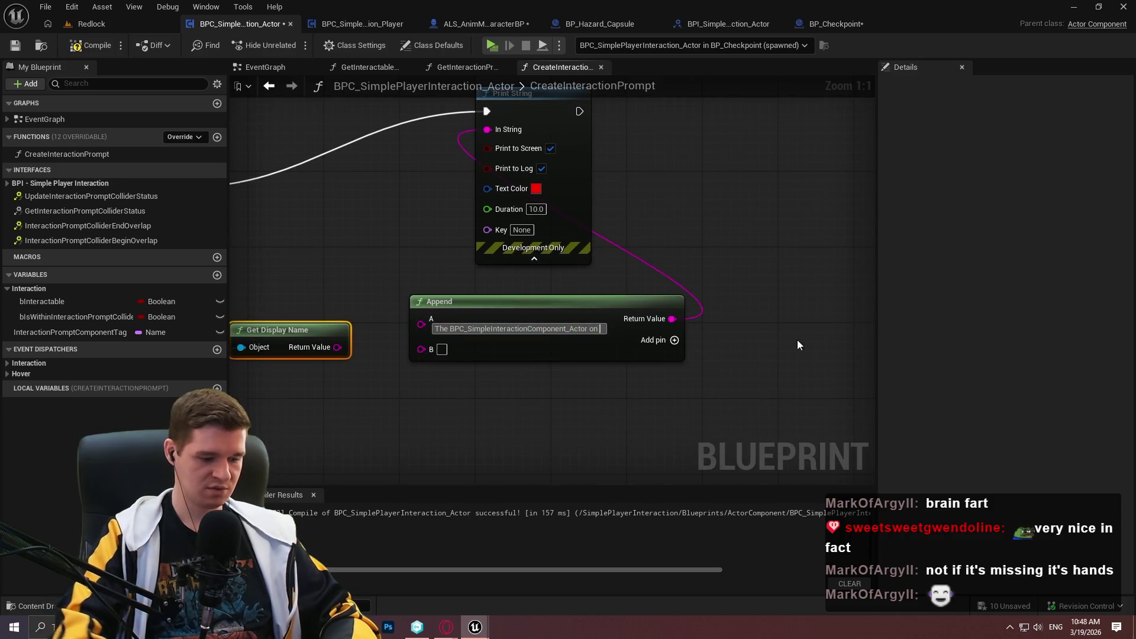
text(Actor ")
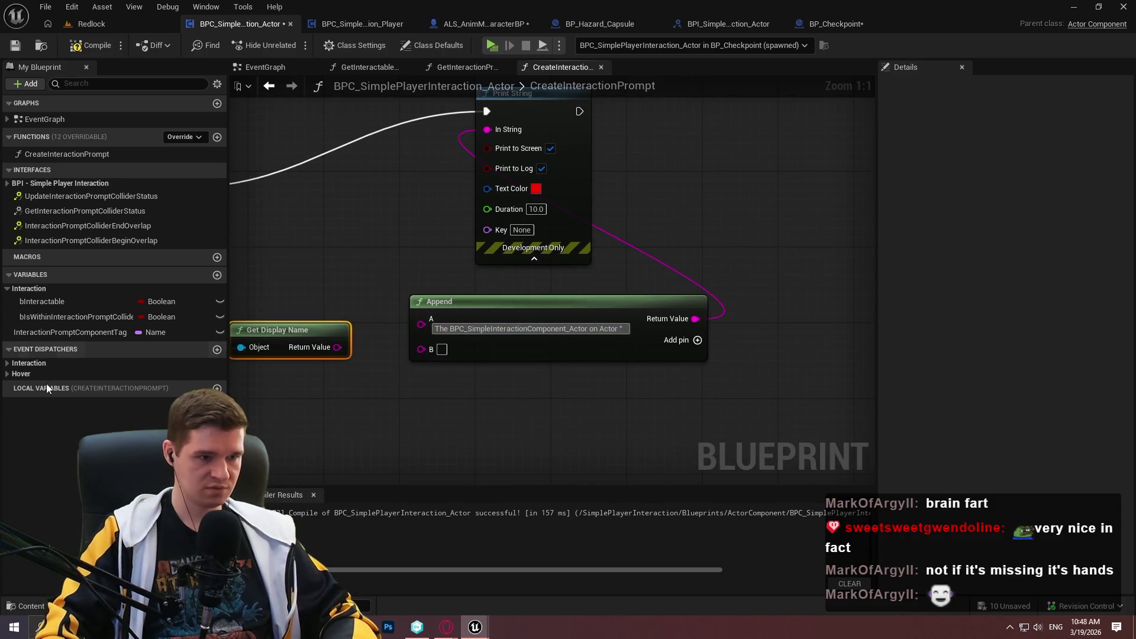
- Add the owner's display name, "has multiple components with the tag" and InteractionPromptComponentTag to Append
drag(420, 348, 337, 347)
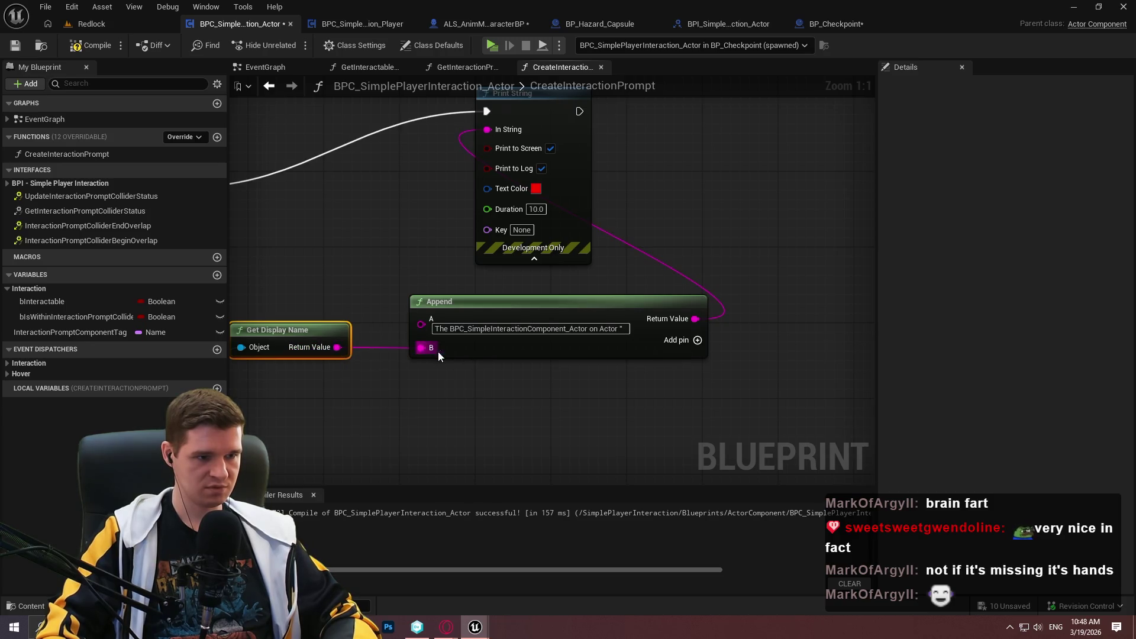
click(670, 346)
text(" has multiple com)
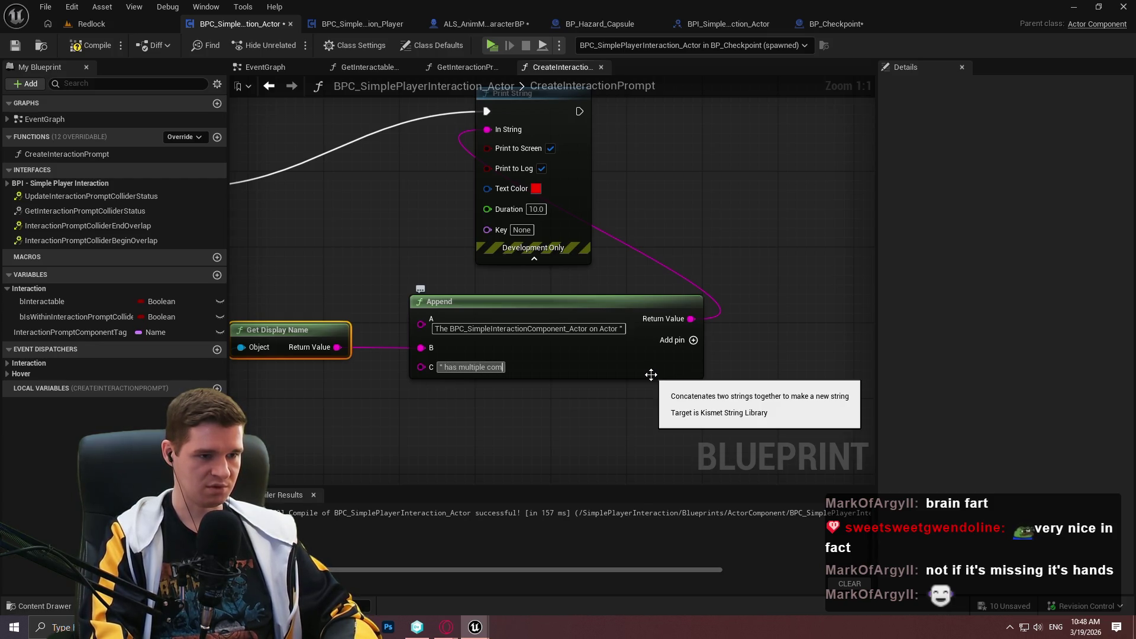
text(ponents with the)
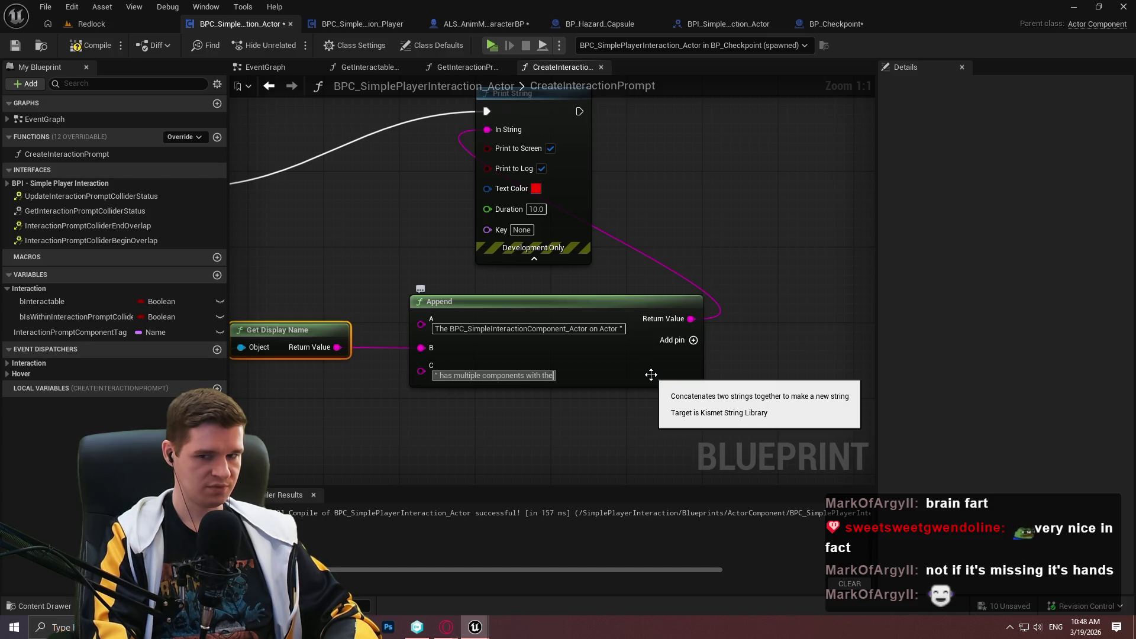
text( tag)
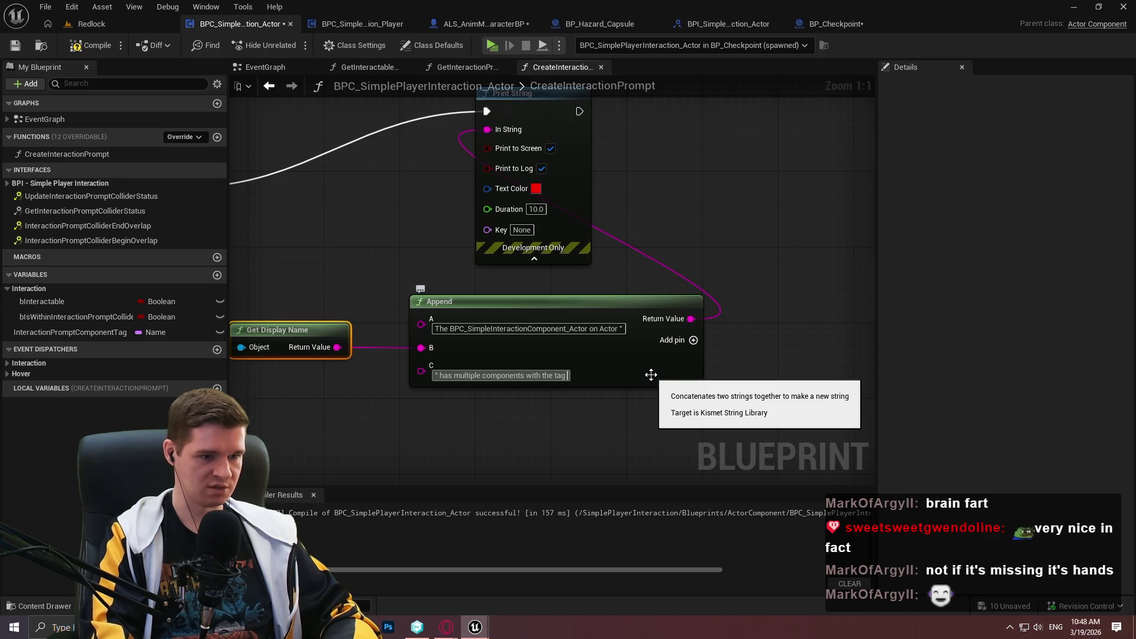
click(692, 340)
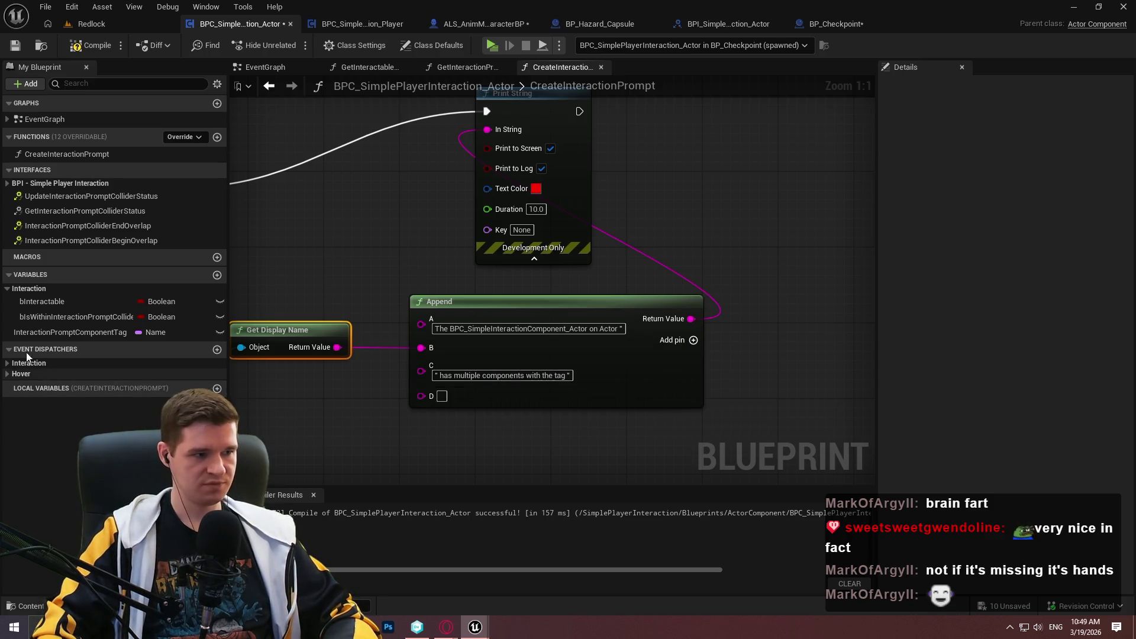
mouse_move(70, 332)
mouse_down()
mouse_move(441, 414)
mouse_move(423, 394)
mouse_move(355, 408)
mouse_move(384, 404)
mouse_move(436, 369)
mouse_move(379, 410)
mouse_move(431, 406)
mouse_up()
click(420, 414)
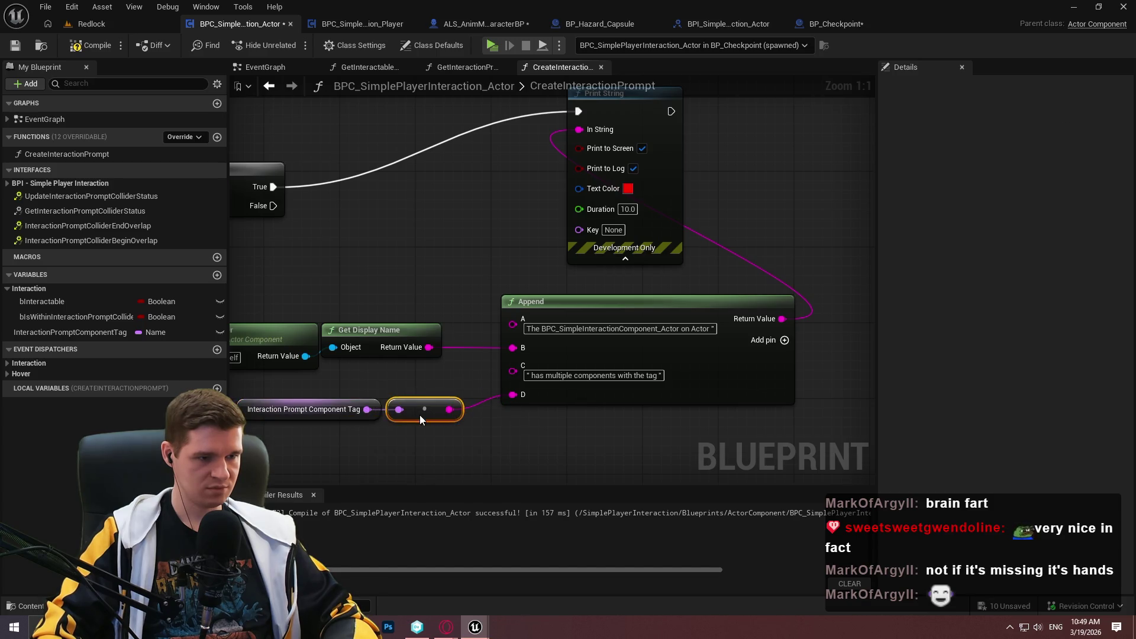
- Add a fifth Append input " when there should only be 1" and shift Append left
click(775, 342)
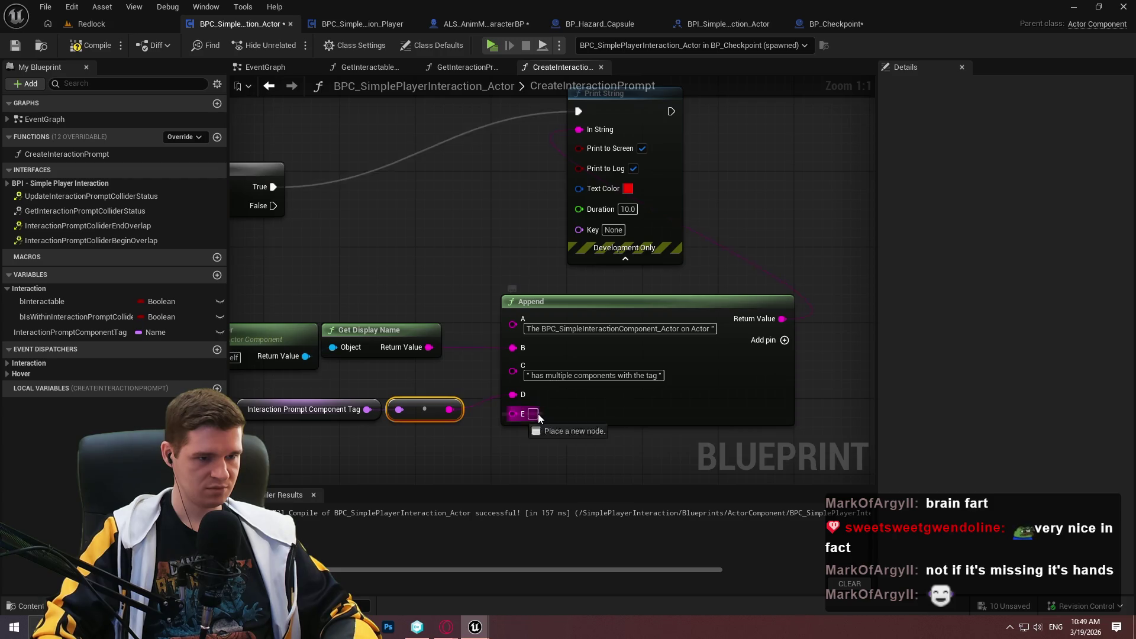
text(" when)
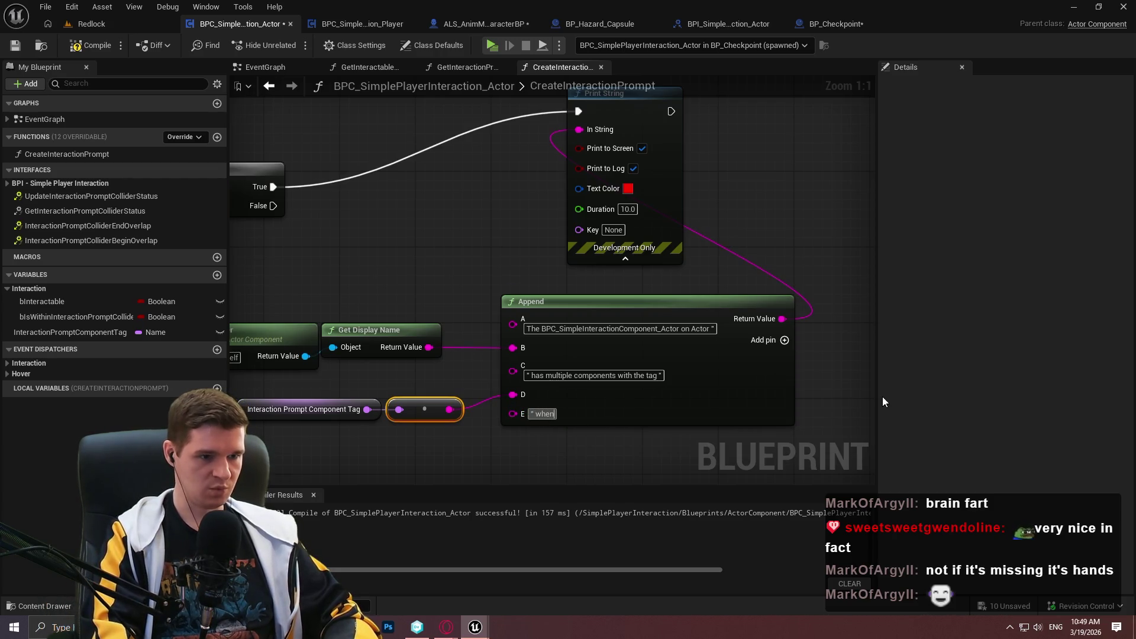
text( there should only be on)
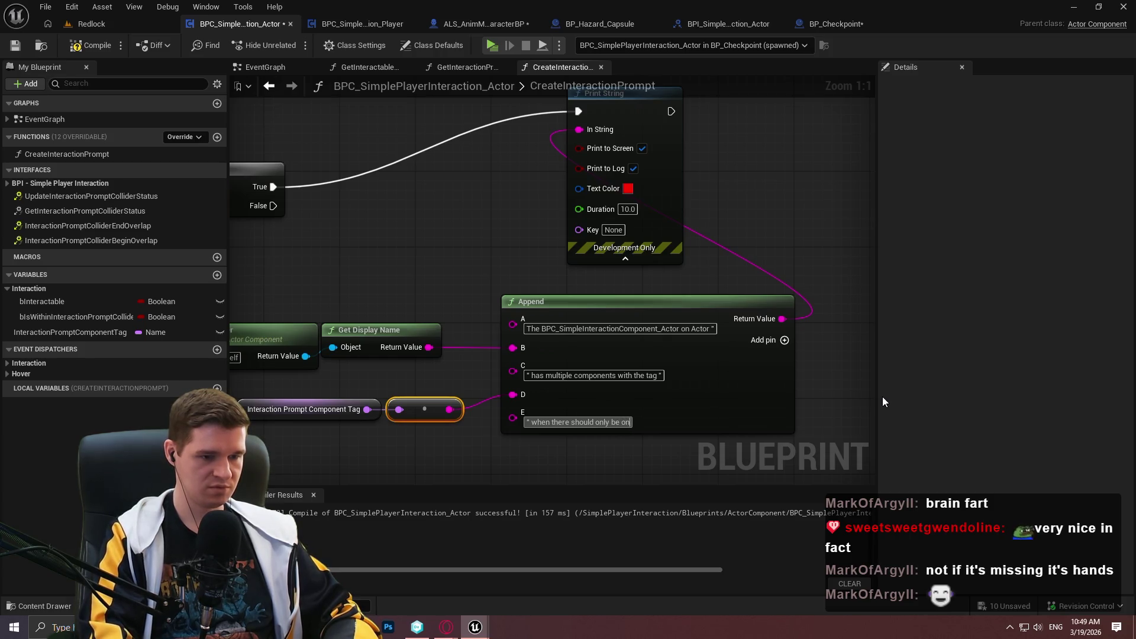
key(BackSpace)
key(BackSpace)
text(1)
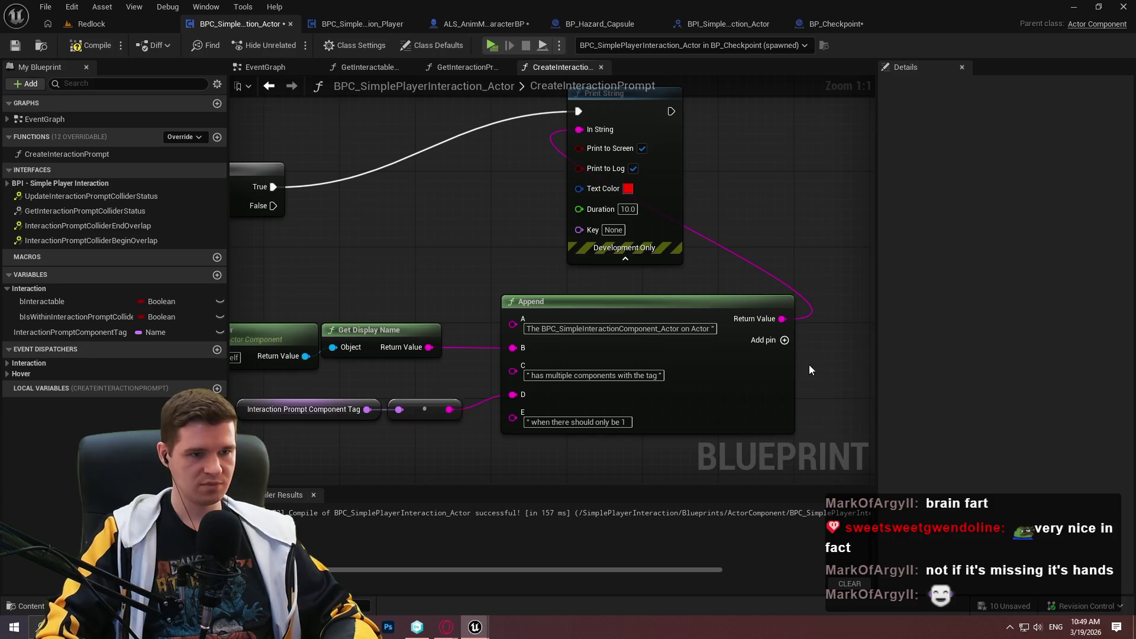
scroll(808, 364, down, 3)
scroll(651, 402, up, 3)
click(472, 321)
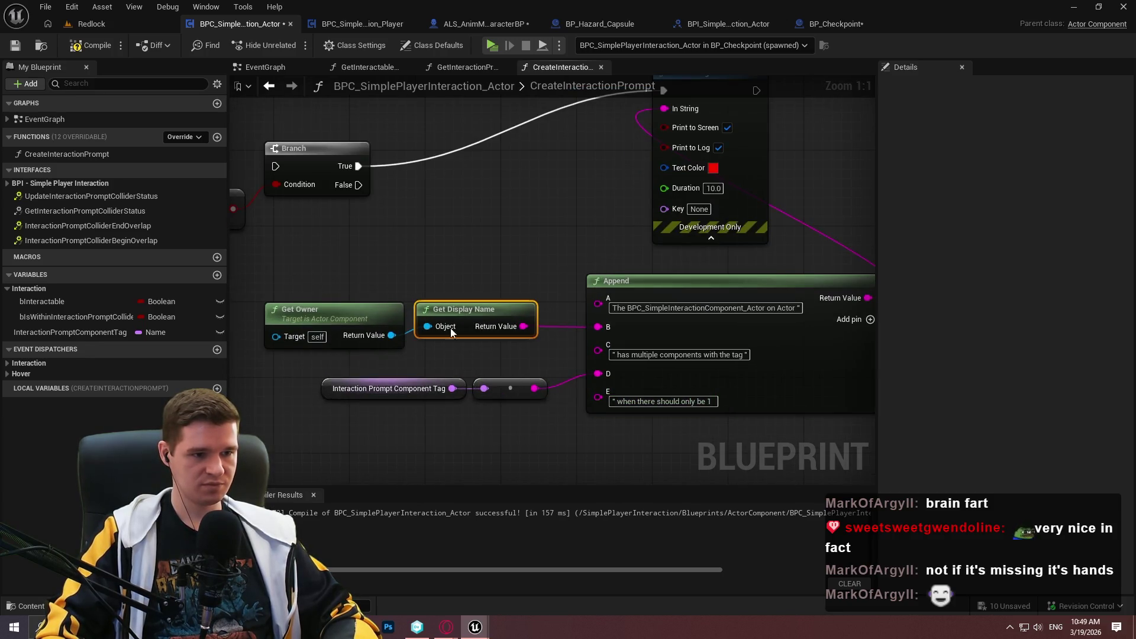
drag(752, 373, 724, 373)
scroll(359, 256, down, 2)
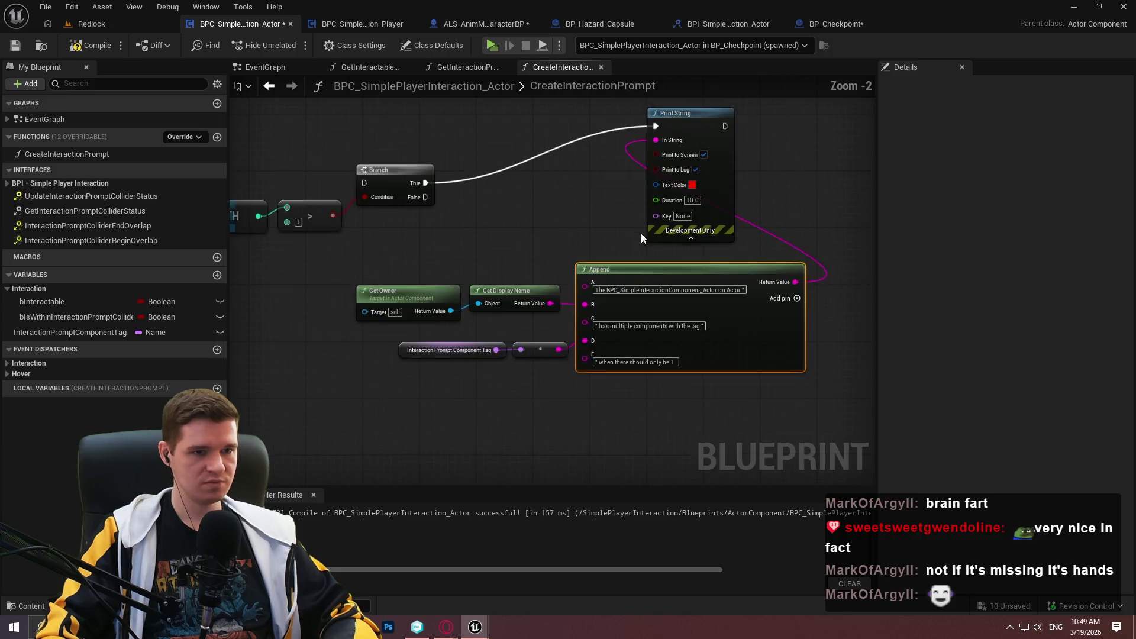
- Collapse Print String, Append and its inputs into PrintErrorWhenMultipleComponentsWithSameTag beside Branch True
mouse_move(628, 115)
mouse_down()
mouse_move(537, 174)
mouse_move(761, 293)
mouse_move(254, 414)
mouse_up()
scroll(711, 291, down, 1)
scroll(619, 321, up, 2)
right_click(620, 322)
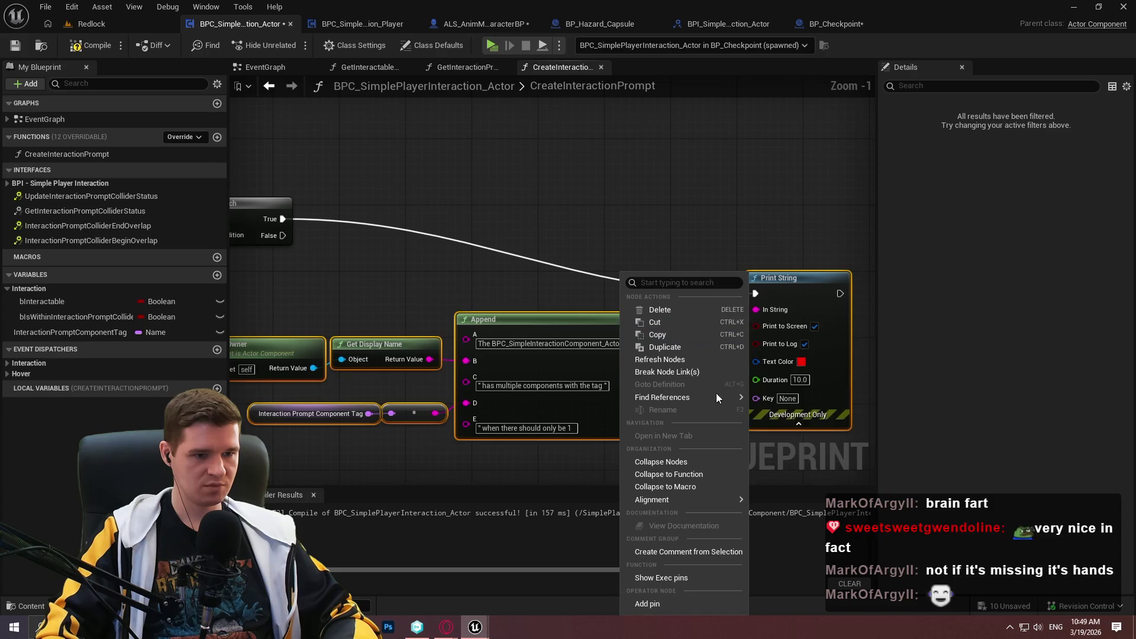
click(685, 467)
text(PrintErrorW)
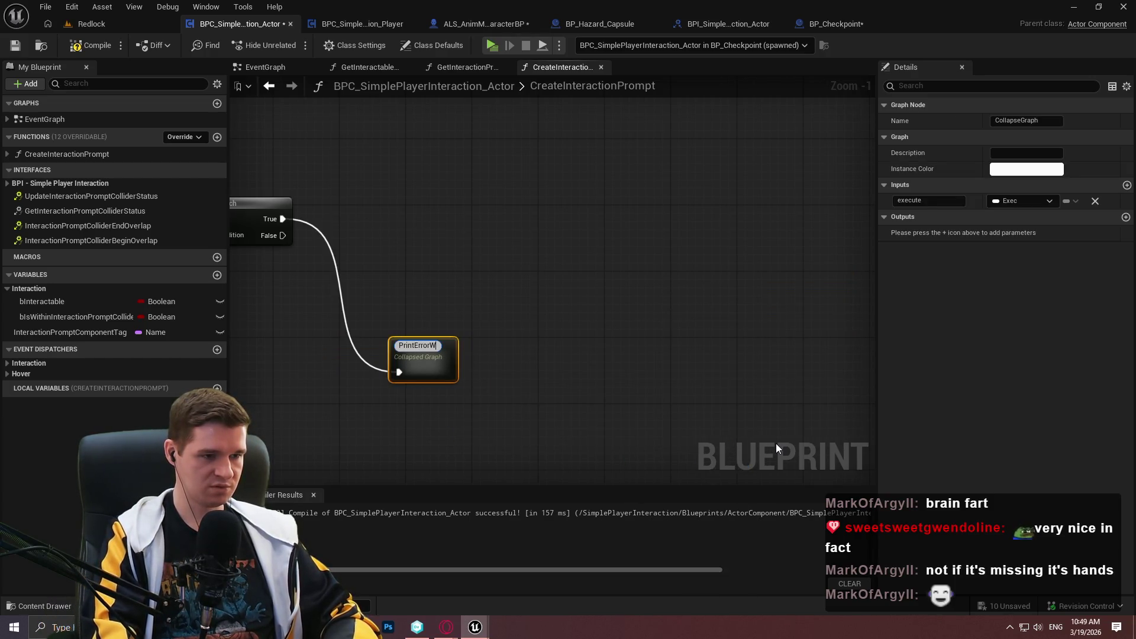
text(henMultile)
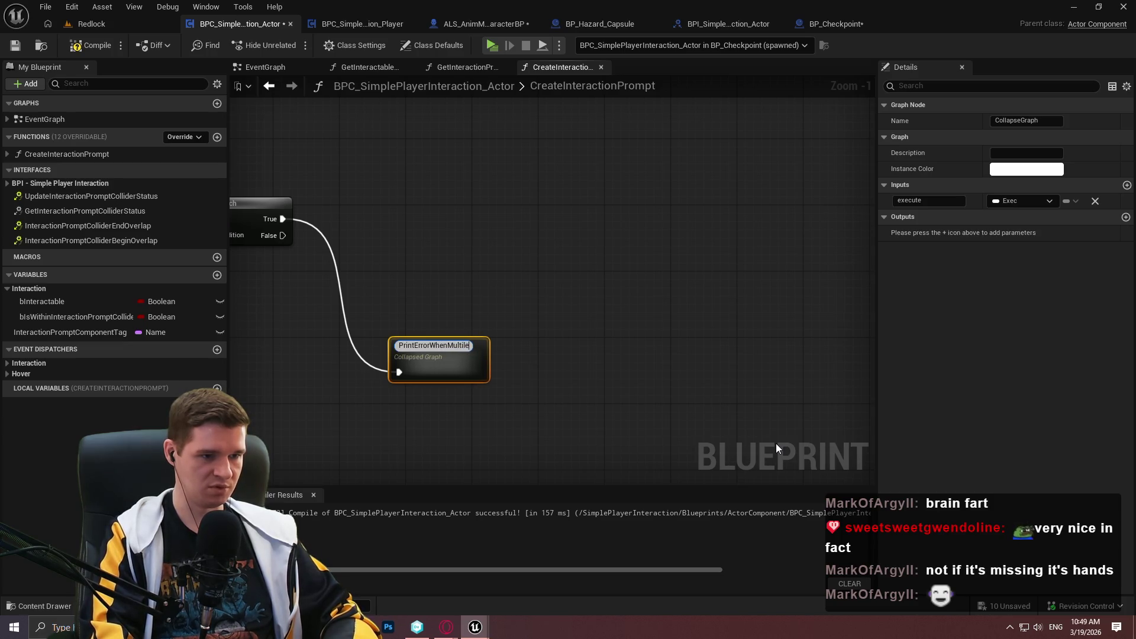
key(BackSpace)
key(BackSpace)
text(pleC)
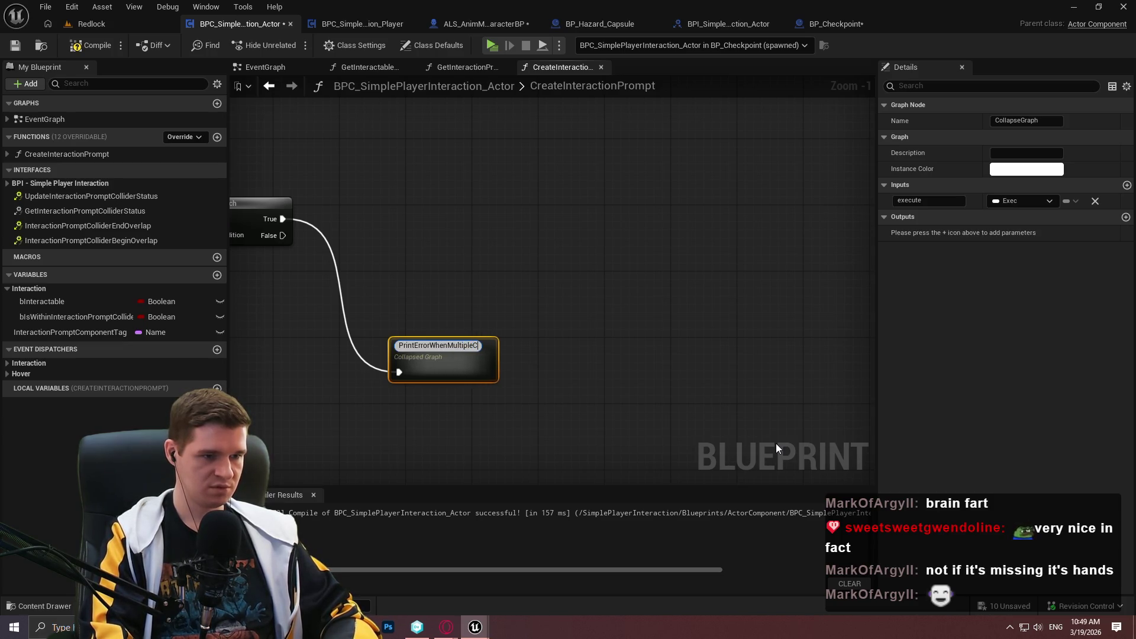
text(omponentsW)
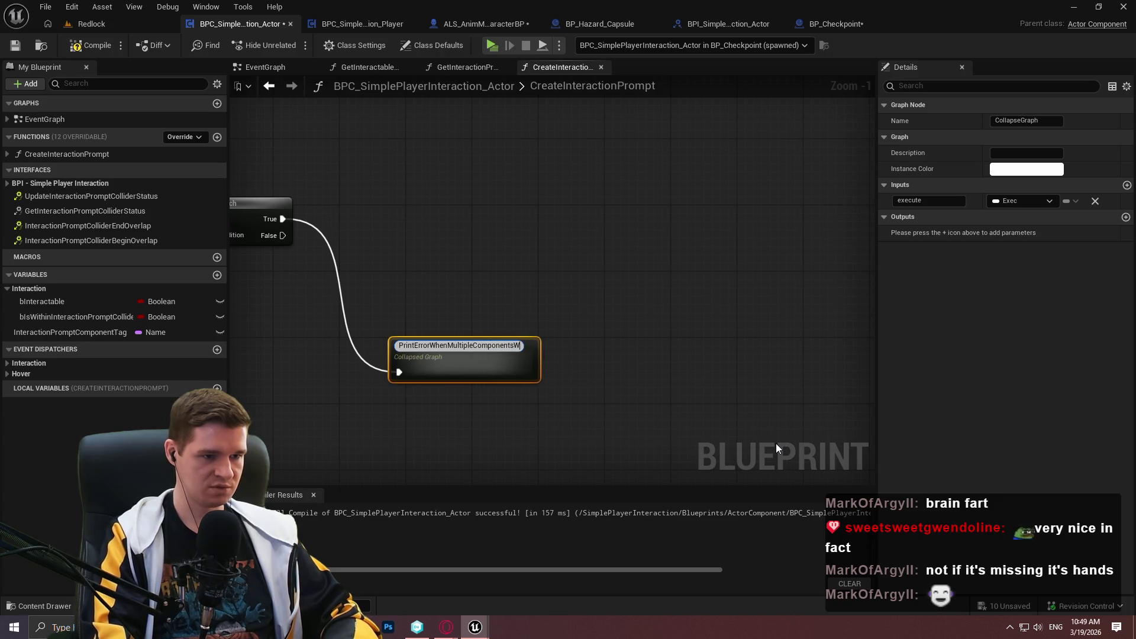
text(ithSameTag)
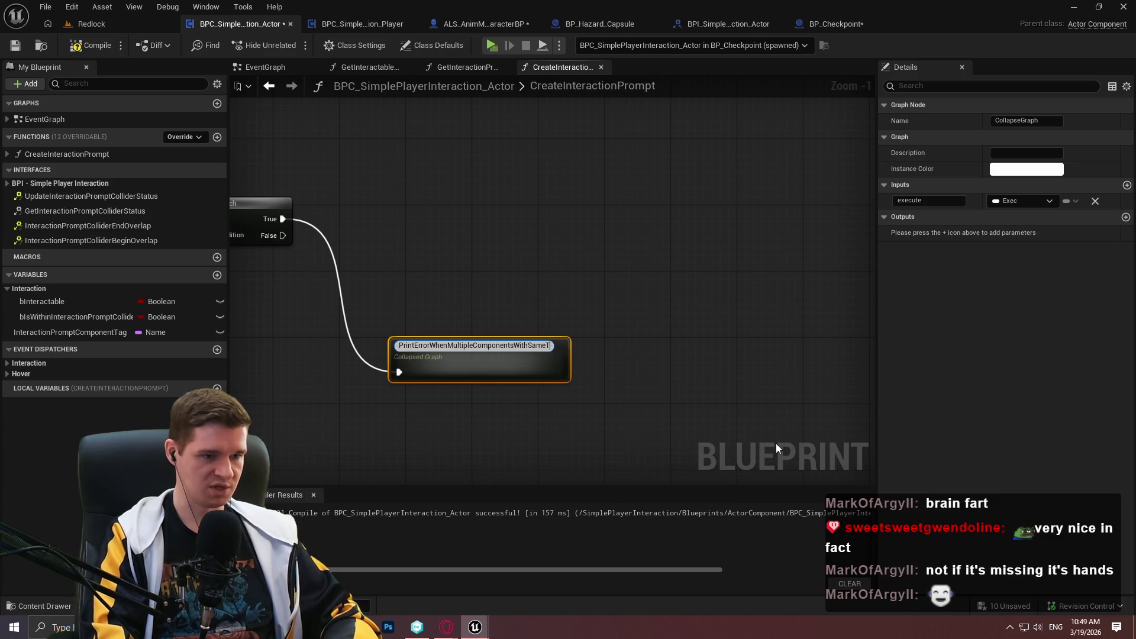
key(Return)
drag(466, 354, 442, 195)
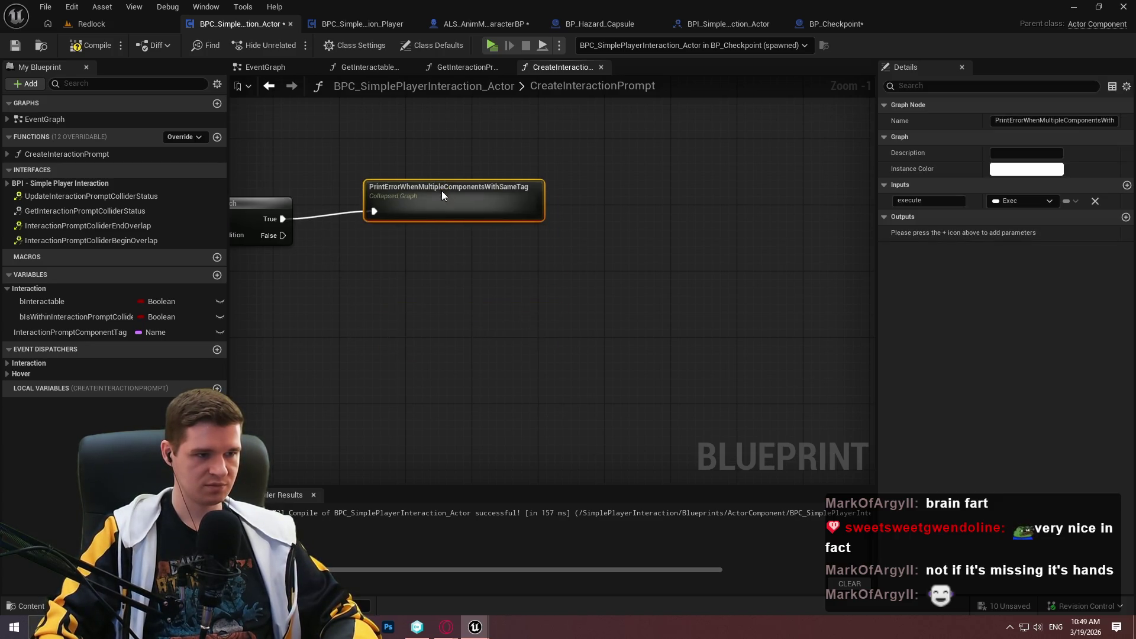
- Give the collapsed graph an exec output and wire its Print String into Outputs
click(1125, 217)
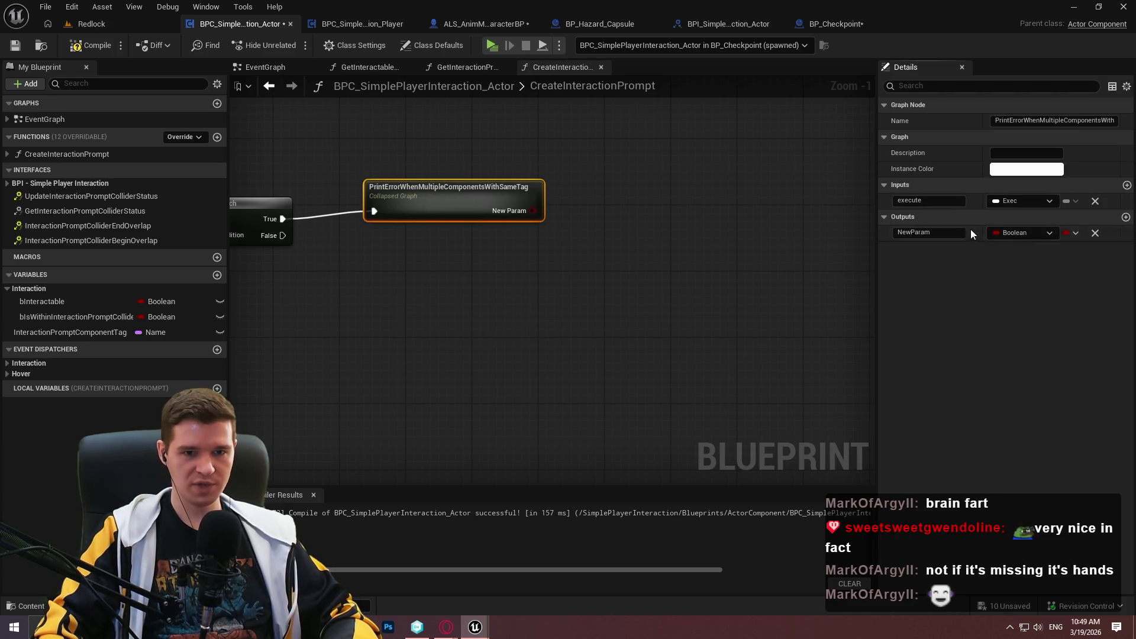
click(1002, 233)
click(996, 263)
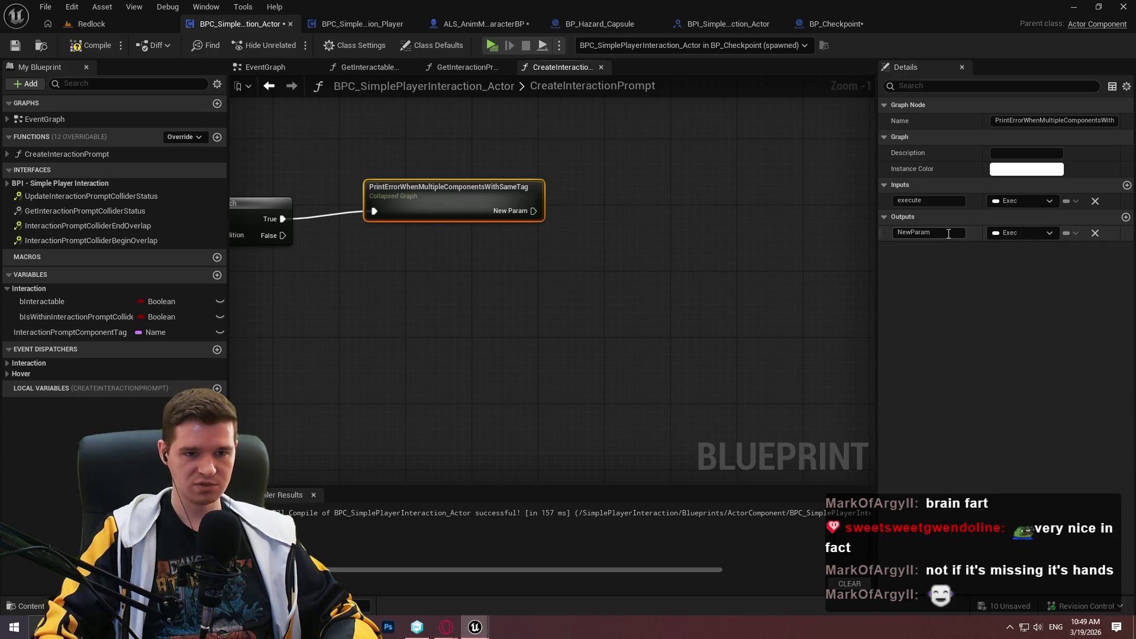
click(513, 272)
double_click(474, 205)
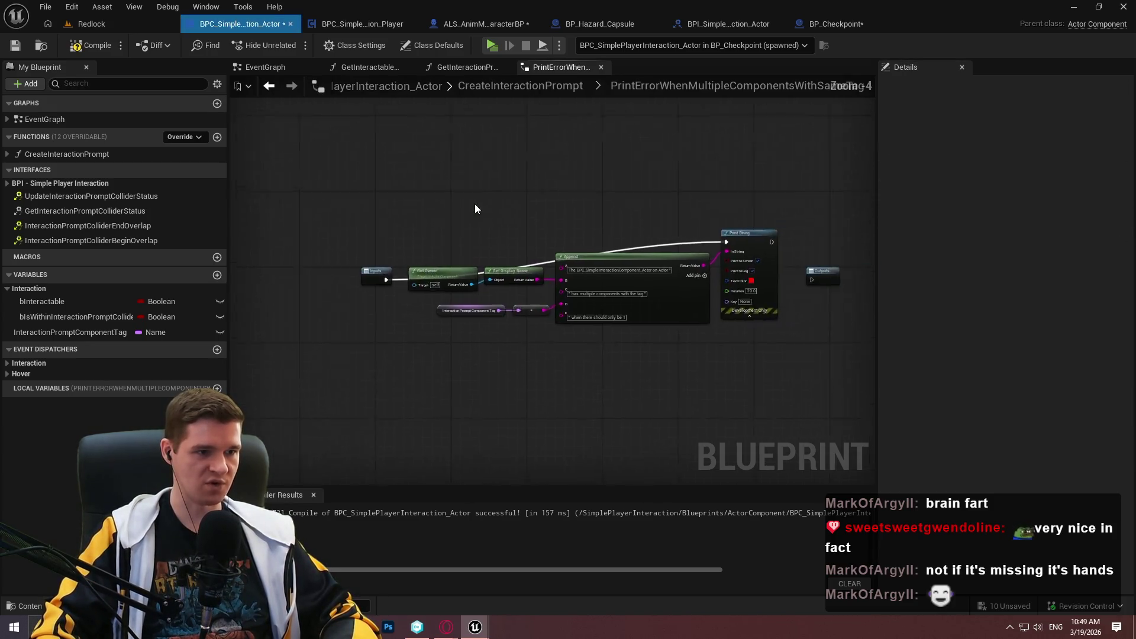
drag(710, 230, 763, 281)
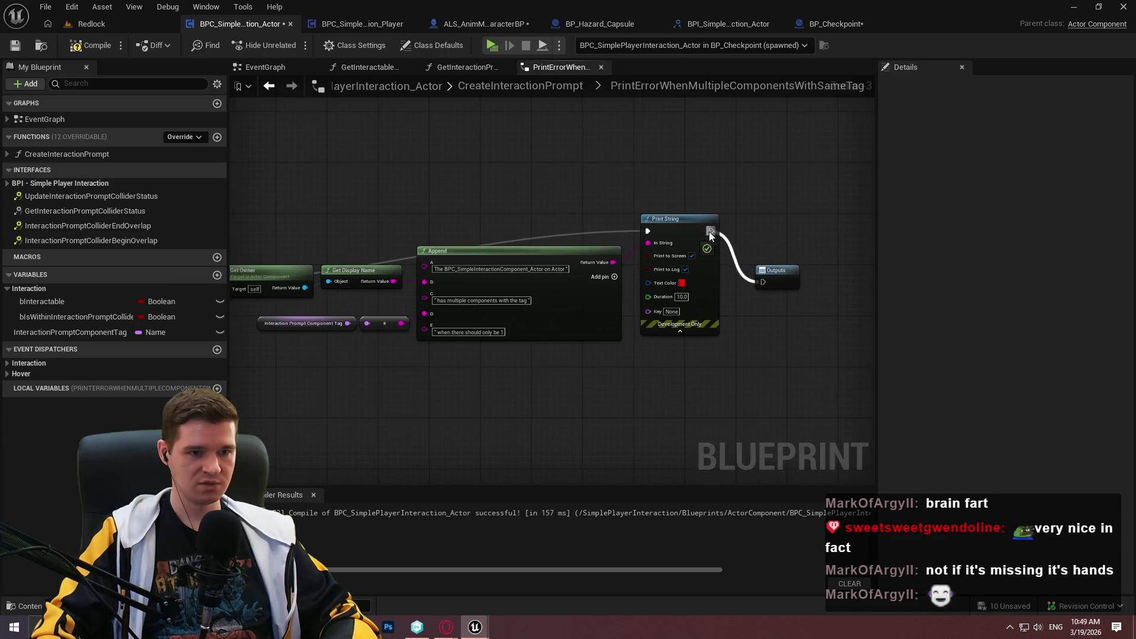
click(532, 86)
- Rearrange the tag-lookup nodes below the Branch and compile and save the blueprint
scroll(533, 284, up, 2)
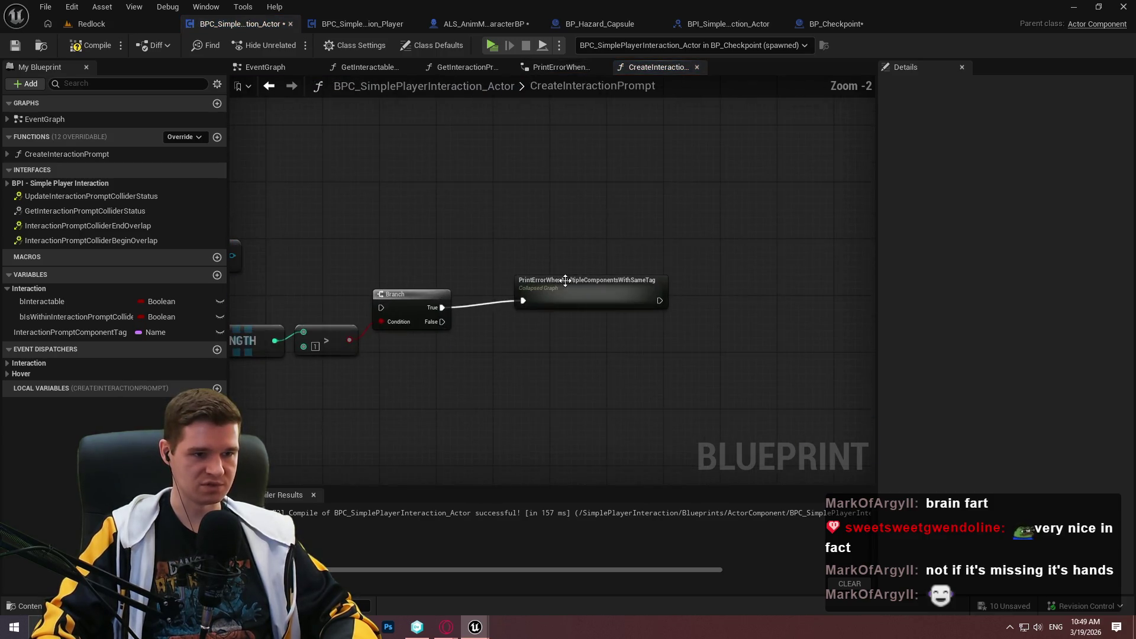
click(541, 287)
click(531, 361)
drag(716, 338, 596, 311)
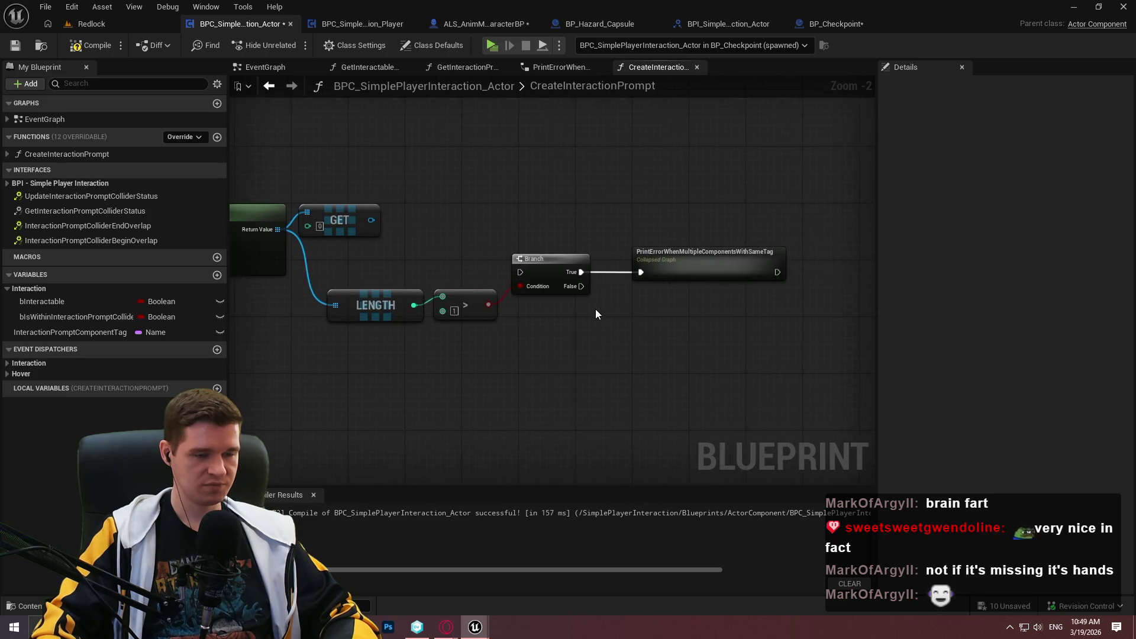
scroll(595, 312, up, 2)
scroll(654, 322, down, 4)
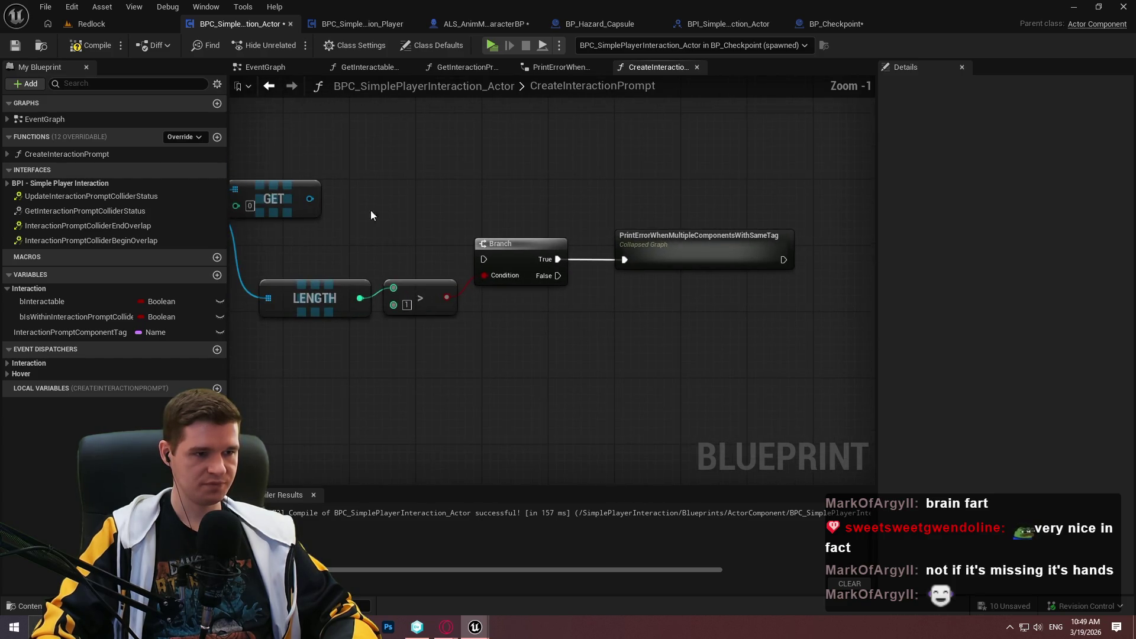
scroll(548, 193, up, 3)
mouse_move(231, 172)
mouse_down()
mouse_move(547, 193)
mouse_move(572, 248)
mouse_move(580, 343)
mouse_move(623, 320)
mouse_move(521, 195)
mouse_up()
mouse_move(668, 232)
mouse_down()
mouse_move(673, 346)
mouse_move(692, 338)
mouse_up()
drag(770, 396, 551, 356)
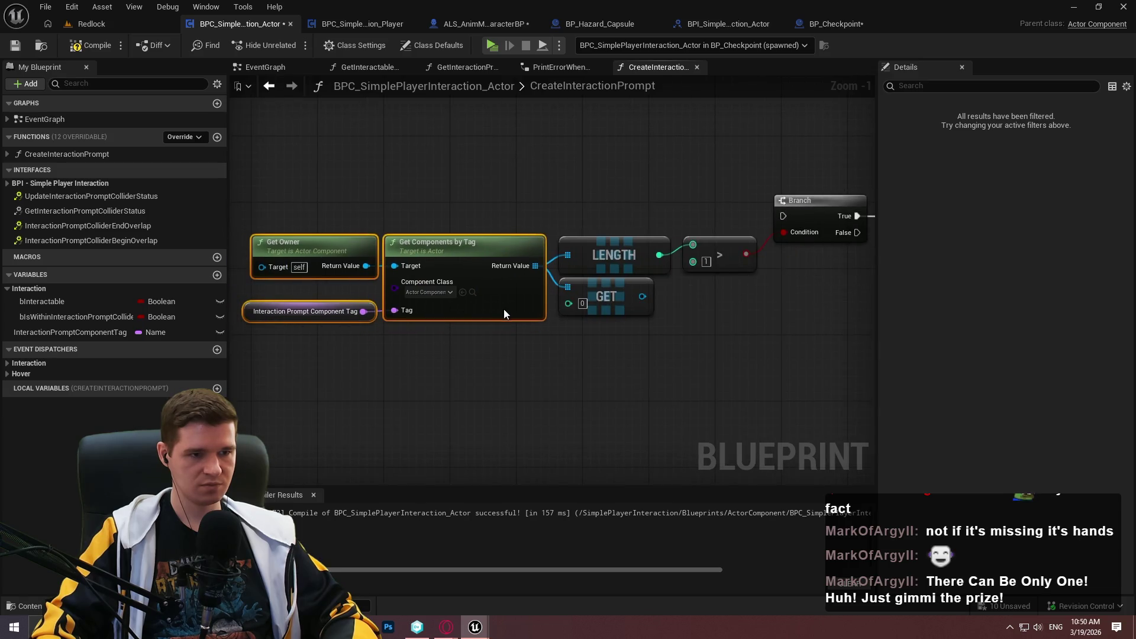
click(591, 362)
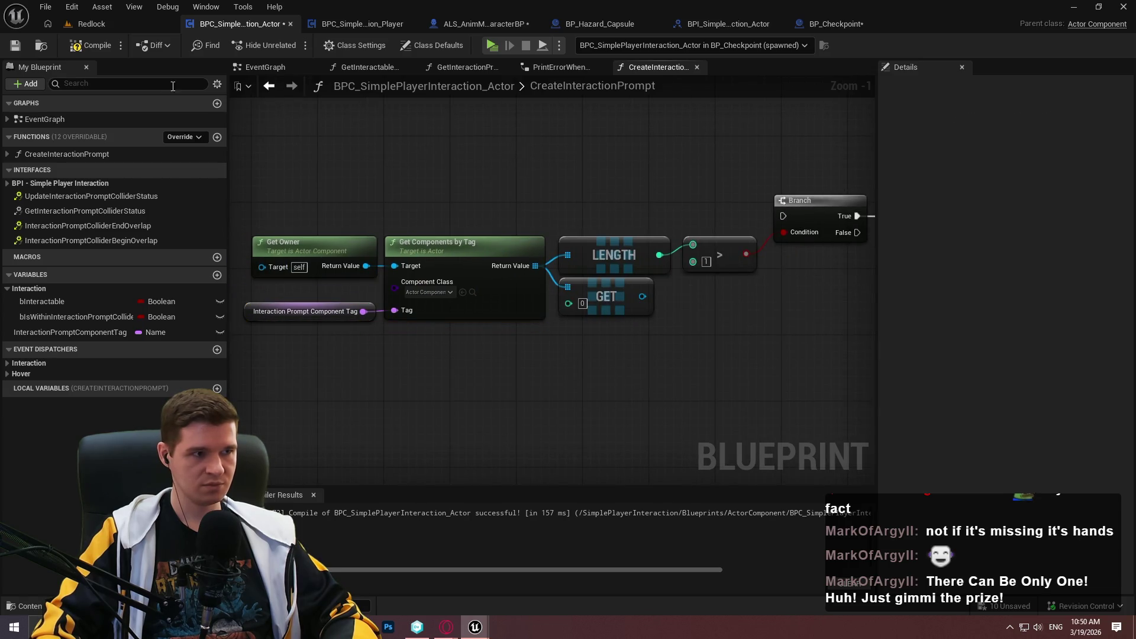
click(88, 48)
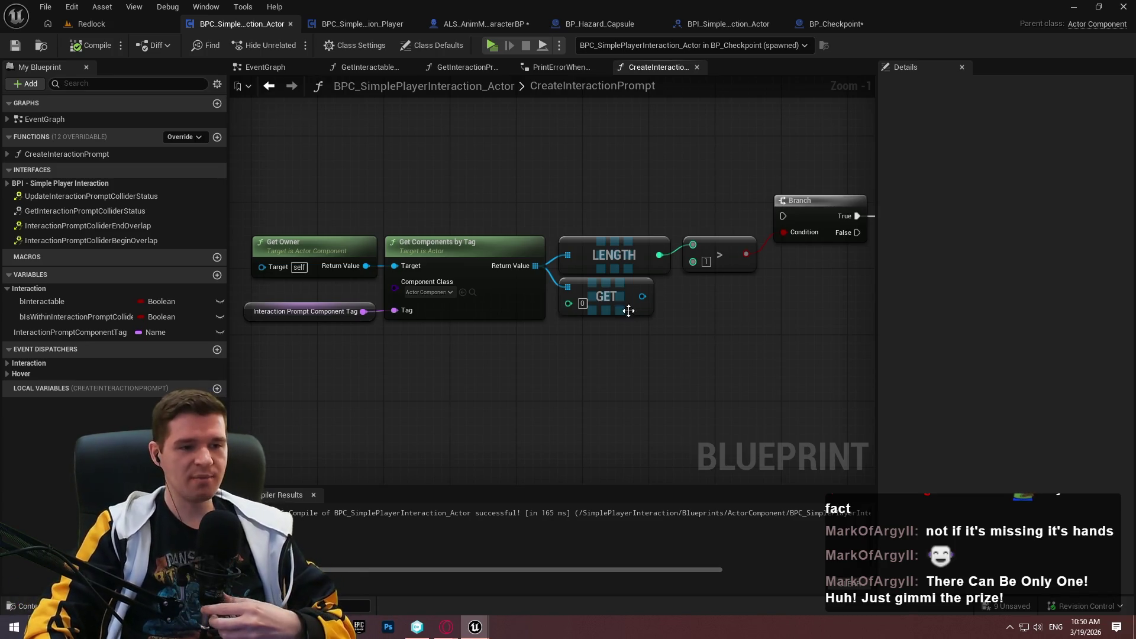
drag(695, 332, 507, 343)
mouse_move(496, 301)
mouse_down()
mouse_move(395, 309)
mouse_move(874, 336)
mouse_move(510, 359)
mouse_move(697, 354)
mouse_up()
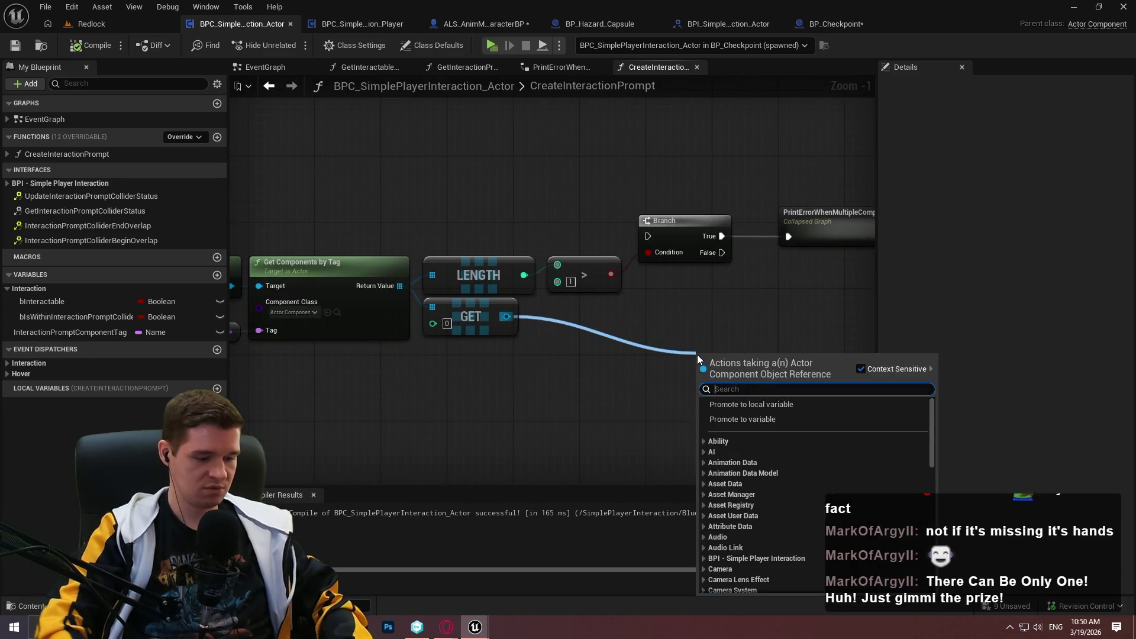
text(attach)
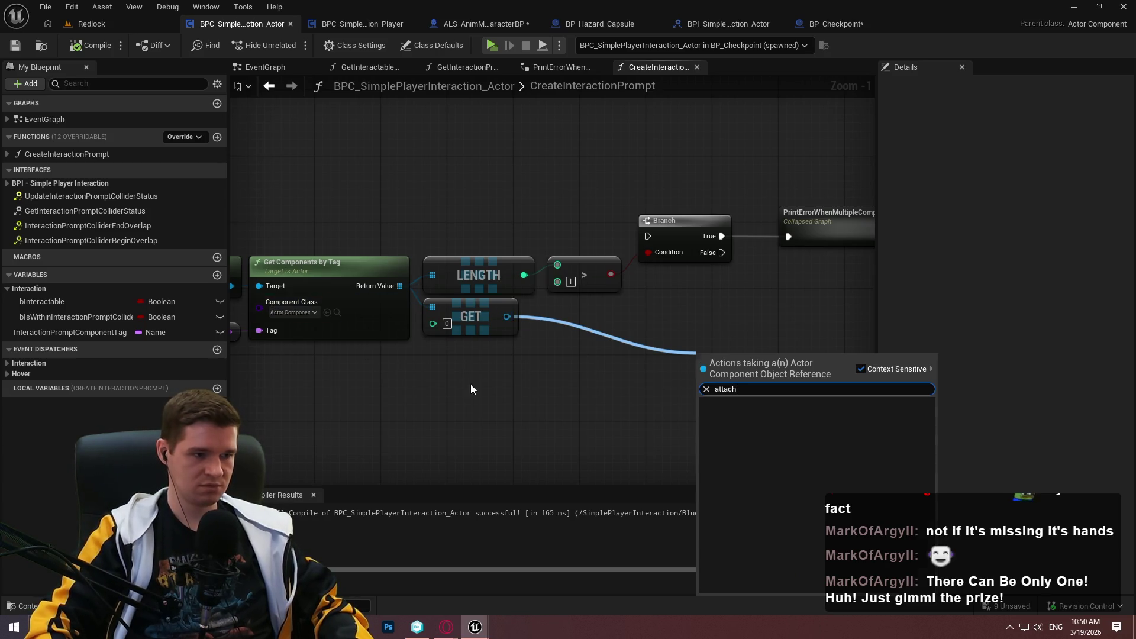
key(Escape)
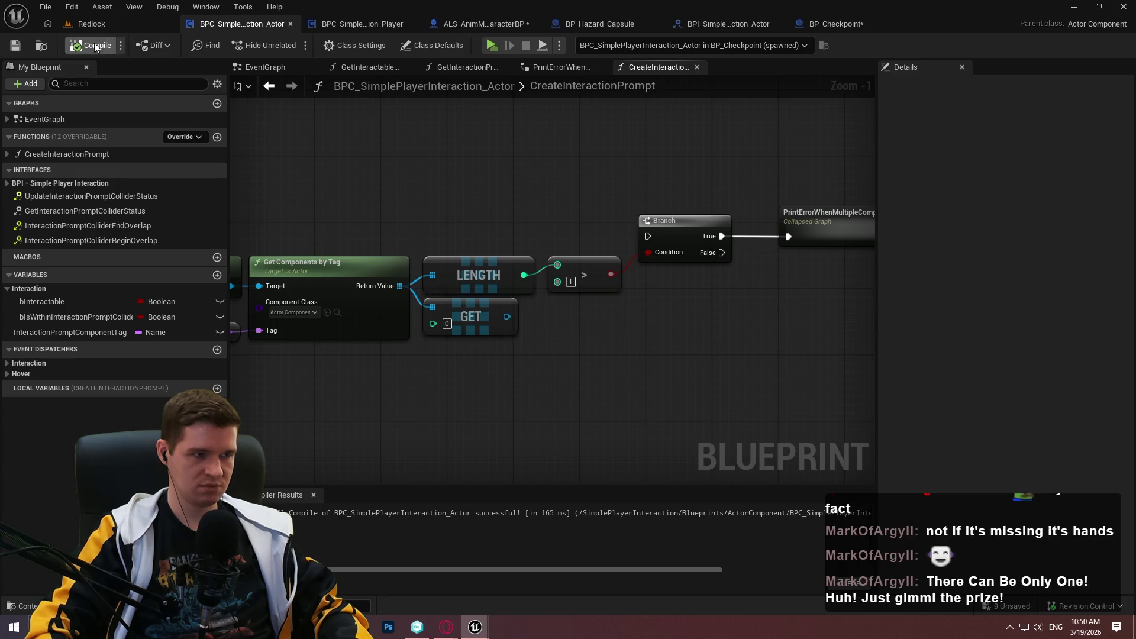
right_click(685, 360)
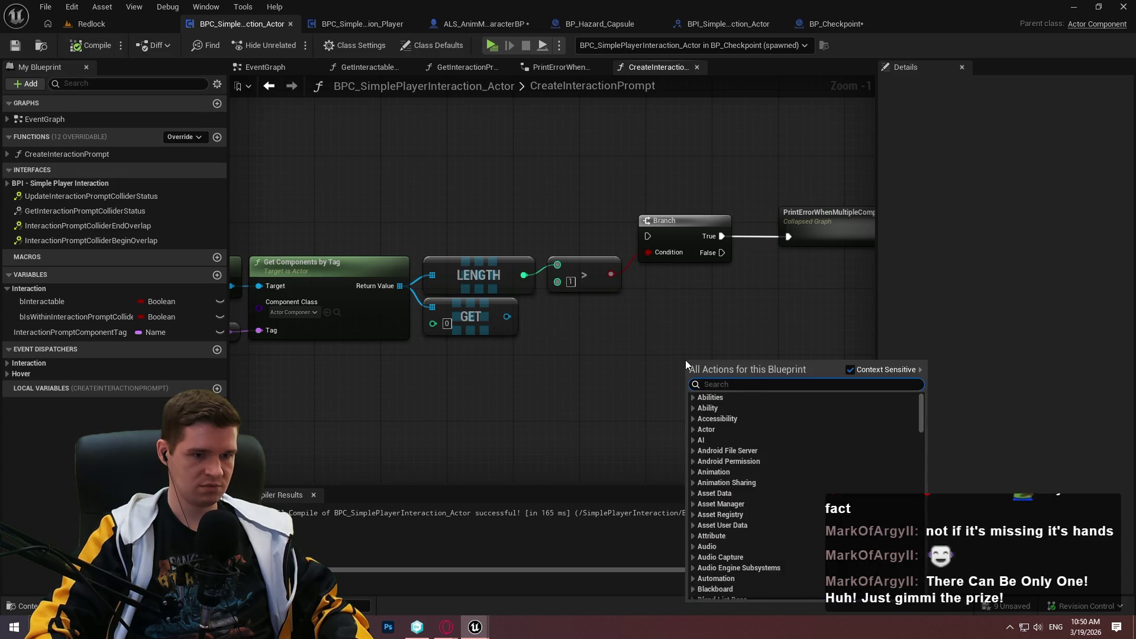
text(attach compon)
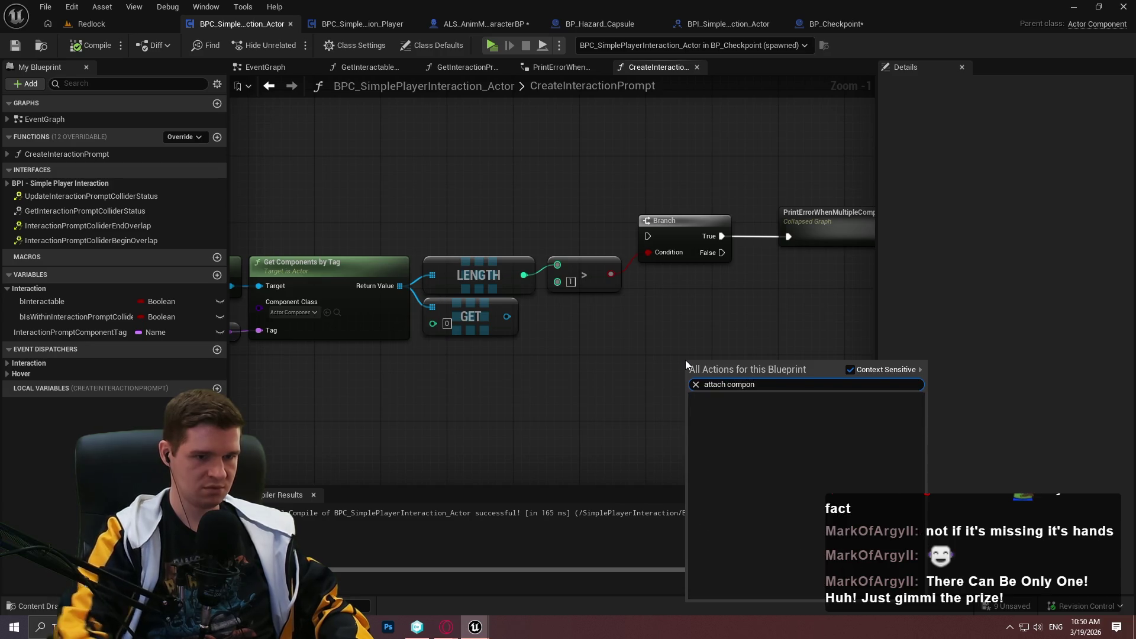
key(Escape)
drag(532, 357, 856, 486)
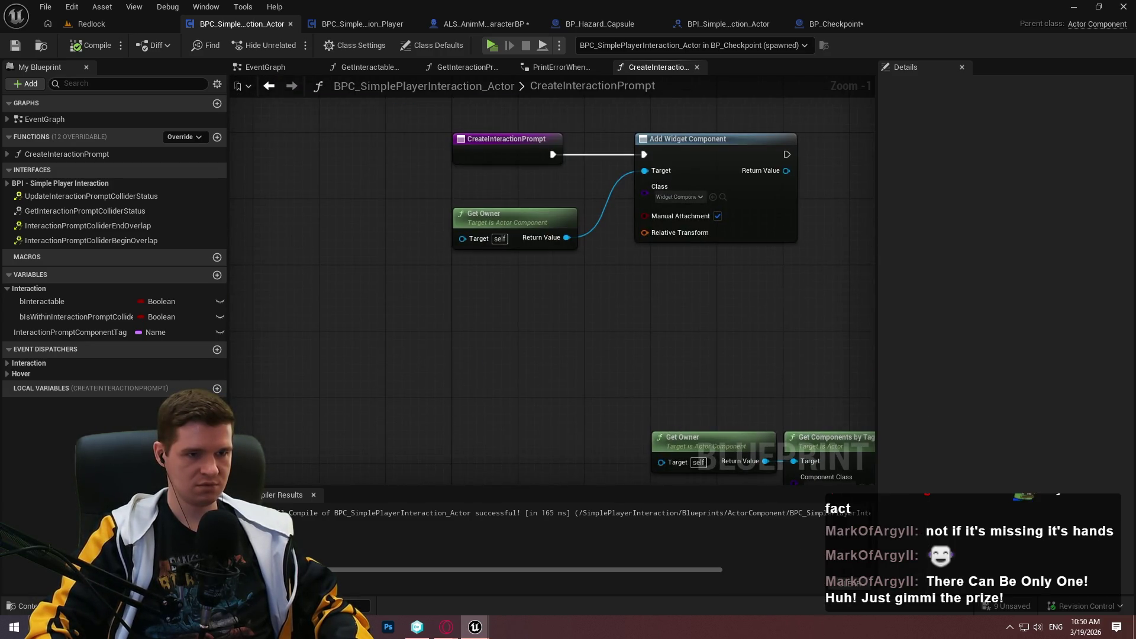
- Check the Player blueprint's collider setup, then return to the actor component's CreateInteractionPrompt graph
click(362, 24)
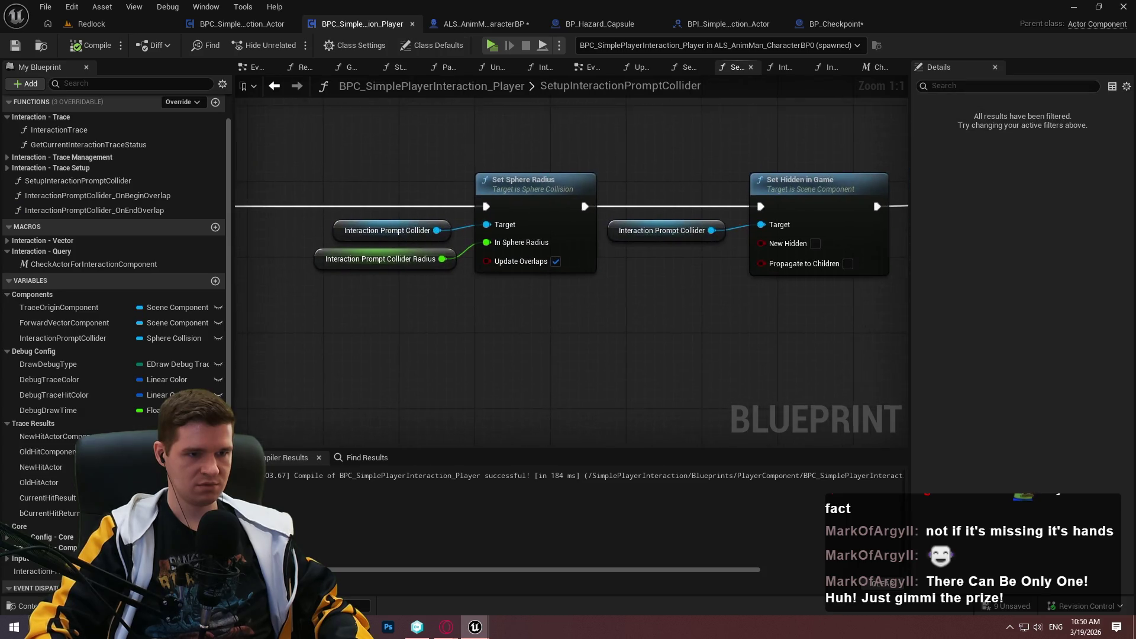
mouse_move(322, 113)
mouse_down()
mouse_move(110, 113)
mouse_move(333, 177)
mouse_move(322, 173)
mouse_up()
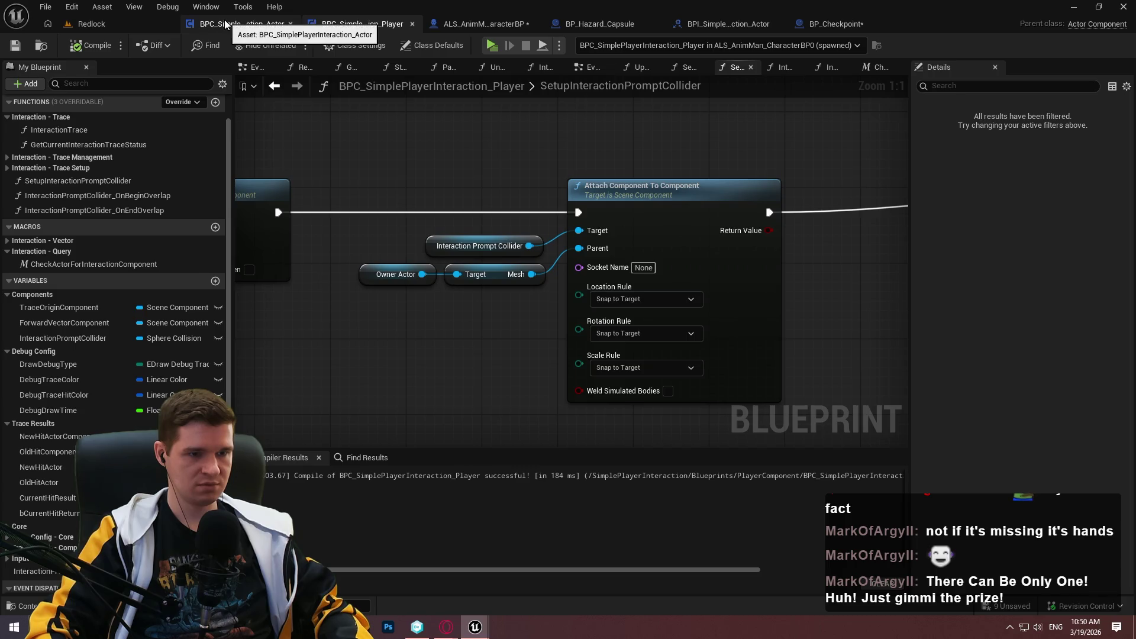
click(240, 24)
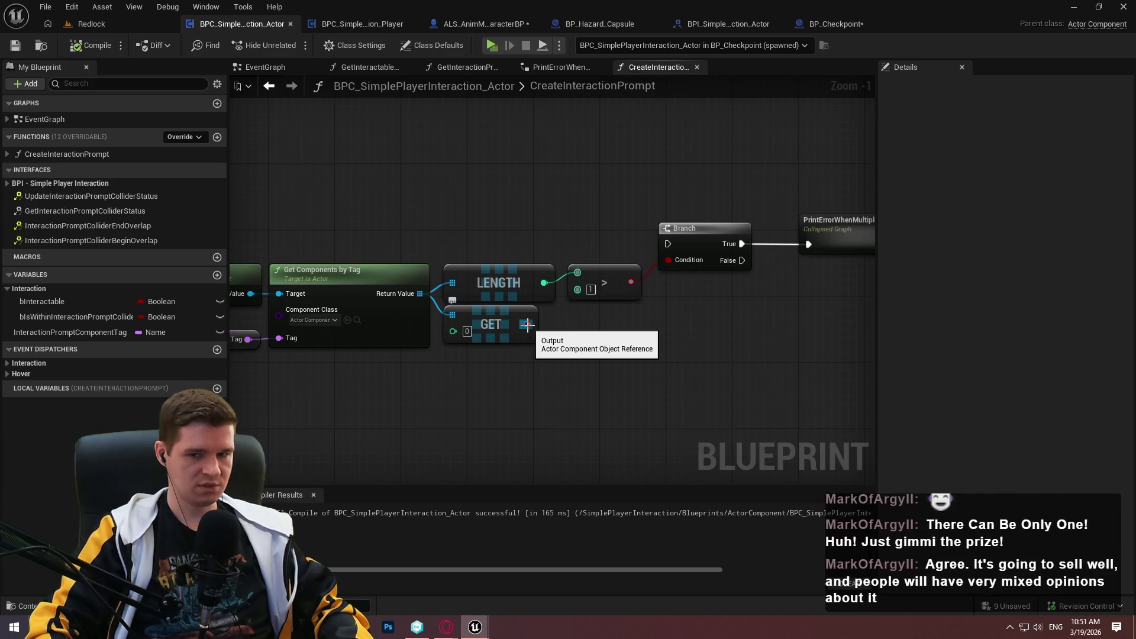
- Feed GET's output into a new Cast To SceneComponent node found by searching 'scene'
drag(527, 324, 601, 384)
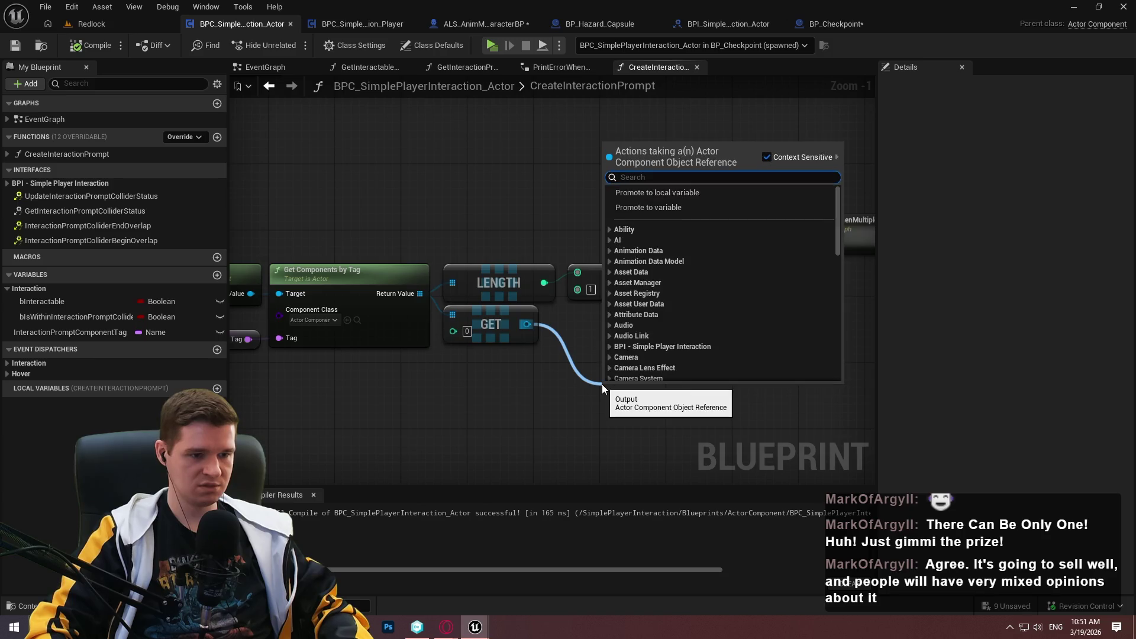
text(scene)
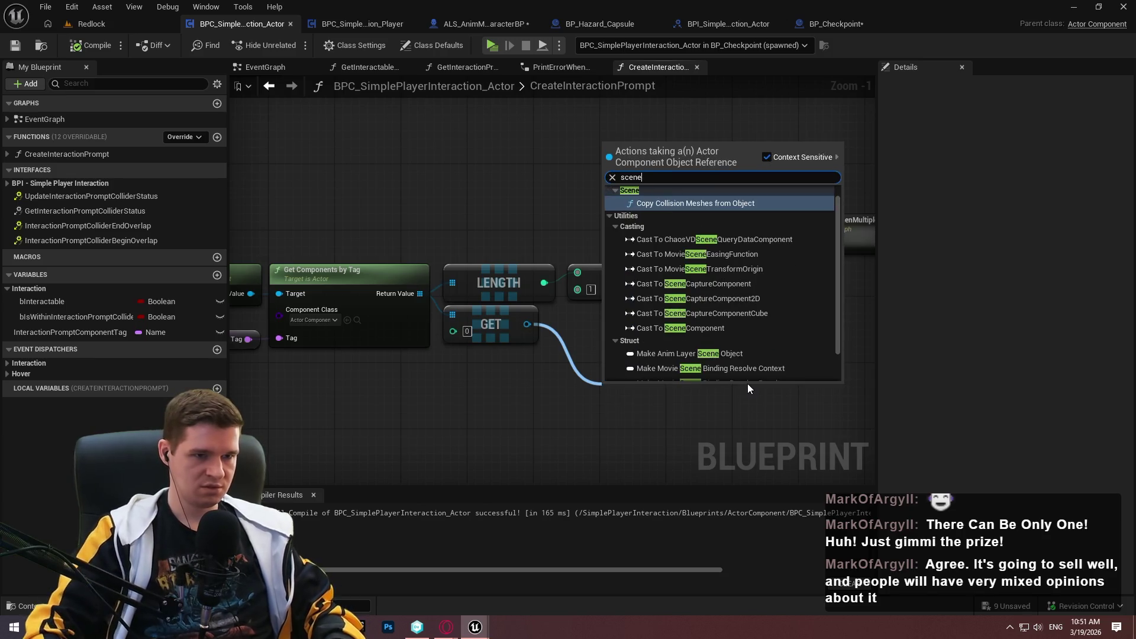
scroll(734, 319, down, 2)
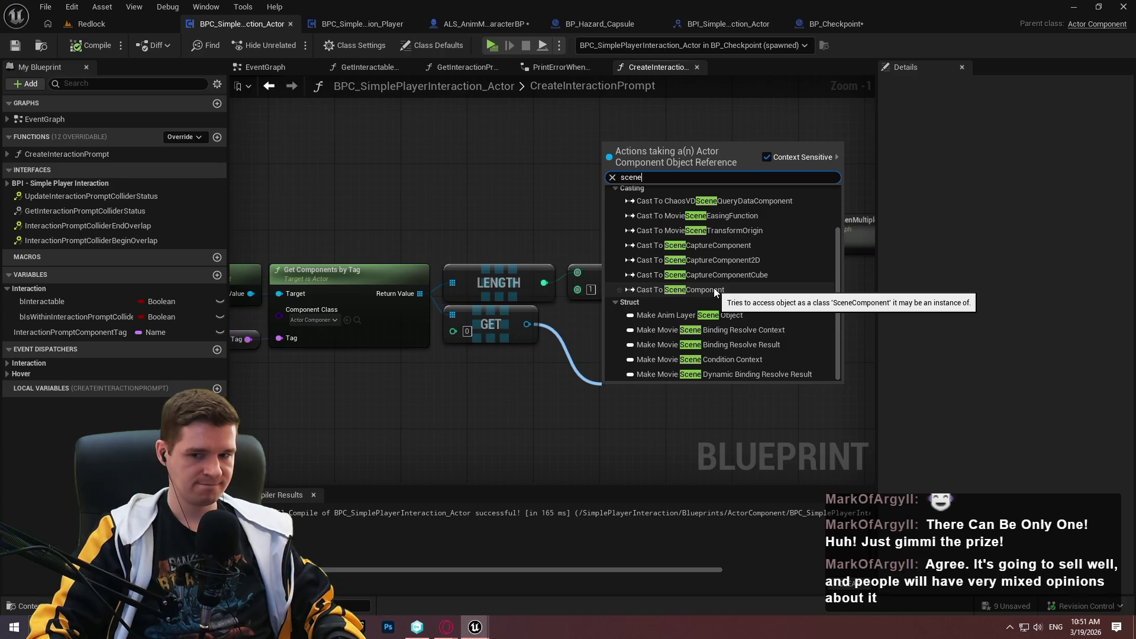
click(713, 288)
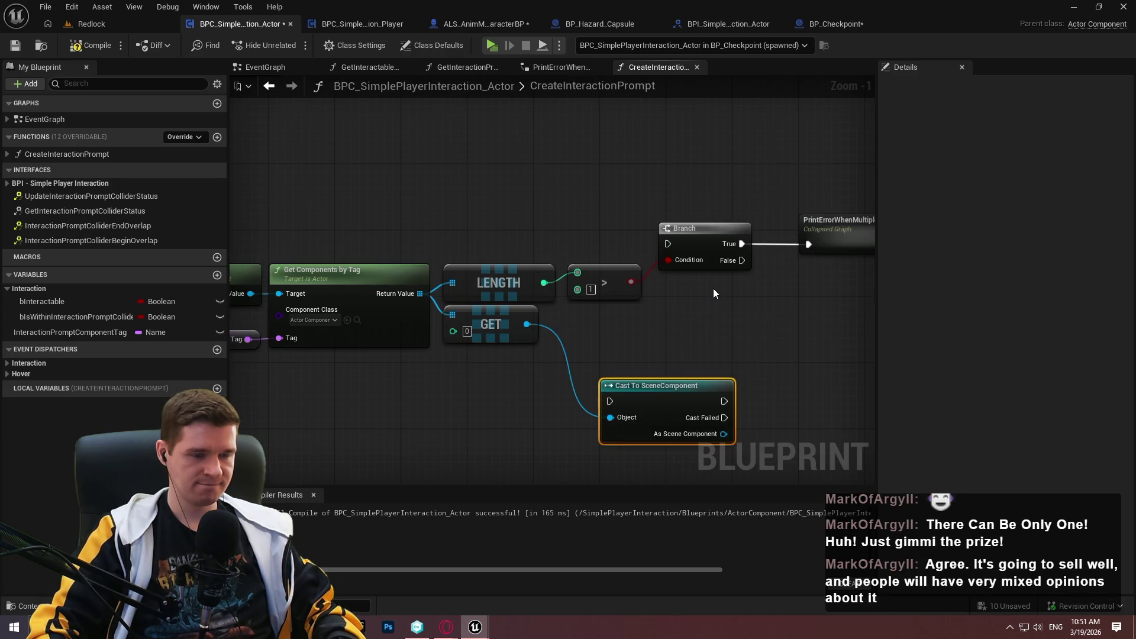
- Start a 'scene com' node search from Get Owner's return value, then cancel it
drag(712, 289, 827, 284)
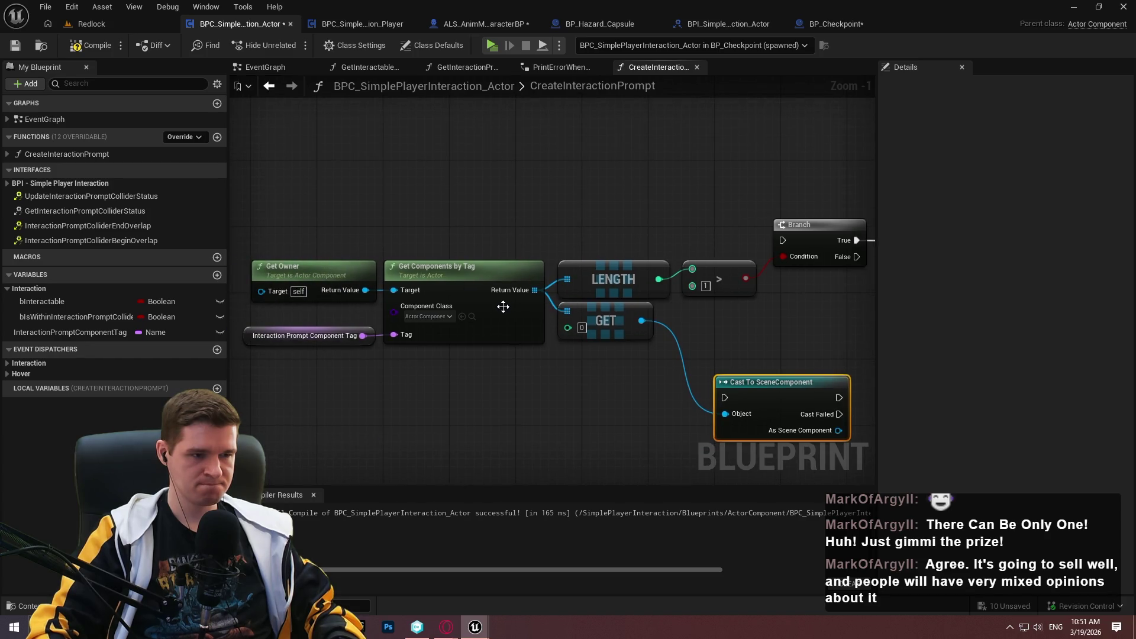
drag(365, 290, 419, 387)
text(sce)
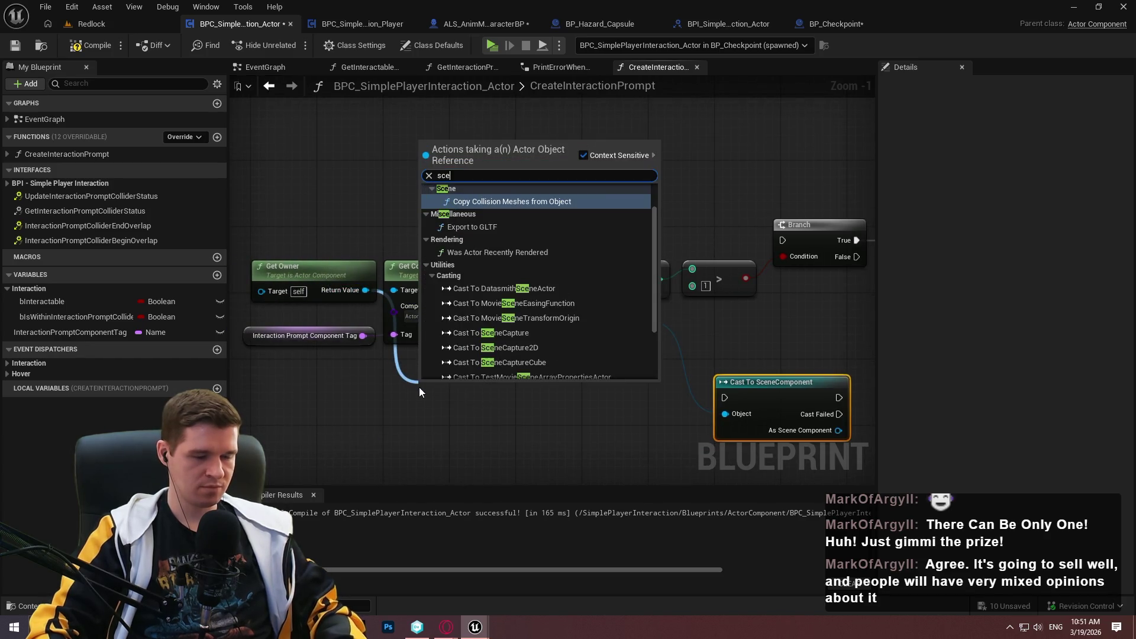
text(ne com)
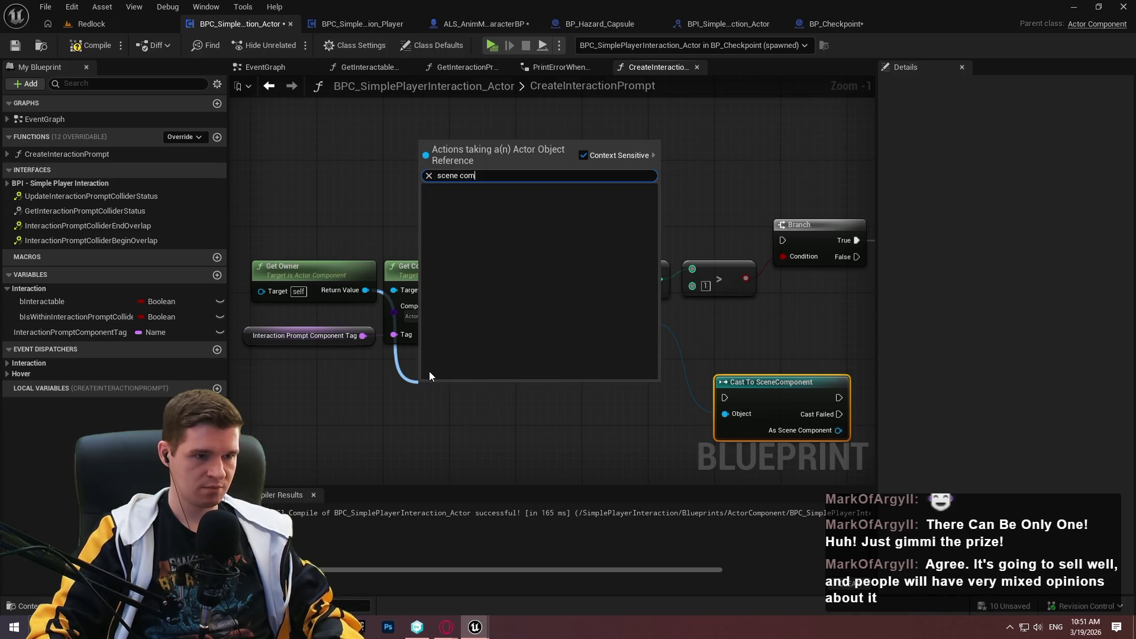
key(Escape)
drag(565, 409, 384, 339)
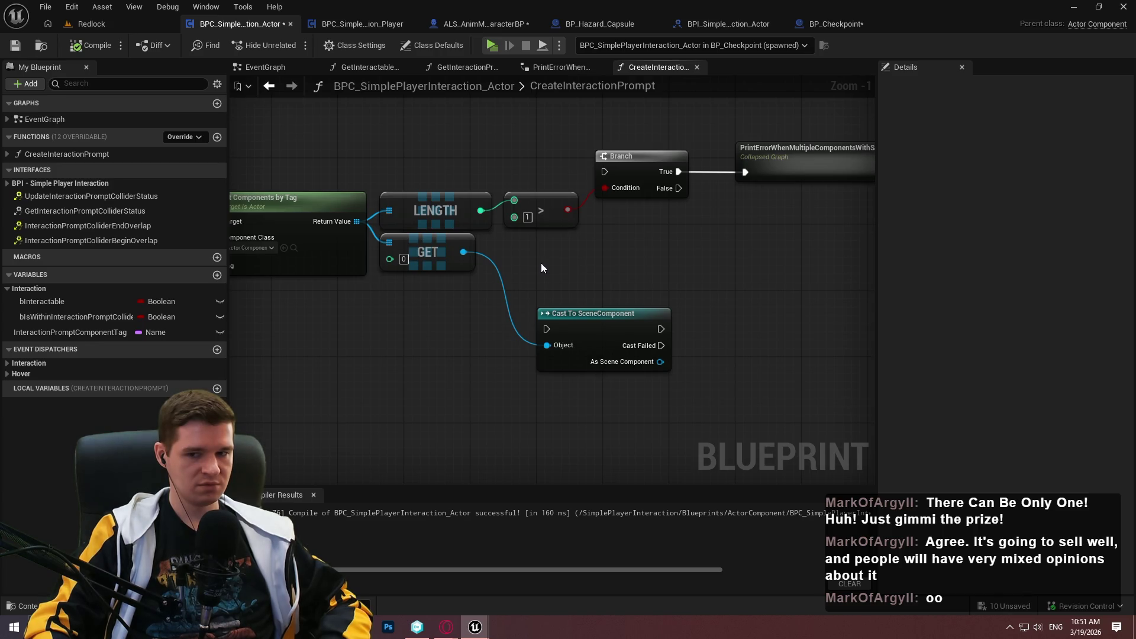
drag(541, 267, 602, 277)
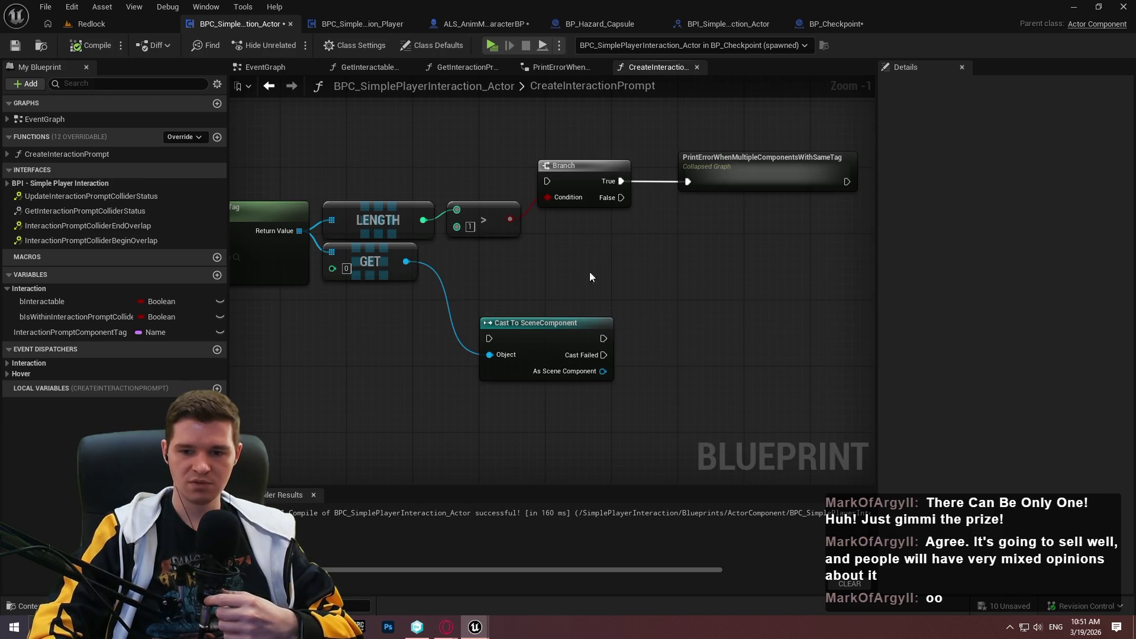
mouse_move(589, 277)
mouse_down()
mouse_move(780, 265)
mouse_move(727, 260)
mouse_up()
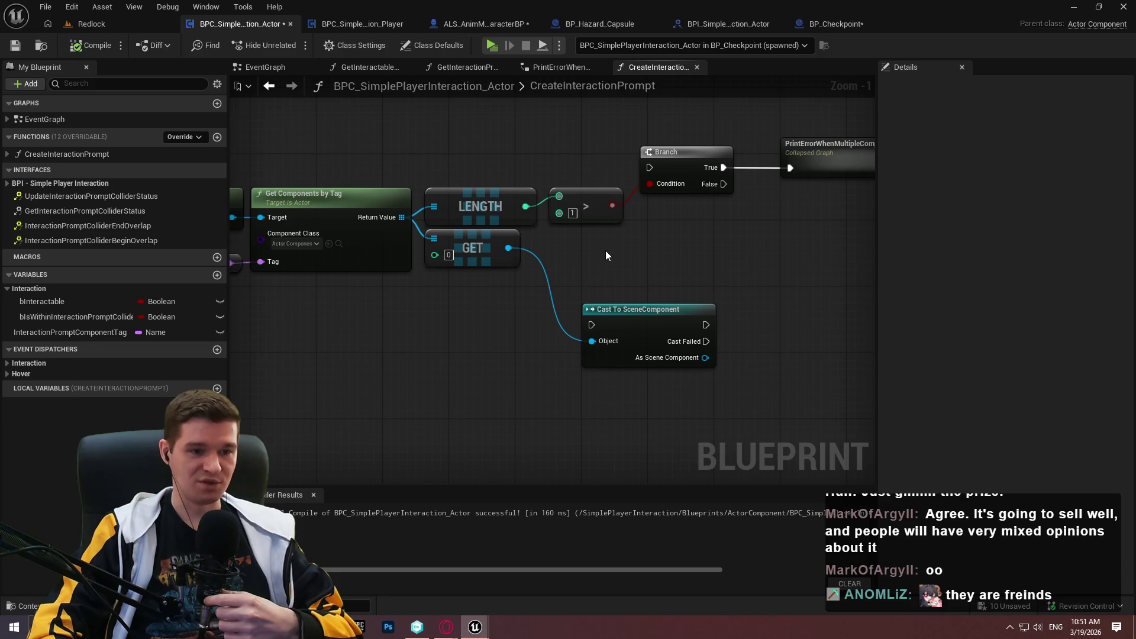
drag(330, 231, 619, 241)
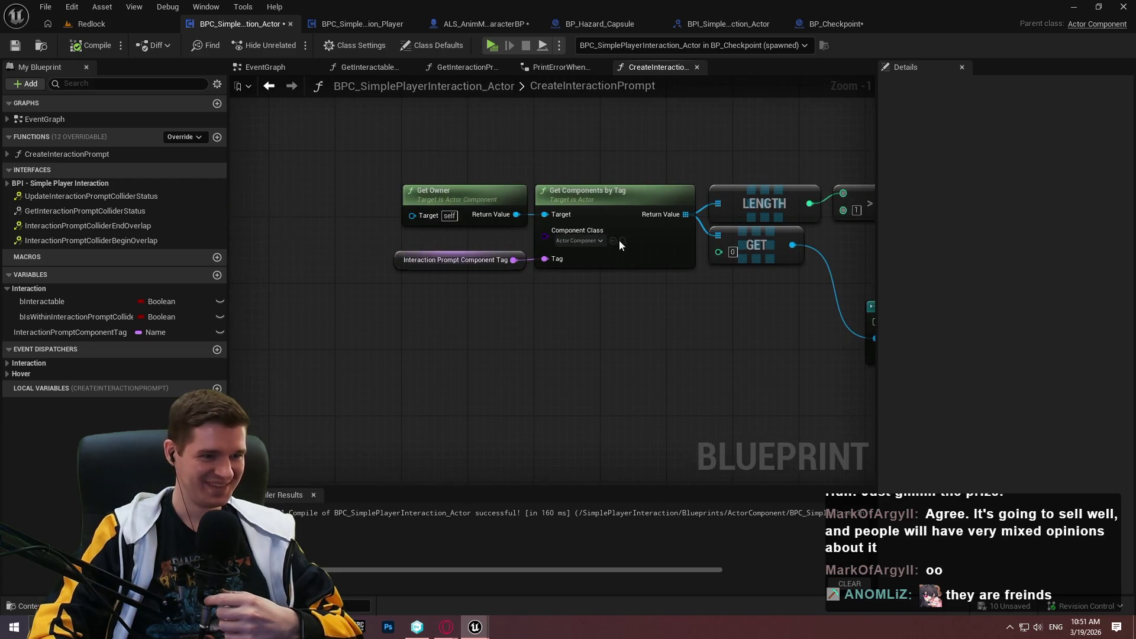
drag(794, 303, 568, 294)
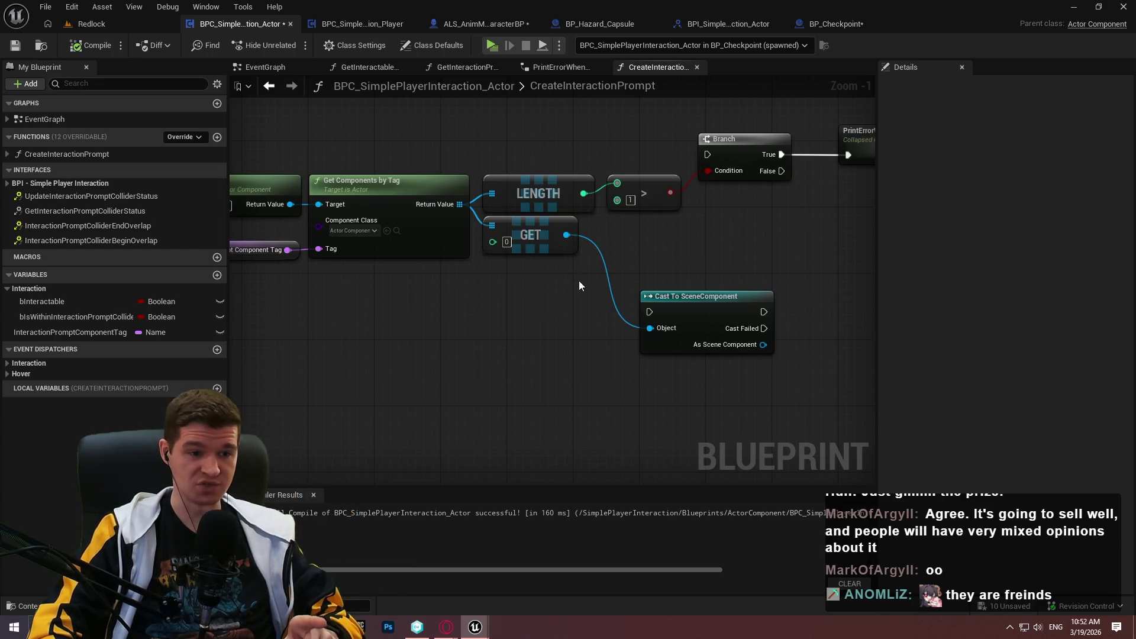
drag(628, 278, 906, 357)
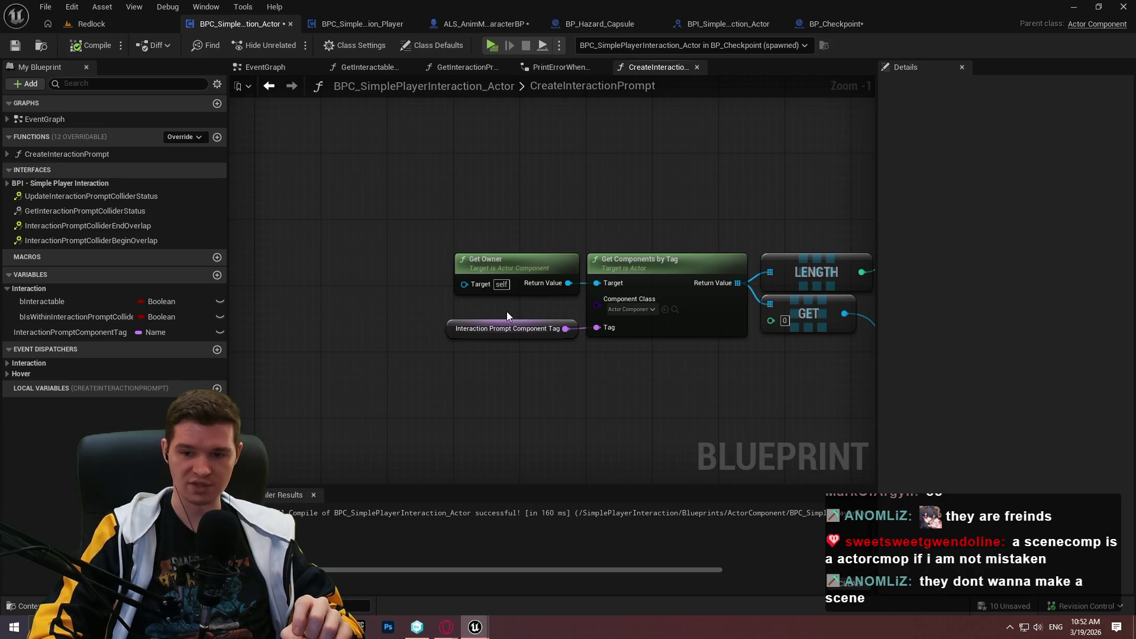
drag(512, 317, 288, 300)
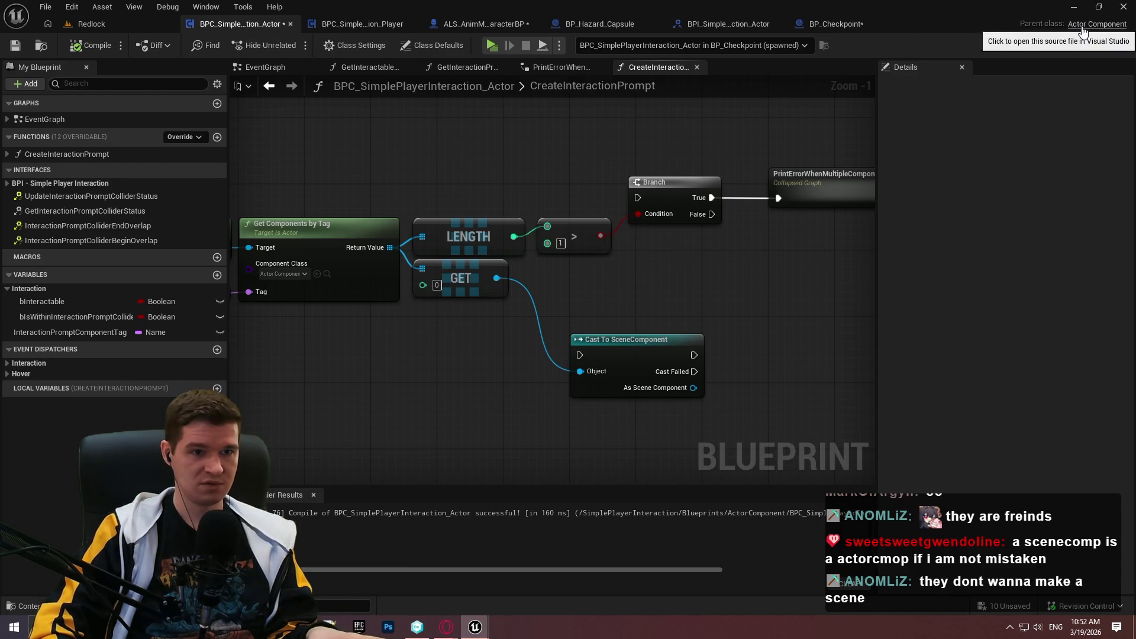
click(91, 24)
right_click(520, 478)
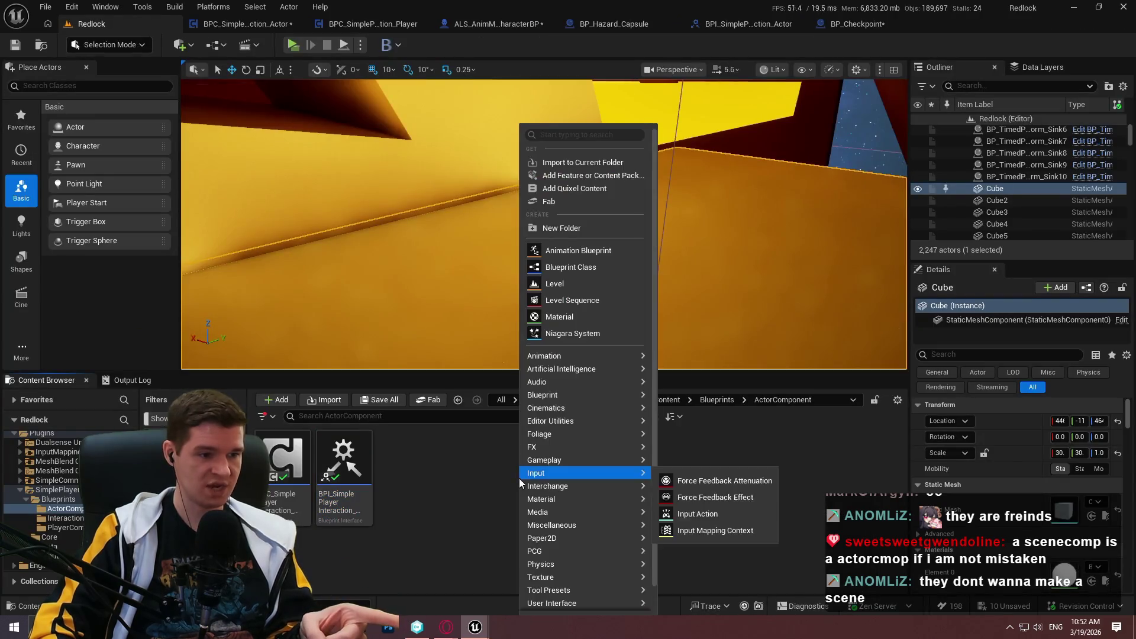
- Create a NewBlueprint class with Scene Component as parent and open it
click(584, 270)
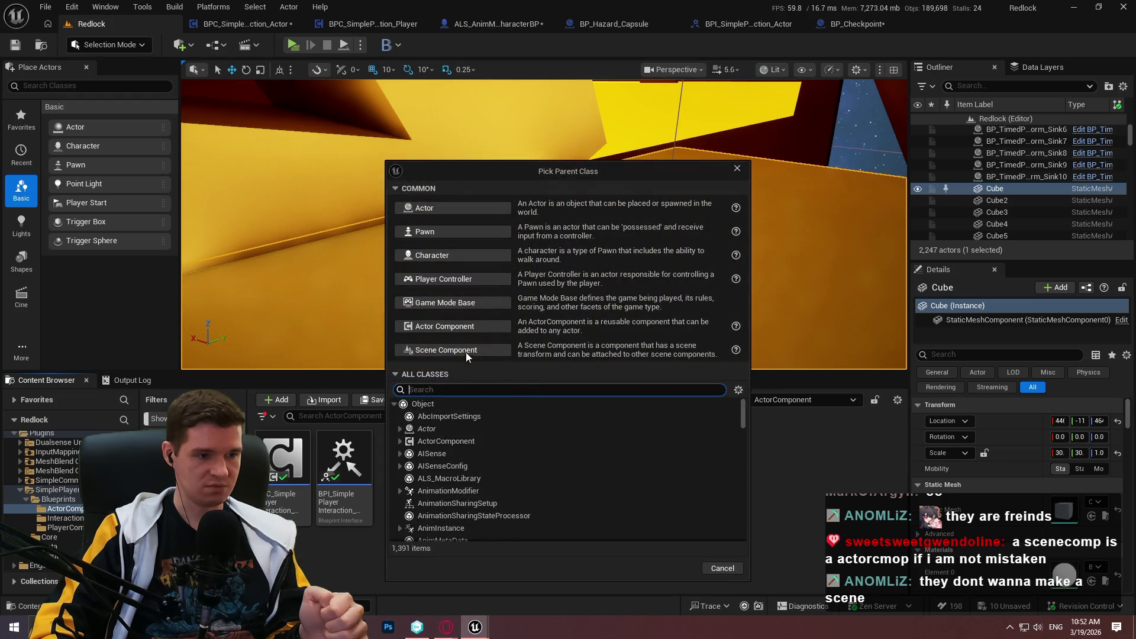
click(466, 353)
key(Return)
double_click(435, 463)
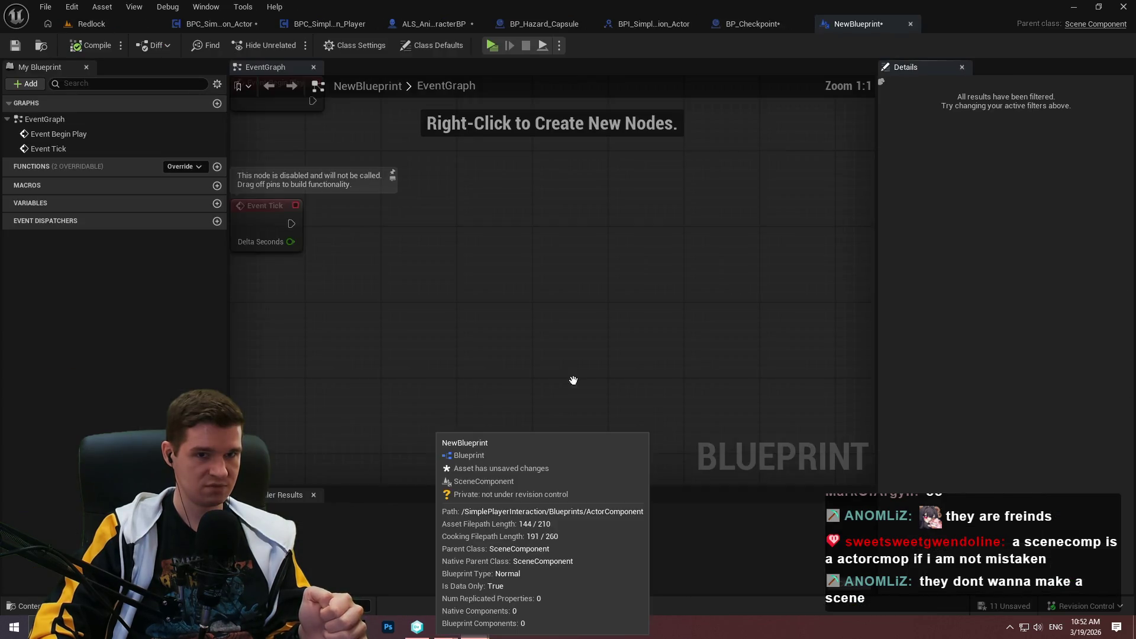
- Close the NewBlueprint editor and force-delete the NewBlueprint asset
click(910, 24)
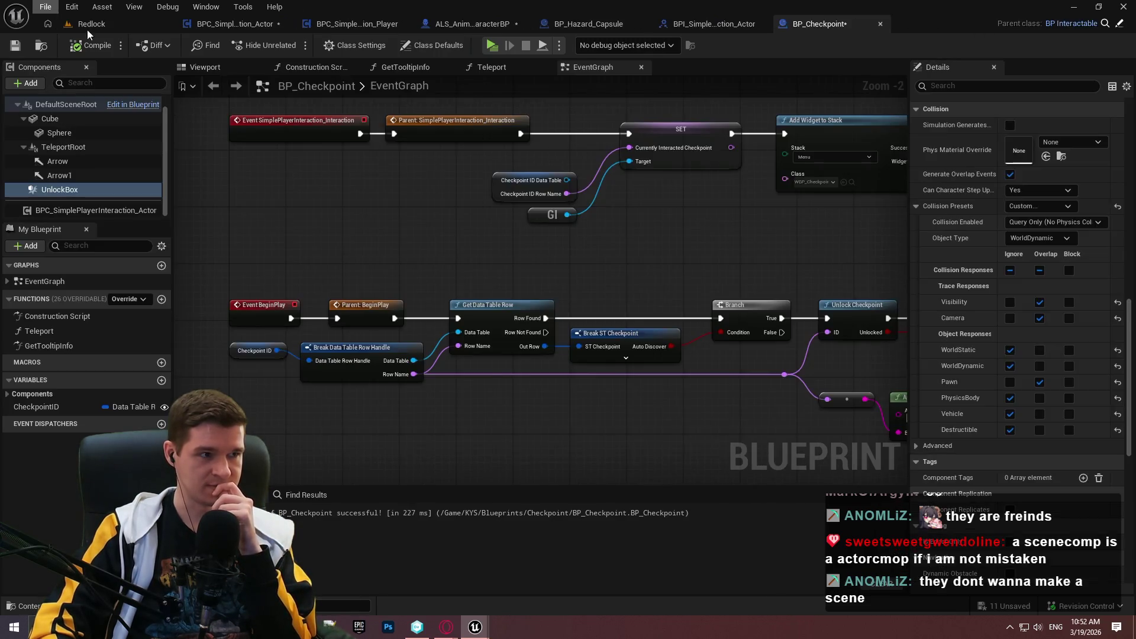
click(89, 23)
key(Delete)
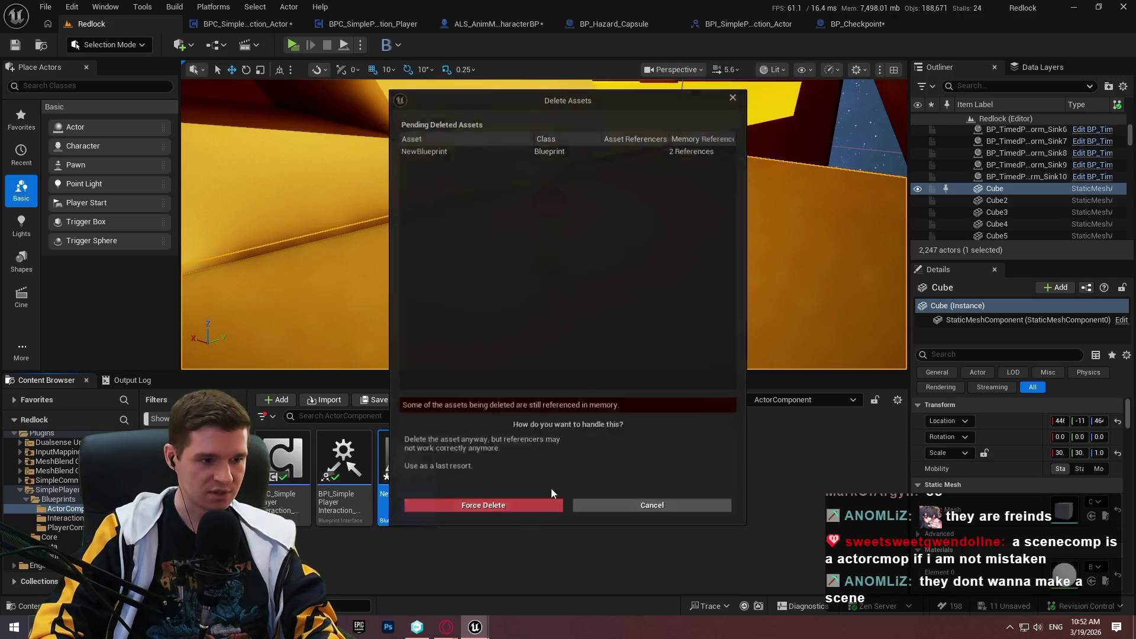
click(507, 510)
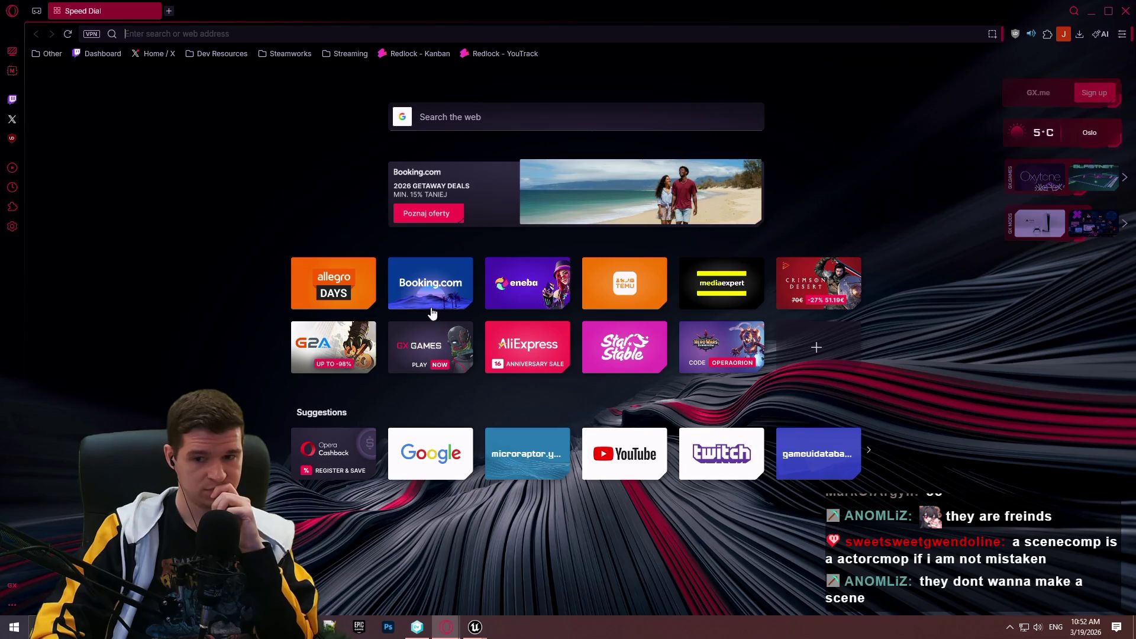
- Search Google for 'ue5 scene component vs actor component'
text(ue5 sc)
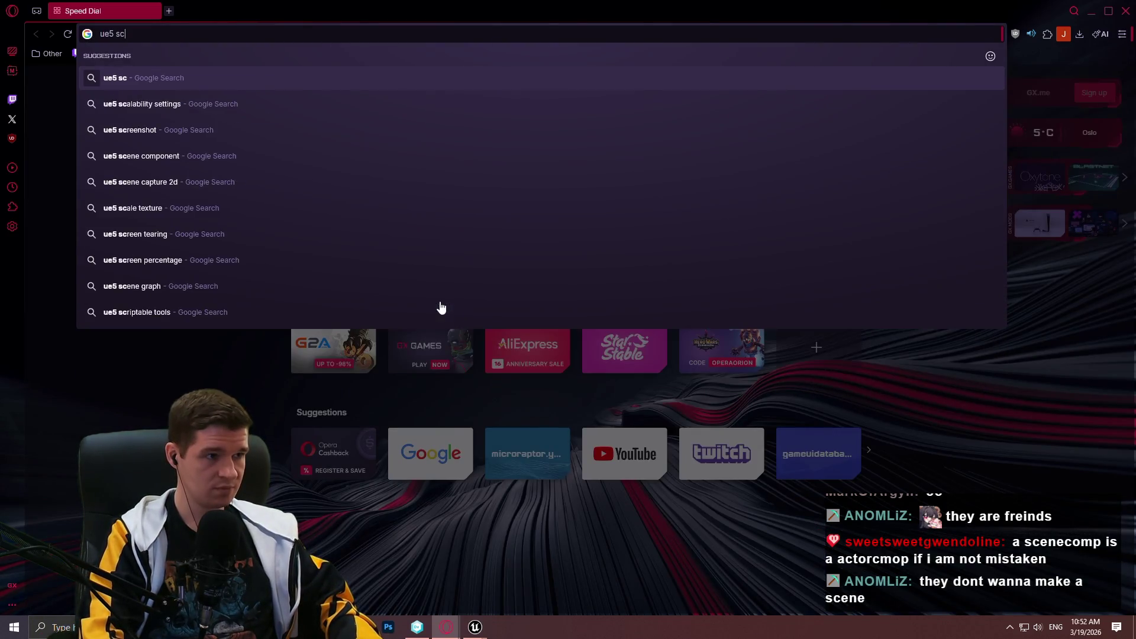
text(ene comp)
key(Down)
key(Down)
key(Return)
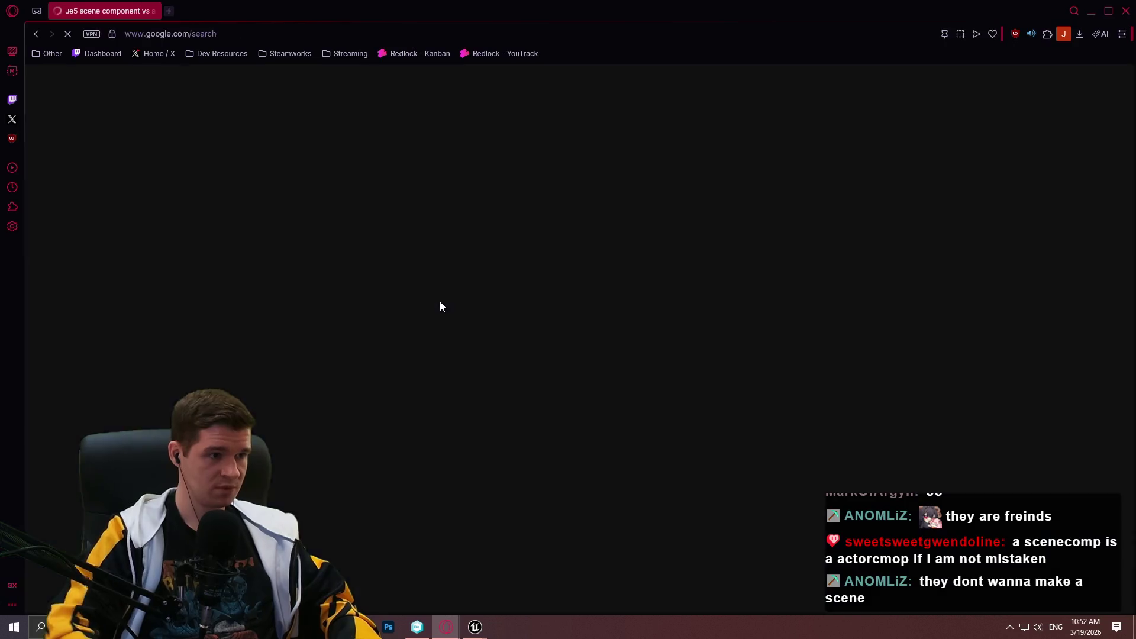
- Read the Unreal forum thread's solution and open the Components docs at Actor Components
middle_click(299, 195)
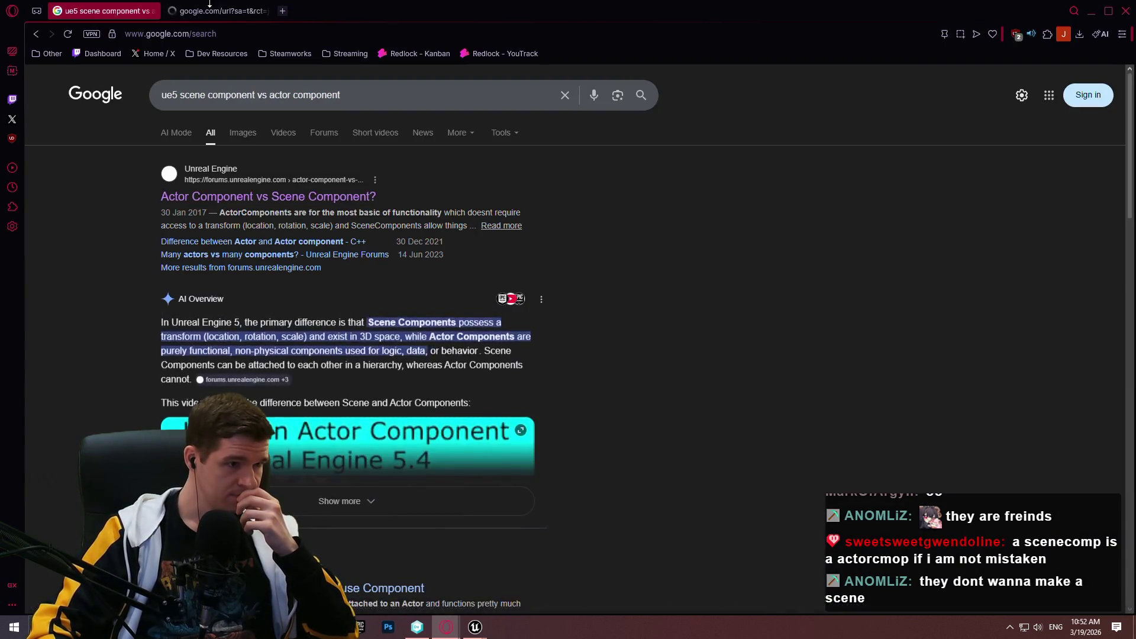
click(209, 3)
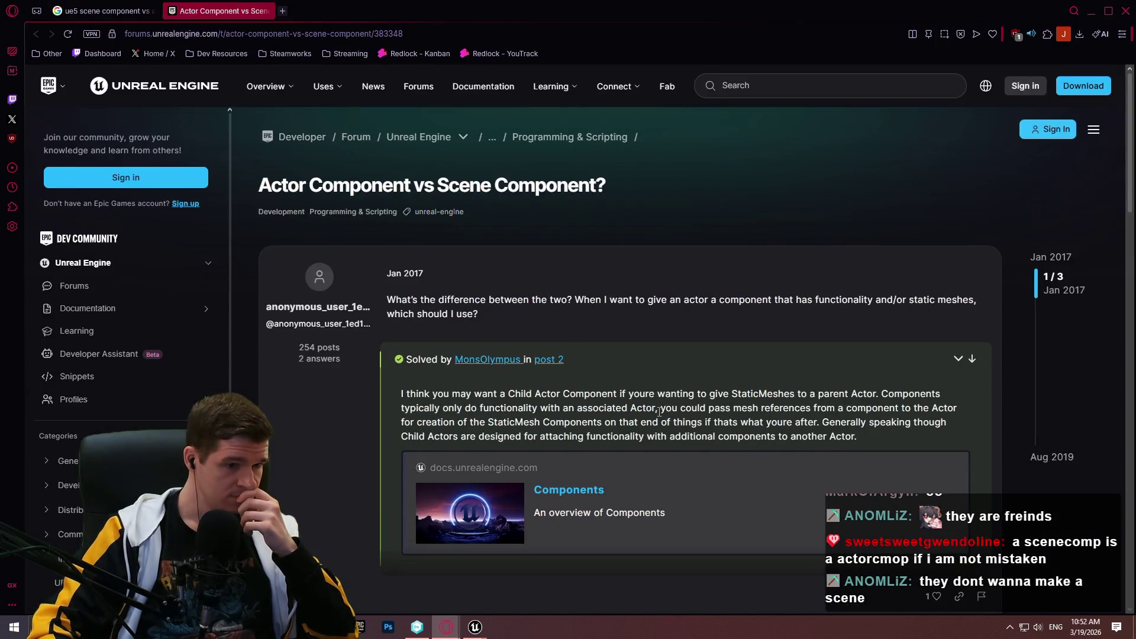
scroll(659, 411, down, 1)
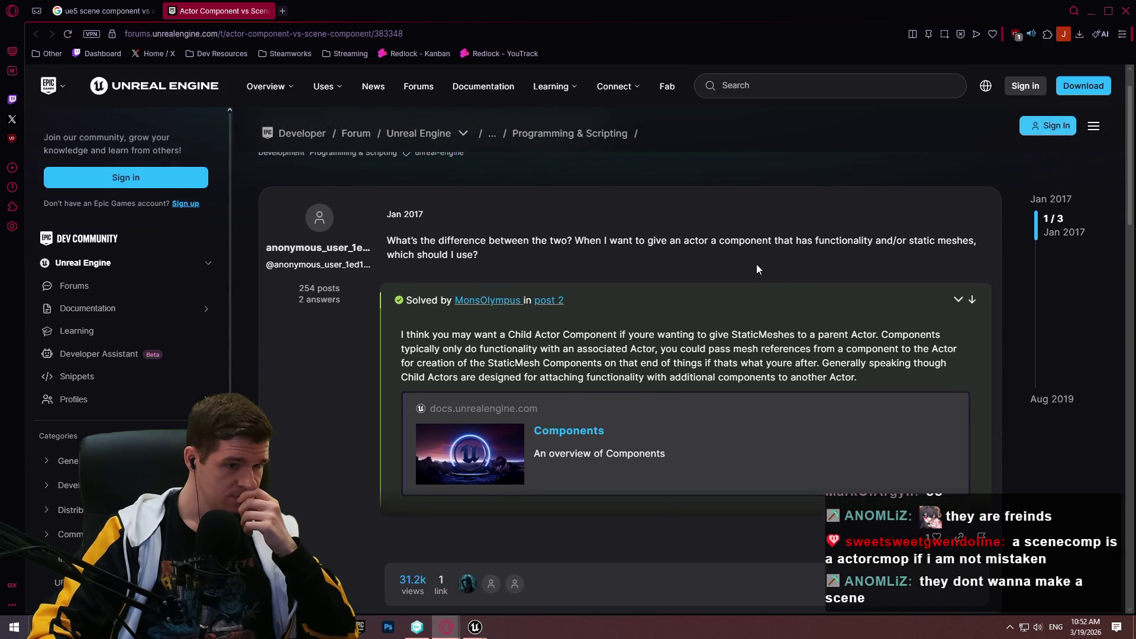
click(710, 295)
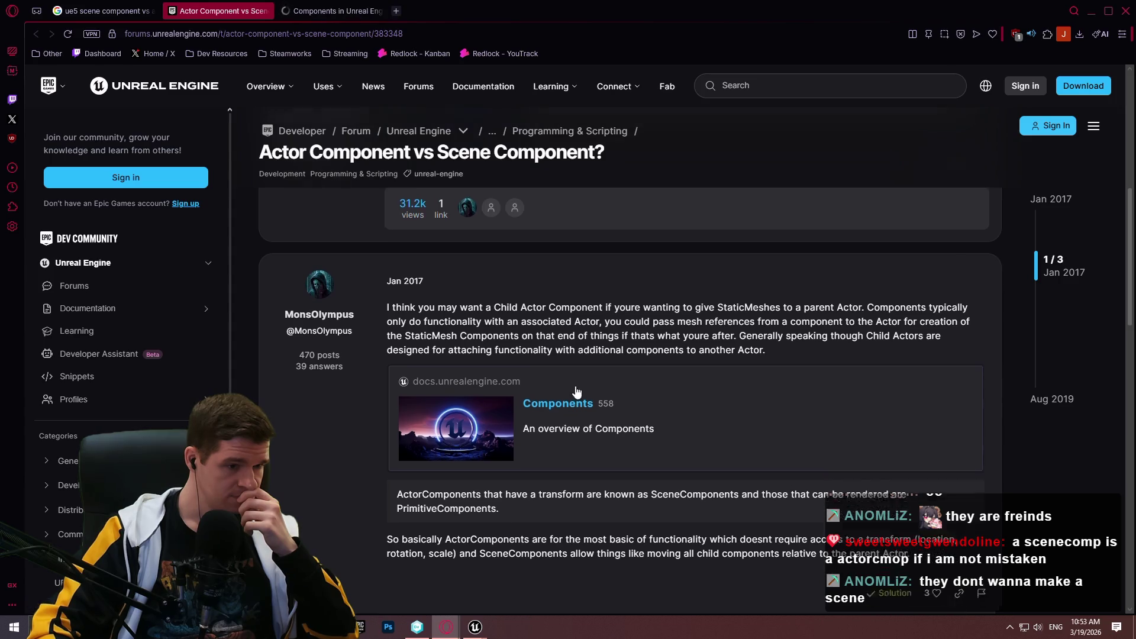
click(318, 12)
scroll(453, 213, down, 5)
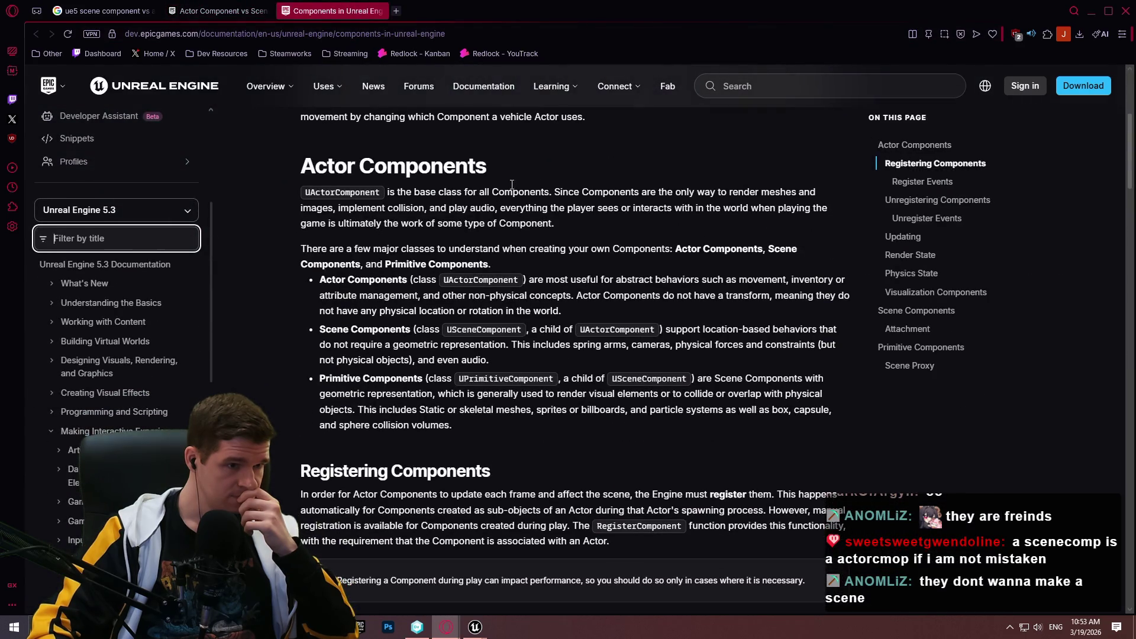
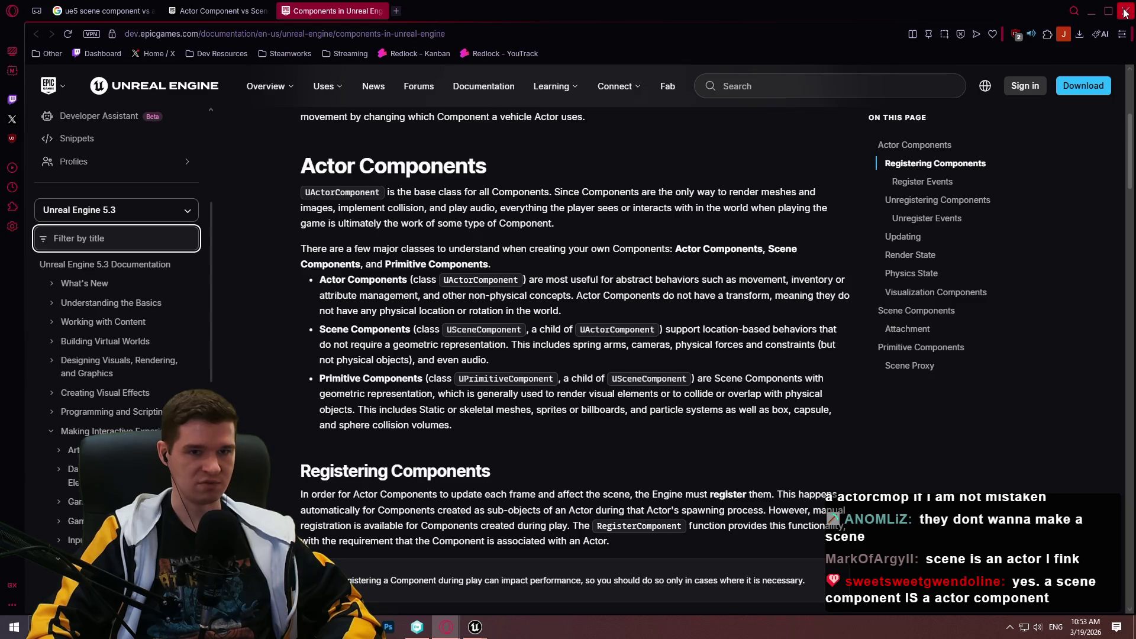
- Close the Components in Unreal Engine documentation window to return to the editor
click(1124, 12)
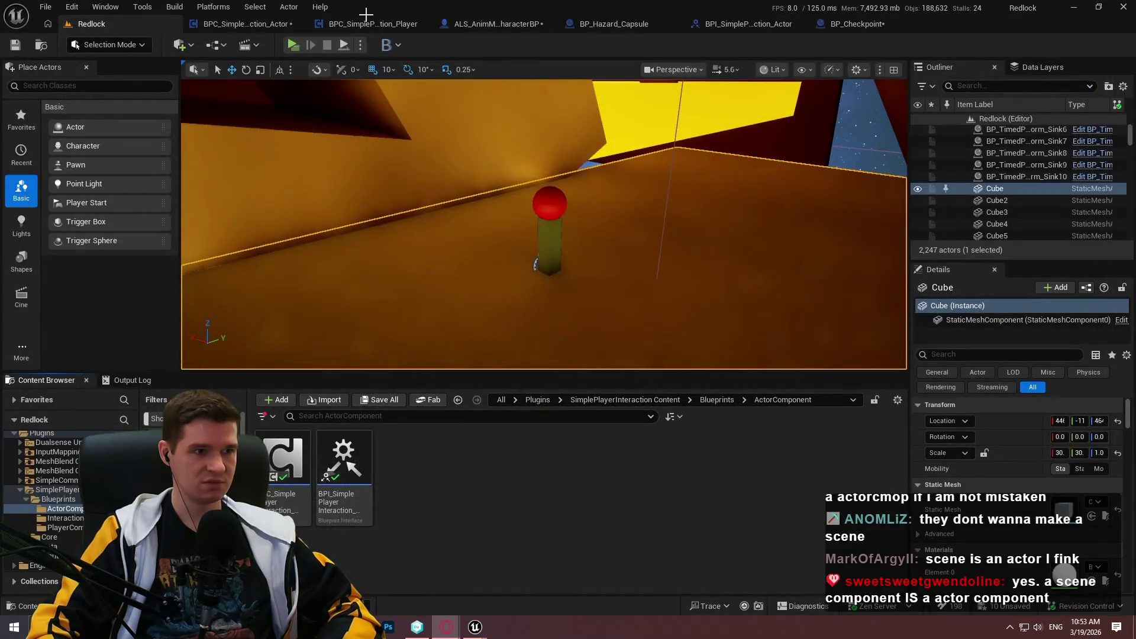
- In BPC_SimplePlayerInteraction_Actor, wire the Branch's False output to Cast To SceneComponent beside it
click(256, 27)
drag(579, 357, 713, 213)
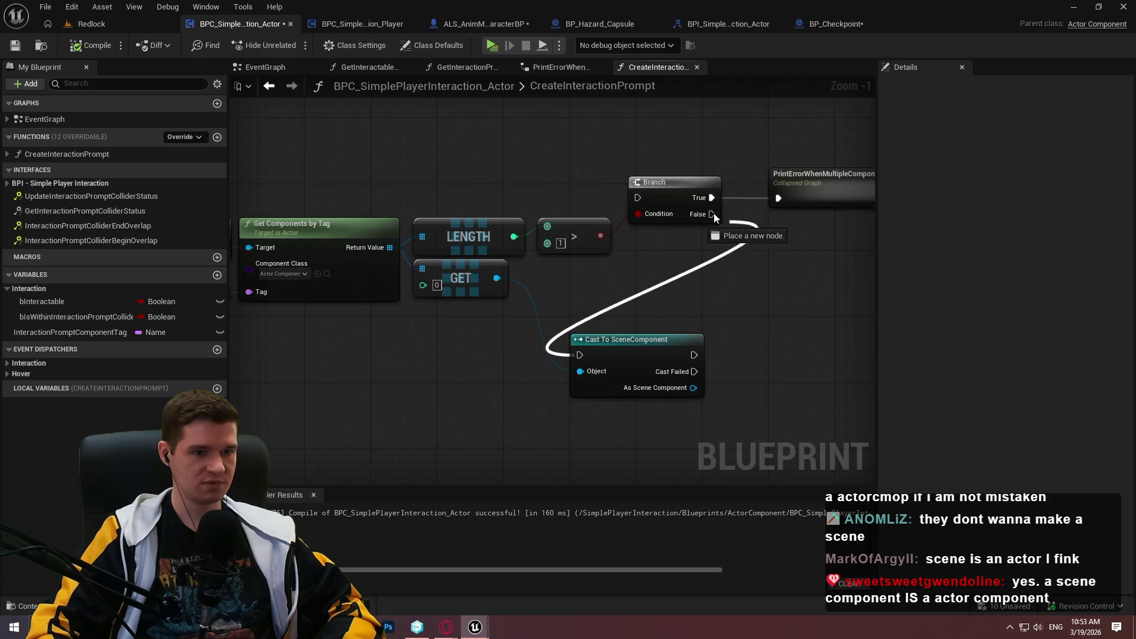
drag(687, 331, 732, 264)
click(785, 272)
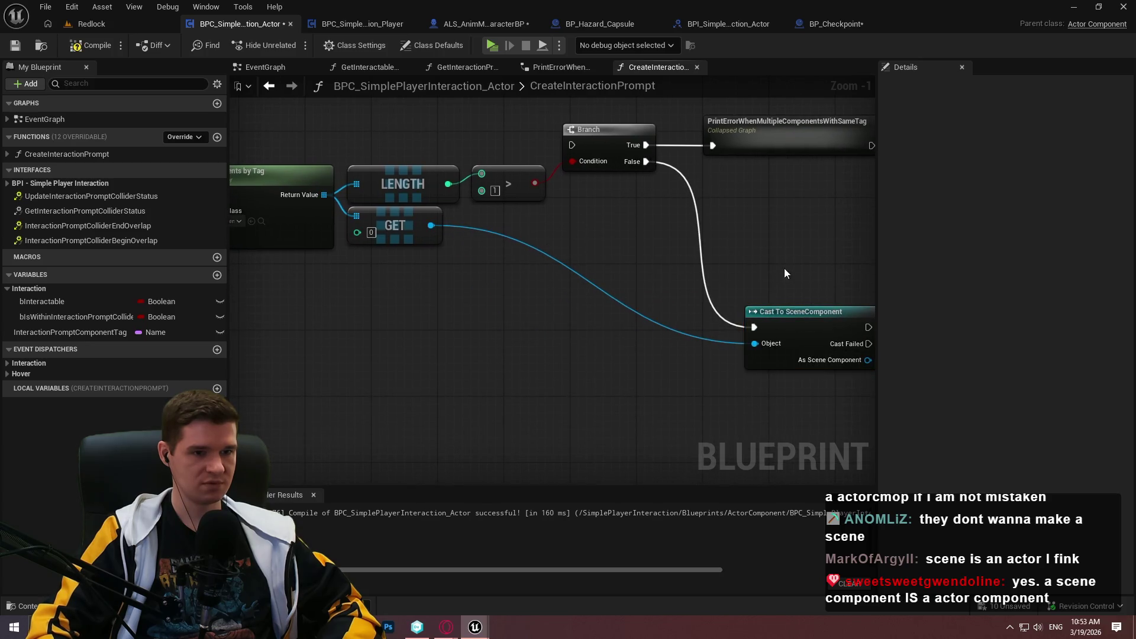
drag(791, 321, 751, 248)
click(746, 200)
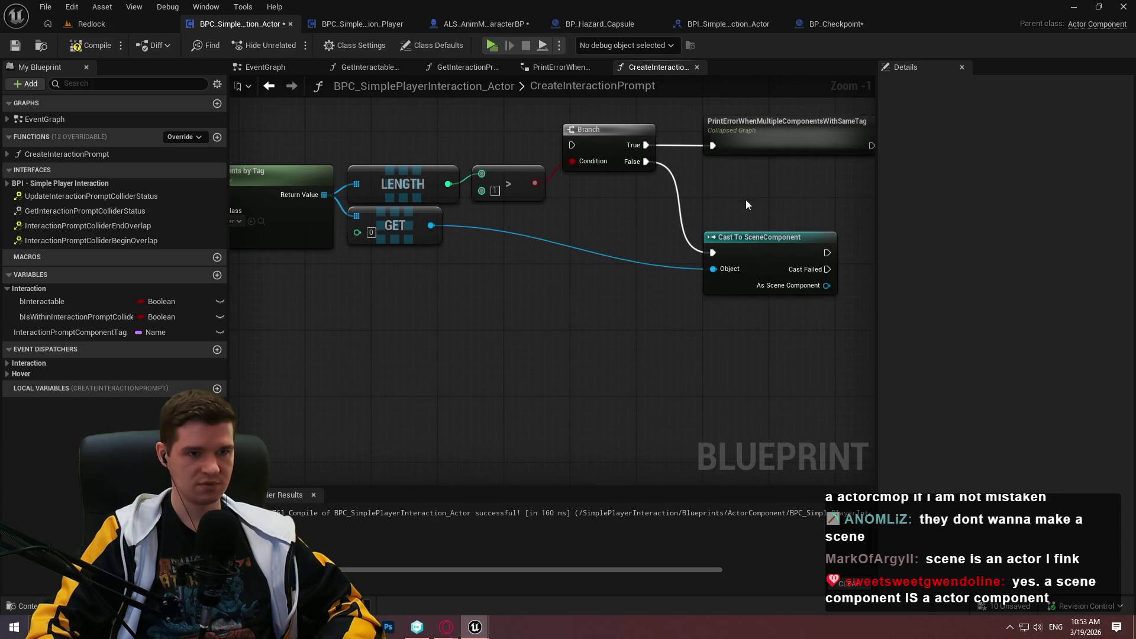
- Add a reroute point on the GET-to-cast wire below the nodes, then compile
scroll(710, 228, down, 2)
scroll(745, 200, up, 4)
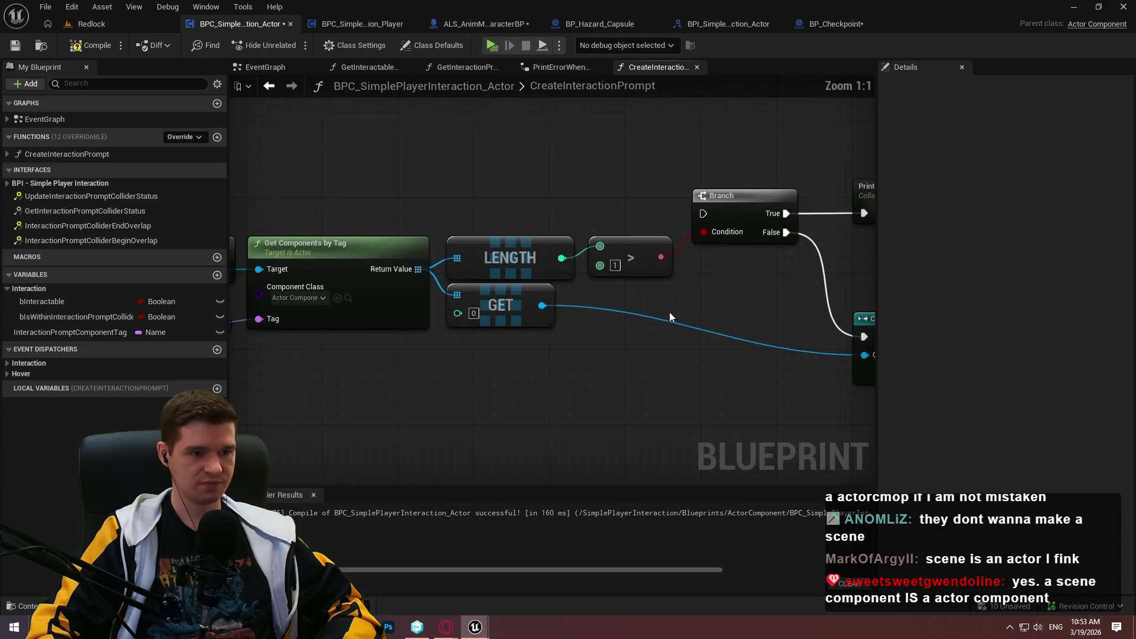
double_click(639, 320)
mouse_move(637, 326)
mouse_down()
mouse_move(640, 360)
mouse_move(603, 365)
mouse_up()
mouse_move(669, 380)
mouse_down()
mouse_move(514, 363)
mouse_move(568, 355)
mouse_up()
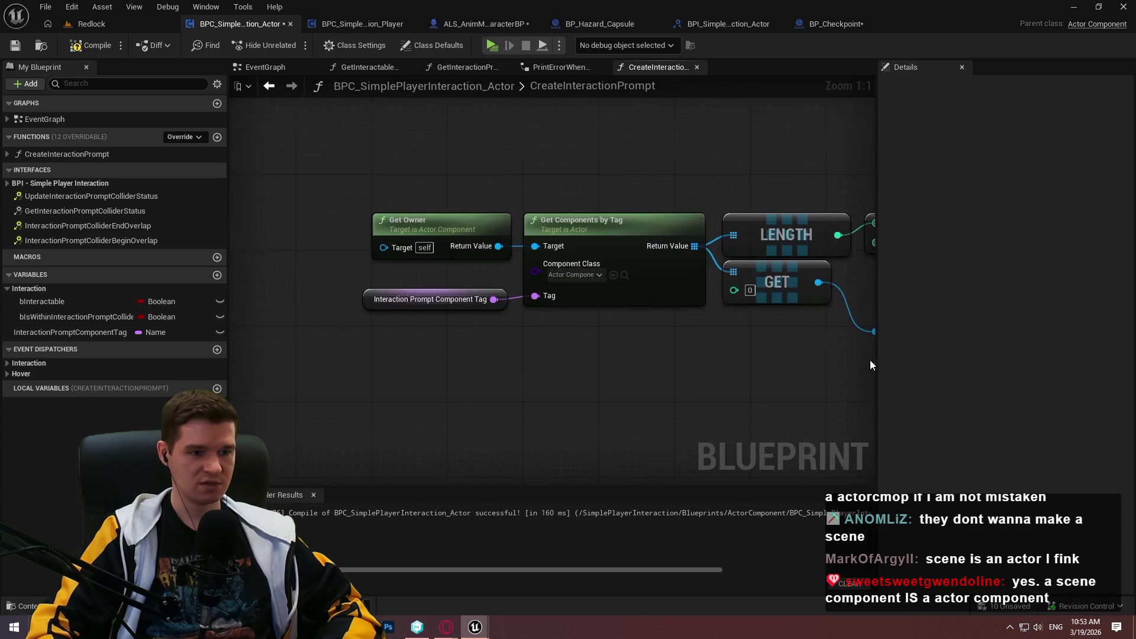
click(400, 299)
mouse_move(400, 300)
mouse_down()
mouse_move(311, 348)
mouse_move(321, 356)
mouse_up()
drag(606, 351, 1105, 366)
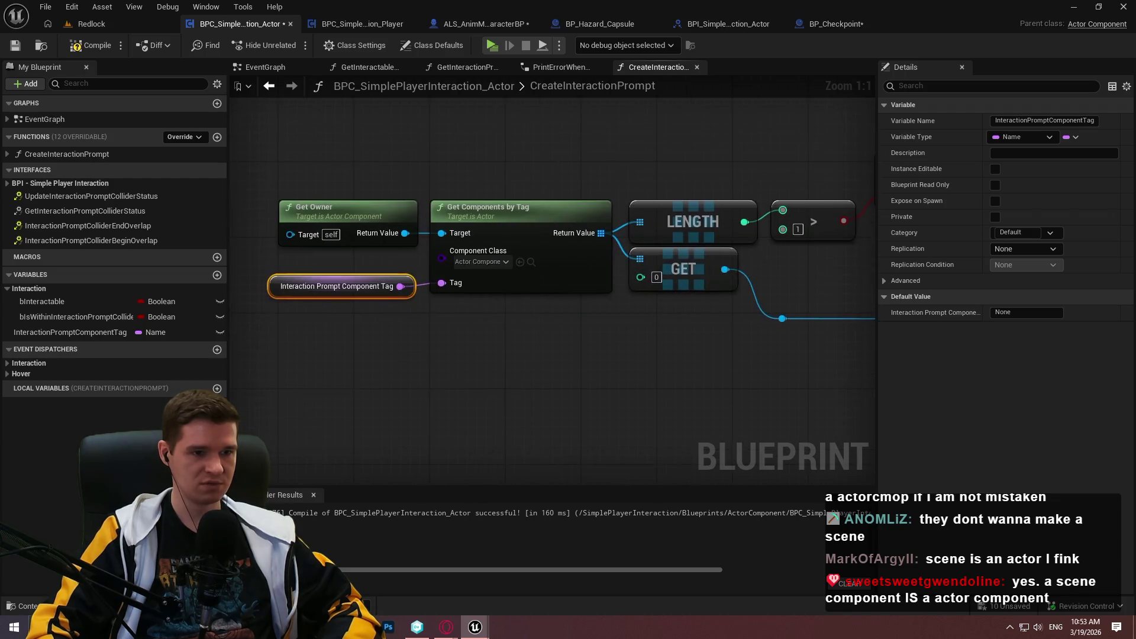
drag(828, 384, 384, 388)
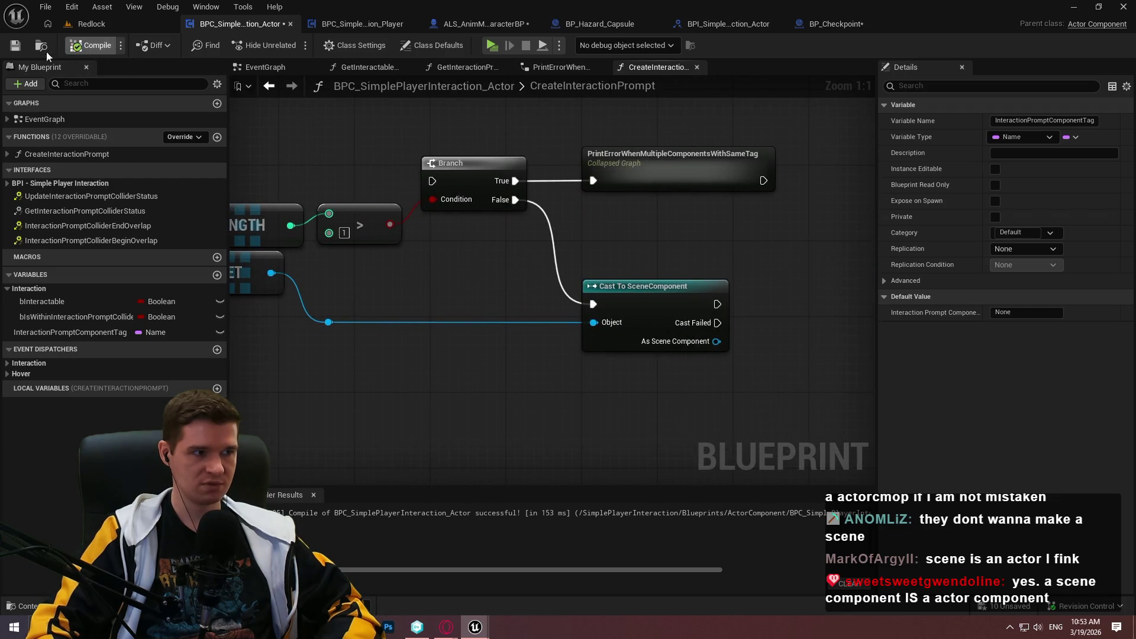
click(14, 45)
- Pan across the tag lookup, LENGTH, Branch and Cast nodes to review the graph
mouse_move(494, 232)
mouse_down()
mouse_move(846, 225)
mouse_move(426, 238)
mouse_move(946, 268)
mouse_move(401, 231)
mouse_up()
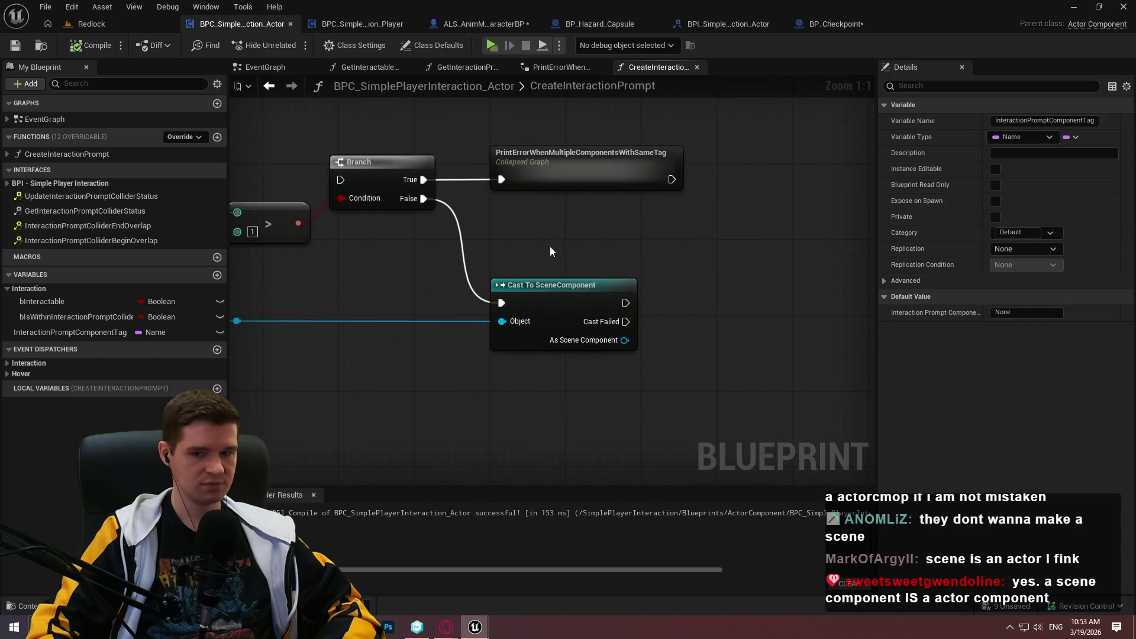
right_click(671, 262)
drag(724, 217, 566, 207)
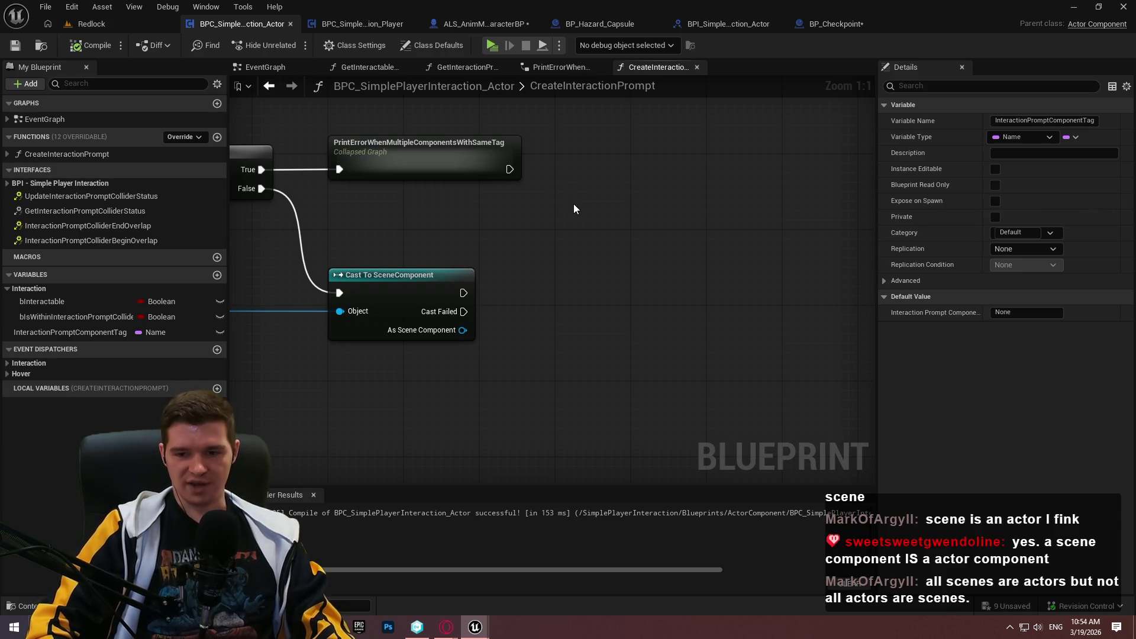
drag(472, 224, 621, 195)
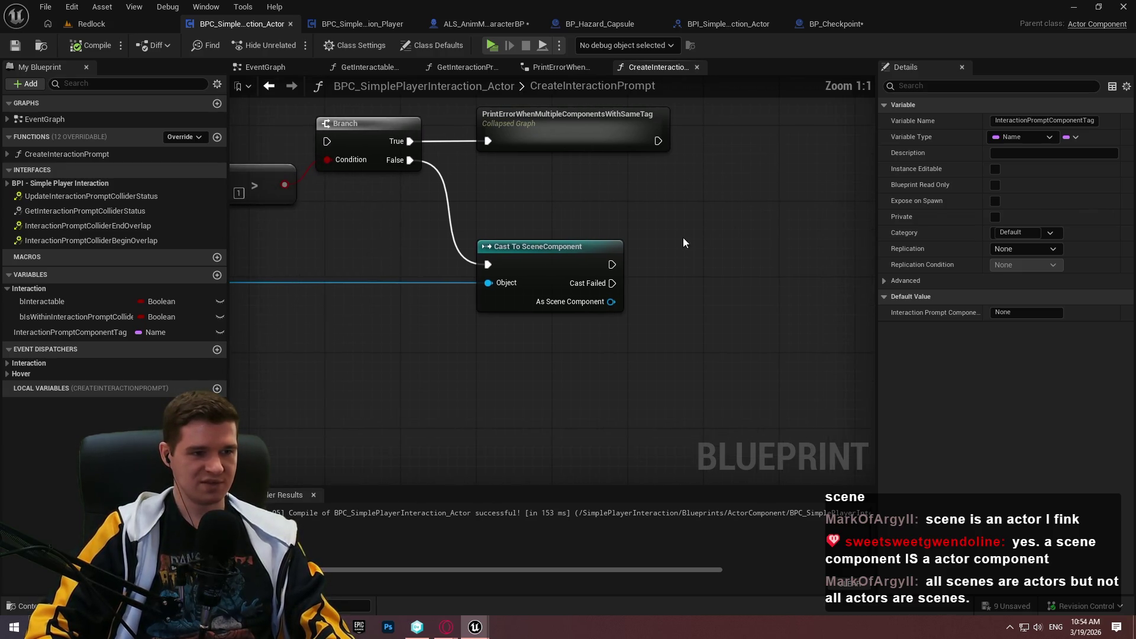
mouse_move(683, 236)
mouse_down()
mouse_move(1019, 245)
mouse_move(1022, 328)
mouse_up()
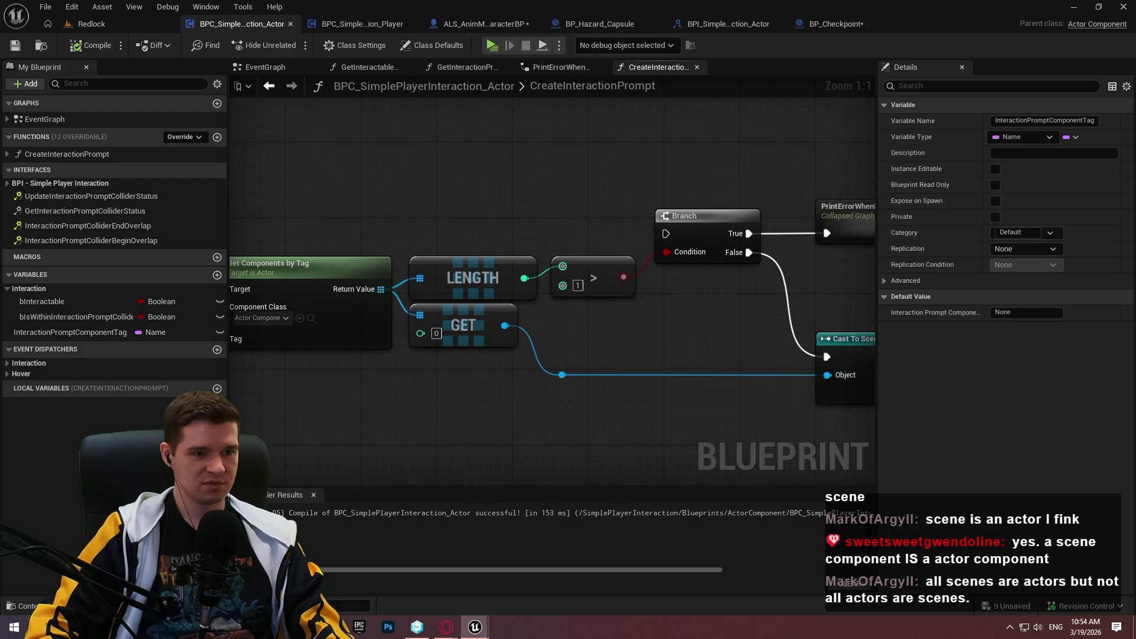
drag(627, 259, 735, 267)
mouse_move(536, 201)
mouse_down()
mouse_move(583, 216)
mouse_move(921, 109)
mouse_move(604, 248)
mouse_move(584, 275)
mouse_move(299, 101)
mouse_up()
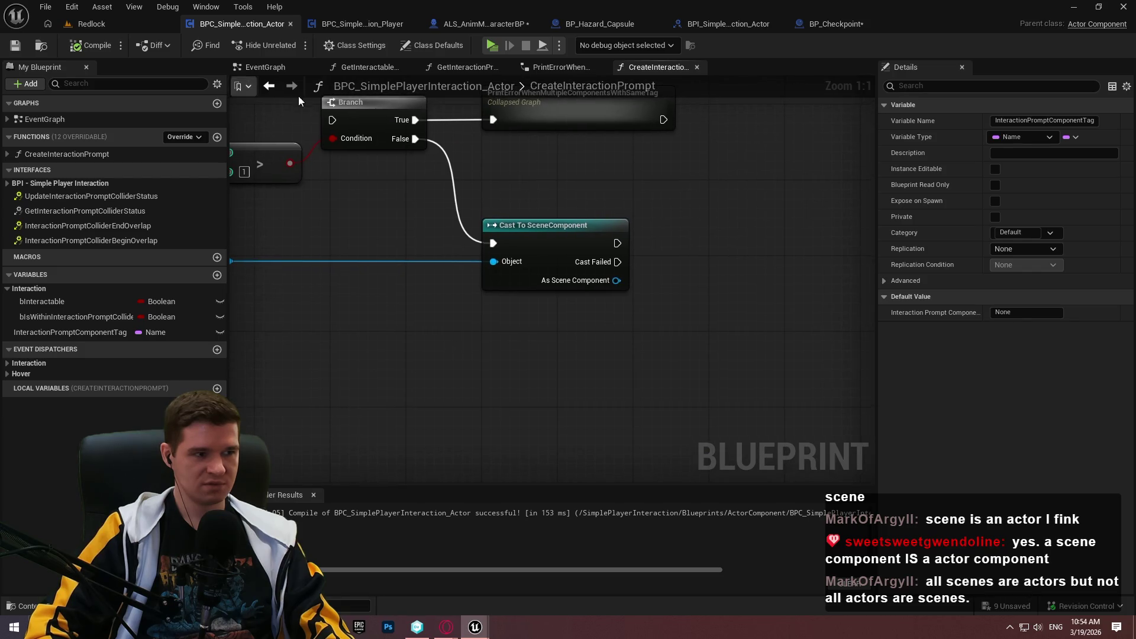
mouse_move(799, 265)
mouse_down()
mouse_move(740, 228)
mouse_move(621, 236)
mouse_up()
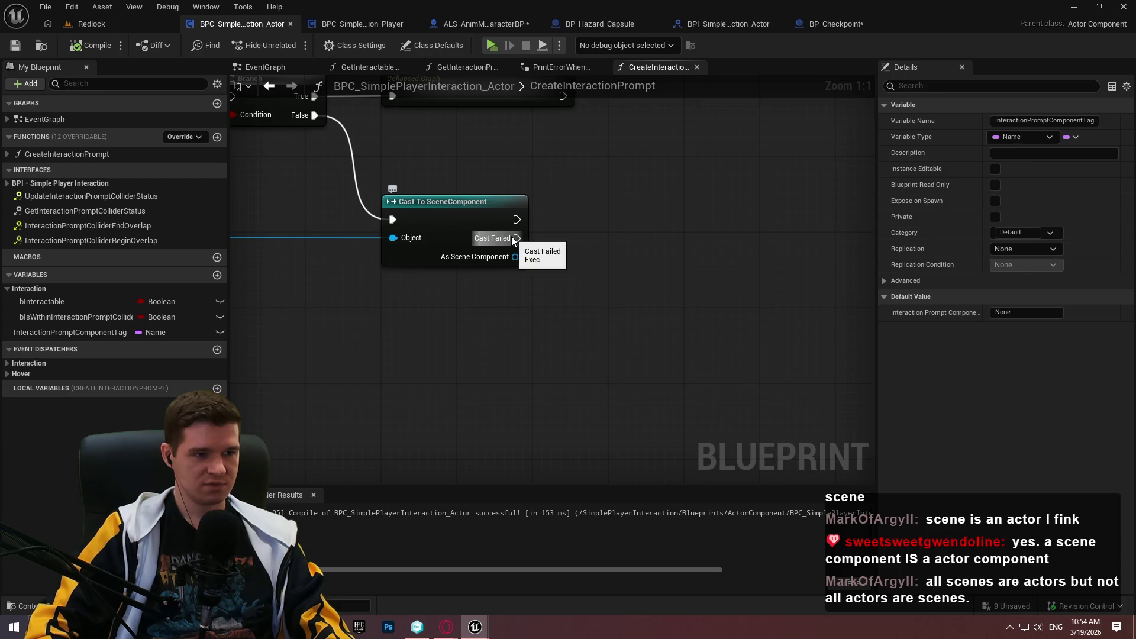
- Try pulling a new node from the Cast To SceneComponent failed output
drag(514, 239, 732, 396)
drag(678, 233, 690, 386)
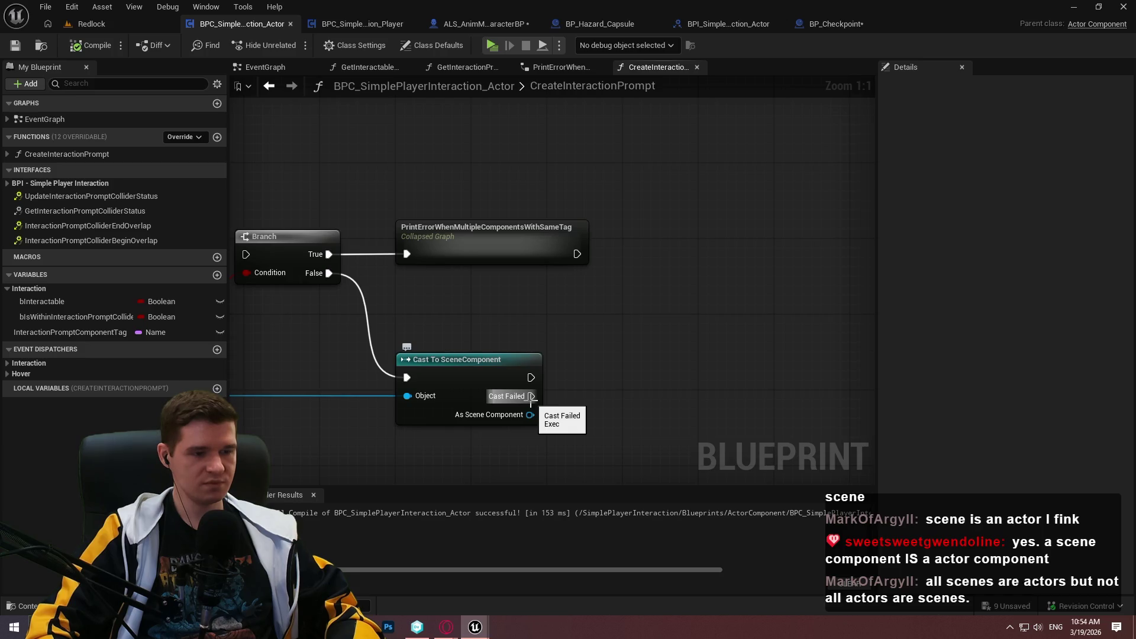
mouse_move(531, 397)
mouse_down()
mouse_move(601, 280)
mouse_move(711, 304)
mouse_move(732, 345)
mouse_move(492, 320)
mouse_move(644, 286)
mouse_move(458, 299)
mouse_move(616, 321)
mouse_up()
scroll(732, 349, down, 2)
scroll(500, 288, up, 1)
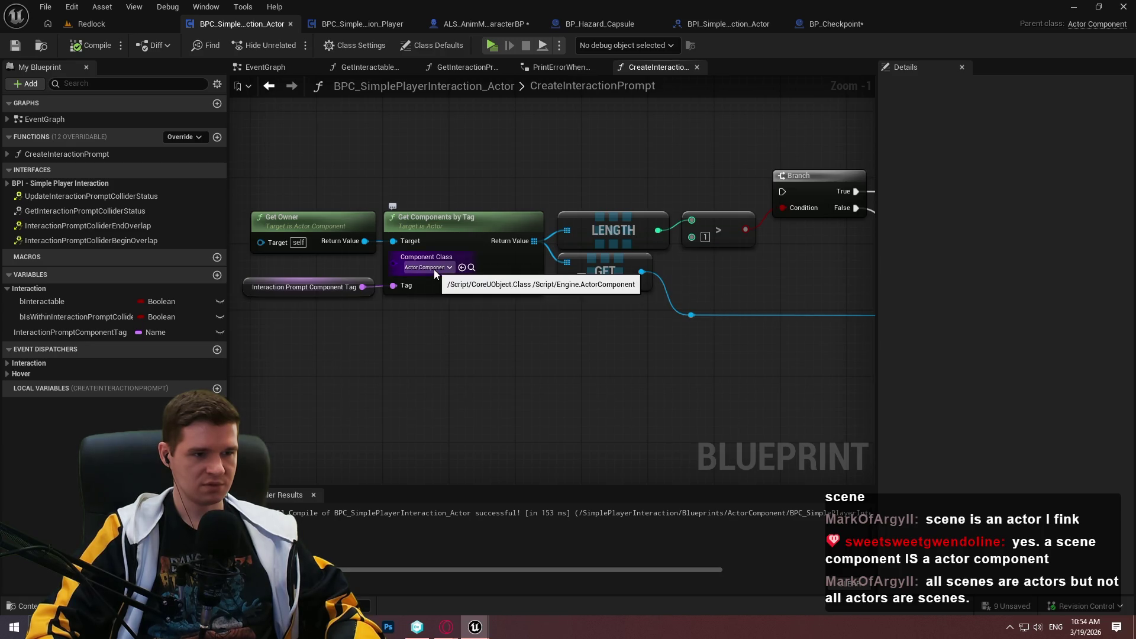
scroll(432, 268, up, 1)
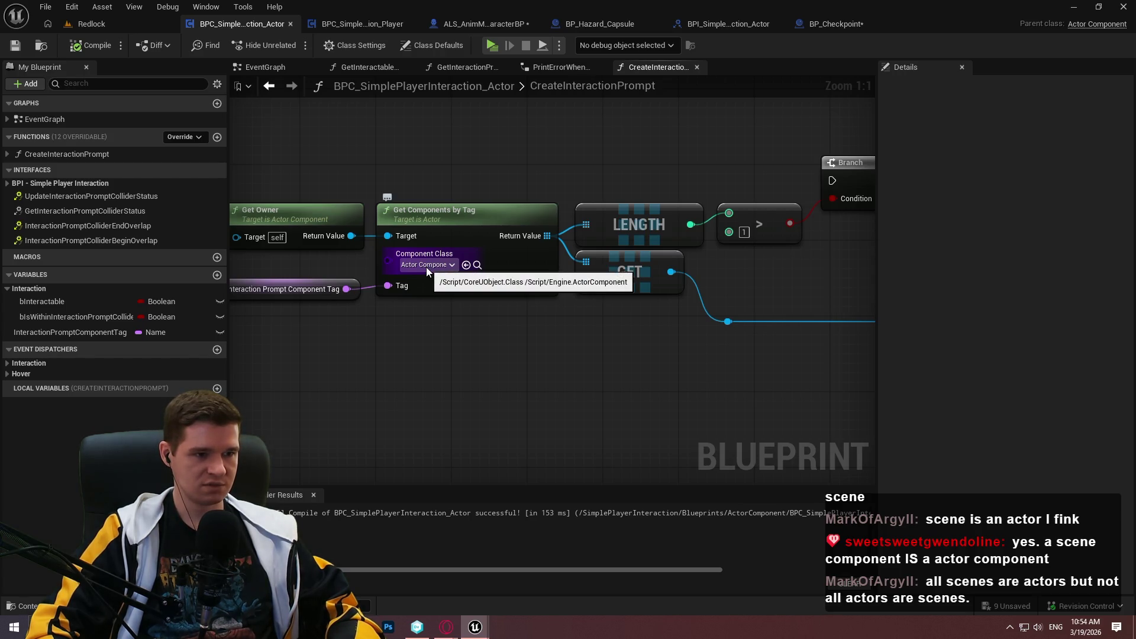
- Set Get Components by Tag's Component Class to Scene Component and compile
click(426, 268)
text(sce)
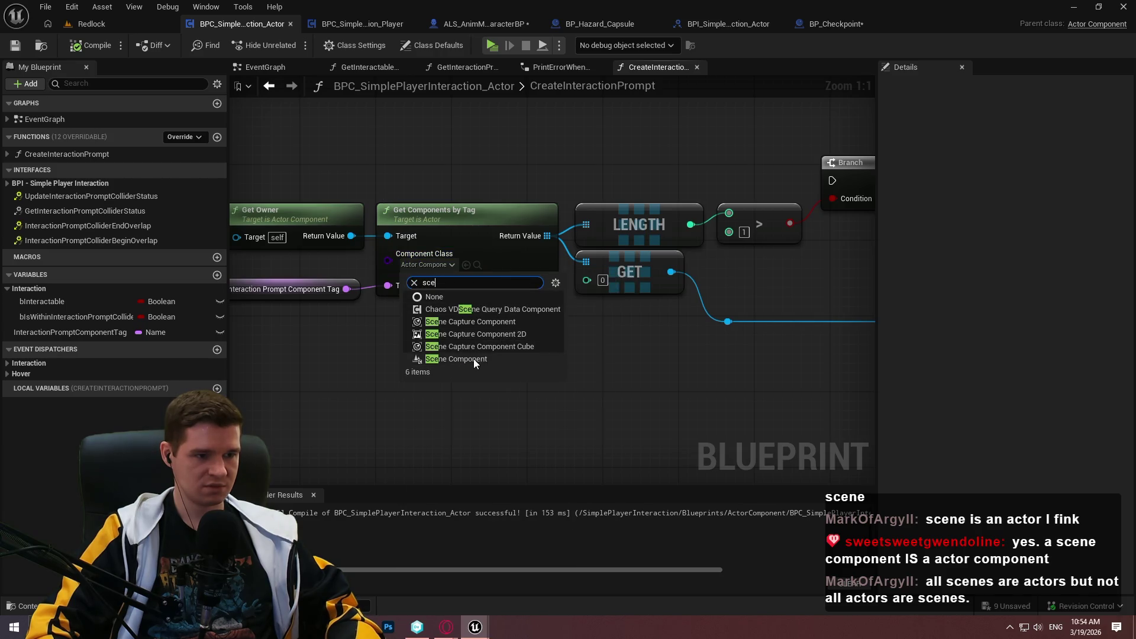
click(474, 358)
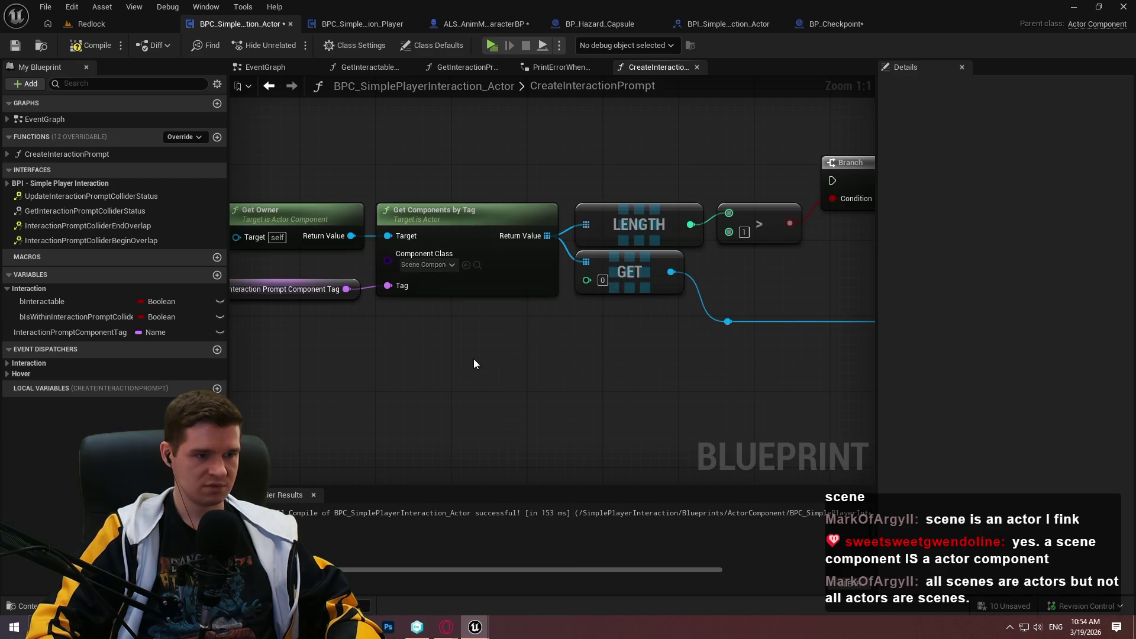
click(109, 42)
- Add a new GET node from the returned component array
drag(793, 295, 526, 281)
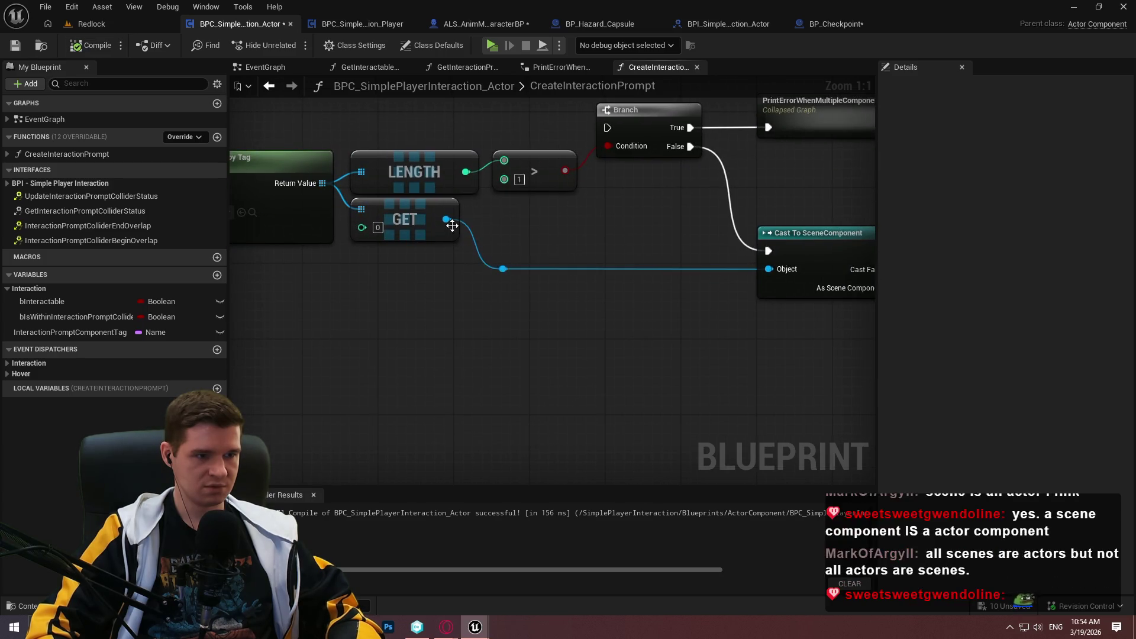
drag(452, 221, 553, 267)
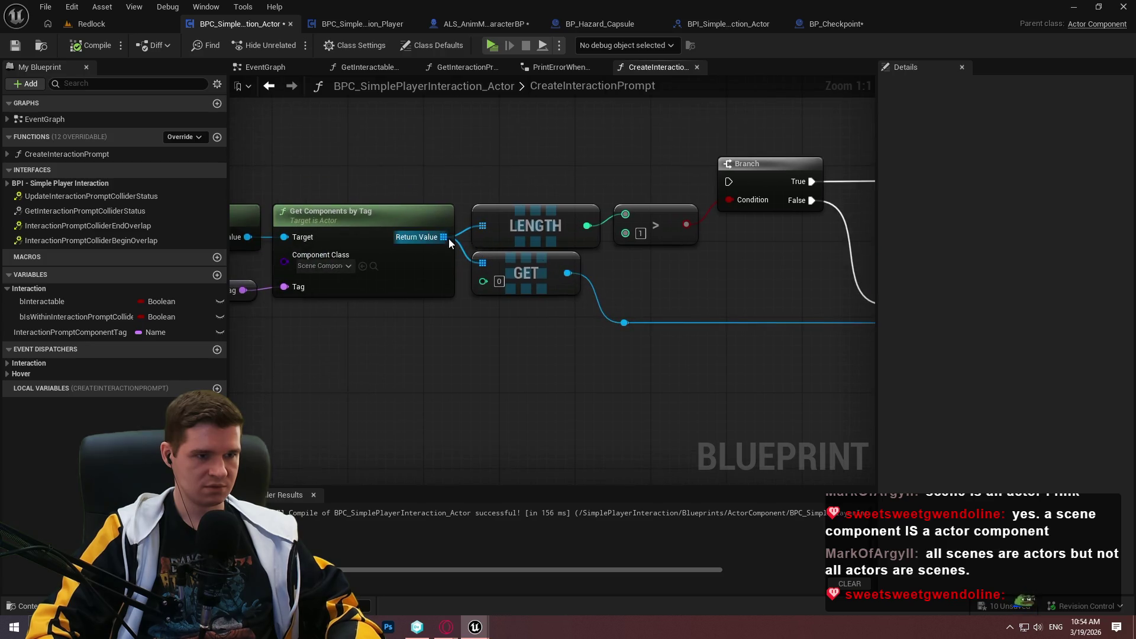
drag(443, 236, 505, 321)
text(get)
key(Return)
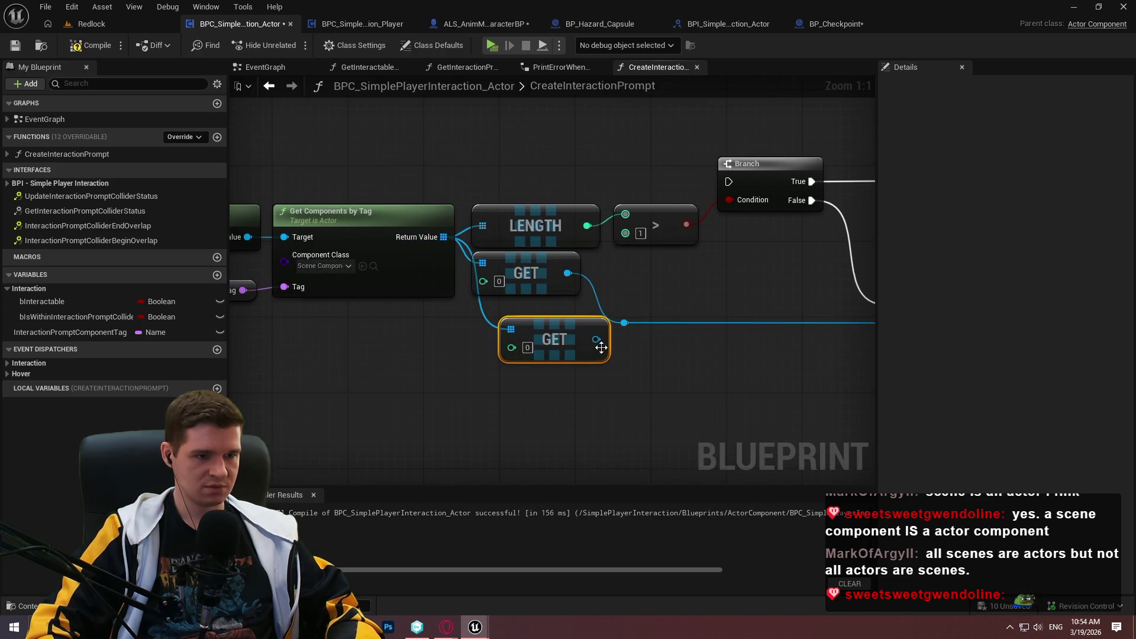
- Delete Cast To SceneComponent and the original GET, compile, and move the new GET into place
mouse_move(871, 401)
mouse_down()
mouse_move(805, 396)
mouse_move(768, 363)
mouse_move(424, 268)
mouse_move(669, 306)
mouse_up()
key(Delete)
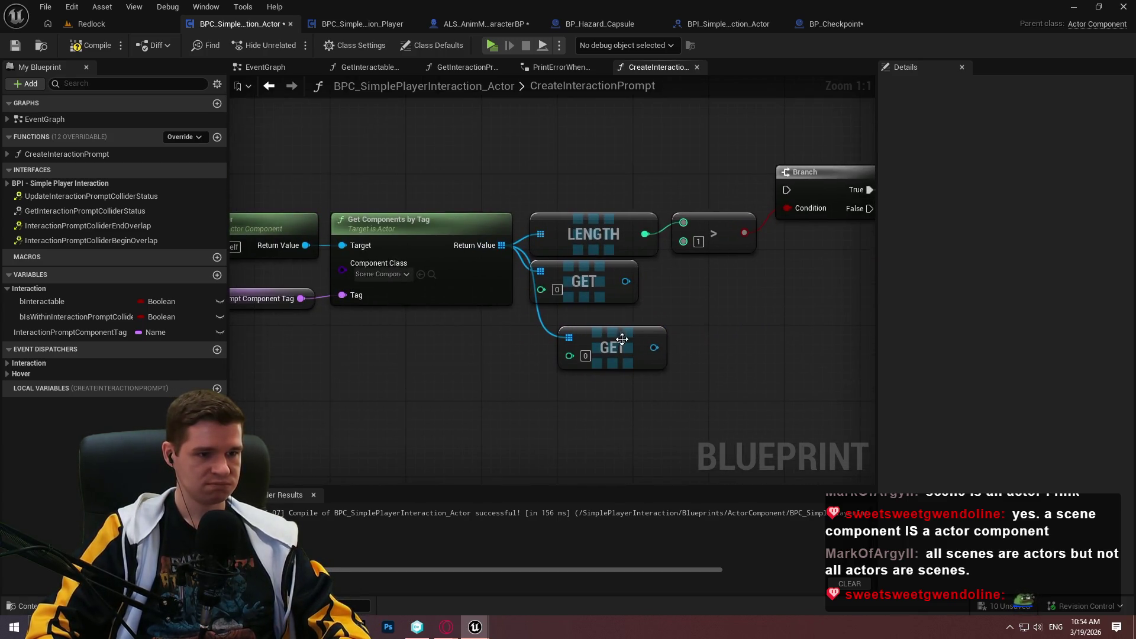
click(89, 45)
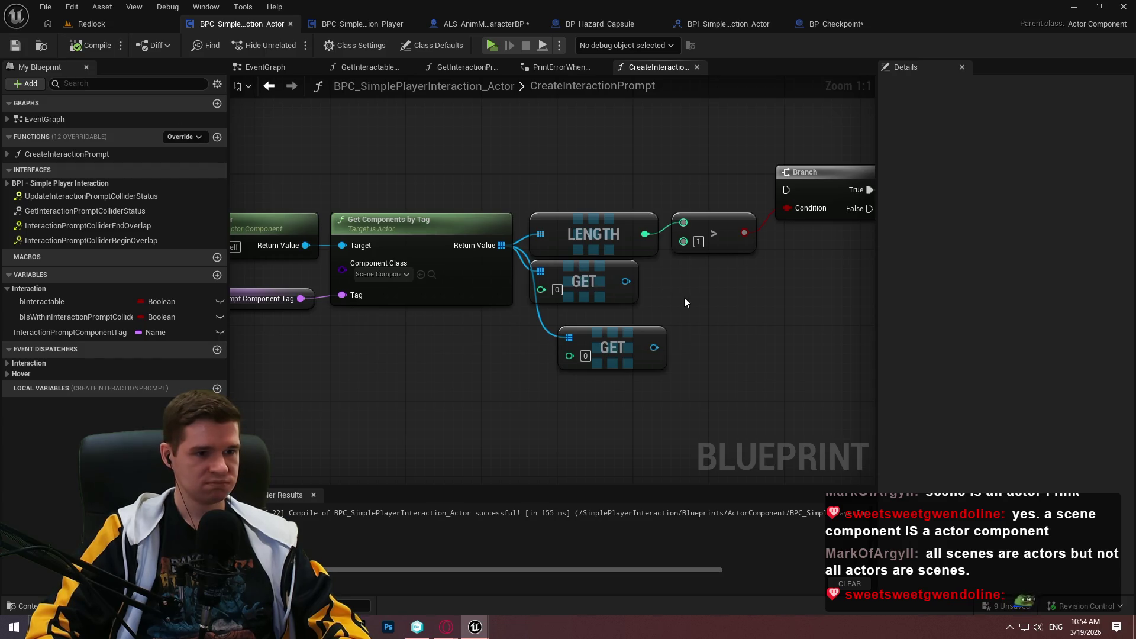
drag(684, 299, 542, 308)
key(Delete)
drag(611, 349, 584, 292)
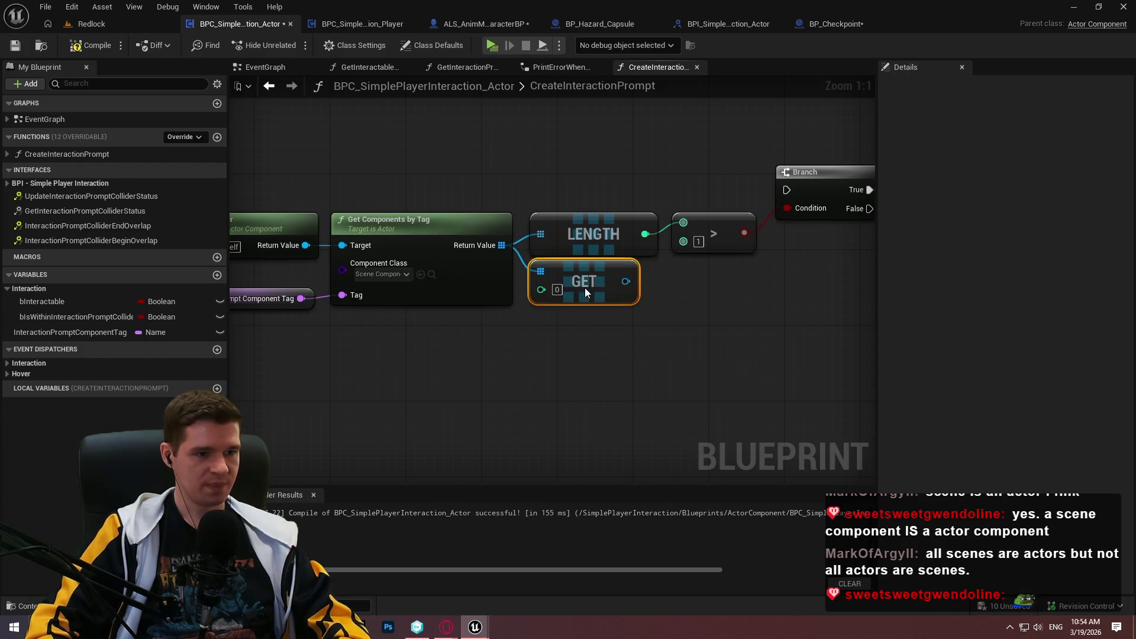
click(763, 312)
- Add an IS NOT EMPTY check on Get Components by Tag's Return Value
drag(734, 305, 582, 311)
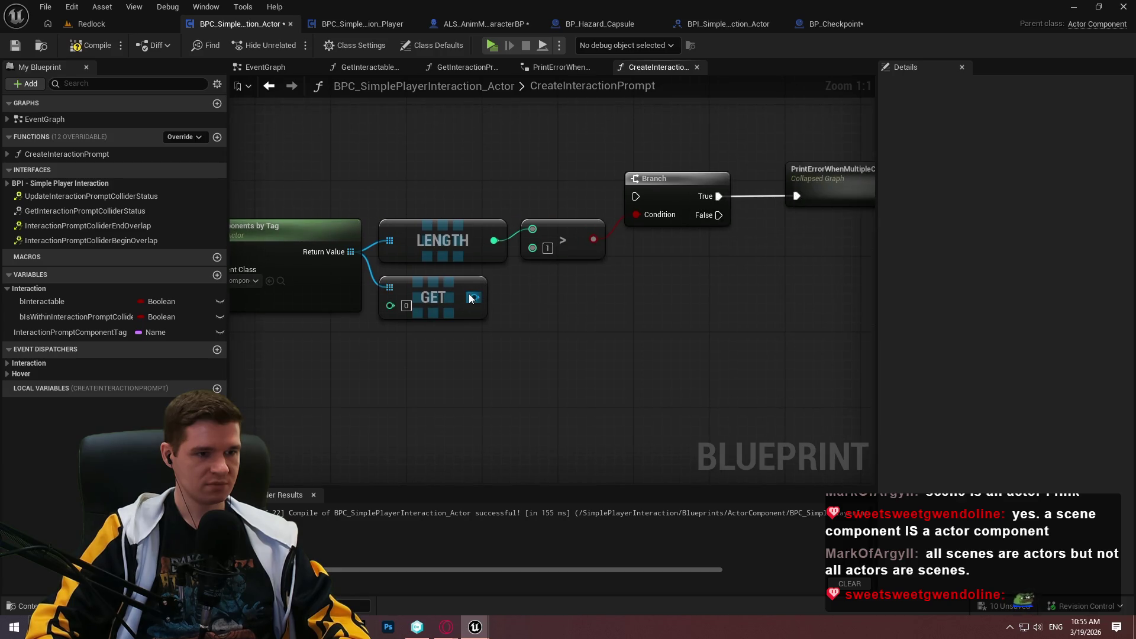
mouse_move(470, 298)
mouse_down()
mouse_move(687, 311)
mouse_move(605, 324)
mouse_up()
mouse_move(493, 280)
mouse_down()
mouse_move(520, 204)
mouse_move(516, 176)
mouse_up()
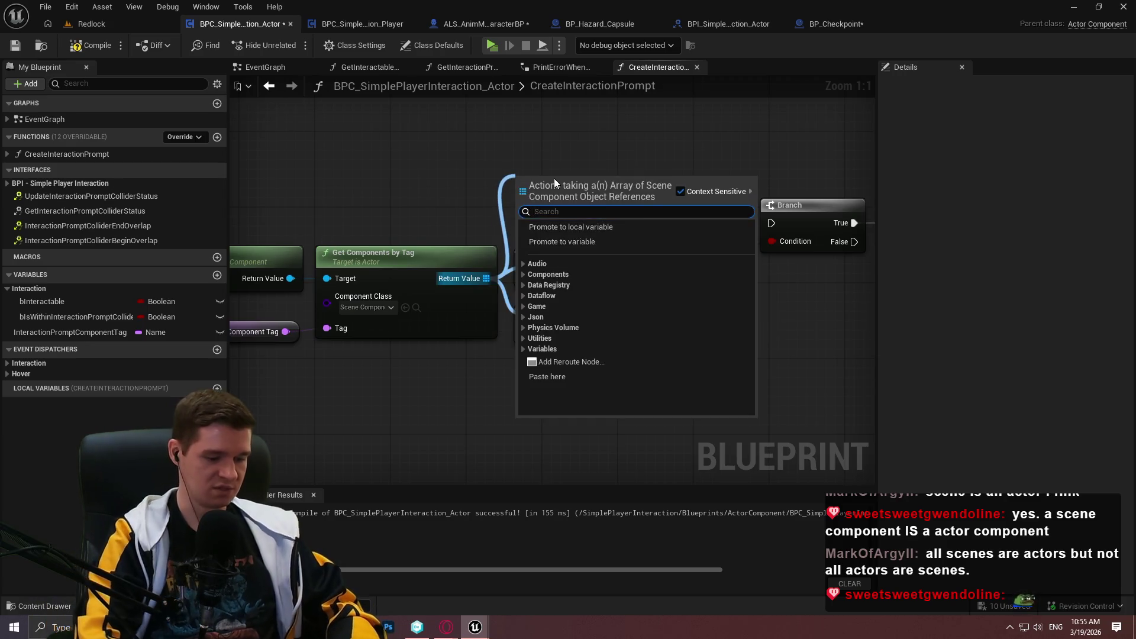
text(is not empty)
key(Return)
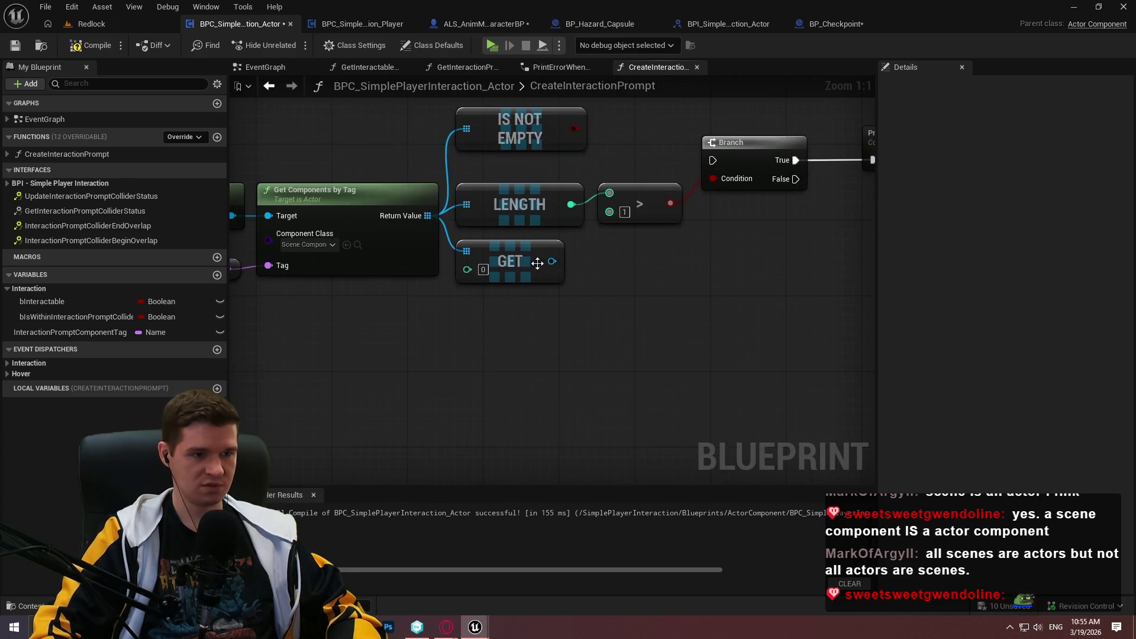
- Place a new Branch and wire its True output into the existing component-count Branch
drag(537, 263, 574, 446)
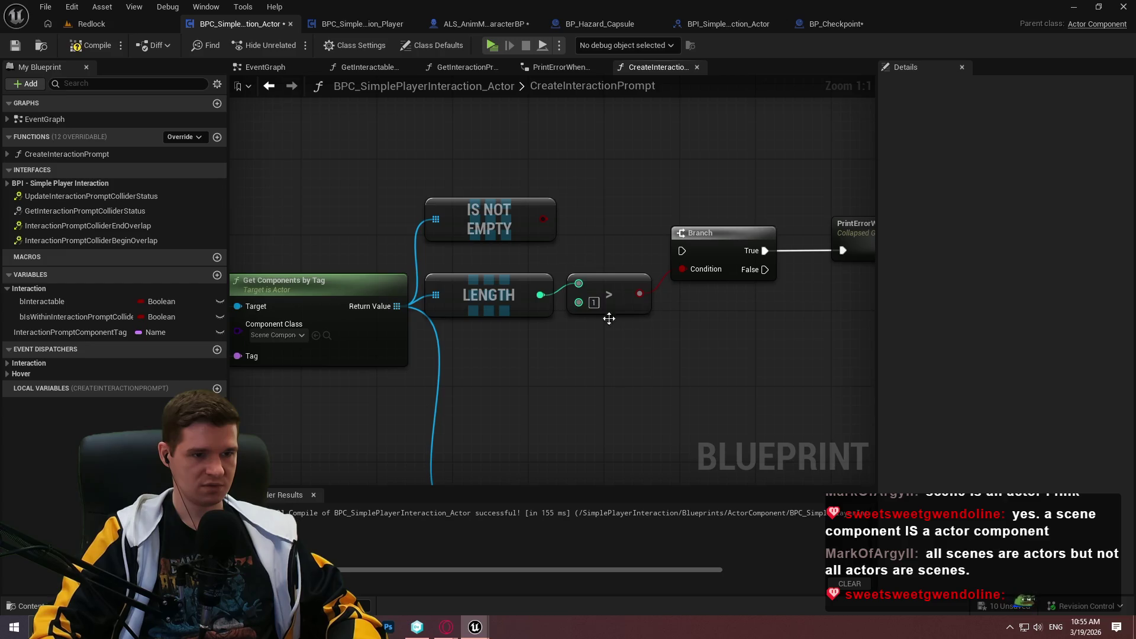
click(625, 383)
mouse_move(635, 406)
mouse_down()
mouse_move(608, 216)
mouse_move(442, 280)
mouse_move(878, 321)
mouse_move(705, 338)
mouse_move(988, 332)
mouse_up()
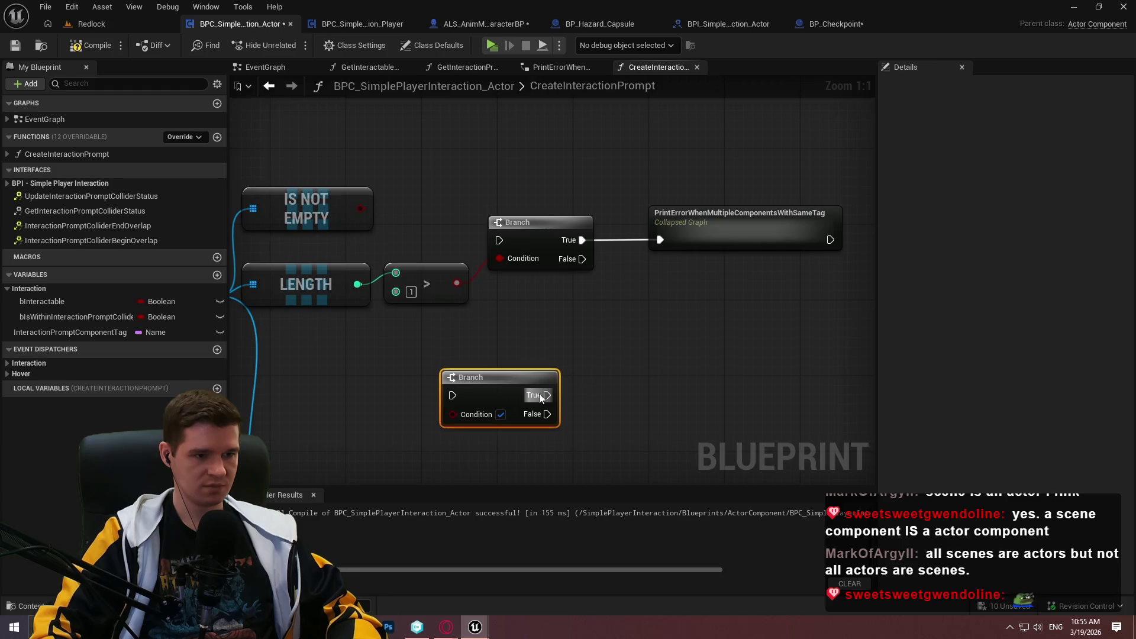
drag(546, 398, 499, 243)
drag(498, 300, 723, 316)
drag(694, 364, 630, 82)
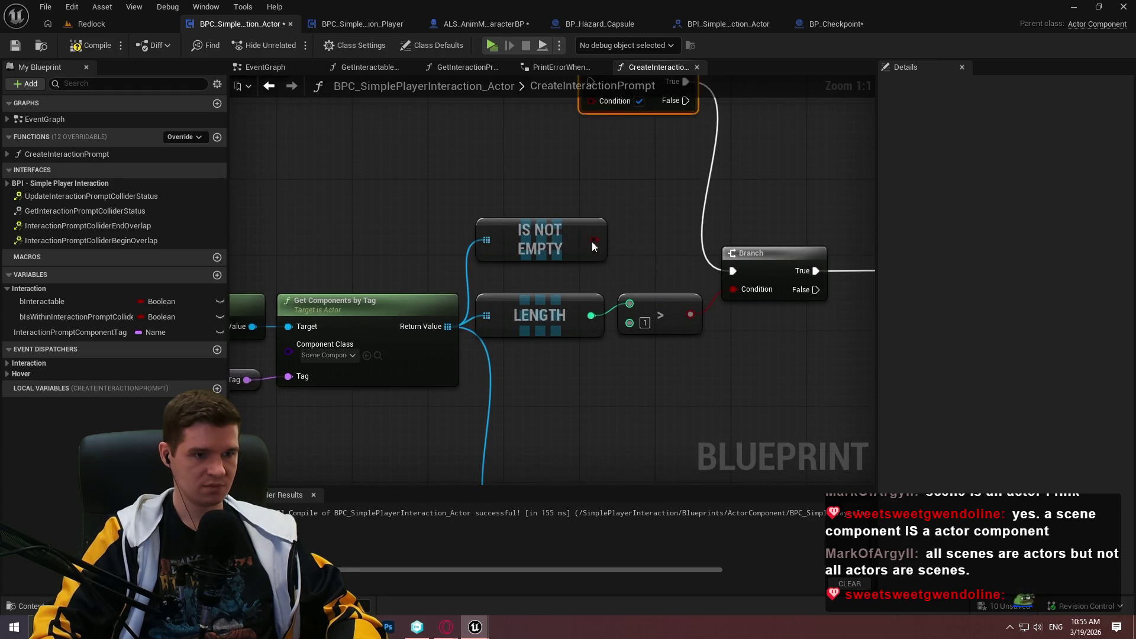
- Connect IS NOT EMPTY to the new Branch's Condition and reposition both nodes
drag(599, 257, 599, 395)
drag(503, 284, 427, 180)
drag(507, 164, 501, 229)
text(and)
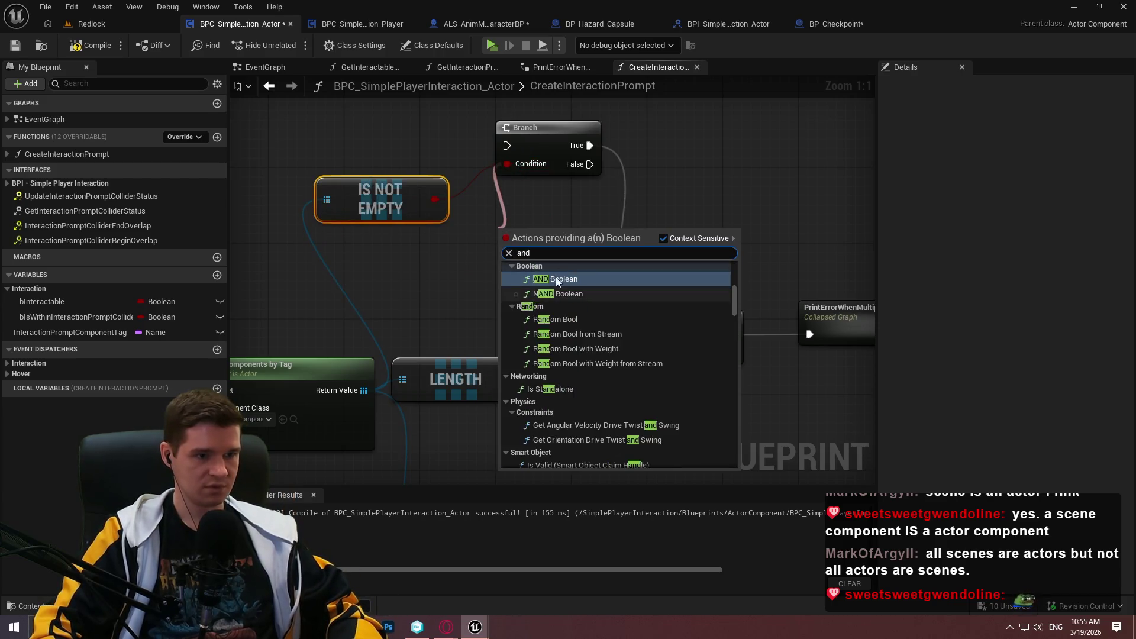
key(Escape)
mouse_move(685, 153)
mouse_down()
mouse_move(677, 201)
mouse_move(656, 164)
mouse_up()
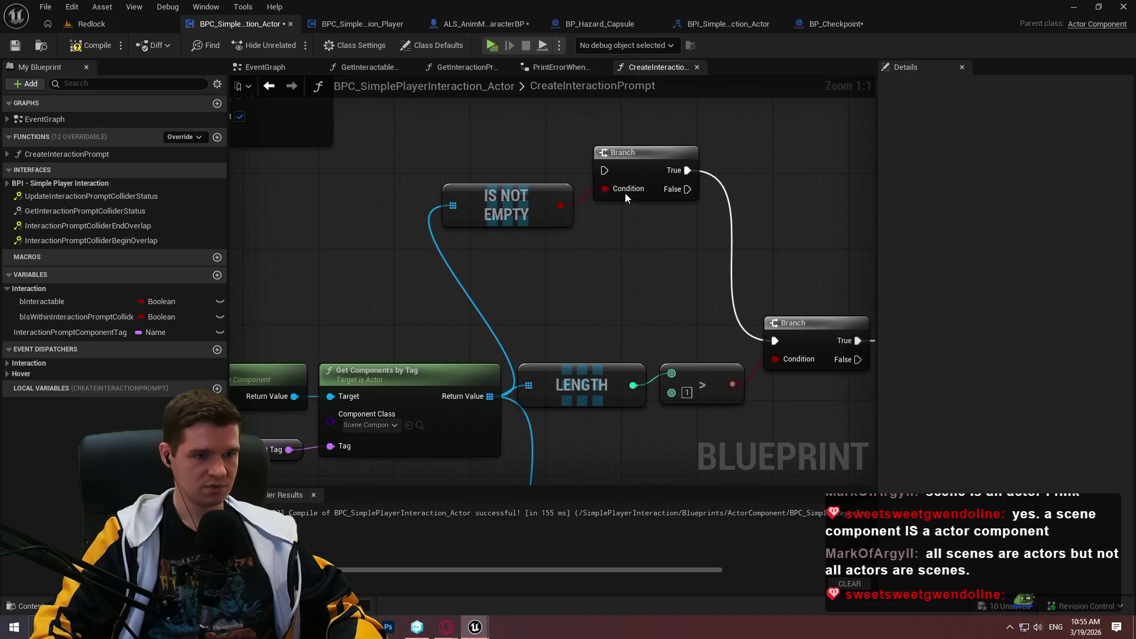
- Duplicate the Interaction Prompt Component Tag getter and search from it for an equality comparison
mouse_move(698, 213)
mouse_down()
mouse_move(667, 171)
mouse_move(870, 168)
mouse_up()
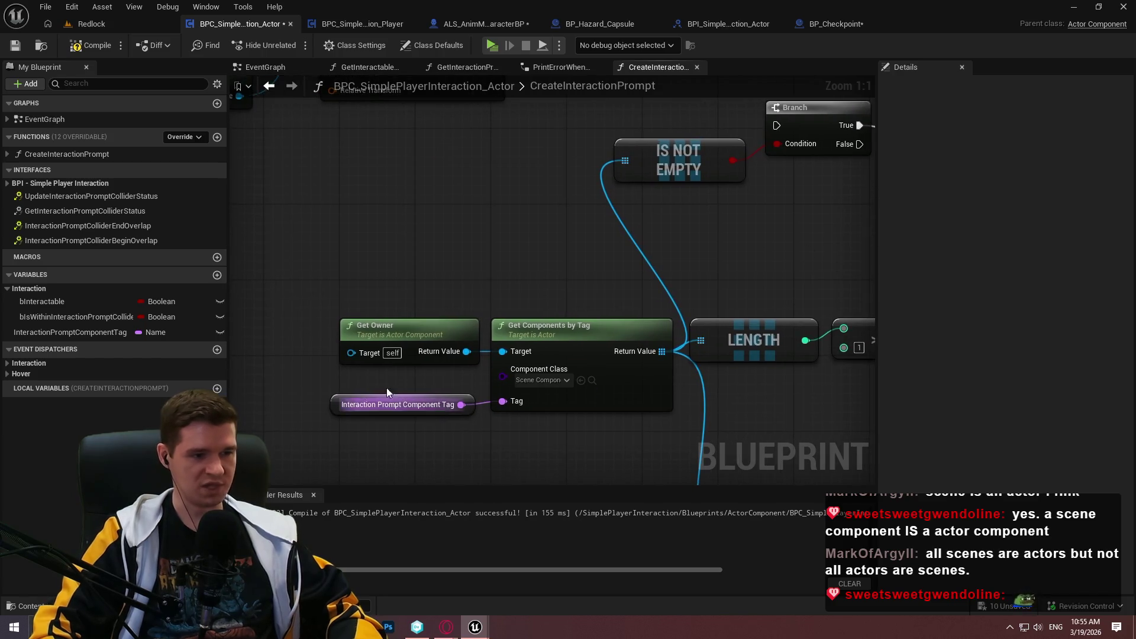
click(438, 408)
mouse_move(488, 367)
mouse_down()
mouse_move(459, 335)
mouse_move(514, 320)
mouse_up()
scroll(487, 321, down, 2)
key(ctrl+v)
text(=)
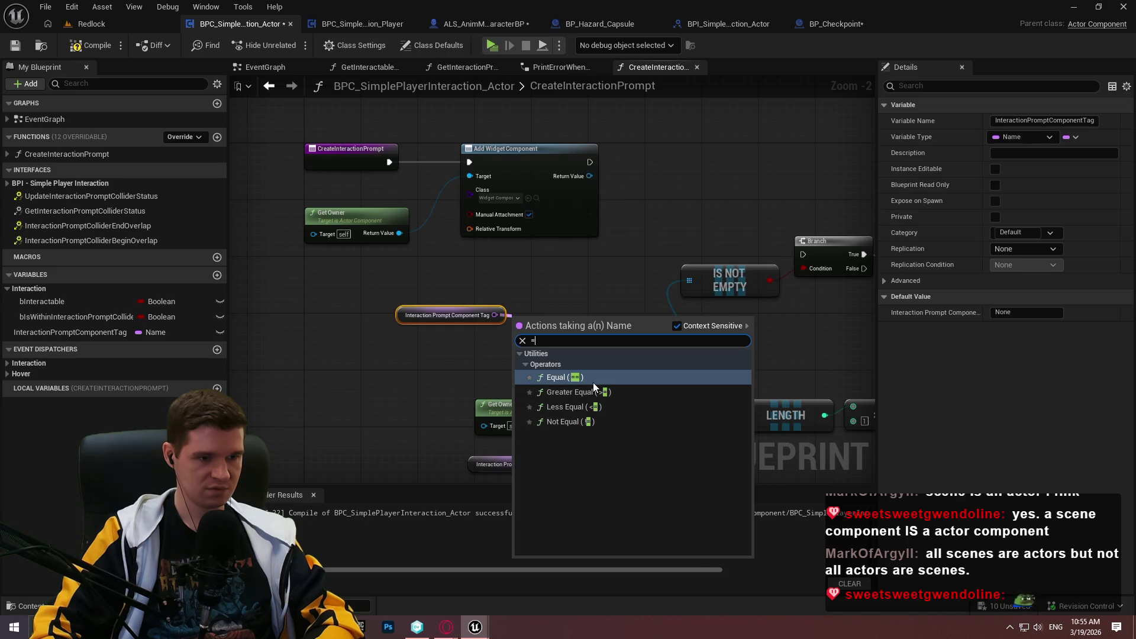
- Add a != tag comparison feeding a Branch near the function start and wire execution into it
click(577, 420)
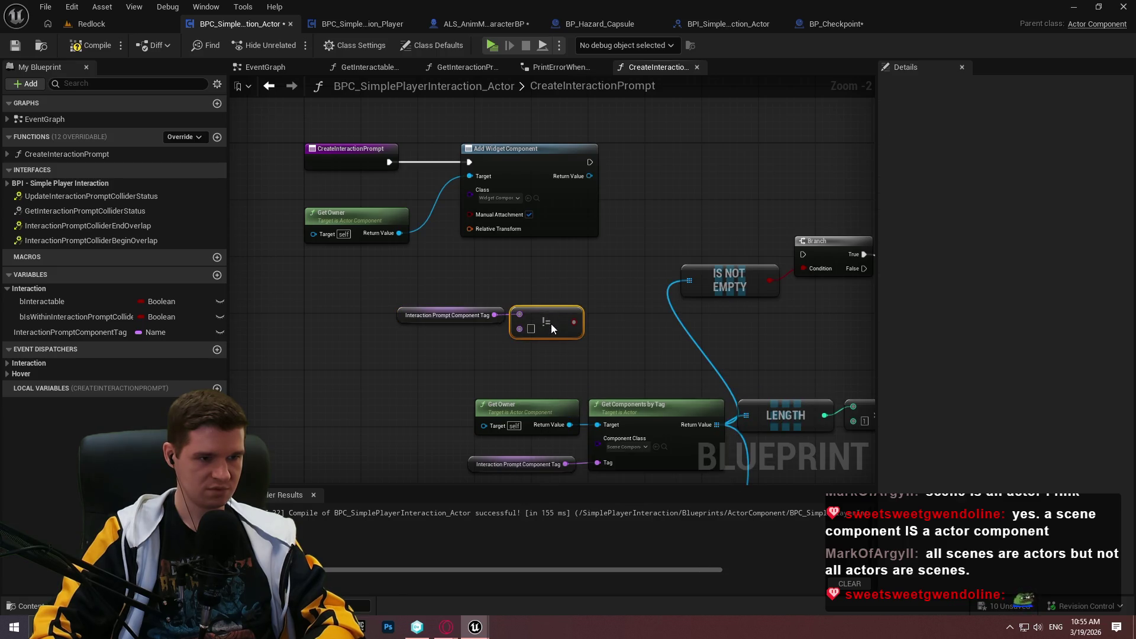
drag(551, 325, 543, 329)
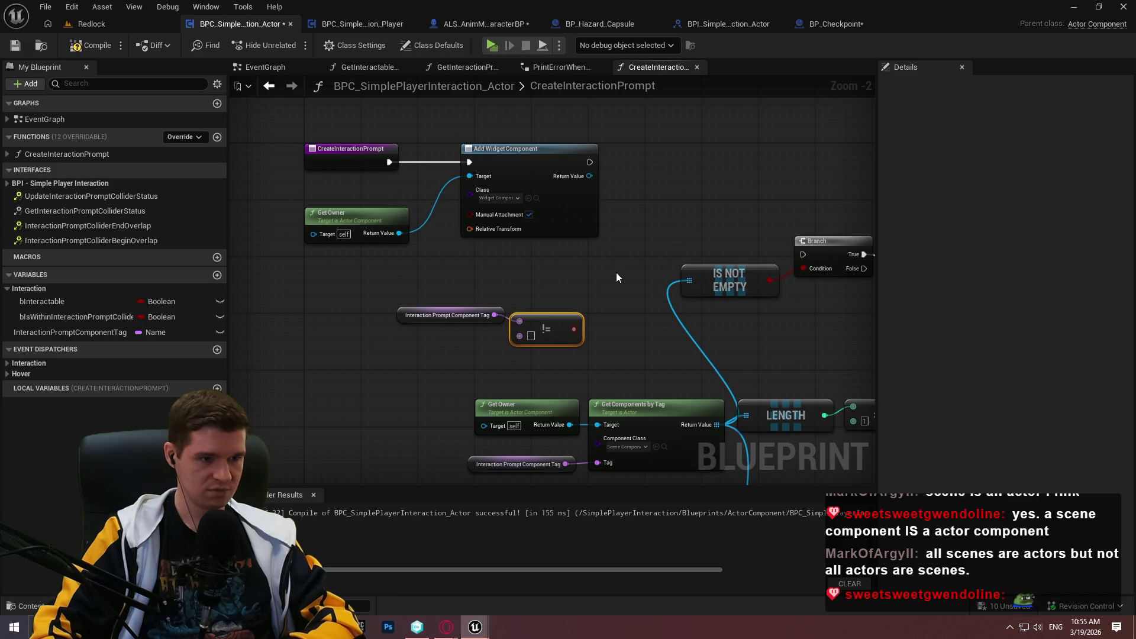
click(589, 287)
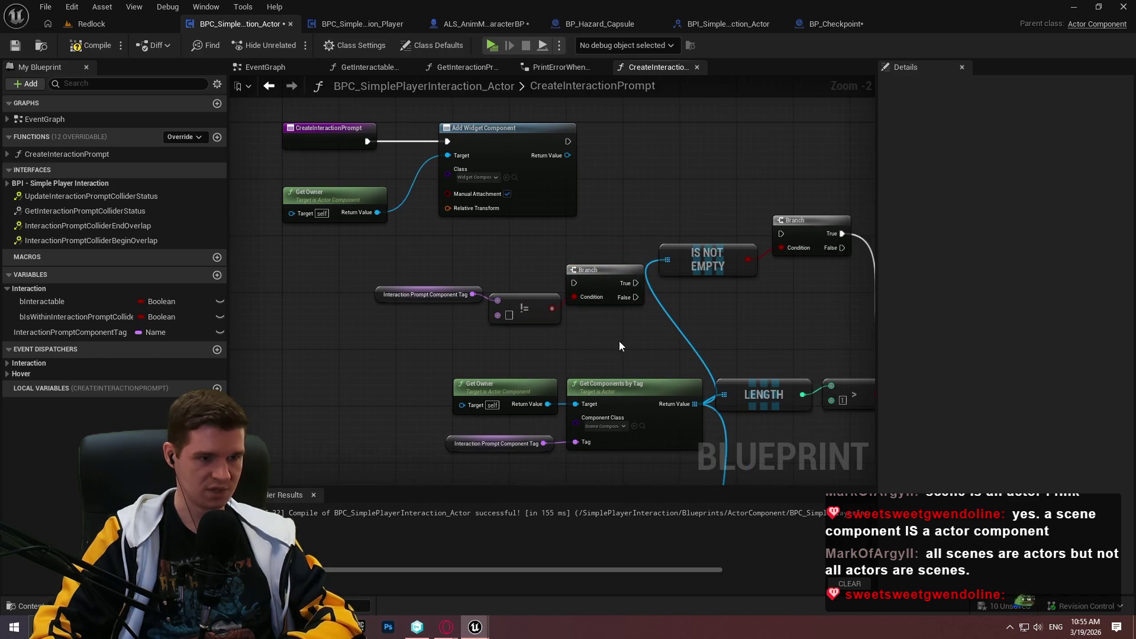
drag(417, 325, 248, 278)
drag(438, 297, 329, 346)
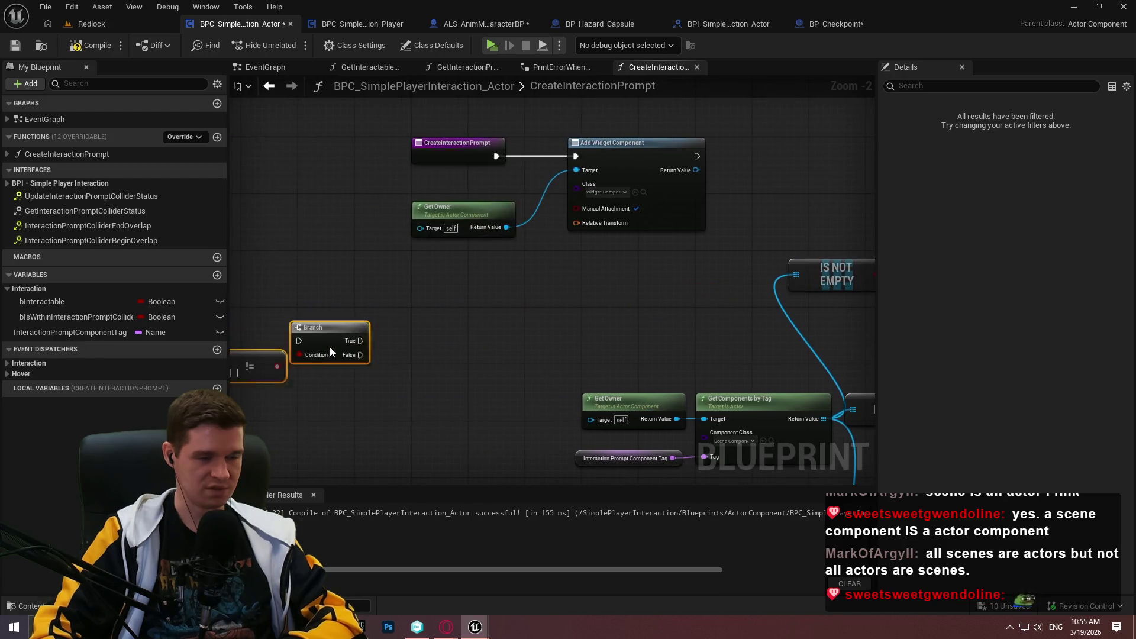
mouse_move(468, 286)
mouse_down()
mouse_move(610, 205)
mouse_move(699, 175)
mouse_up()
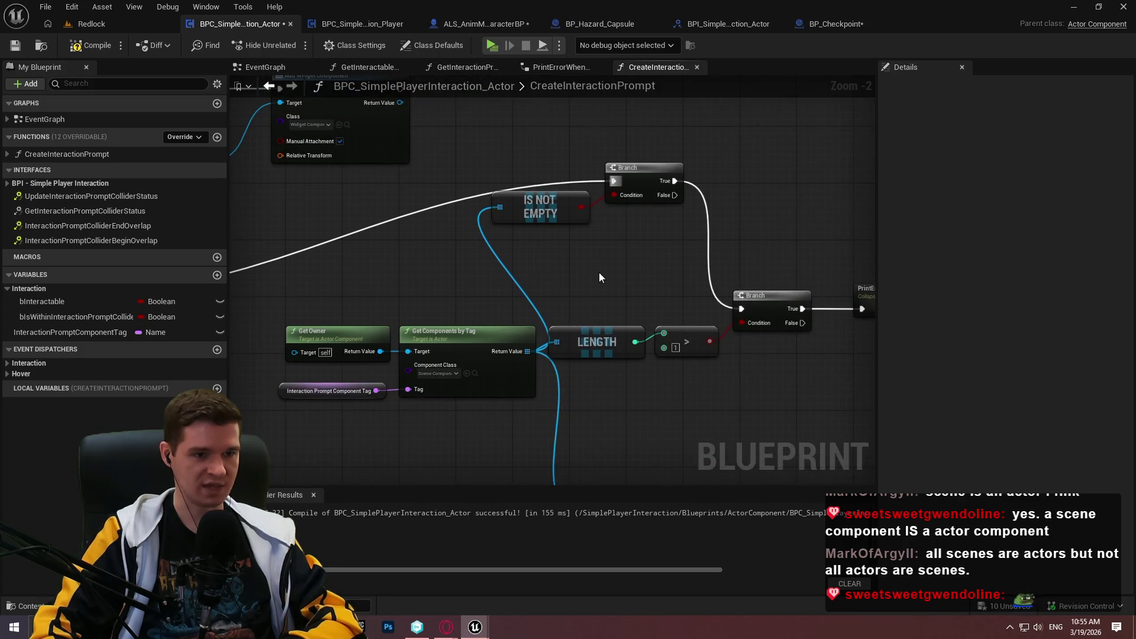
- Rearrange the centre check nodes down-left to make room in the chain
drag(580, 278, 608, 247)
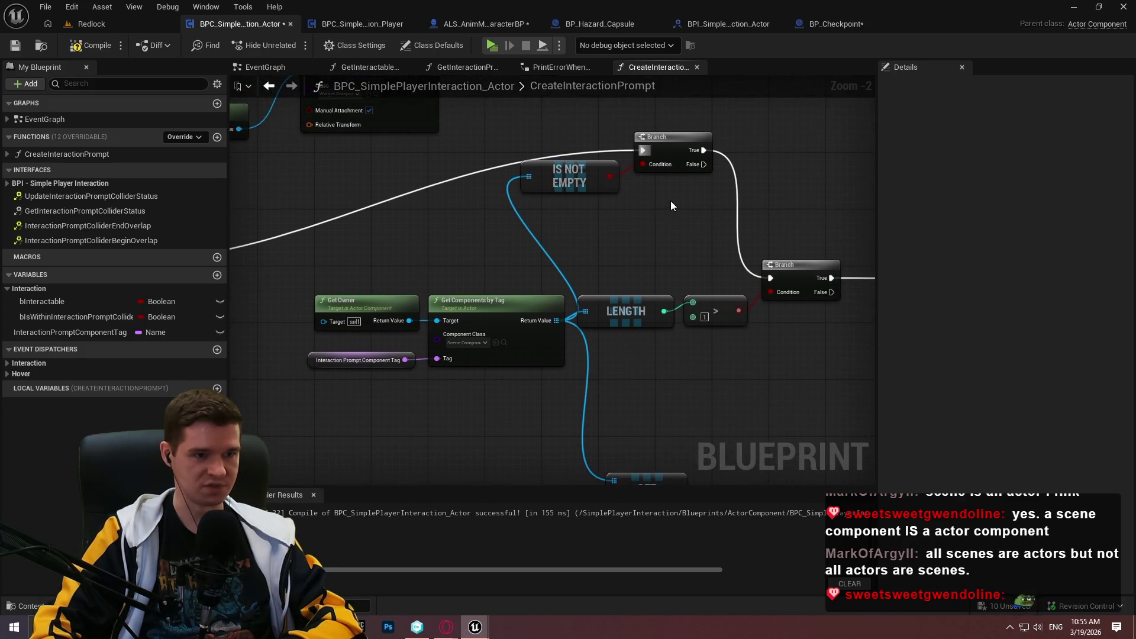
drag(671, 205, 936, 230)
mouse_move(804, 288)
mouse_down()
mouse_move(487, 301)
mouse_move(887, 281)
mouse_move(719, 286)
mouse_up()
scroll(719, 286, down, 3)
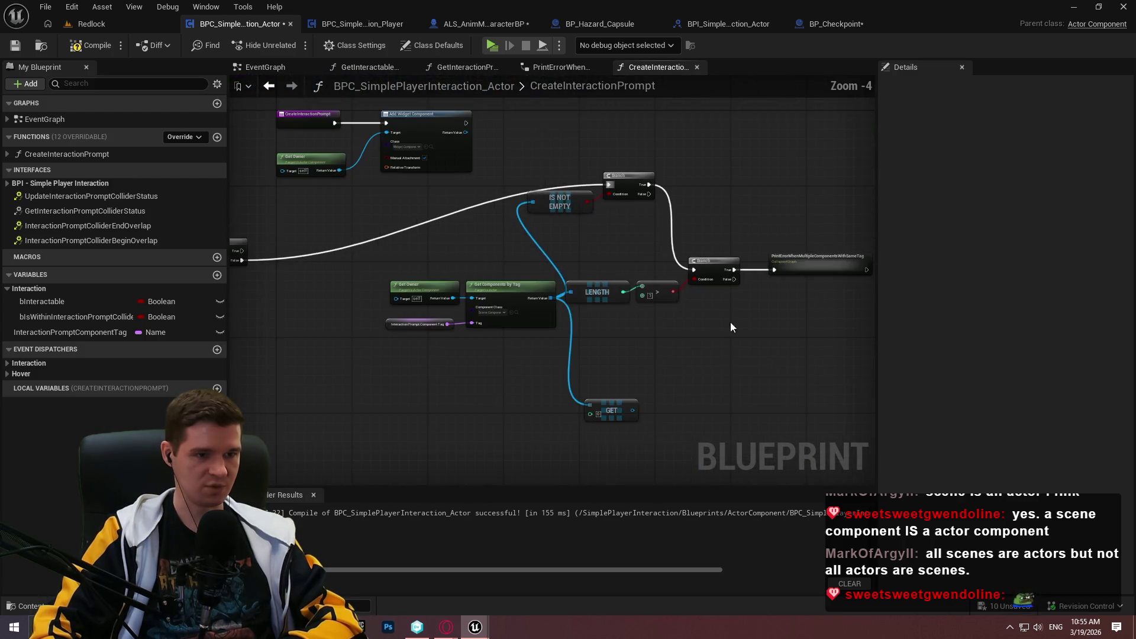
mouse_move(727, 399)
mouse_down()
mouse_move(339, 216)
mouse_move(350, 227)
mouse_up()
drag(804, 422, 349, 231)
drag(536, 233, 371, 321)
scroll(392, 290, up, 2)
click(633, 261)
mouse_move(634, 268)
mouse_down()
mouse_move(681, 260)
mouse_move(552, 196)
mouse_move(526, 240)
mouse_move(533, 267)
mouse_up()
- Route the tag Branch's False into SET ActorSceneComponents, fed by Get Components by Tag, feeding IS NOT EMPTY
mouse_move(450, 180)
mouse_down()
mouse_move(548, 183)
mouse_move(583, 278)
mouse_move(624, 336)
mouse_move(467, 260)
mouse_move(651, 265)
mouse_up()
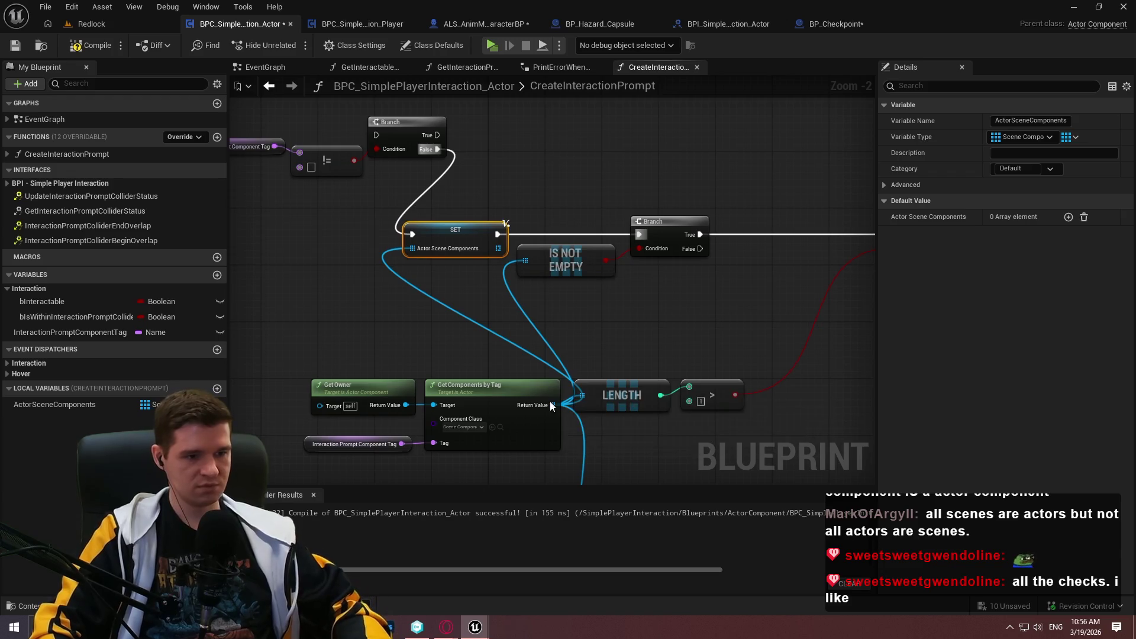
alt+click(552, 405)
drag(640, 350, 556, 270)
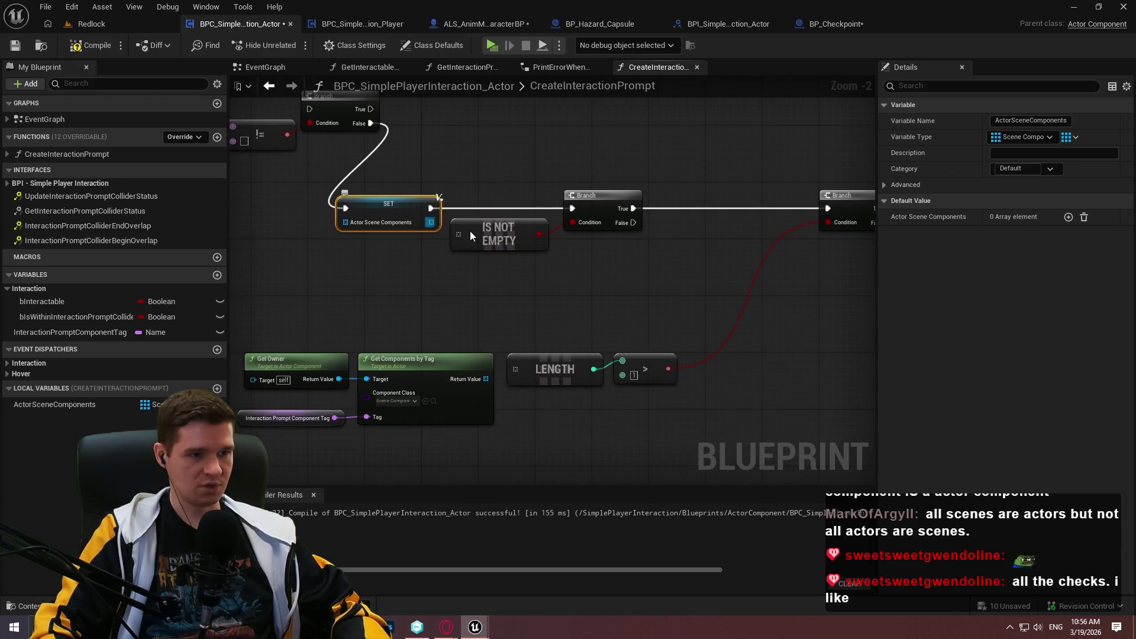
mouse_move(458, 233)
mouse_down()
mouse_move(430, 222)
mouse_move(514, 211)
mouse_move(488, 204)
mouse_move(657, 219)
mouse_up()
mouse_move(383, 324)
mouse_down()
mouse_move(667, 431)
mouse_move(531, 303)
mouse_move(624, 231)
mouse_up()
click(650, 230)
drag(680, 257, 566, 328)
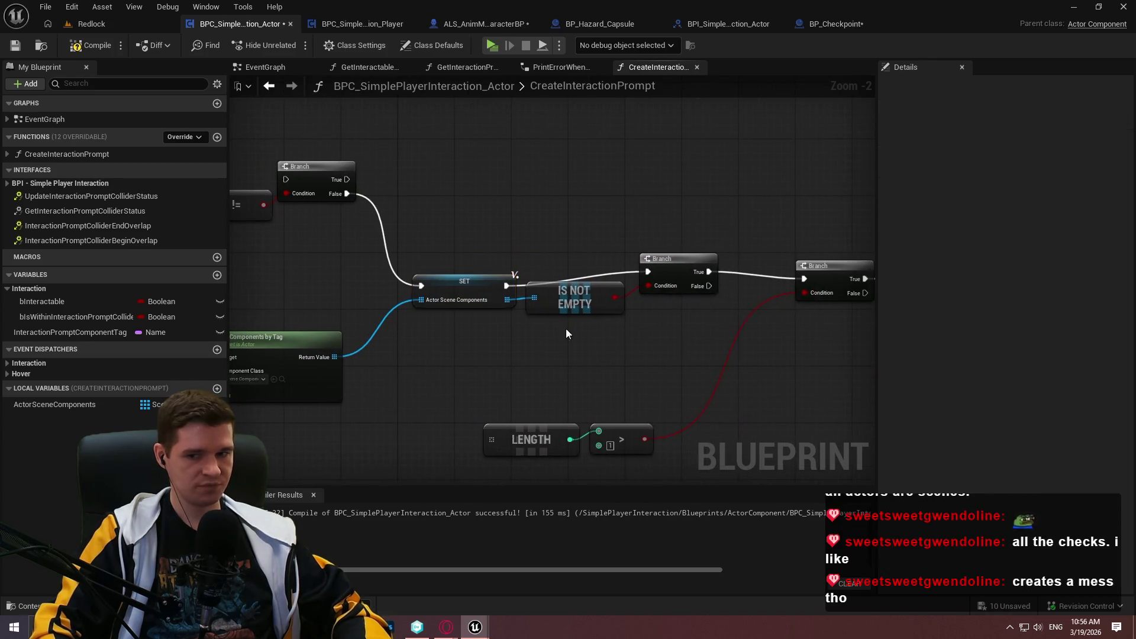
scroll(565, 329, up, 2)
click(787, 215)
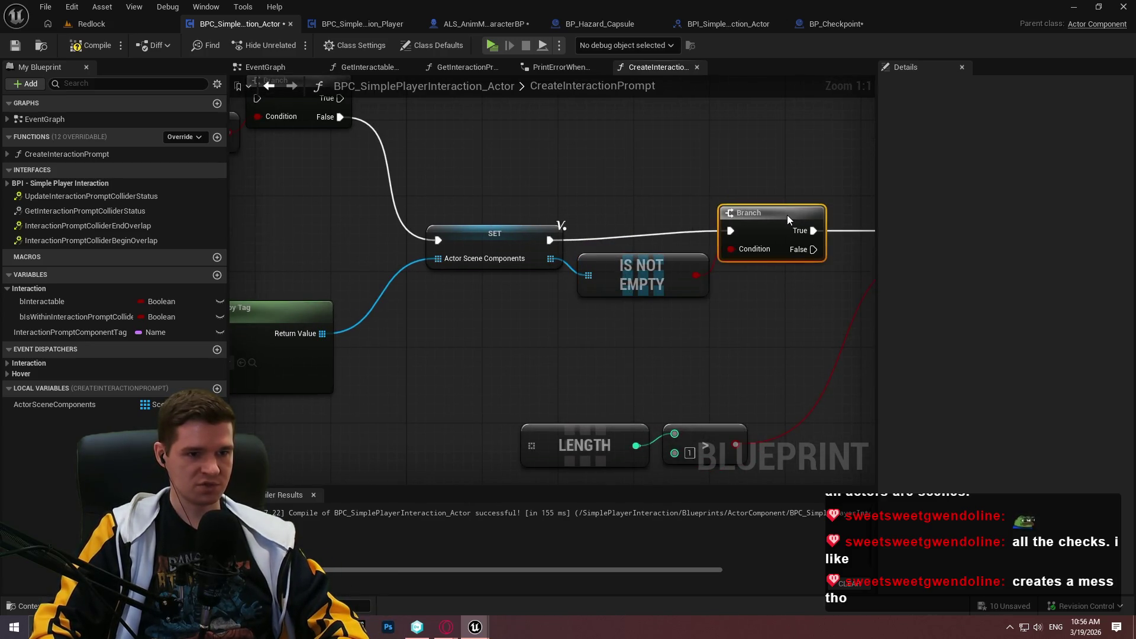
- Nudge the Branch and shift PrintError and the second Branch to the right
drag(787, 215, 797, 217)
click(757, 331)
scroll(757, 353, down, 1)
drag(757, 354, 805, 302)
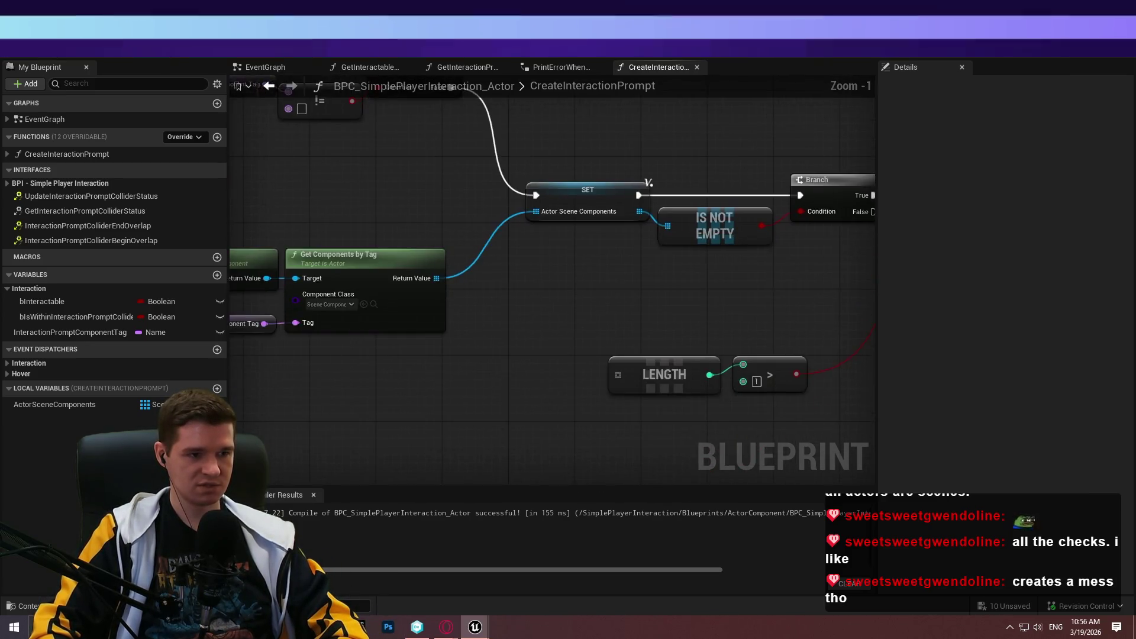
mouse_move(327, 269)
mouse_down()
mouse_move(691, 340)
mouse_move(518, 414)
mouse_move(658, 360)
mouse_move(569, 284)
mouse_up()
scroll(612, 367, down, 1)
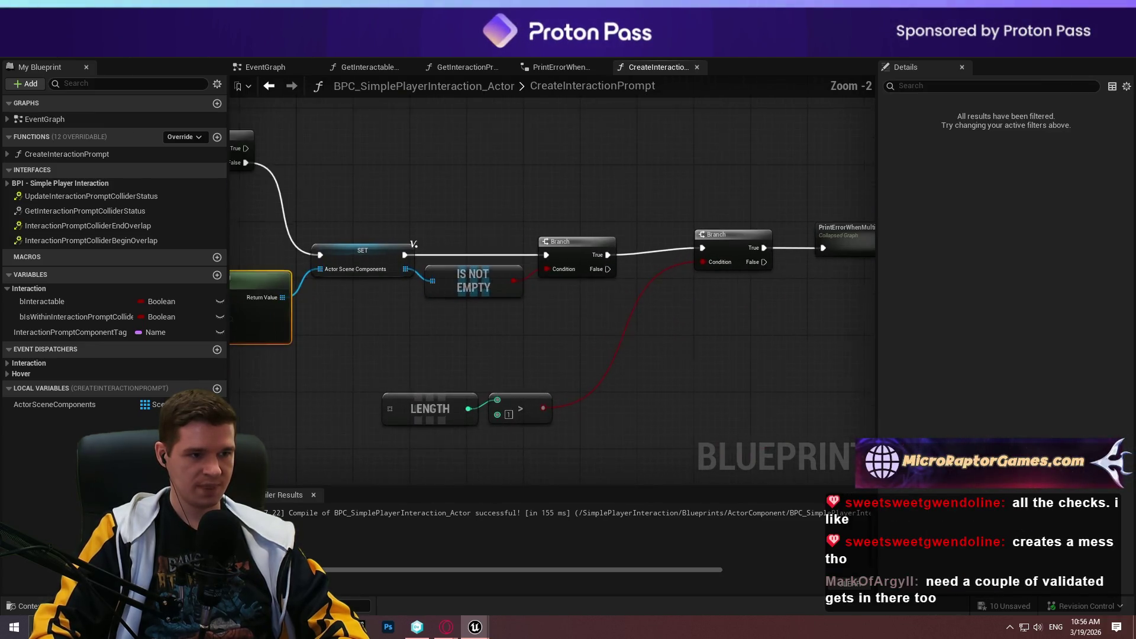
mouse_move(787, 246)
mouse_down()
mouse_move(609, 241)
mouse_move(840, 226)
mouse_up()
- Move the LENGTH and > nodes up beside their Branch
click(657, 236)
mouse_move(621, 395)
mouse_down()
mouse_move(335, 354)
mouse_move(691, 243)
mouse_up()
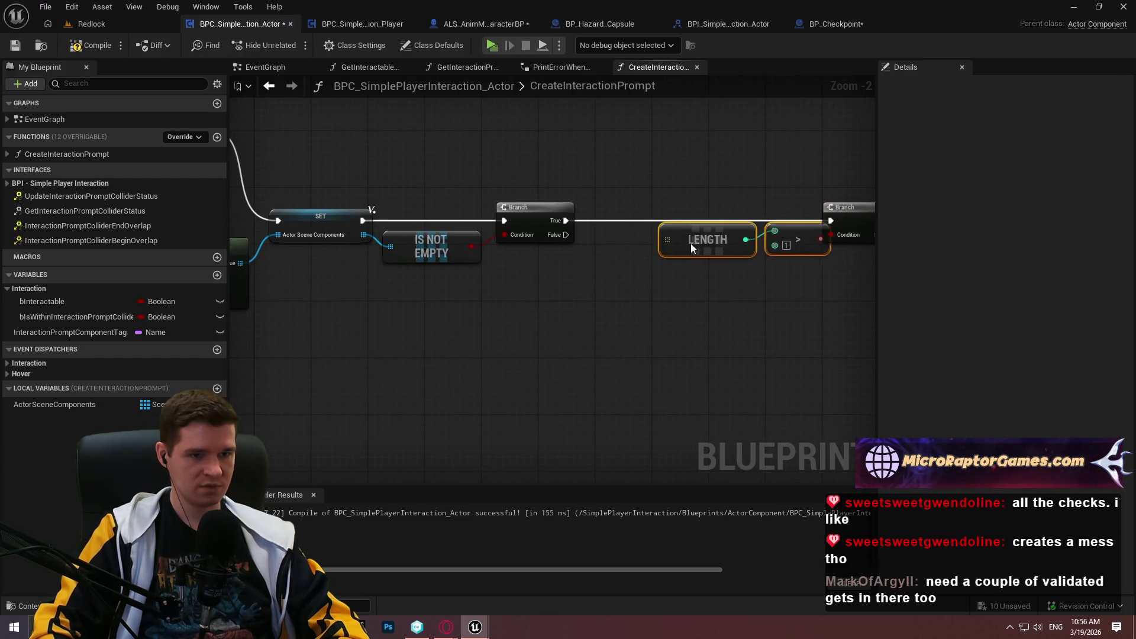
mouse_move(746, 278)
mouse_down()
mouse_move(809, 254)
mouse_move(793, 225)
mouse_move(770, 335)
mouse_move(605, 237)
mouse_up()
click(719, 222)
mouse_move(719, 222)
mouse_down()
mouse_move(698, 330)
mouse_move(787, 345)
mouse_move(563, 318)
mouse_move(678, 327)
mouse_up()
- Compile and save the blueprint, then pull an execution wire from the Branch's False pin
click(92, 45)
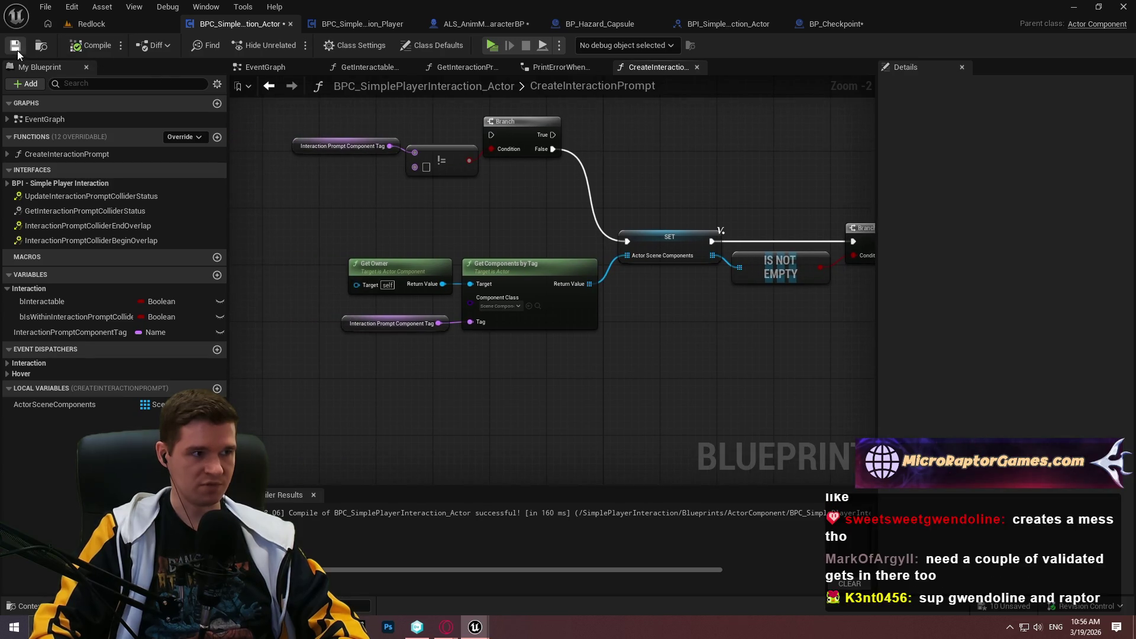
mouse_move(729, 236)
mouse_down()
mouse_move(325, 261)
mouse_move(668, 256)
mouse_up()
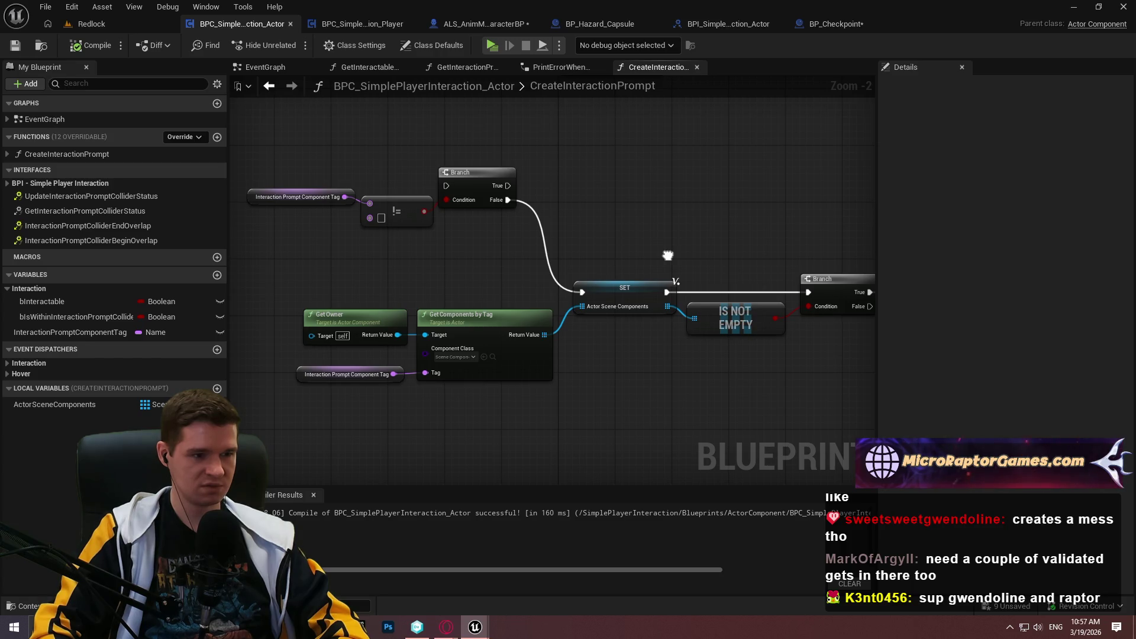
mouse_move(668, 256)
mouse_down()
mouse_move(413, 257)
mouse_move(684, 229)
mouse_up()
drag(783, 355, 356, 228)
mouse_move(703, 314)
mouse_down()
mouse_move(731, 320)
mouse_move(514, 320)
mouse_up()
click(577, 315)
drag(600, 285, 635, 373)
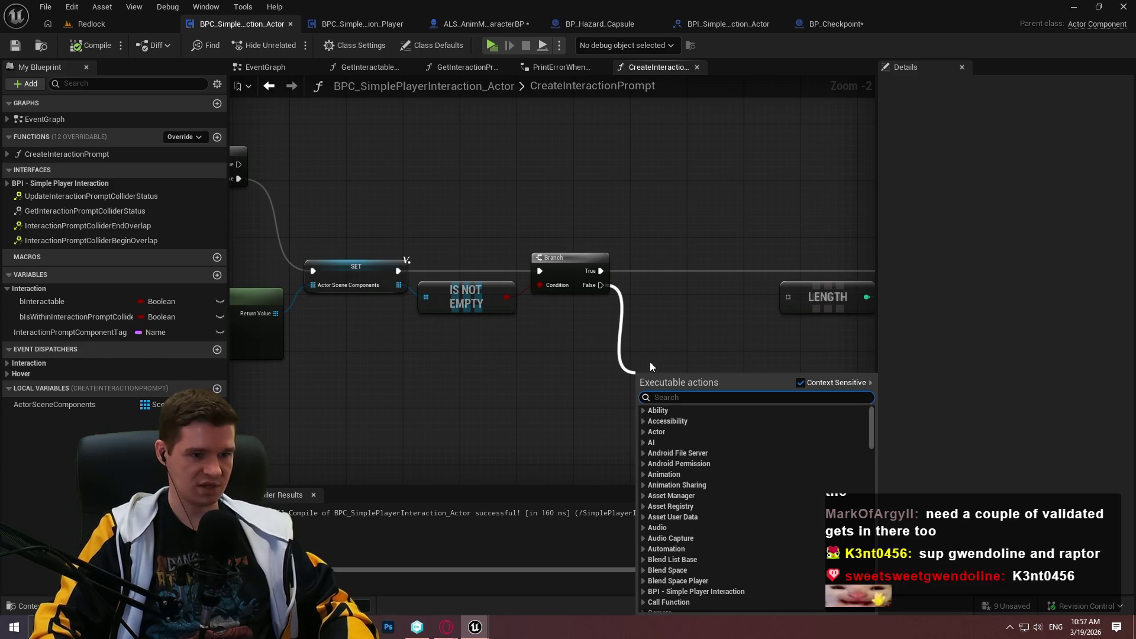
- Add a Print String node beside the count-check nodes and expand its advanced options
click(724, 317)
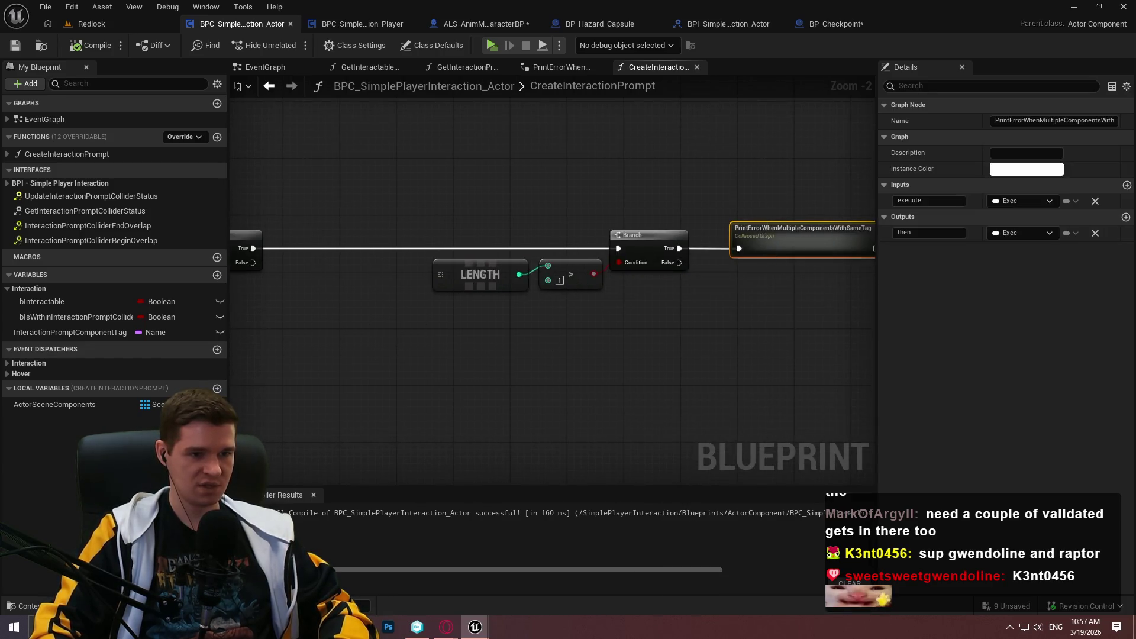
drag(294, 350, 558, 313)
right_click(559, 312)
text(print)
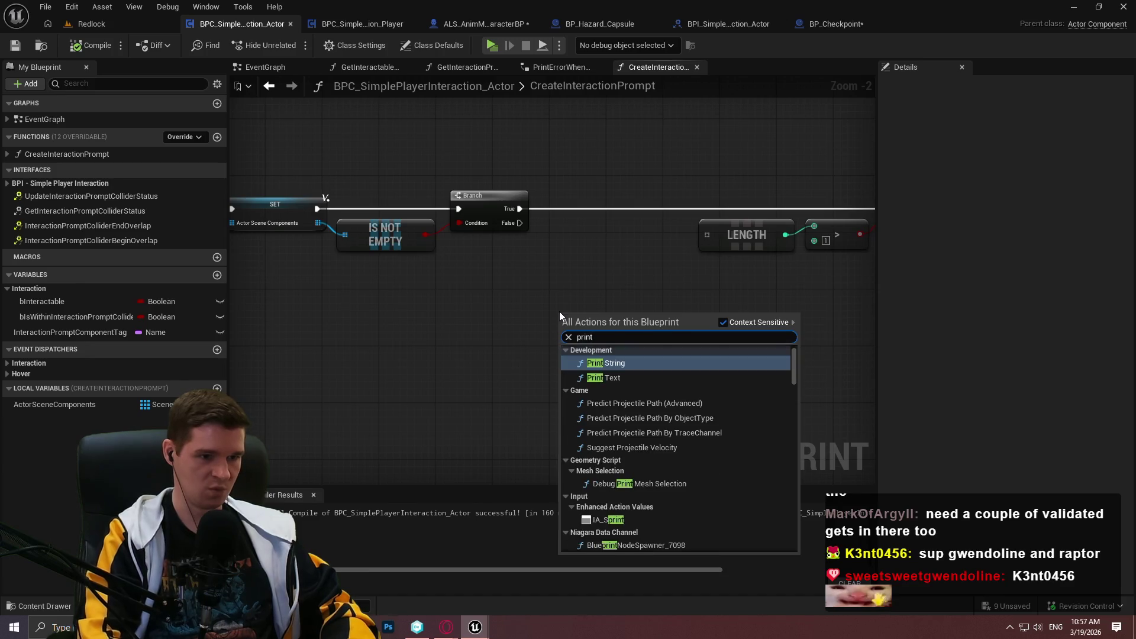
key(Return)
click(598, 366)
scroll(785, 468, up, 1)
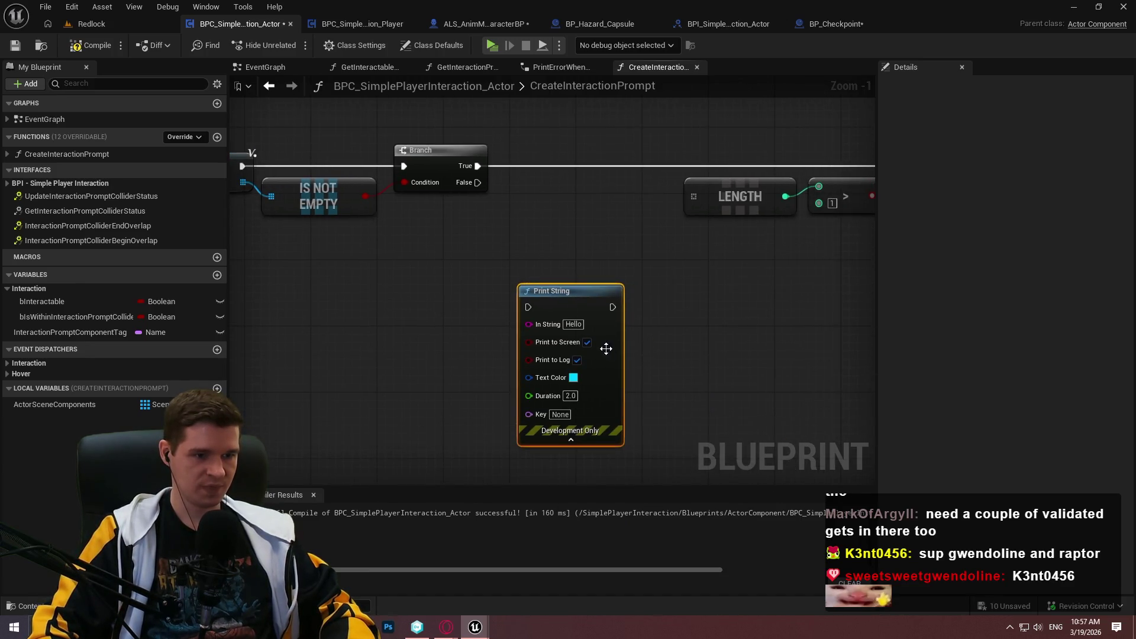
drag(690, 275, 404, 350)
- Inspect the message-building nodes inside the PrintErrorWhenMultipleComponentsWithSameTag collapsed graph for reference
double_click(771, 173)
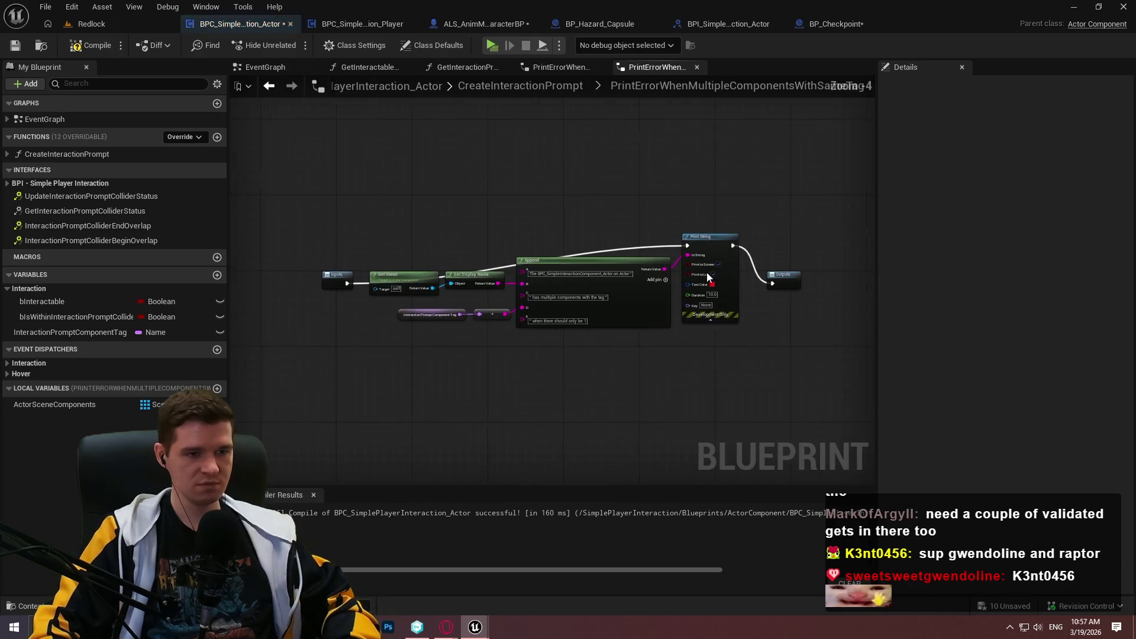
scroll(641, 378, up, 5)
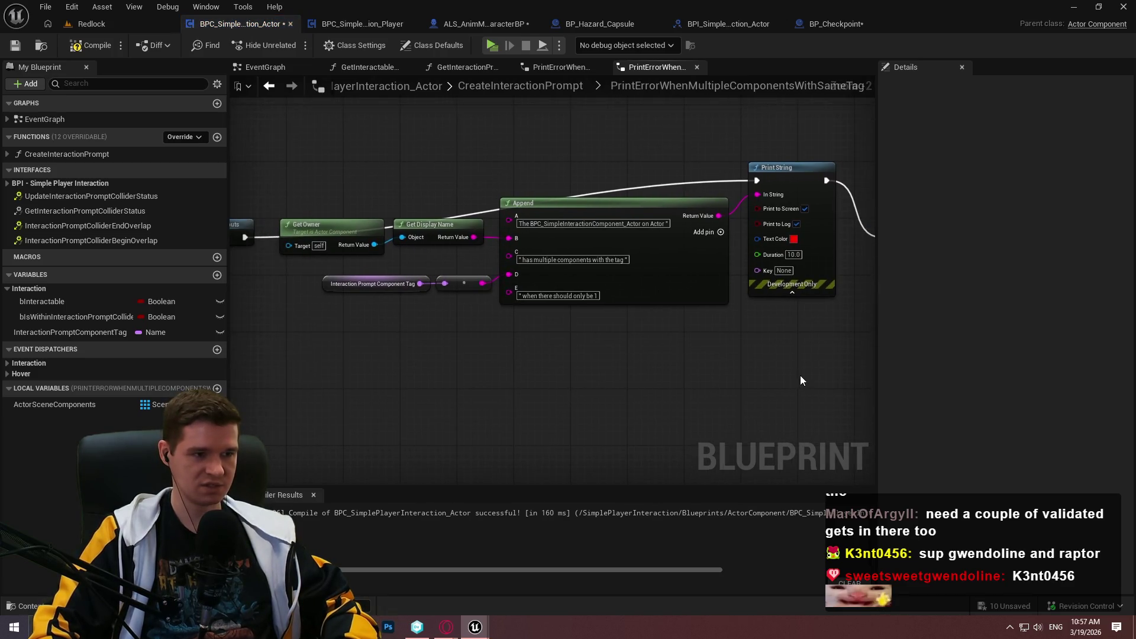
drag(842, 372, 396, 194)
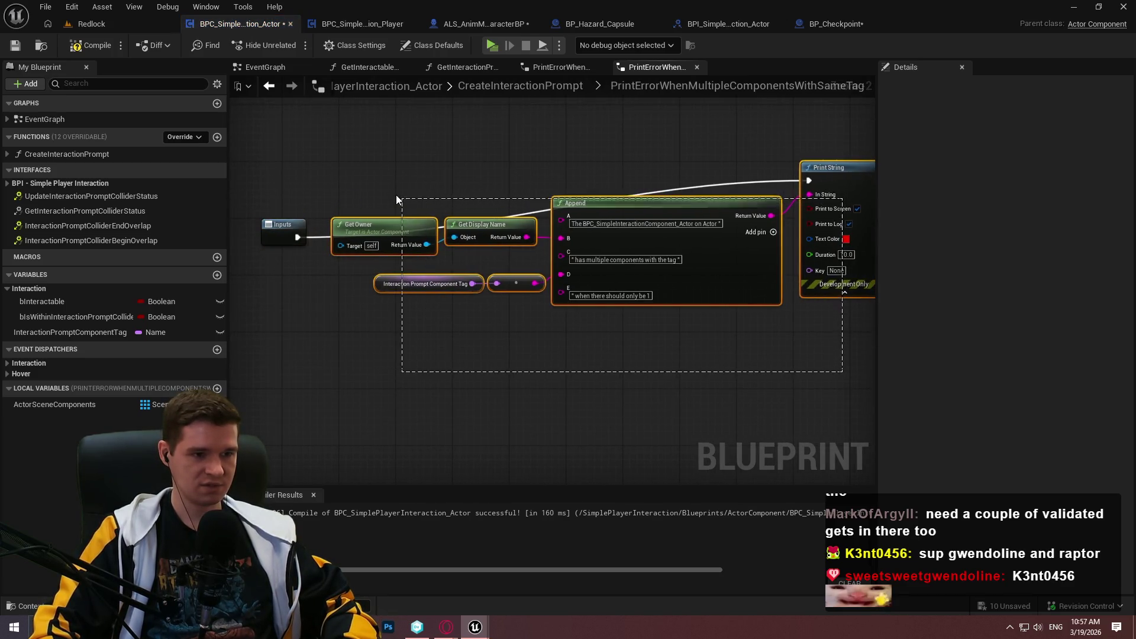
click(538, 69)
click(490, 86)
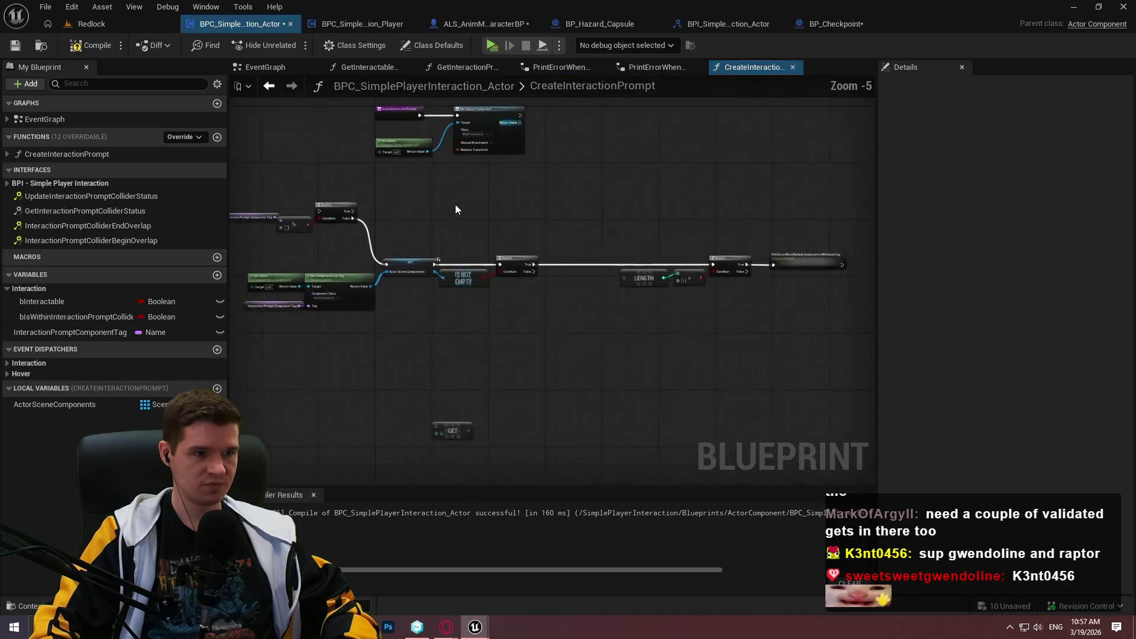
scroll(811, 237, up, 3)
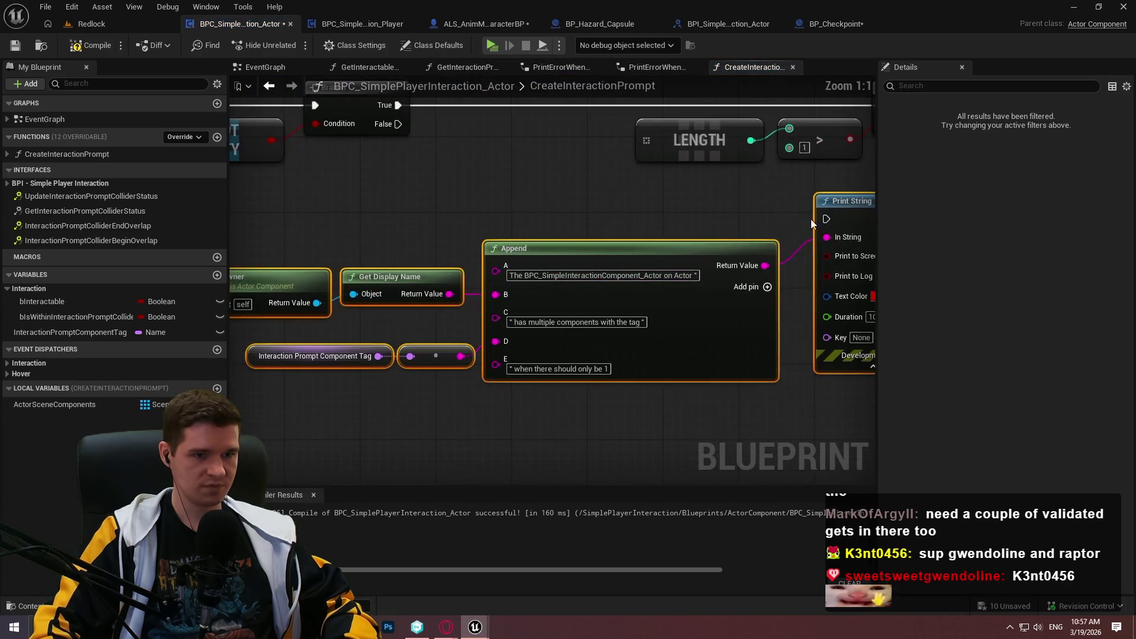
- Wire the Branch's False output into Print String and add a Return Node after it
mouse_move(826, 219)
mouse_down()
mouse_move(366, 141)
mouse_move(397, 132)
mouse_up()
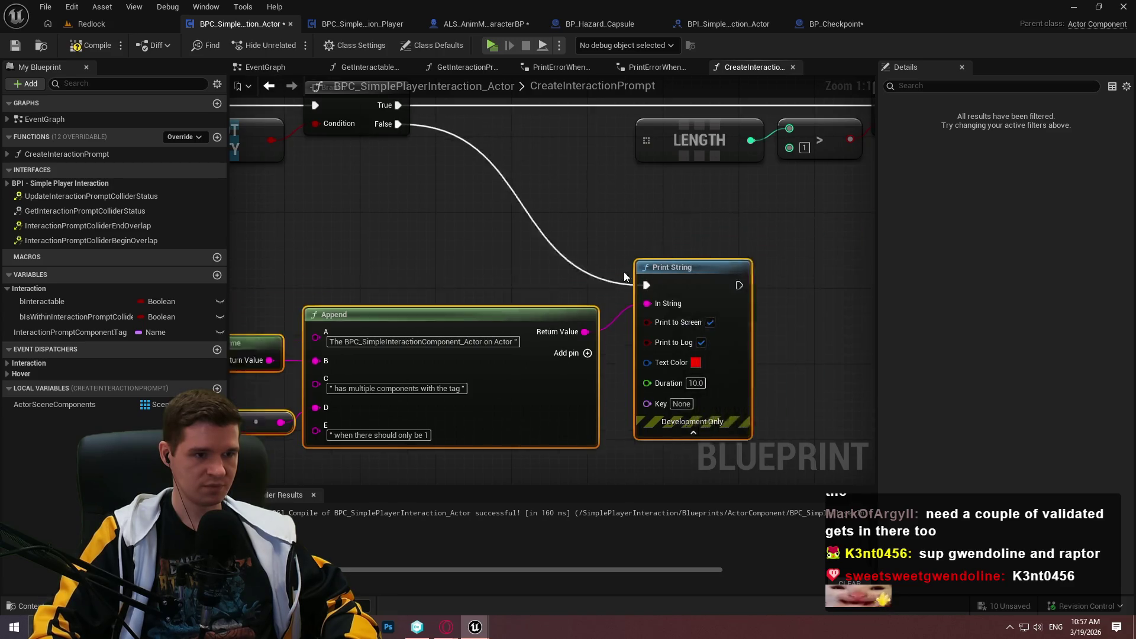
drag(704, 237, 757, 228)
text(return)
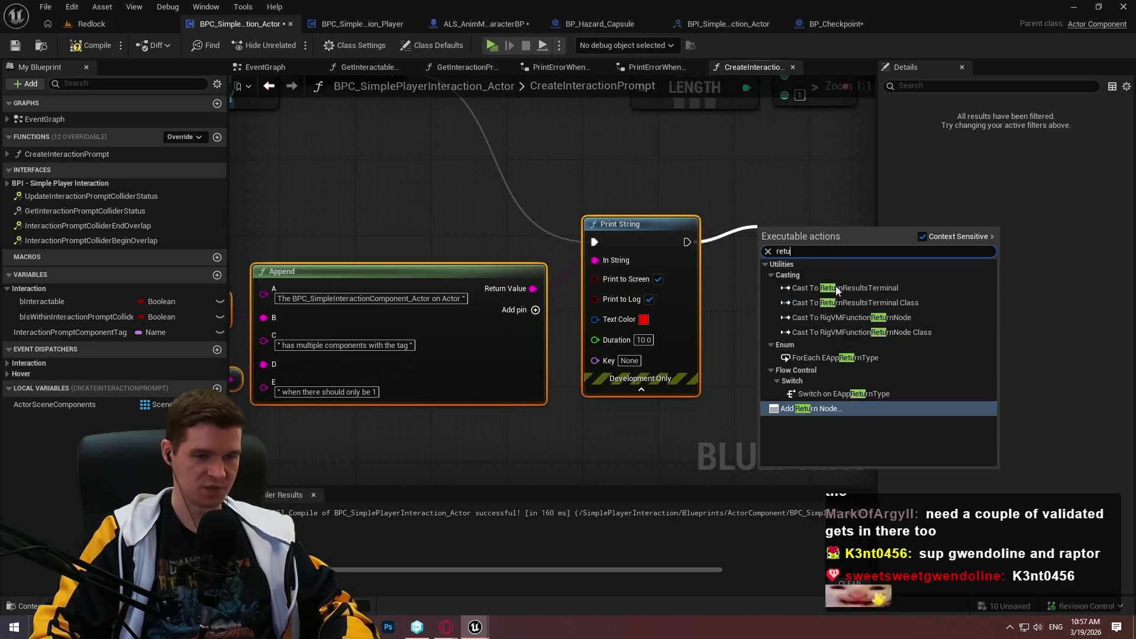
click(812, 411)
click(790, 334)
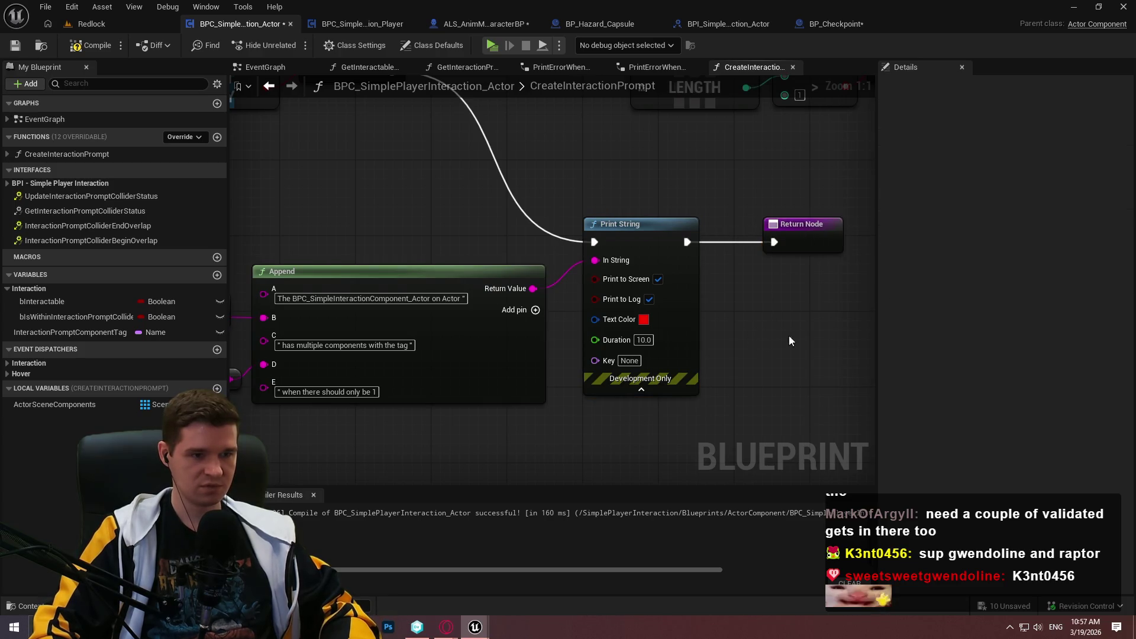
scroll(789, 335, down, 3)
scroll(555, 264, up, 2)
scroll(556, 265, up, 1)
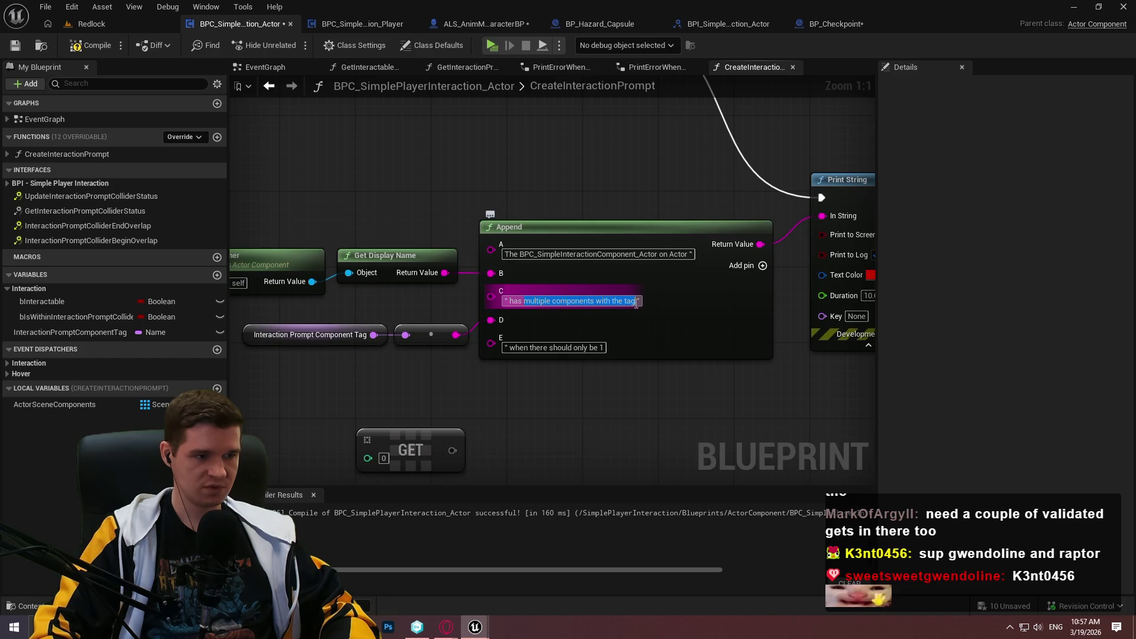
- Rewrite the Append node's C and E strings so the message ends with 'no scene components'
text(i)
key(Return)
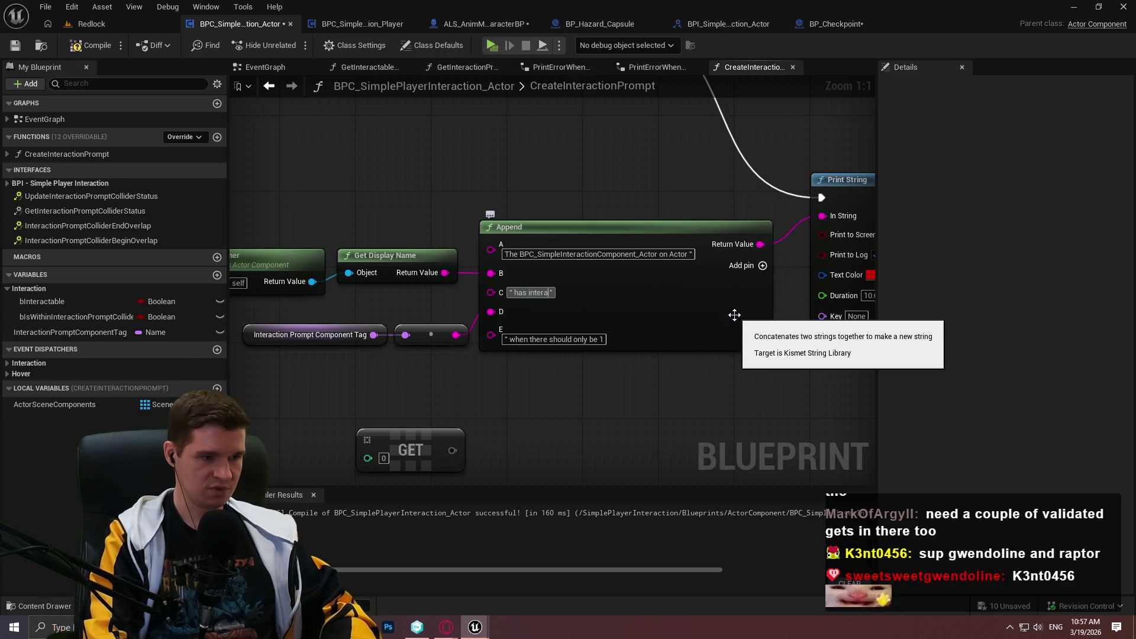
text(ction prompt component ta)
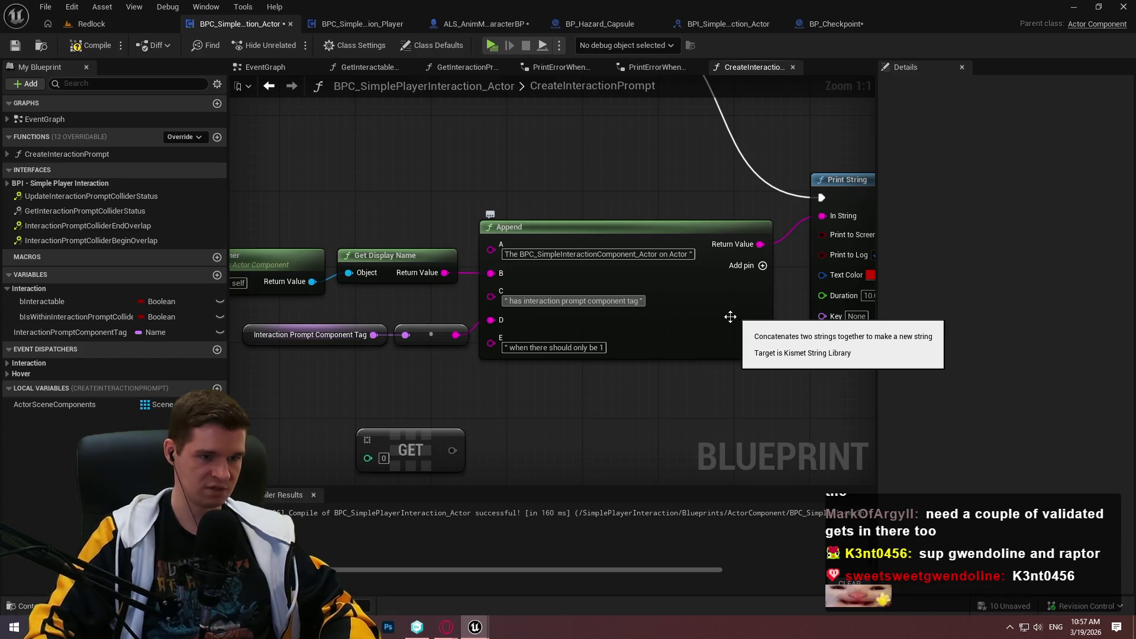
text(g)
key(Tab)
key(BackSpace)
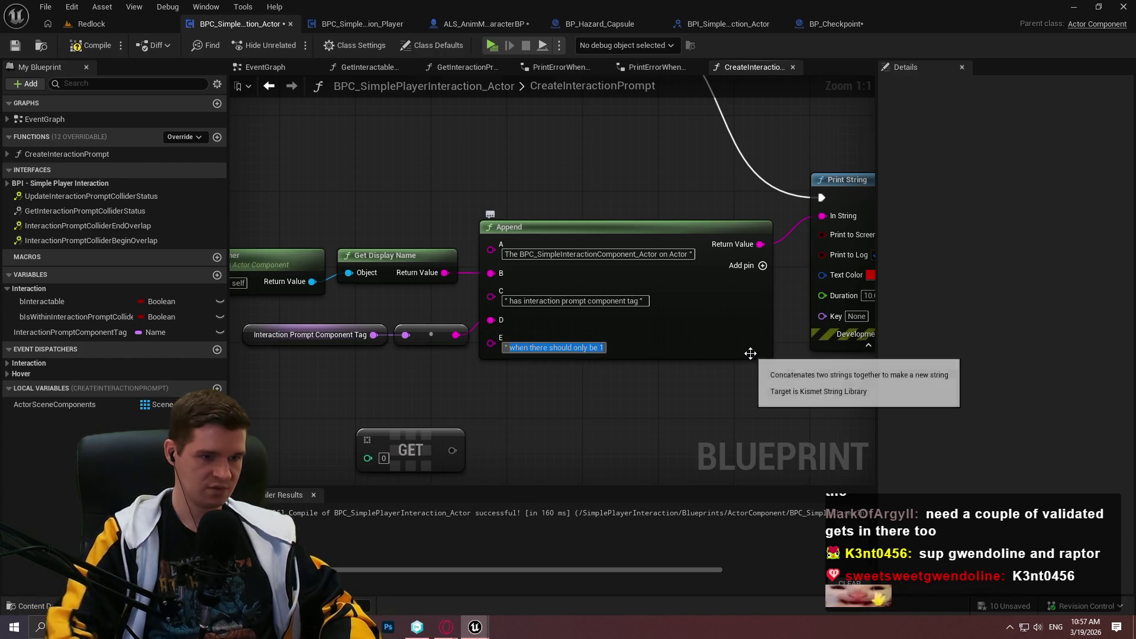
click(751, 358)
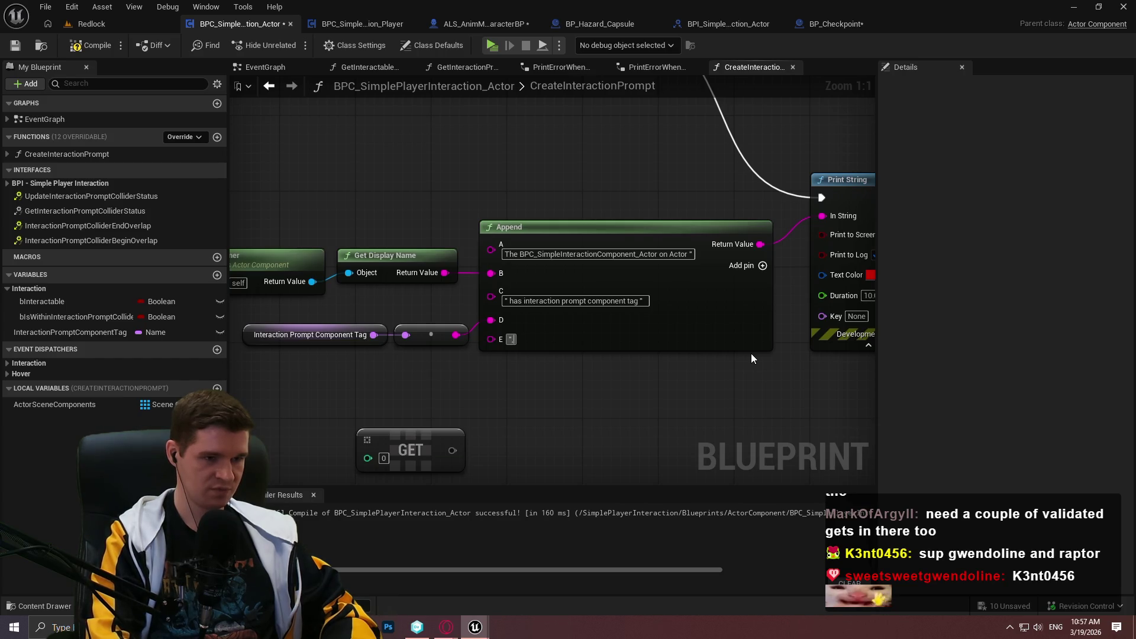
text(, butno scene components)
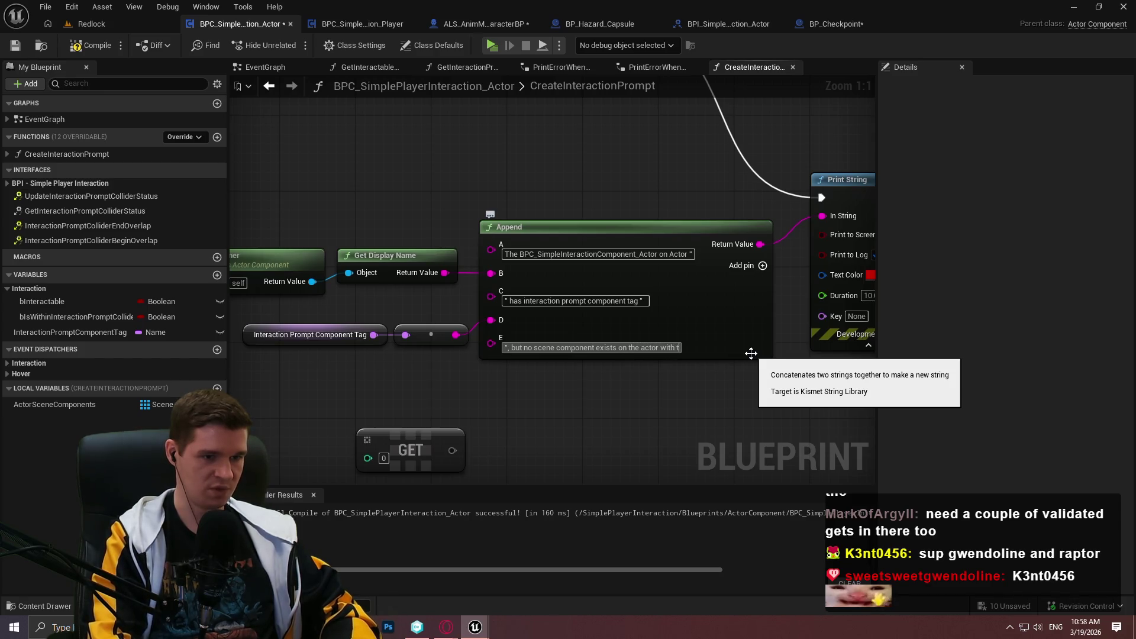
click(646, 380)
- Select the Get Owner, Append and Print String nodes together
scroll(646, 380, down, 2)
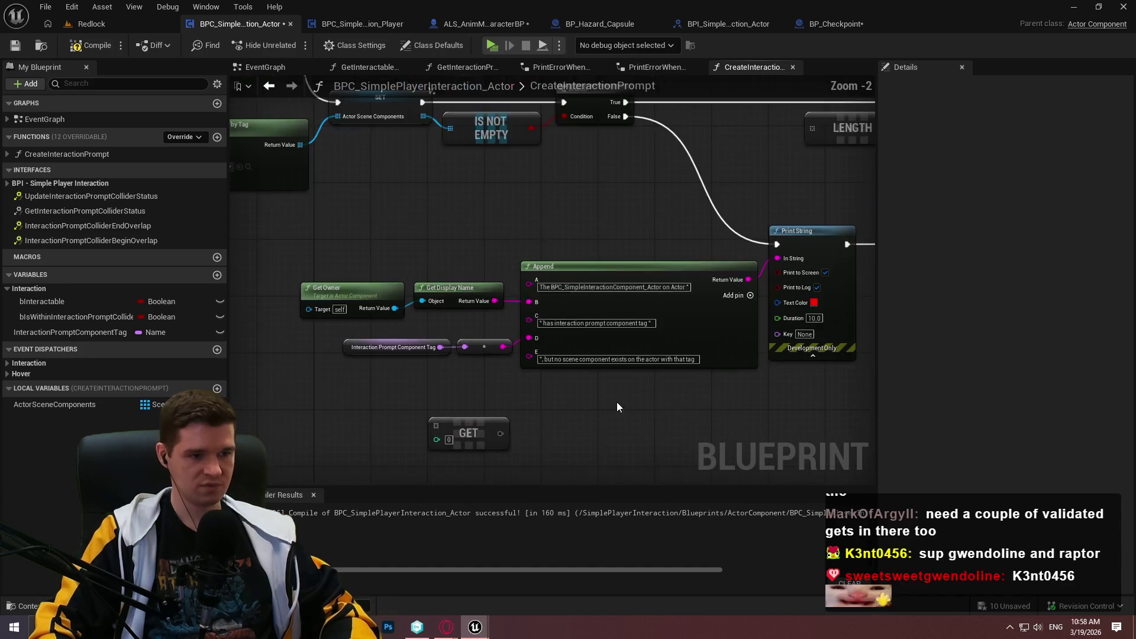
mouse_move(551, 381)
mouse_down()
mouse_move(531, 477)
mouse_move(488, 389)
mouse_move(739, 216)
mouse_move(611, 332)
mouse_move(567, 316)
mouse_up()
scroll(611, 332, down, 1)
mouse_move(329, 317)
mouse_down()
mouse_move(689, 464)
mouse_move(727, 464)
mouse_up()
right_click(748, 349)
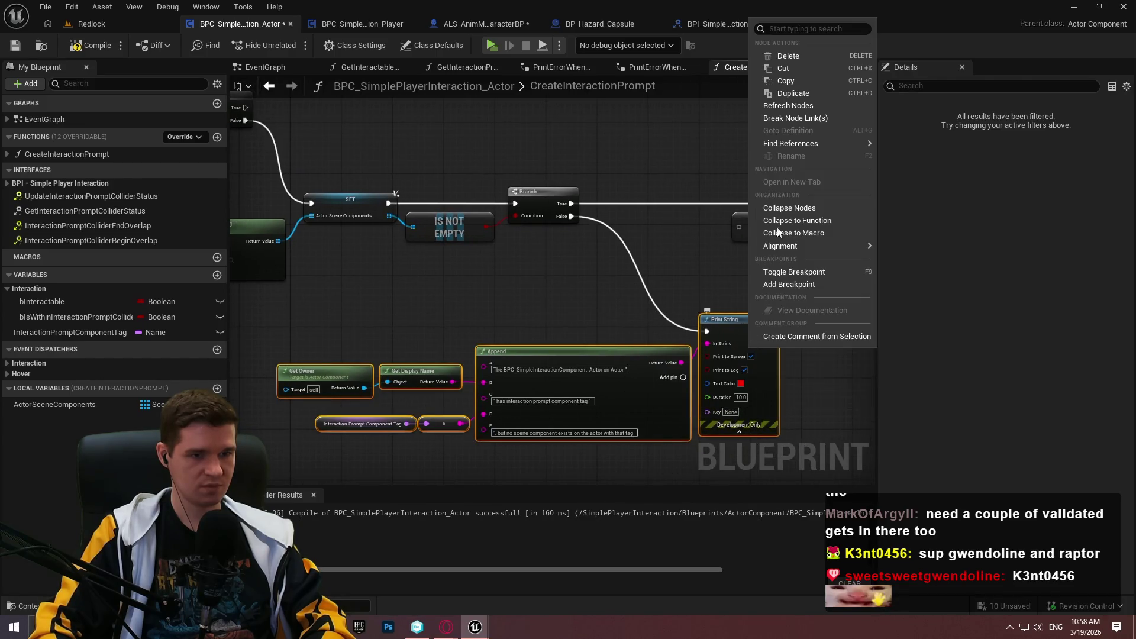
- Collapse the selected nodes into PrintErrorForValidTagButNoValidSceneComponentWithTag and align it before the Return Node
click(799, 209)
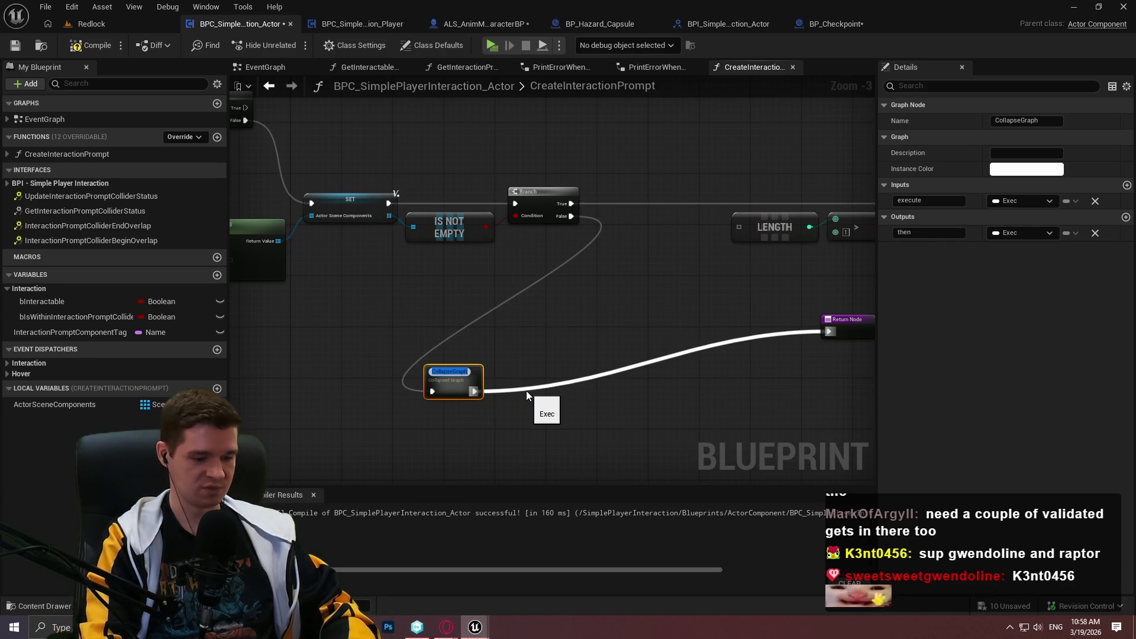
text(PrintErrorForValid)
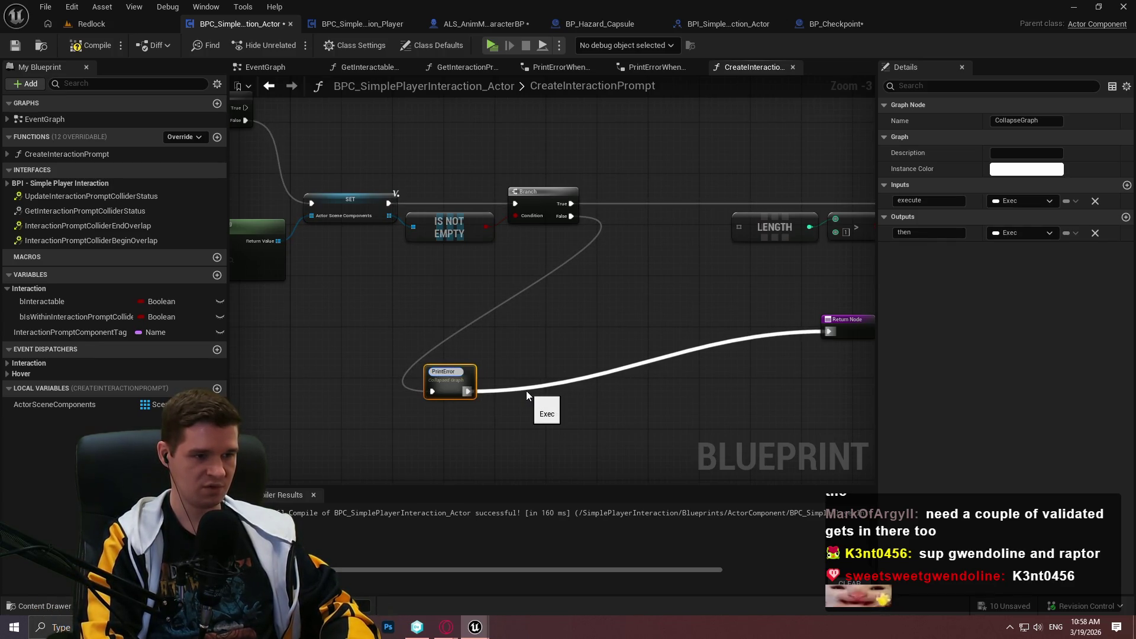
text(Tag)
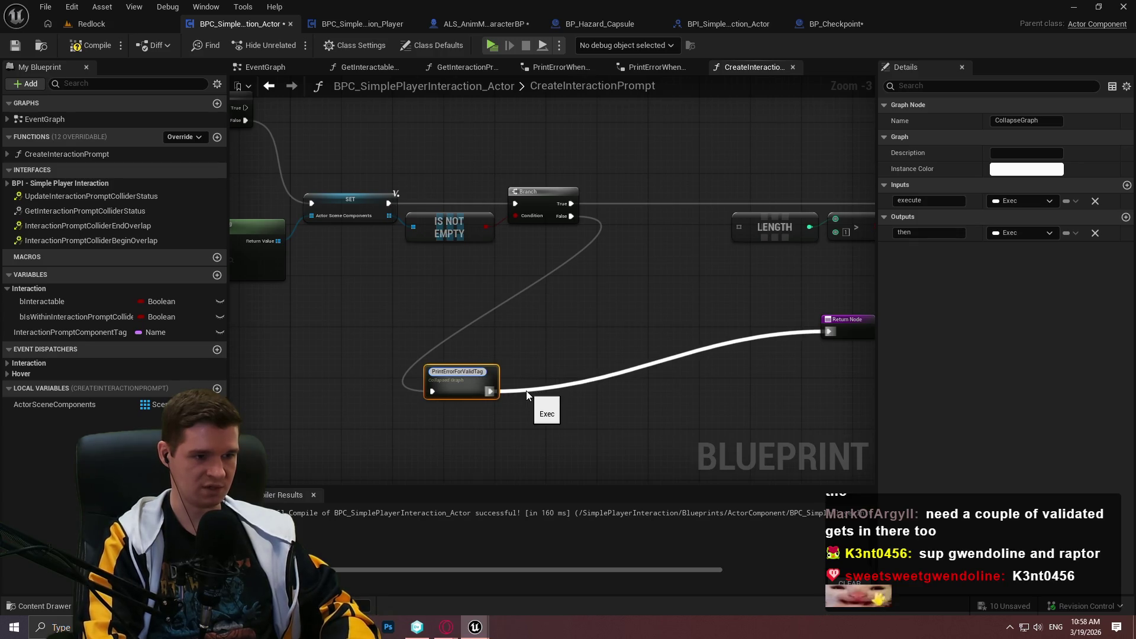
text(ButNoValid)
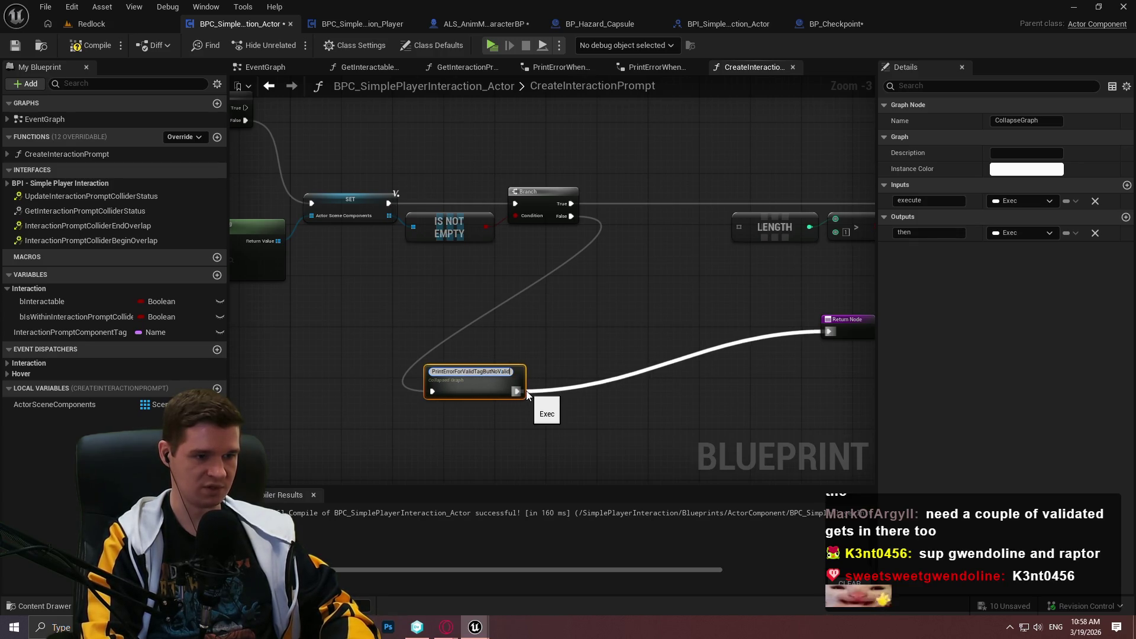
text(SceneC)
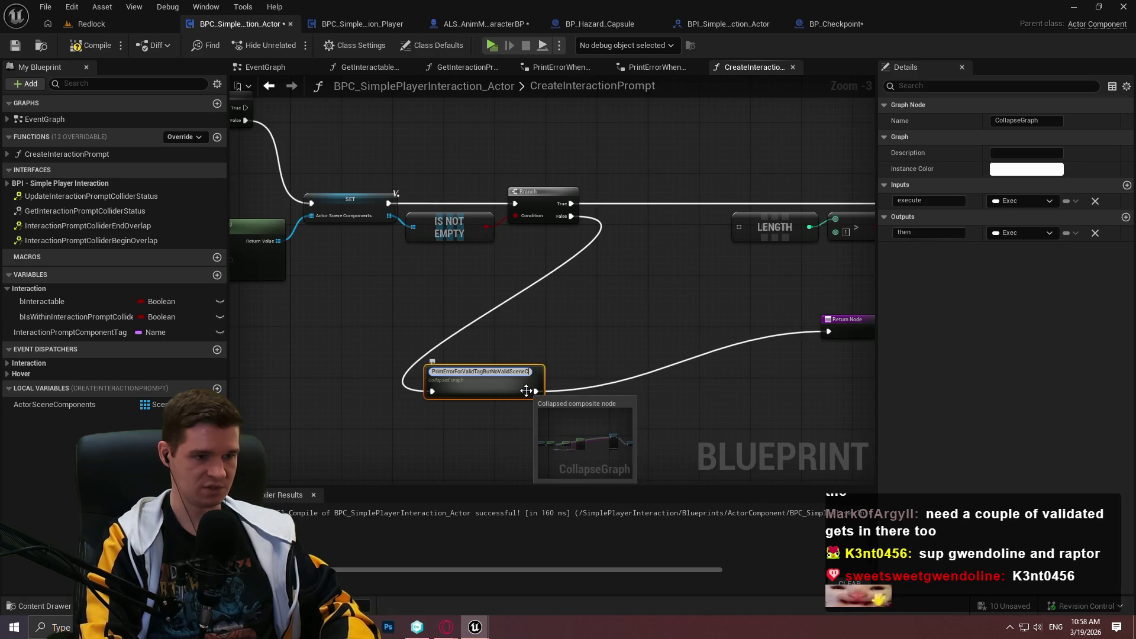
text(omponentWi)
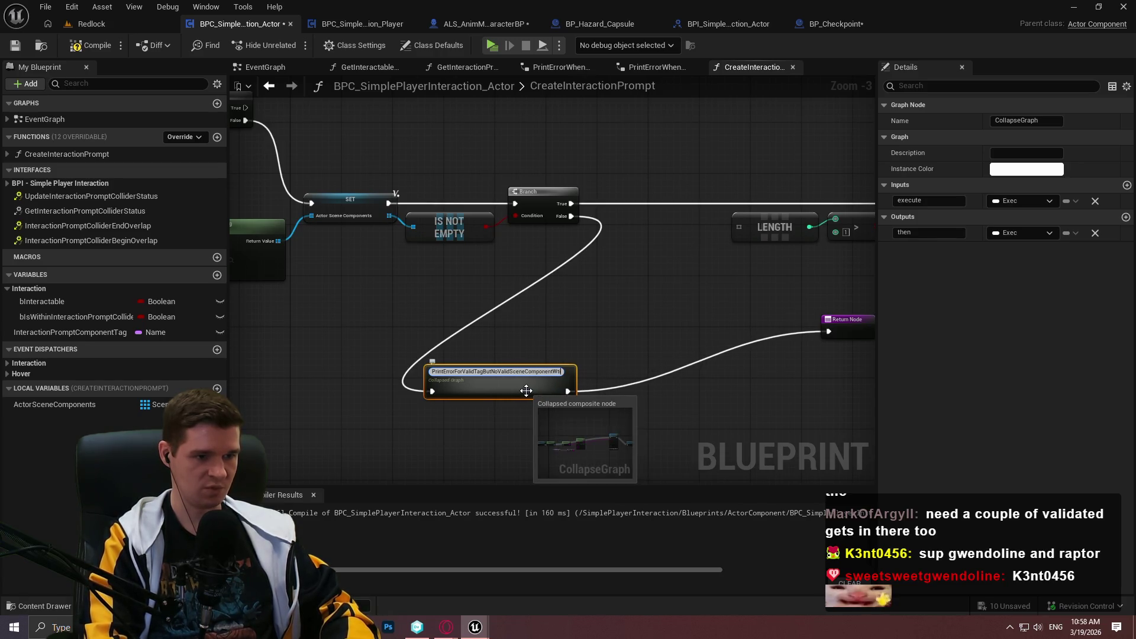
text(thTag)
key(Return)
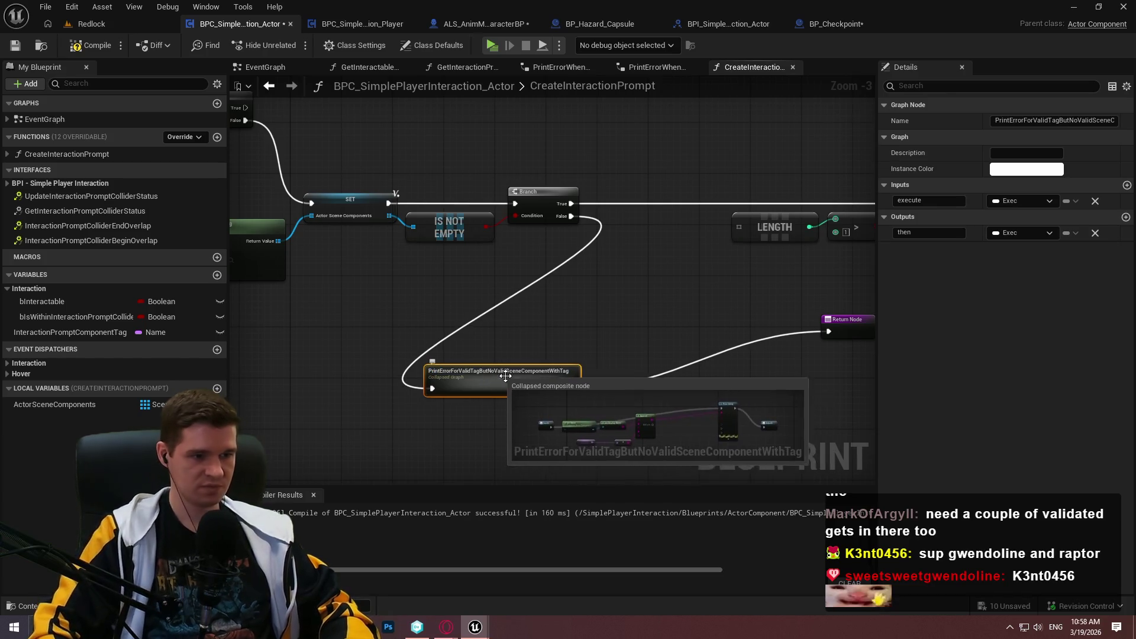
mouse_move(526, 390)
mouse_down()
mouse_move(768, 307)
mouse_move(725, 331)
mouse_move(736, 328)
mouse_up()
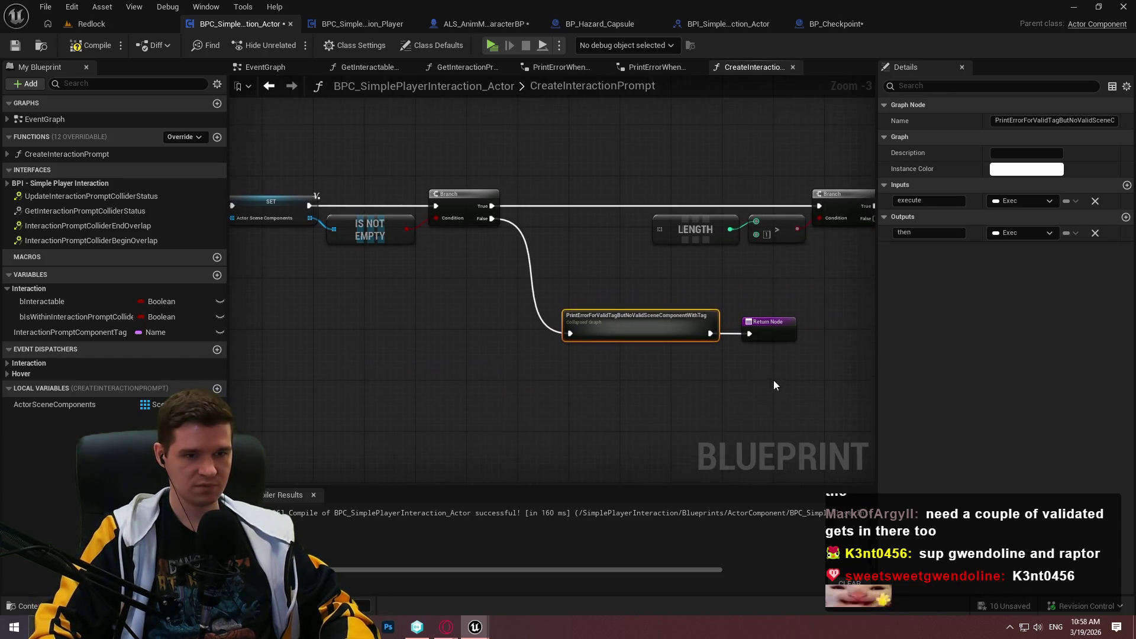
mouse_move(773, 382)
mouse_down()
mouse_move(595, 300)
mouse_move(621, 354)
mouse_up()
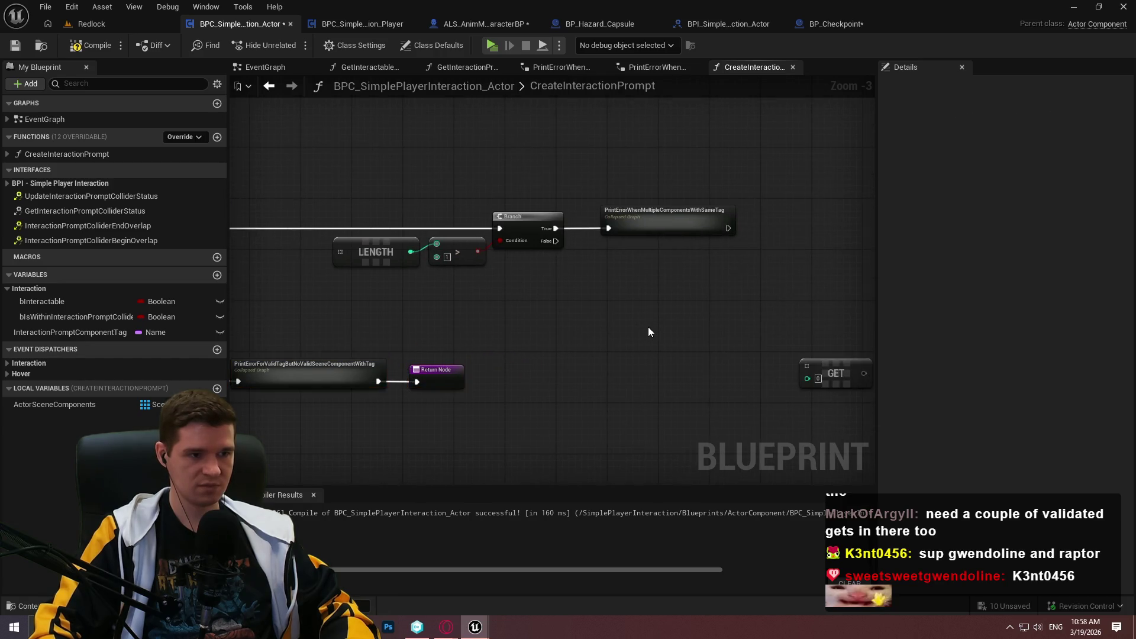
drag(684, 303, 794, 316)
- Place an ActorSceneComponents getter below the LENGTH node
mouse_move(52, 403)
mouse_down()
mouse_move(596, 322)
mouse_move(616, 263)
mouse_up()
click(611, 273)
scroll(574, 292, up, 1)
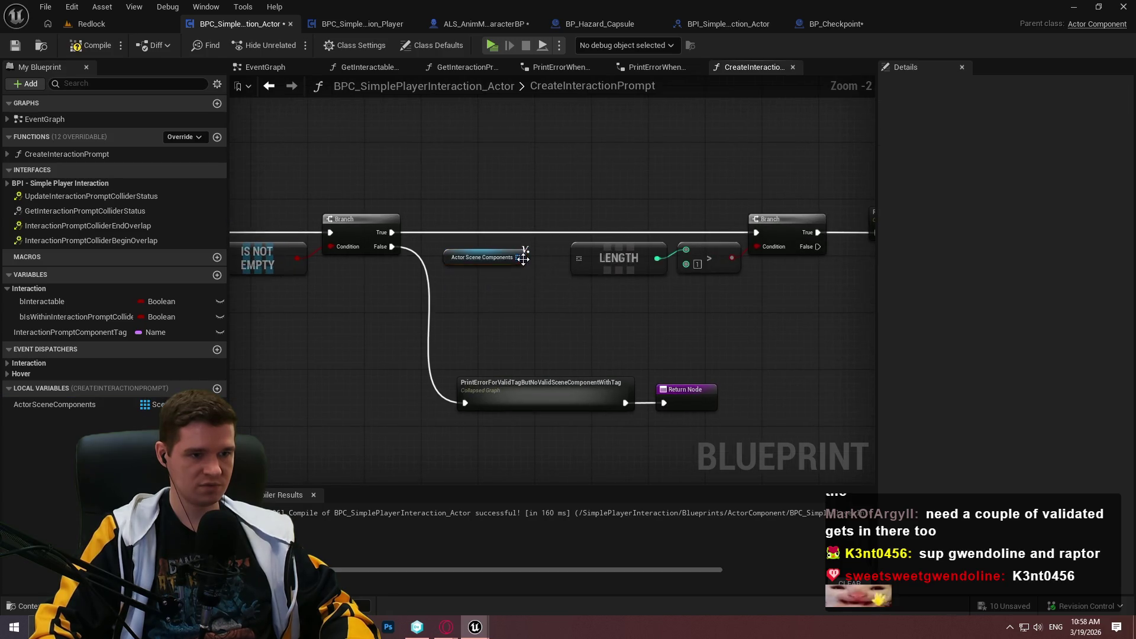
mouse_move(530, 257)
mouse_down()
mouse_move(569, 291)
mouse_move(583, 327)
mouse_move(429, 318)
mouse_up()
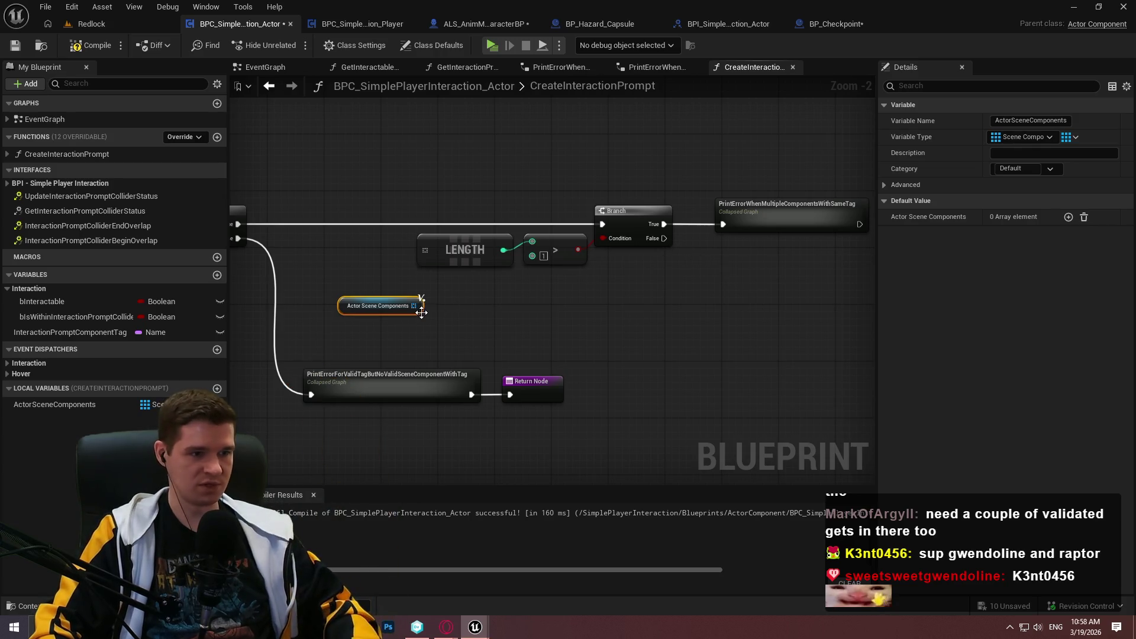
drag(420, 307, 467, 307)
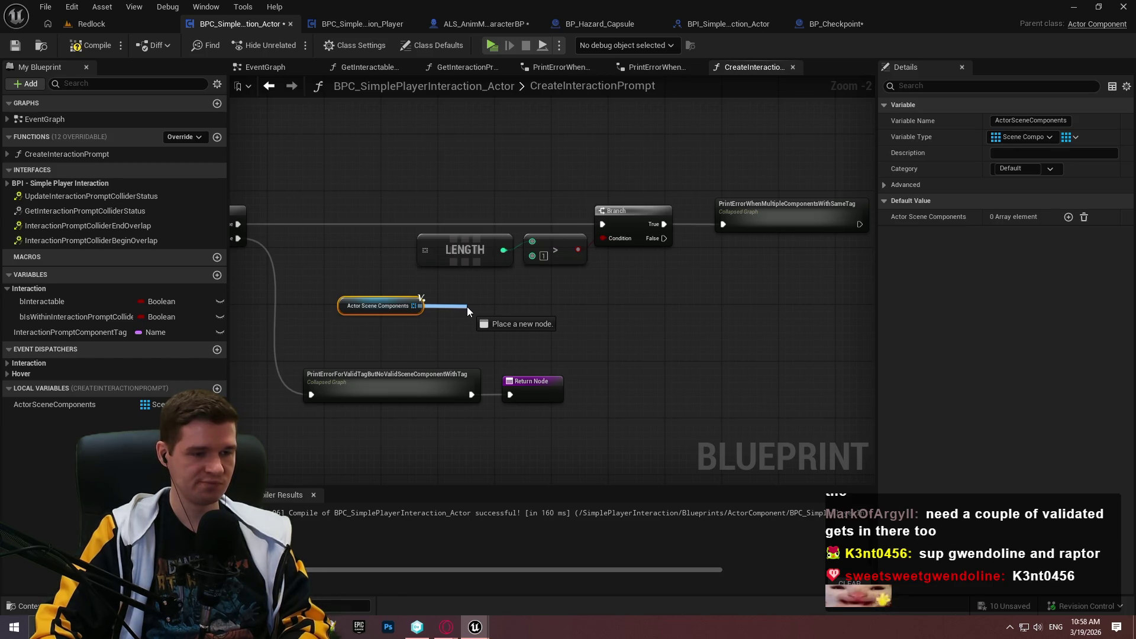
mouse_move(467, 306)
mouse_down()
mouse_move(728, 300)
mouse_move(378, 286)
mouse_move(476, 285)
mouse_up()
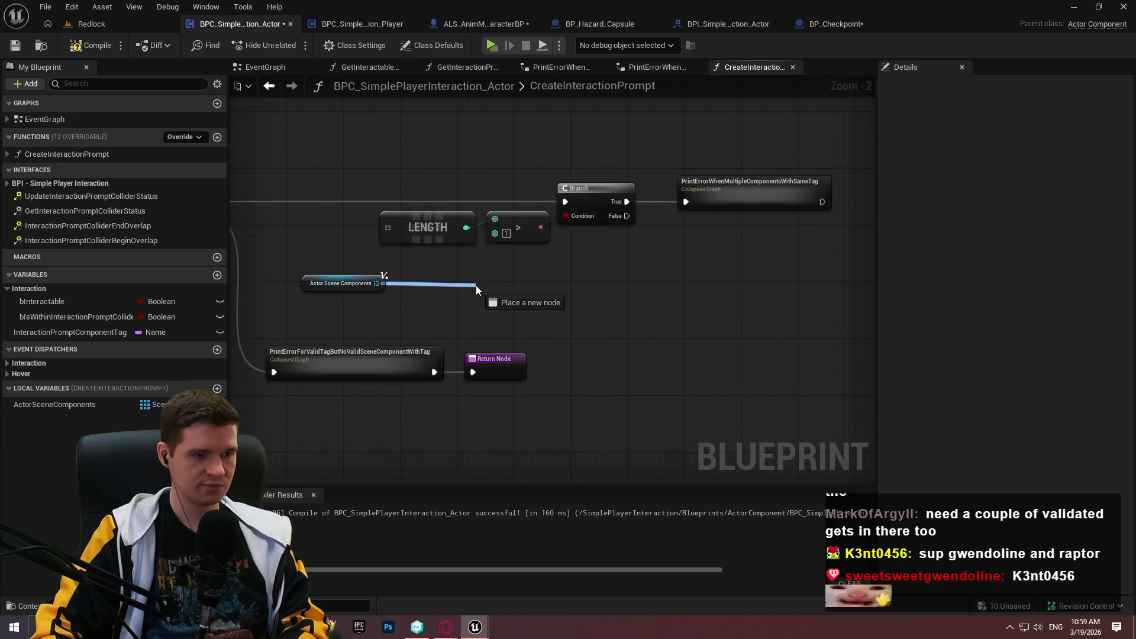
drag(475, 285, 473, 285)
text(==)
click(538, 378)
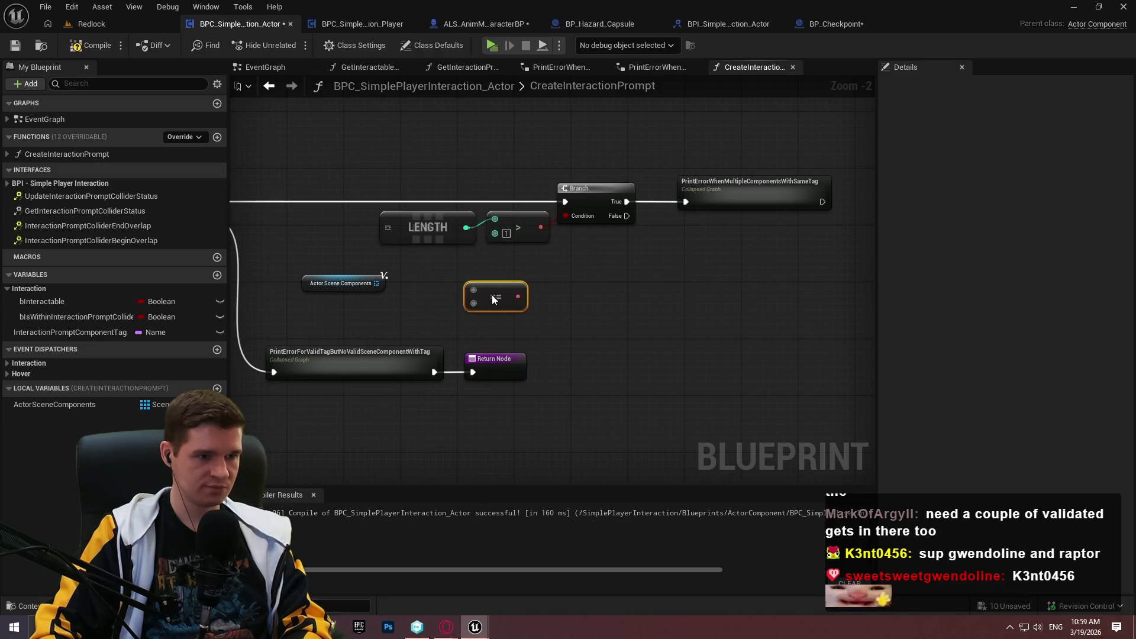
key(Delete)
drag(376, 283, 443, 283)
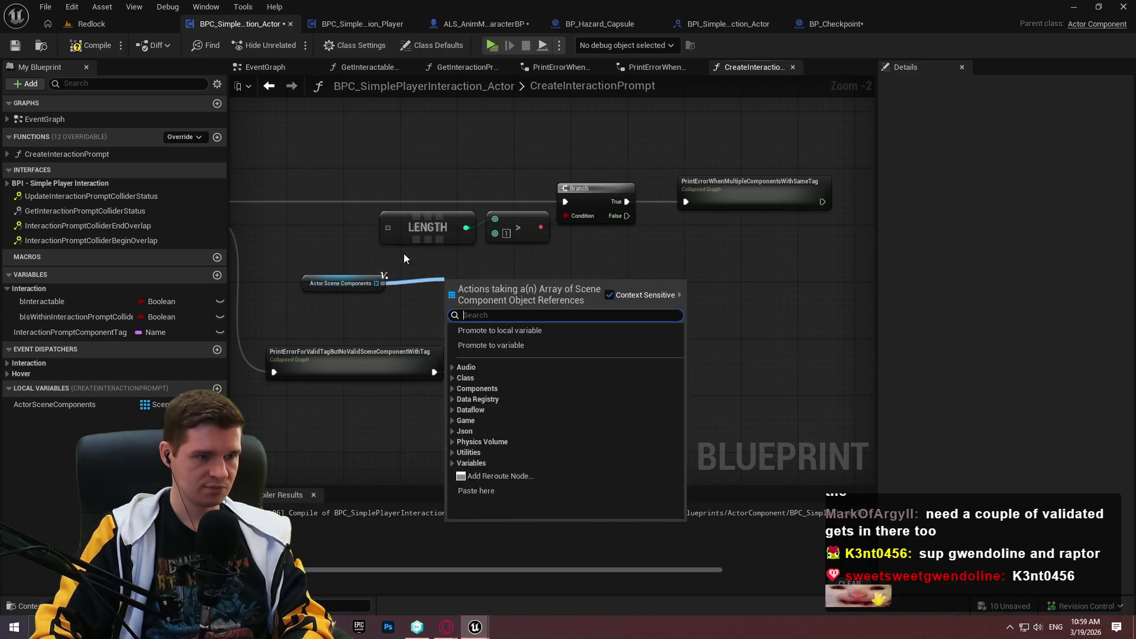
click(375, 283)
- Replace the > check with LENGTH == 1 and feed it into the Branch condition
drag(384, 226, 384, 226)
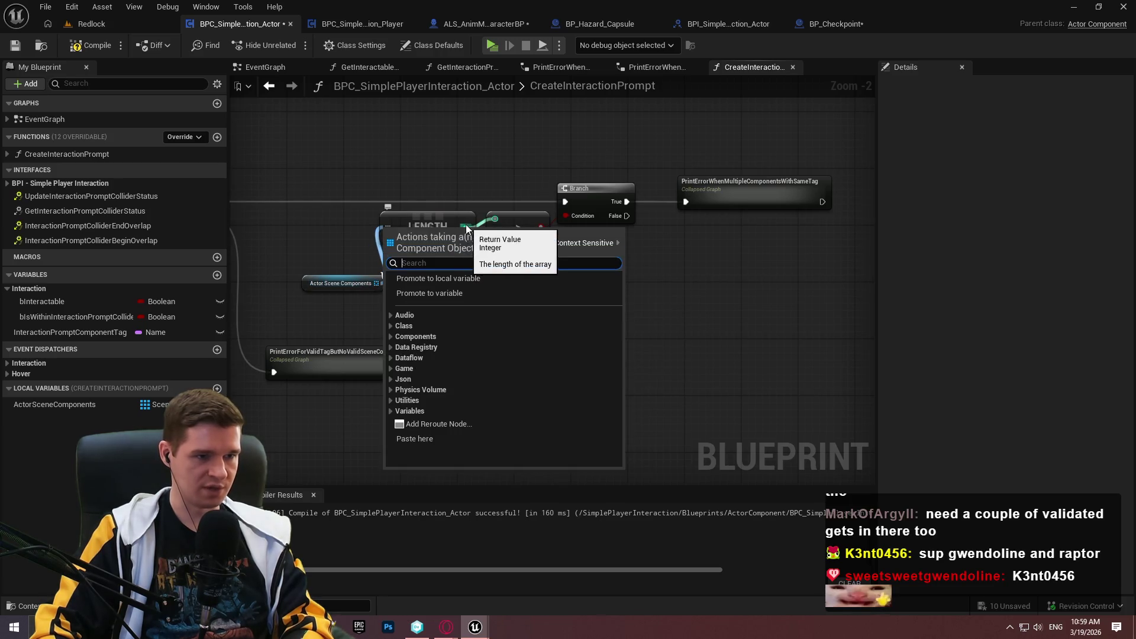
drag(466, 227, 506, 284)
text(==)
click(571, 361)
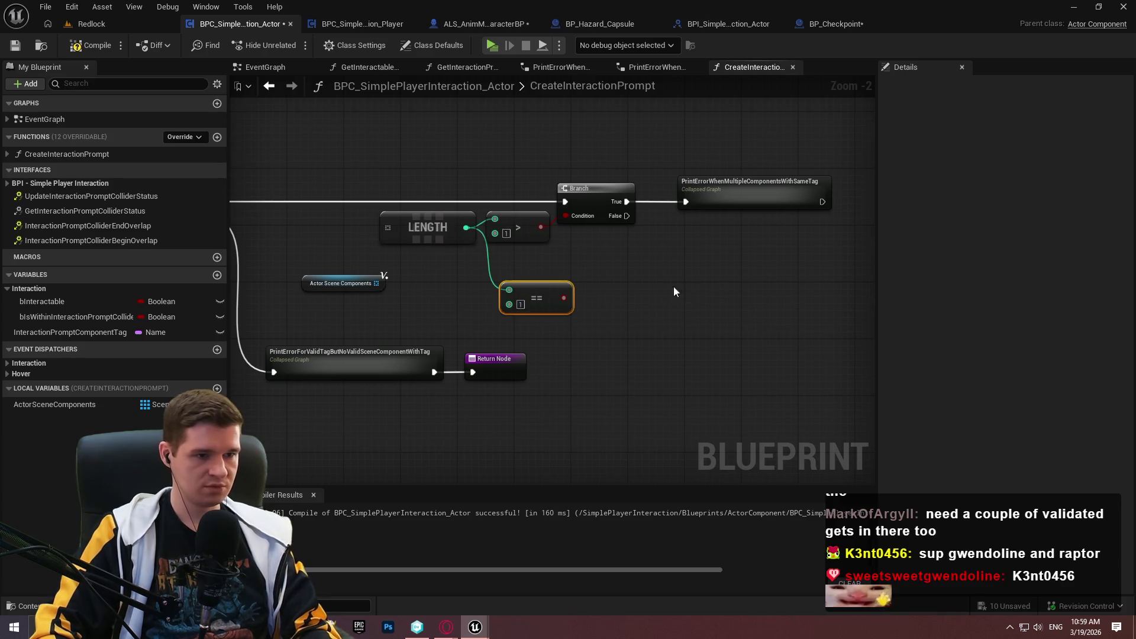
drag(557, 263, 507, 239)
key(Delete)
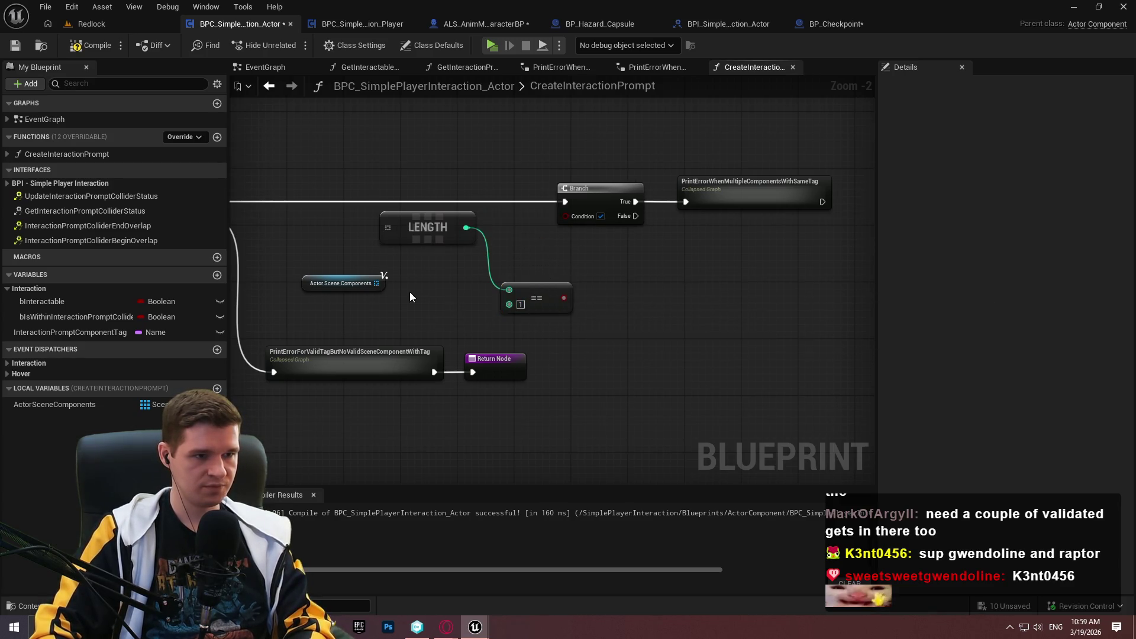
drag(377, 283, 386, 227)
drag(382, 282, 369, 224)
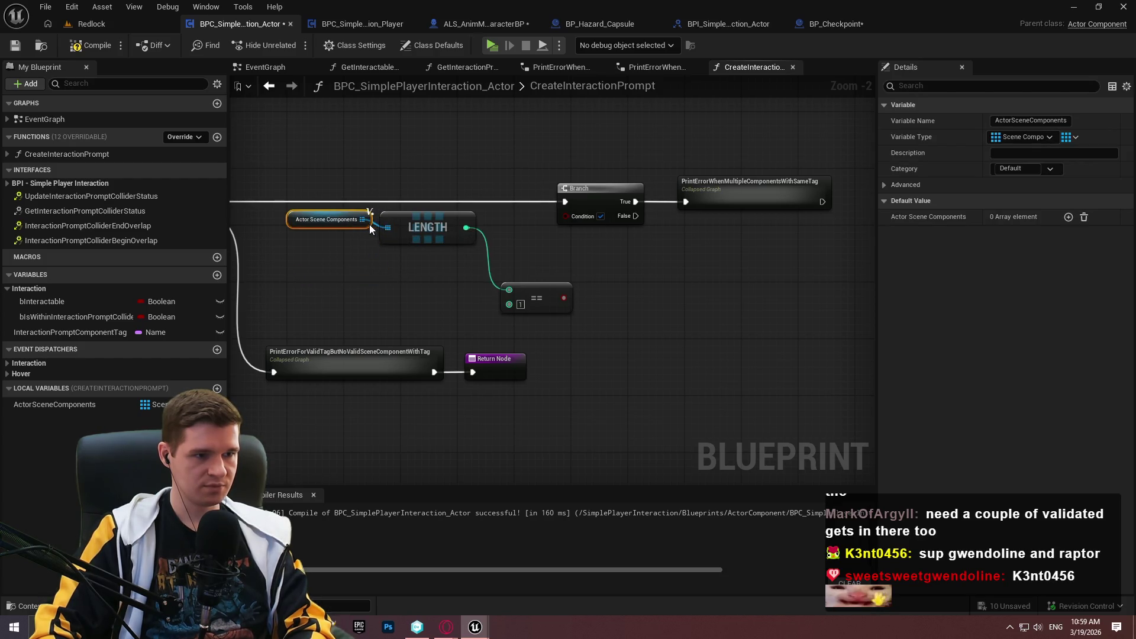
mouse_move(531, 300)
mouse_down()
mouse_move(509, 229)
mouse_move(575, 215)
mouse_up()
mouse_move(837, 255)
mouse_down()
mouse_move(578, 176)
mouse_move(613, 200)
mouse_up()
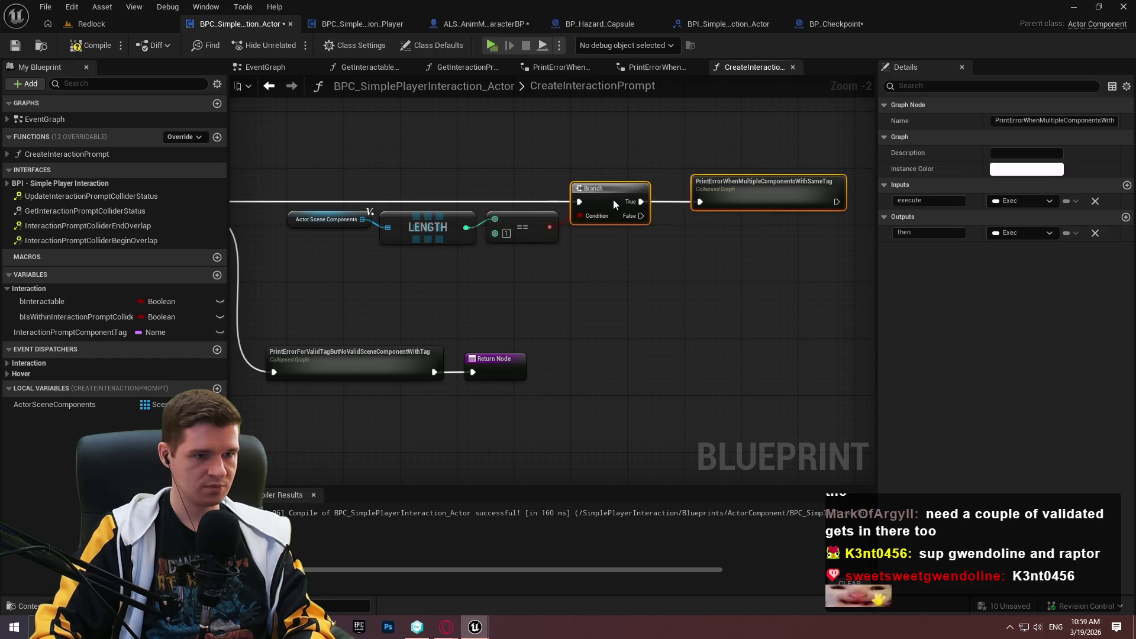
click(767, 277)
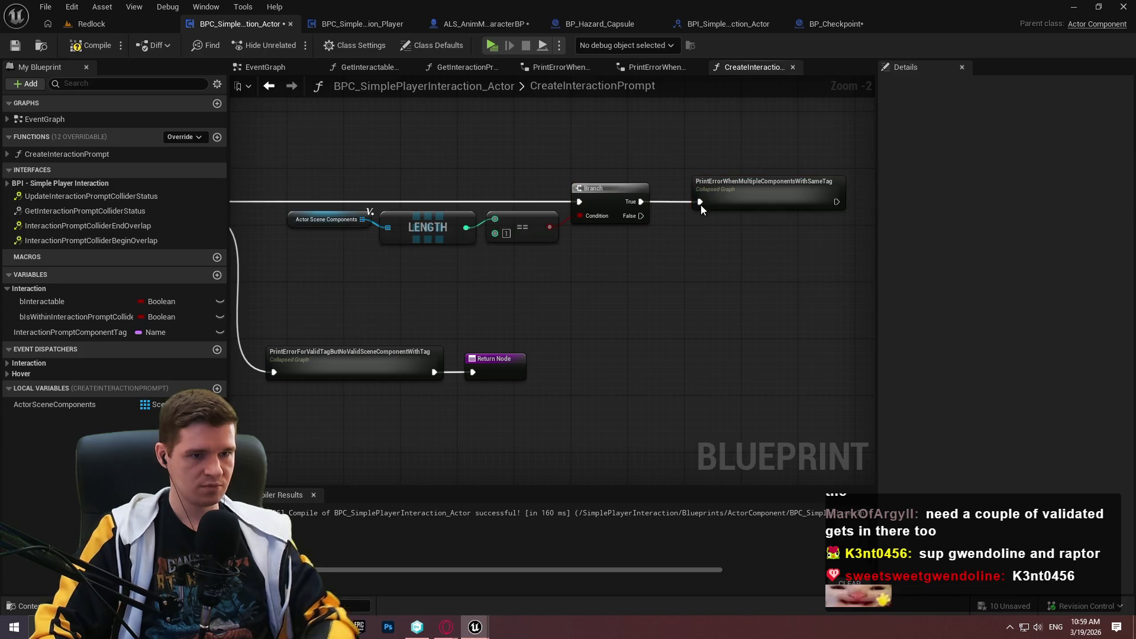
- Run PrintErrorWhenMultipleComponentsWithSameTag from the Branch's False output
mouse_move(700, 205)
mouse_down()
mouse_move(709, 295)
mouse_move(696, 309)
mouse_move(638, 217)
mouse_up()
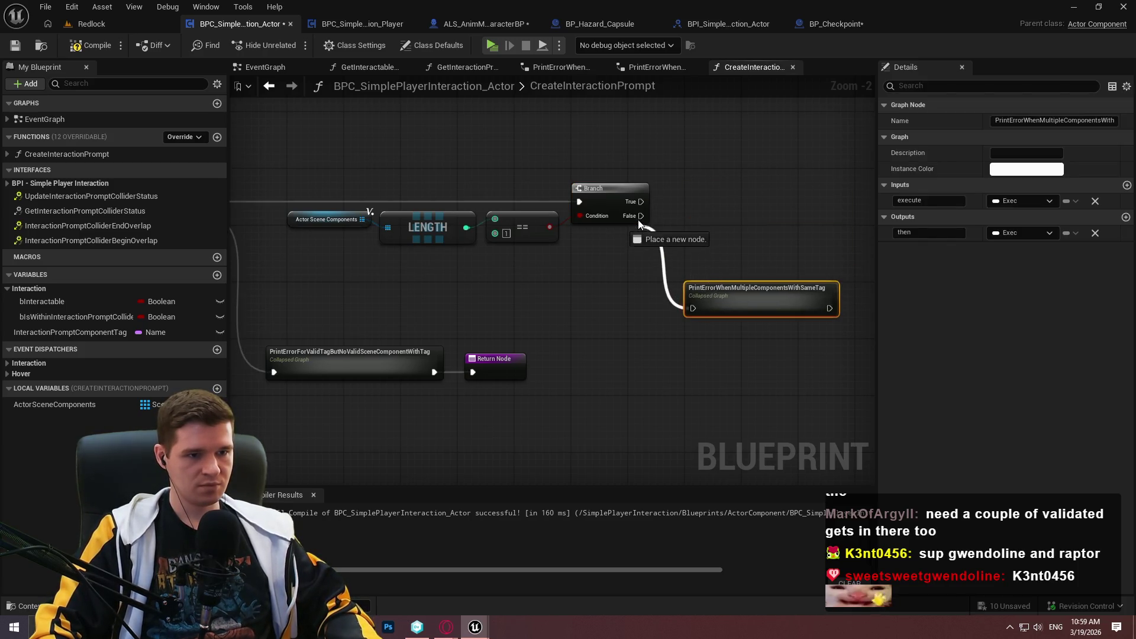
drag(550, 335, 545, 299)
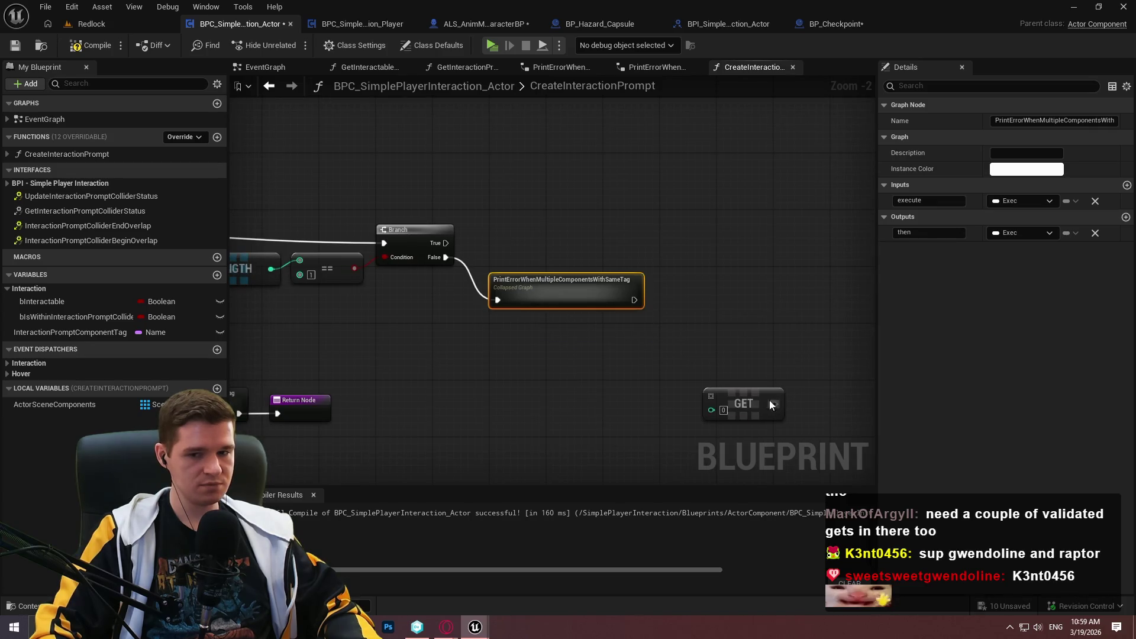
drag(769, 405, 855, 312)
- Feed a second Actor Scene Components getter into the GET index 0 node beside the error node
click(355, 227)
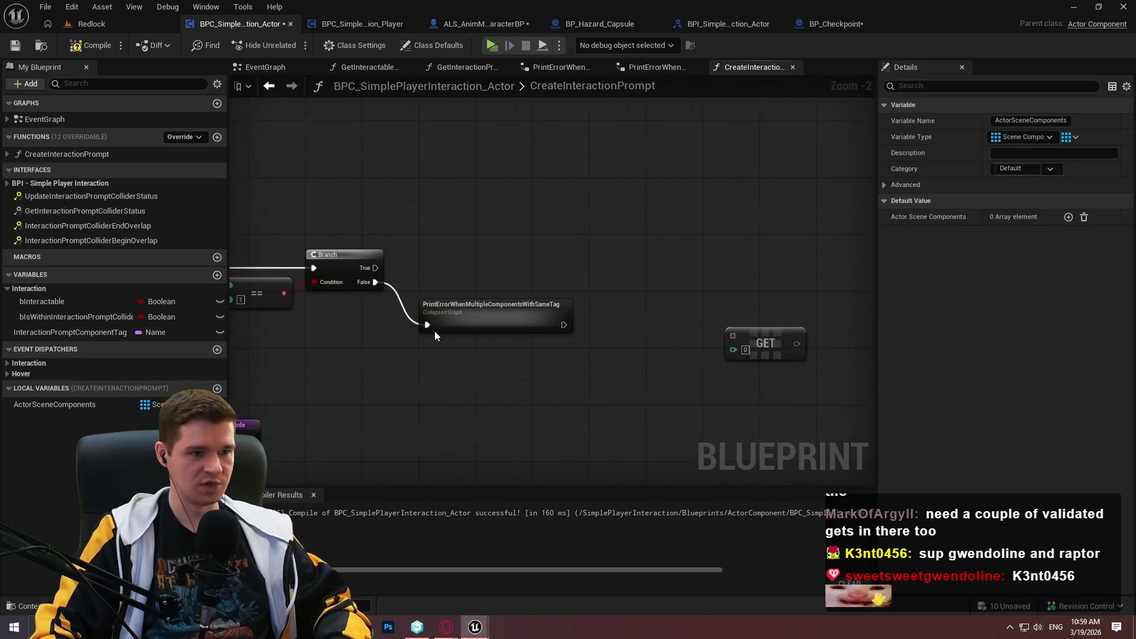
drag(615, 385, 748, 346)
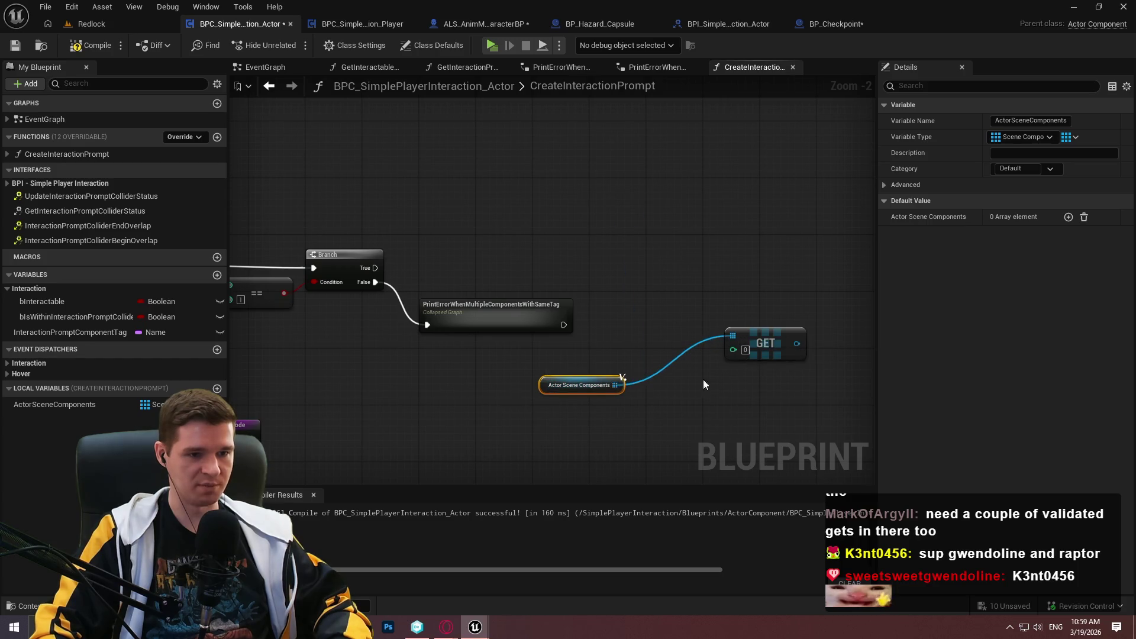
mouse_move(618, 383)
mouse_down()
mouse_move(704, 332)
mouse_move(758, 339)
mouse_move(729, 268)
mouse_move(709, 275)
mouse_up()
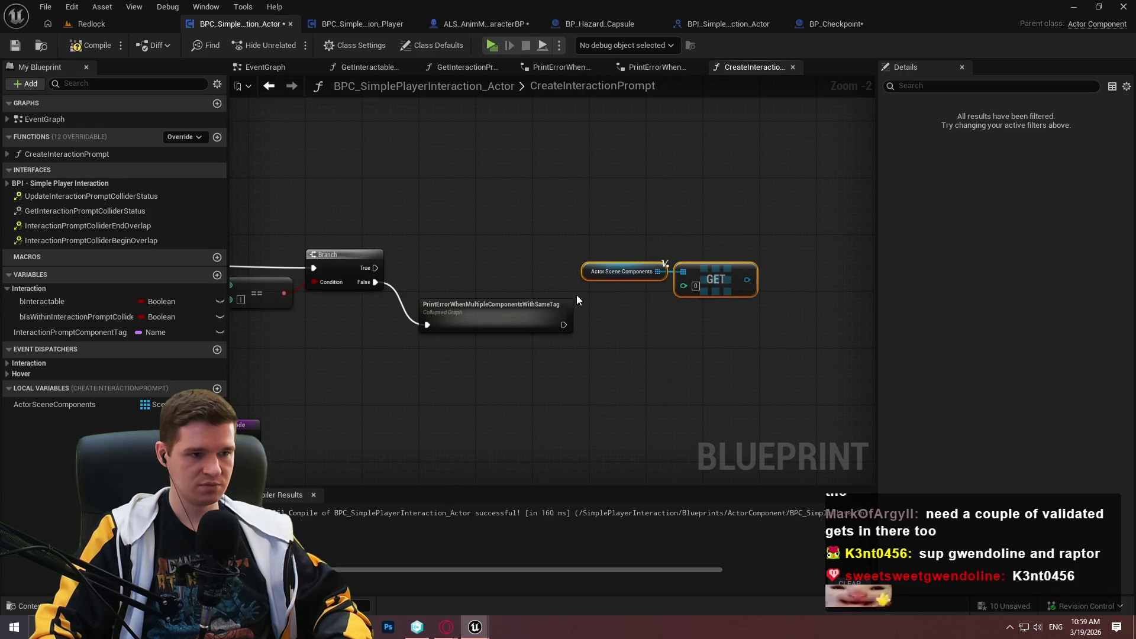
drag(485, 313, 506, 349)
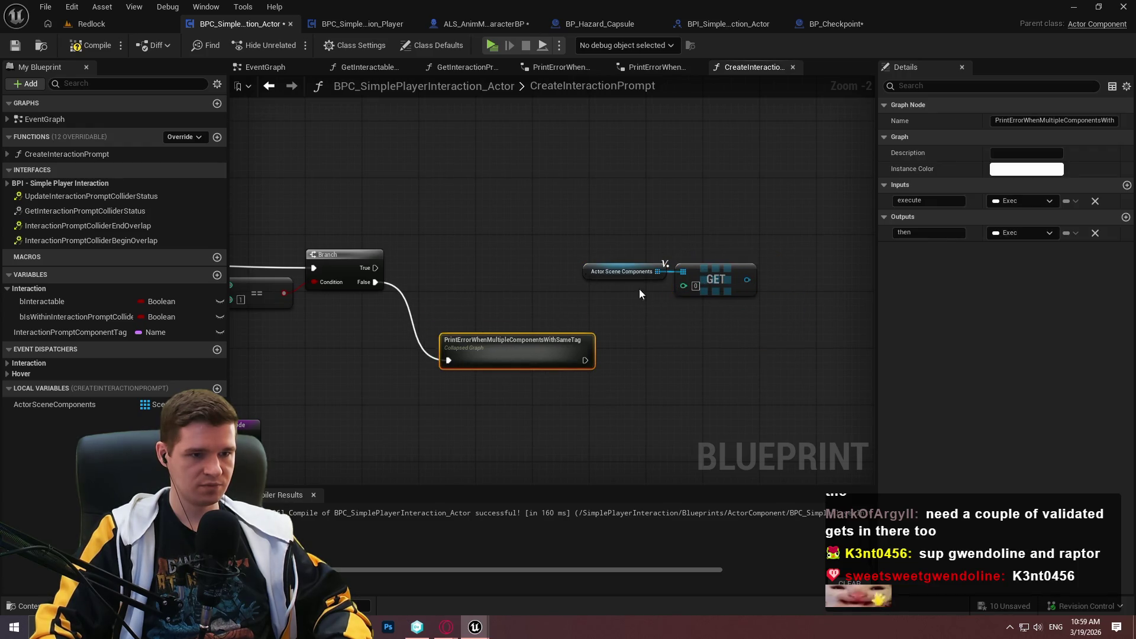
drag(639, 294, 595, 299)
mouse_move(710, 278)
mouse_down()
mouse_move(584, 289)
mouse_move(609, 297)
mouse_up()
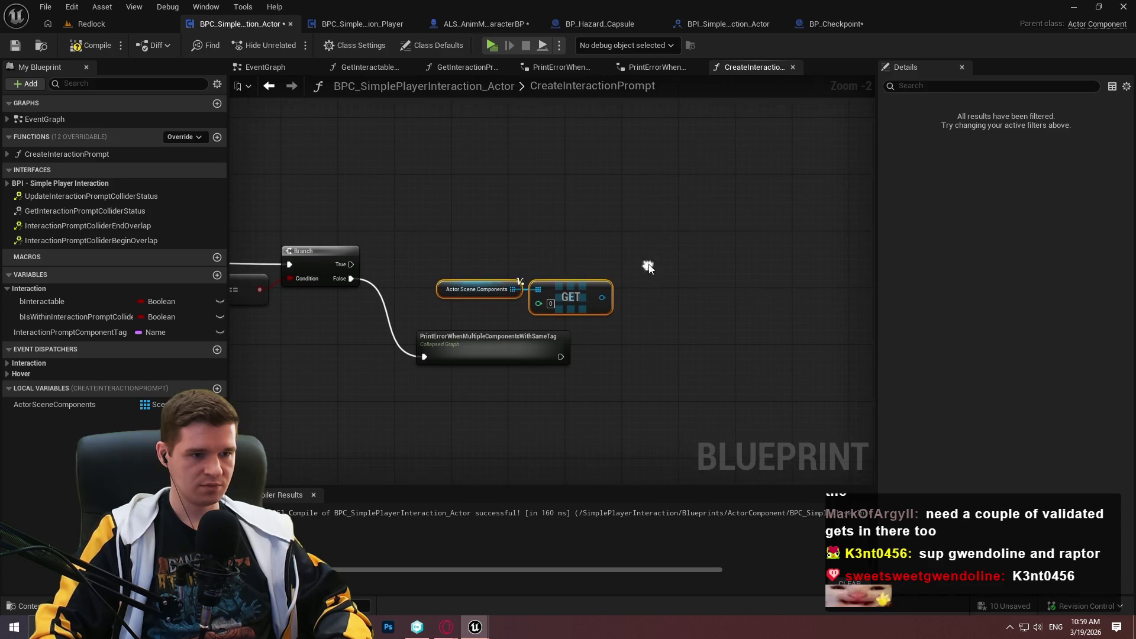
scroll(308, 130, up, 1)
click(309, 129)
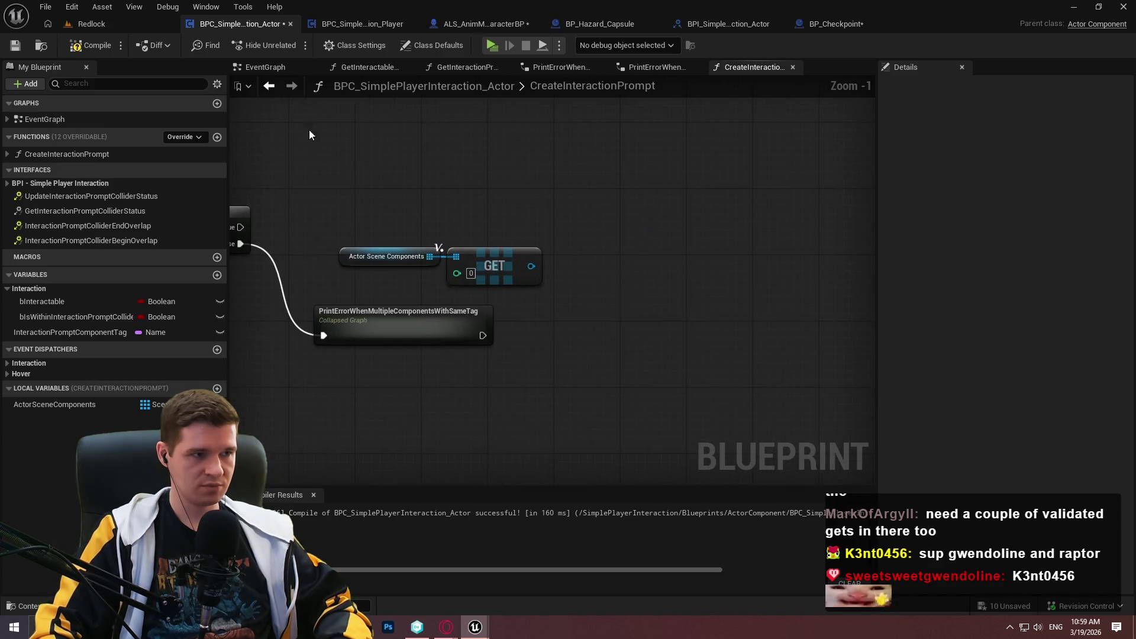
- Save the Blueprint and promote GET's result to a local ComponentToAttachTo variable
click(14, 48)
drag(539, 268, 593, 210)
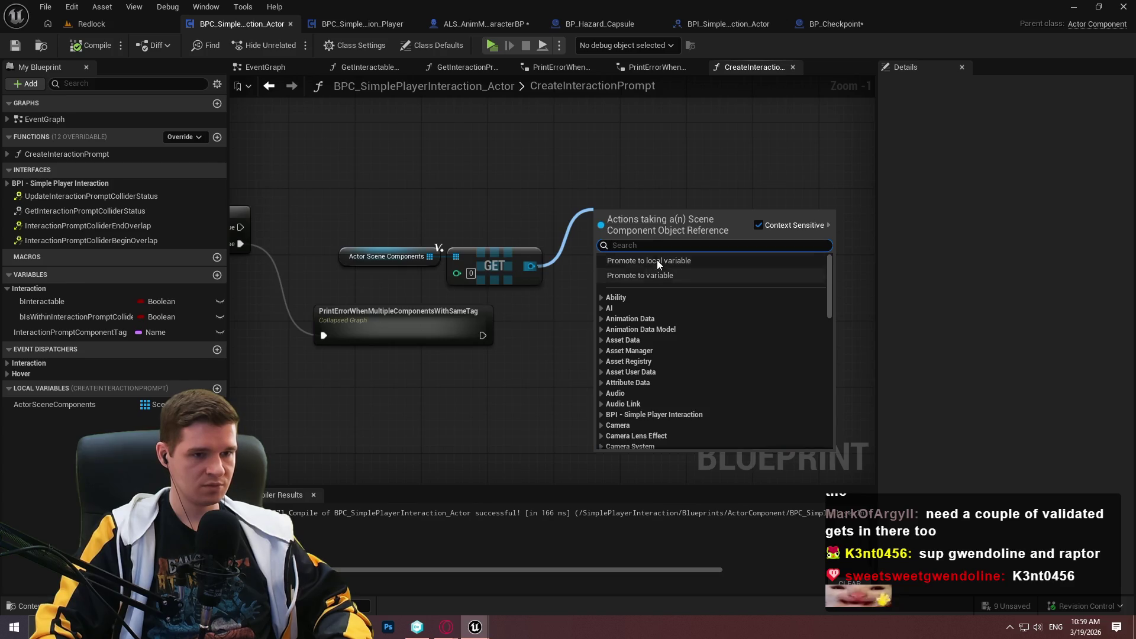
click(656, 260)
text(ComponentToAttac)
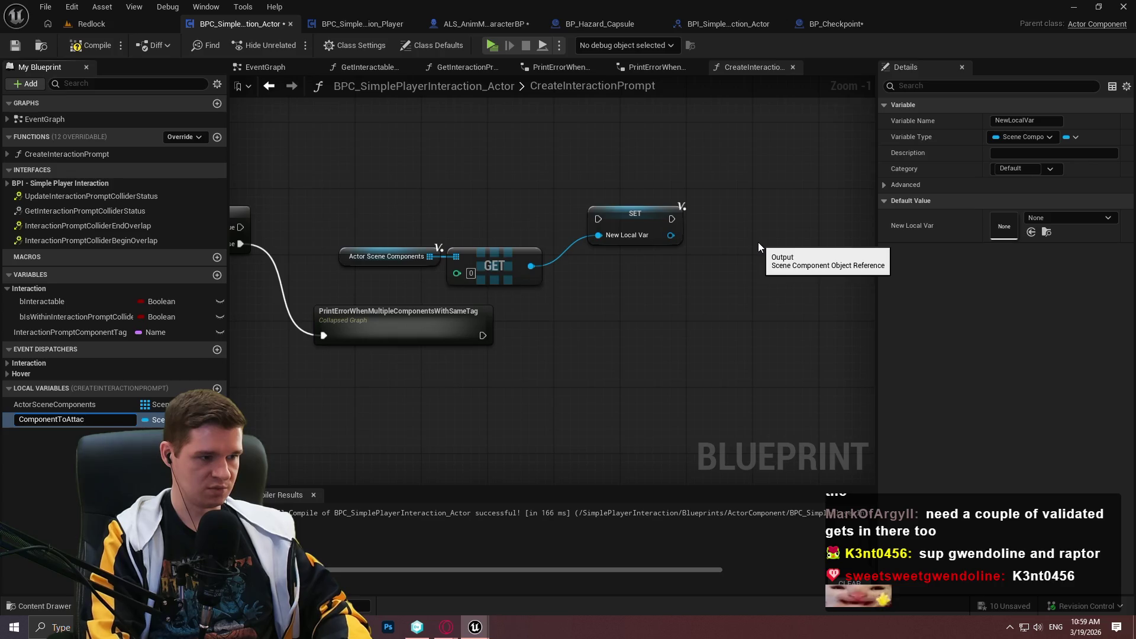
text(hTo)
key(Return)
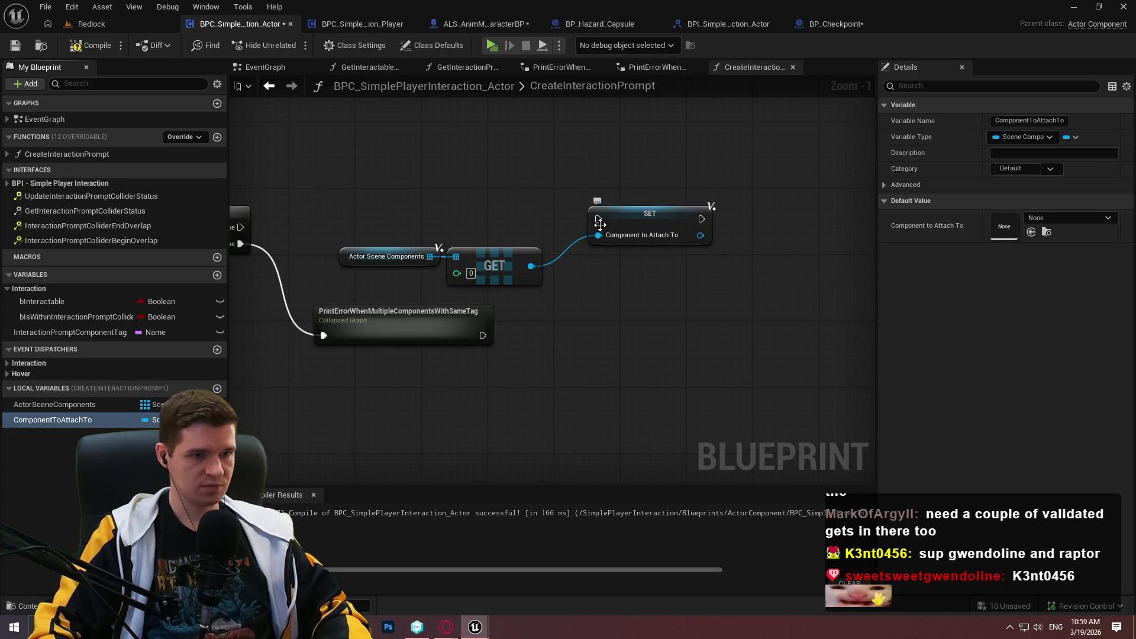
- Run the ComponentToAttachTo SET from the Branch's True output and tidy the lookup nodes
mouse_move(598, 219)
mouse_down()
mouse_move(221, 215)
mouse_move(260, 240)
mouse_up()
drag(685, 230, 652, 239)
mouse_move(633, 292)
mouse_down()
mouse_move(505, 275)
mouse_move(525, 260)
mouse_up()
click(531, 204)
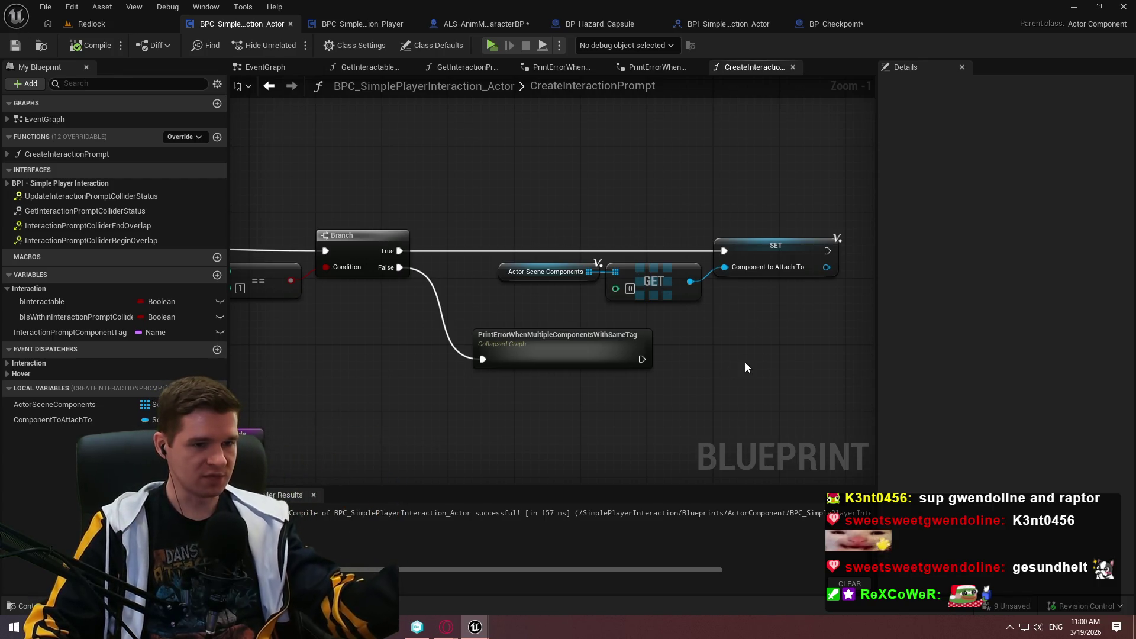
drag(777, 335, 584, 355)
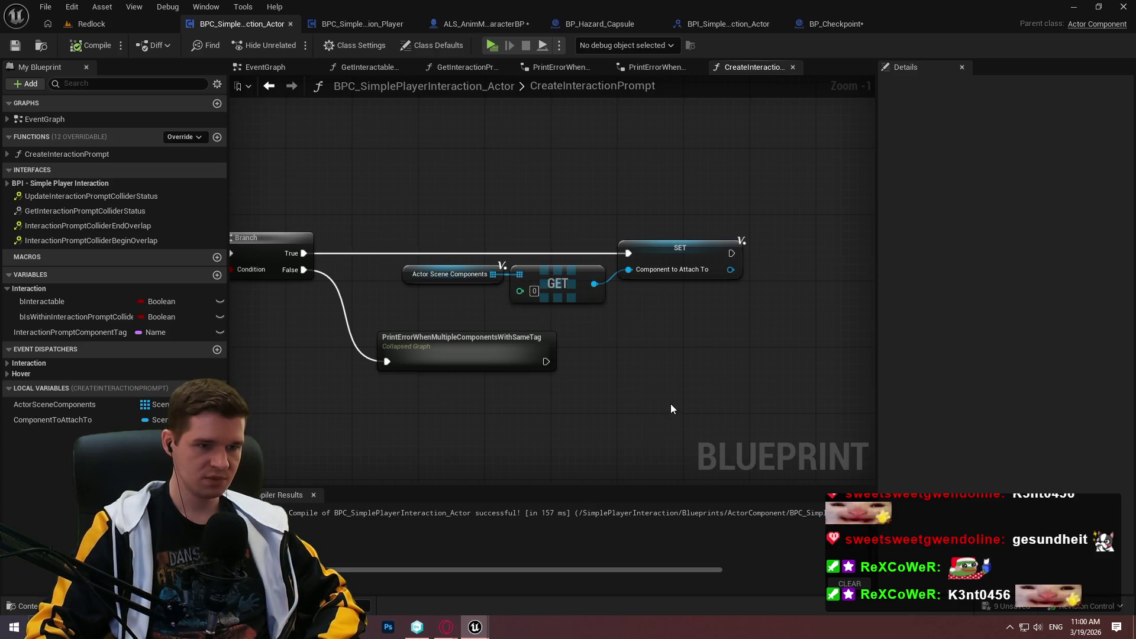
click(680, 260)
mouse_move(679, 336)
mouse_down()
mouse_move(714, 377)
mouse_move(897, 304)
mouse_up()
mouse_move(675, 232)
mouse_down()
mouse_move(994, 263)
mouse_move(741, 251)
mouse_move(792, 237)
mouse_up()
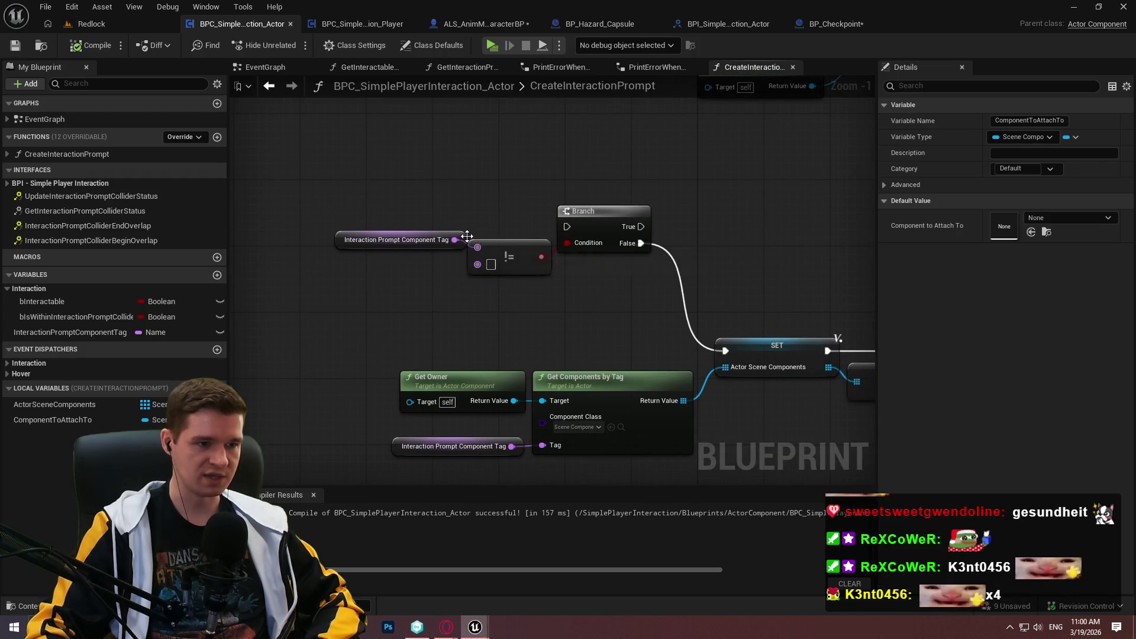
drag(468, 236, 457, 246)
click(602, 310)
mouse_move(601, 310)
mouse_down()
mouse_move(403, 290)
mouse_move(636, 303)
mouse_up()
scroll(439, 264, down, 1)
drag(439, 264, 20, 243)
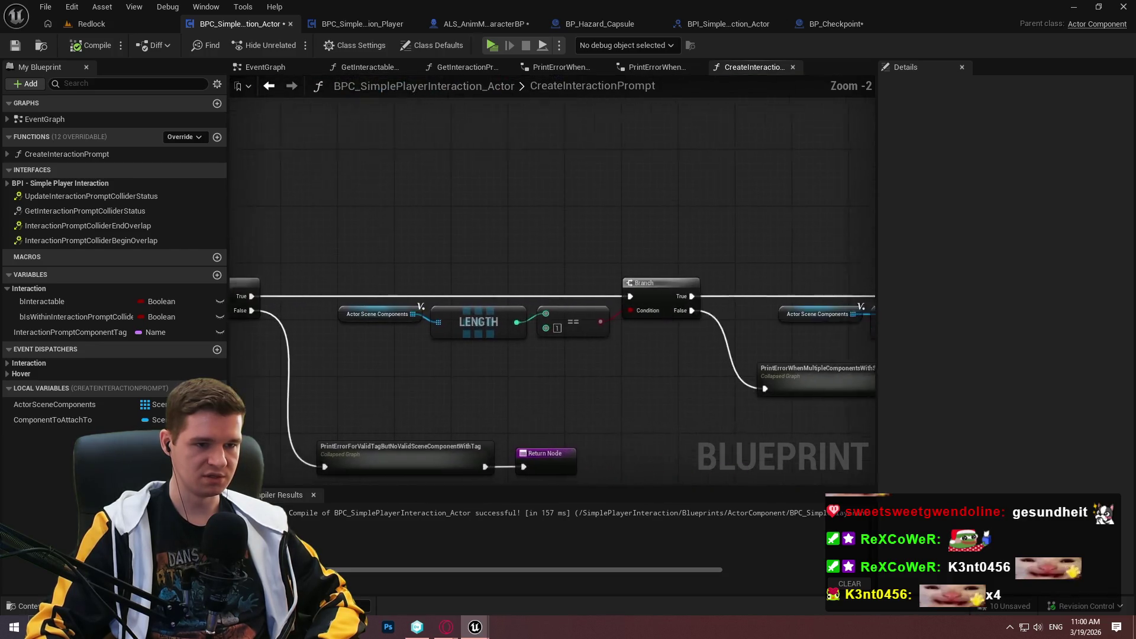
drag(739, 232, 324, 232)
scroll(418, 206, up, 2)
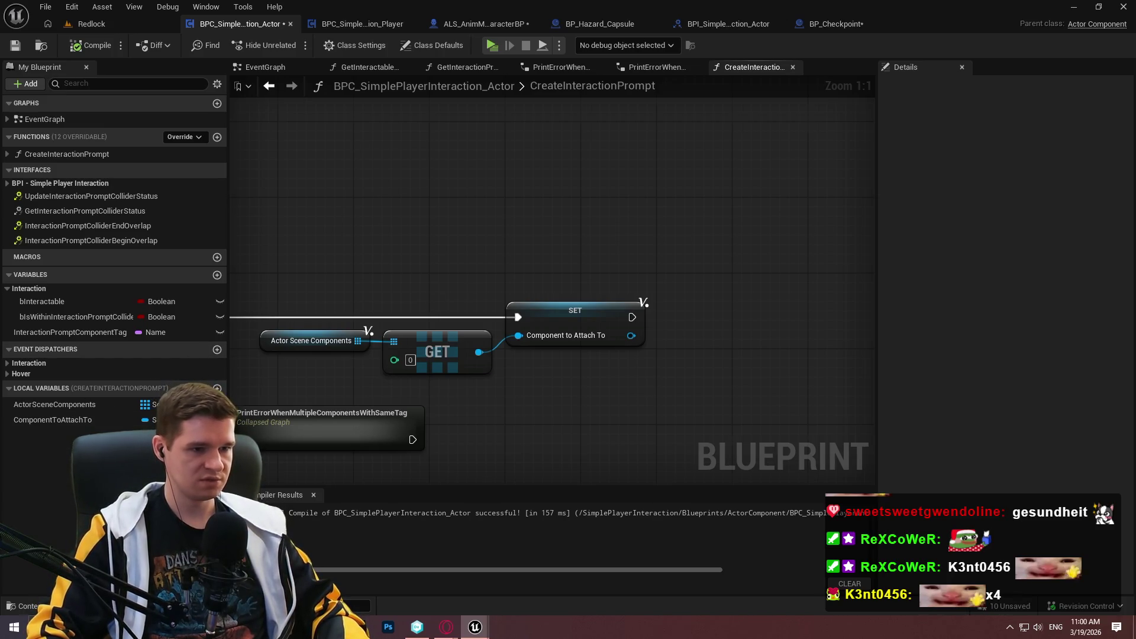
mouse_move(473, 295)
mouse_down()
mouse_move(852, 243)
mouse_move(1124, 236)
mouse_move(793, 256)
mouse_move(876, 253)
mouse_up()
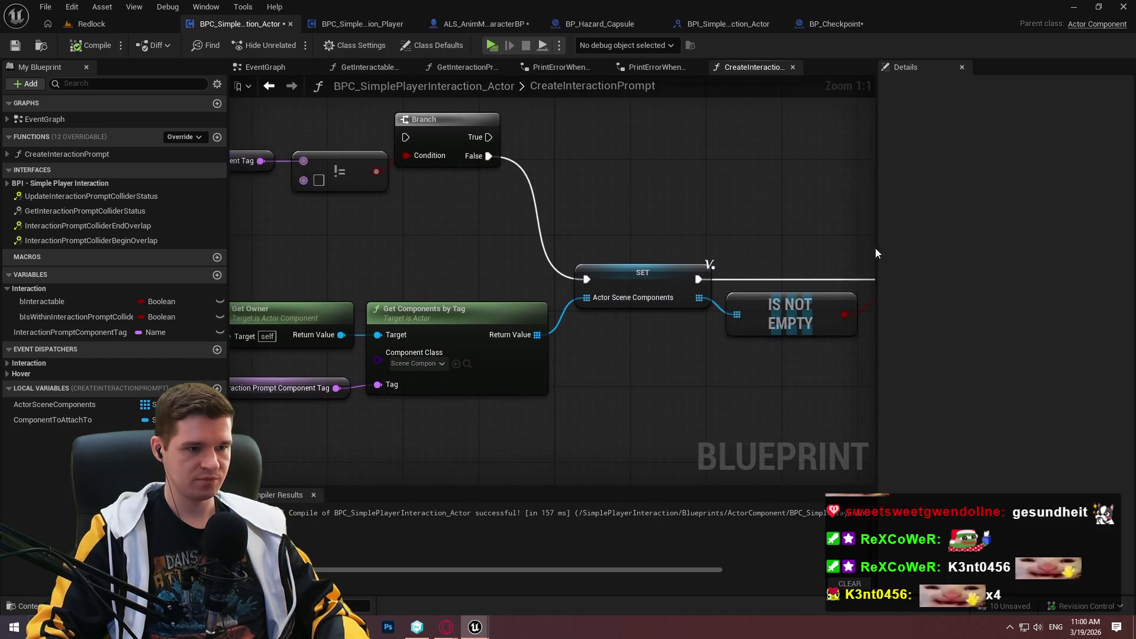
mouse_move(247, 266)
mouse_down()
mouse_move(383, 254)
mouse_move(697, 393)
mouse_move(652, 411)
mouse_up()
mouse_move(699, 371)
mouse_down()
mouse_move(565, 442)
mouse_move(481, 550)
mouse_move(474, 261)
mouse_move(715, 296)
mouse_move(532, 304)
mouse_up()
drag(870, 296, 405, 322)
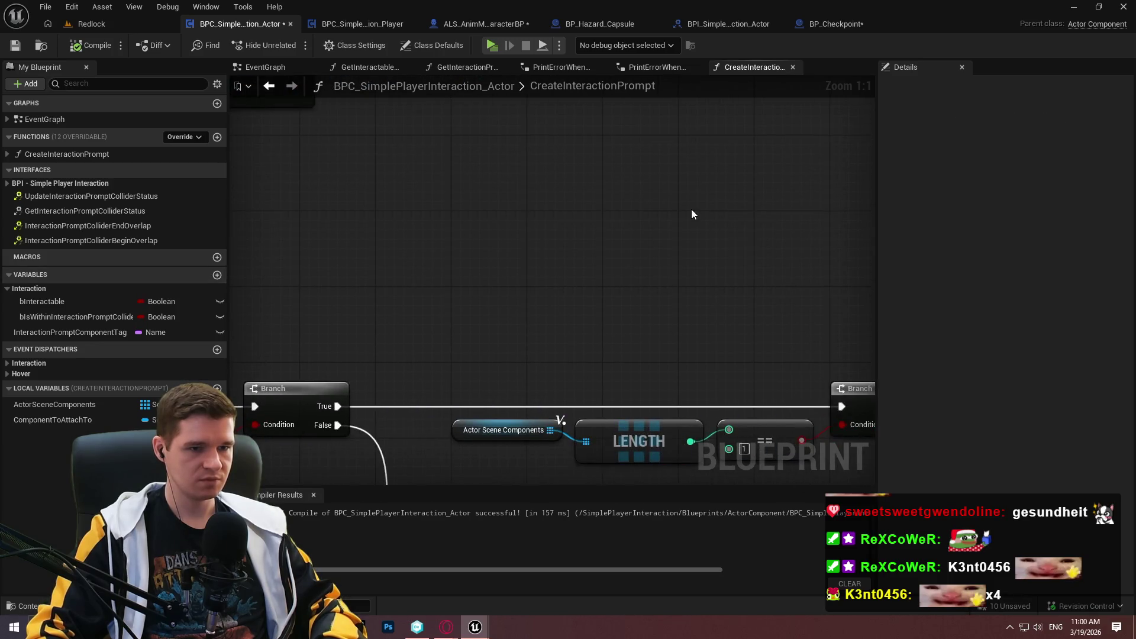
- Paste a Get Owner node and add a Root Component lookup on it
key(ctrl+v)
drag(825, 239, 854, 244)
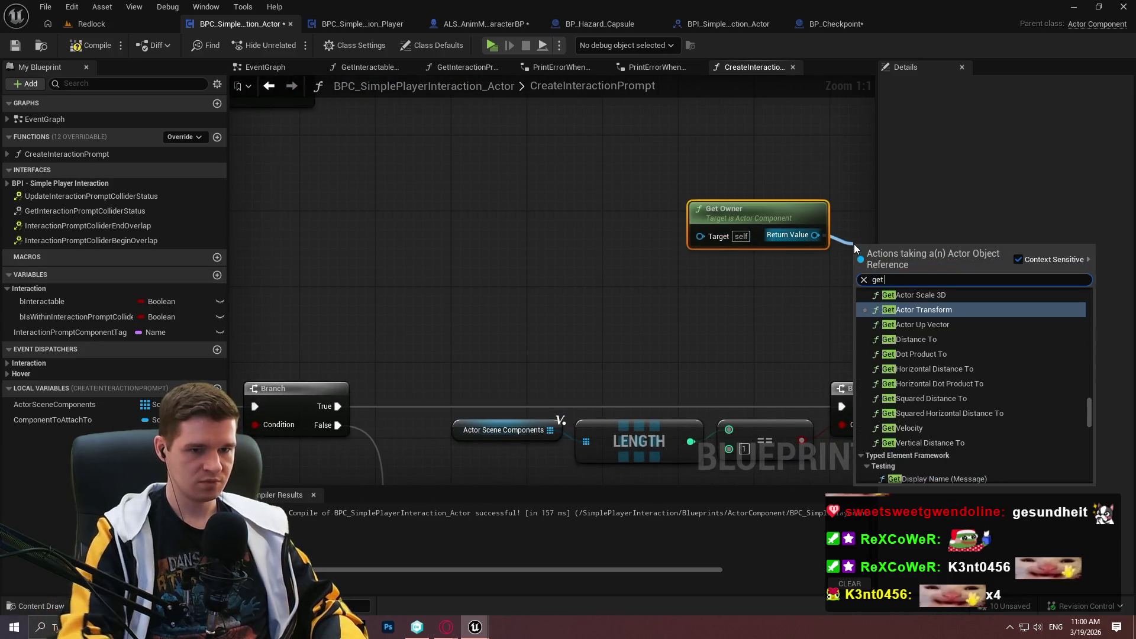
text(get co)
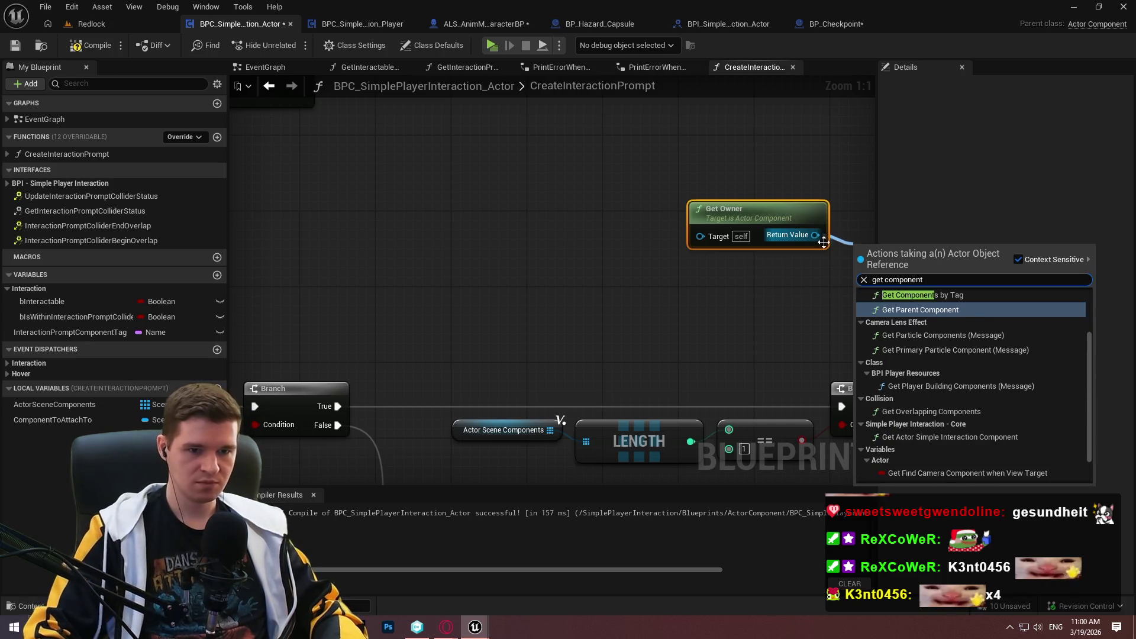
text(mponent)
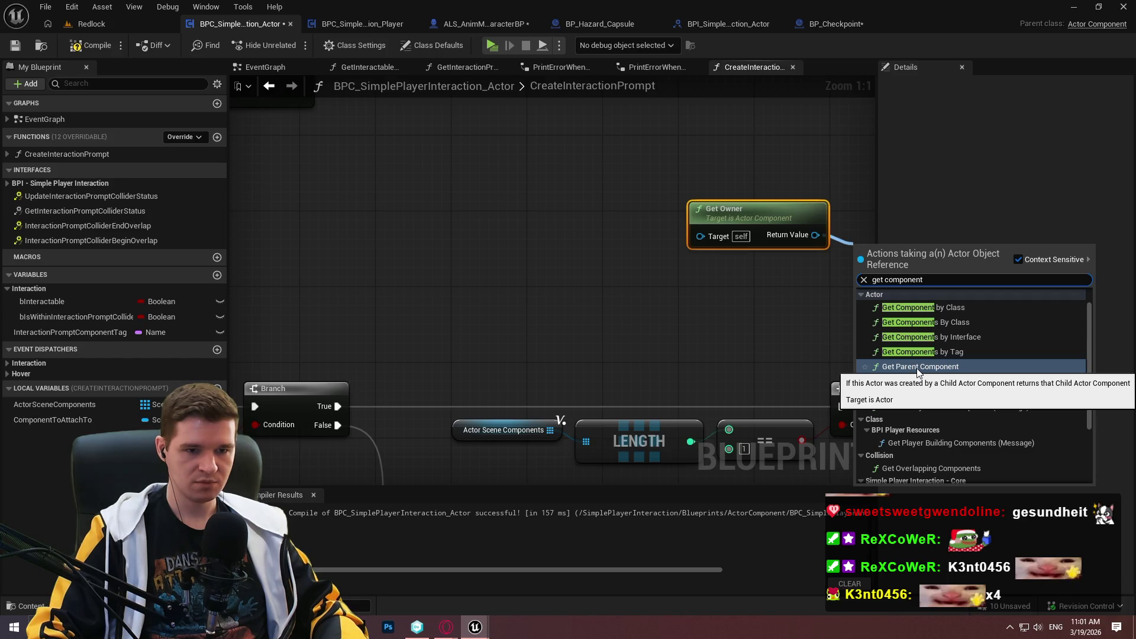
scroll(952, 322, down, 2)
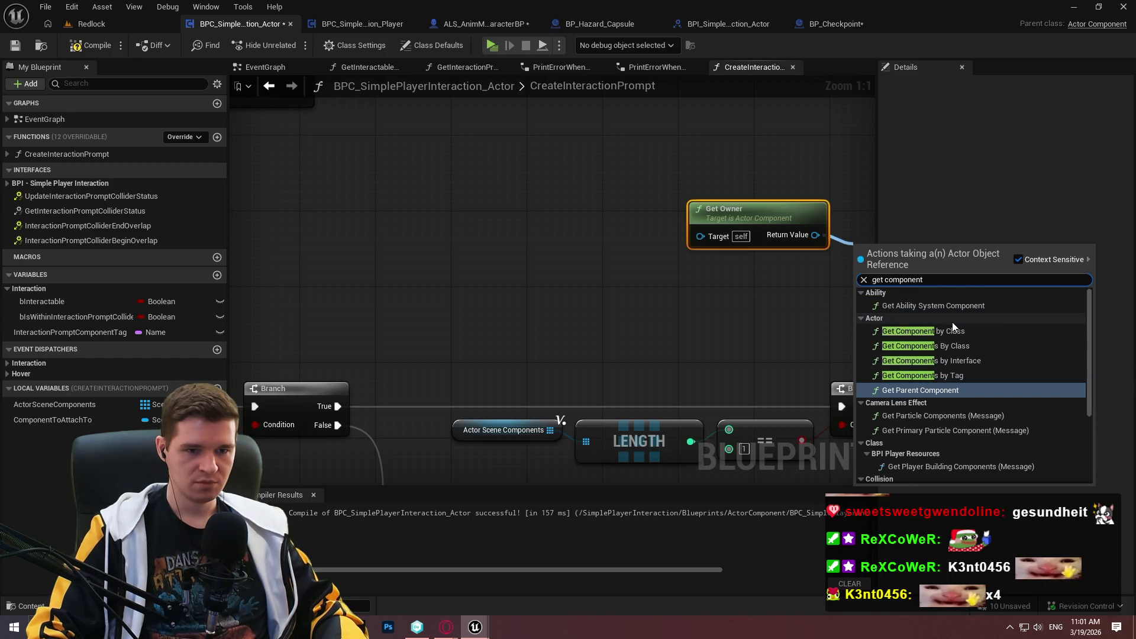
scroll(964, 337, down, 4)
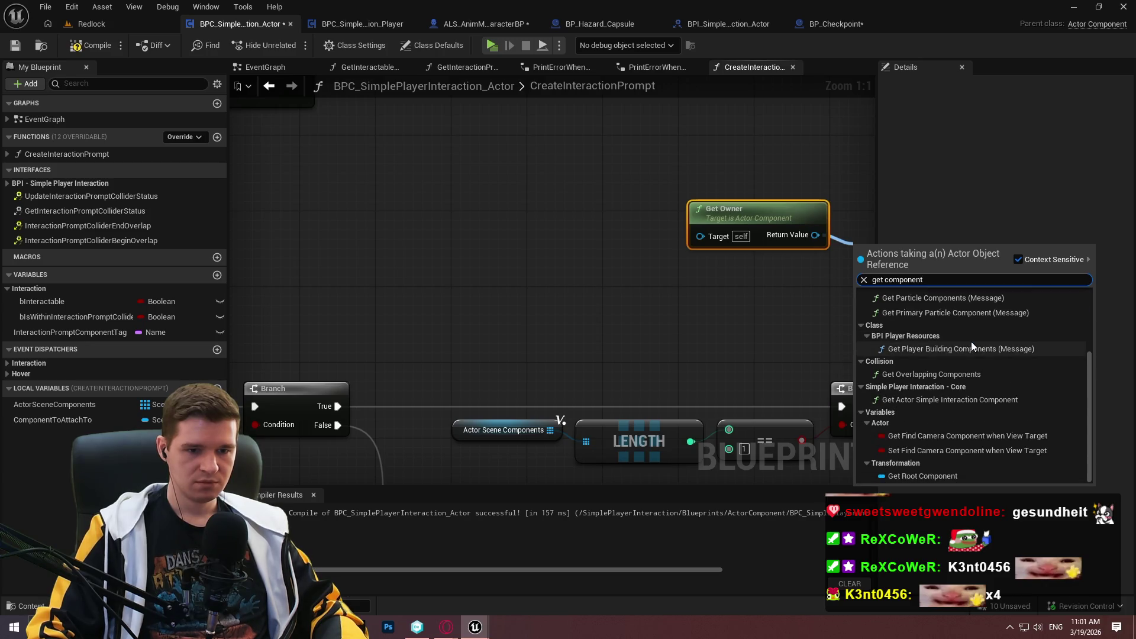
click(924, 478)
drag(953, 296, 631, 303)
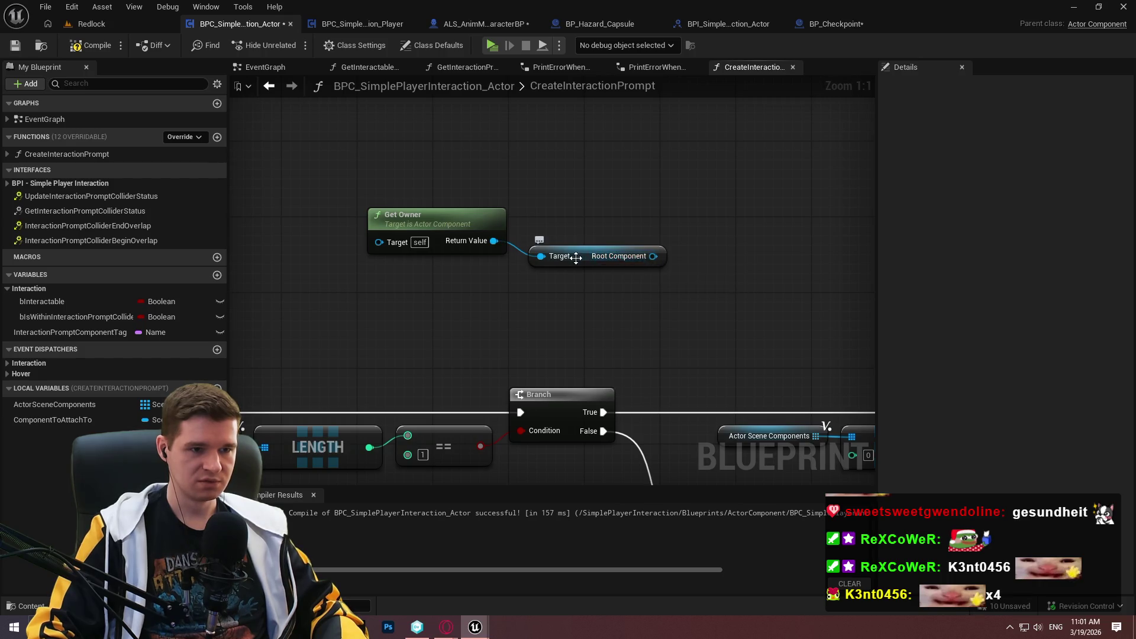
mouse_move(573, 258)
mouse_down()
mouse_move(572, 211)
mouse_move(563, 287)
mouse_up()
click(629, 340)
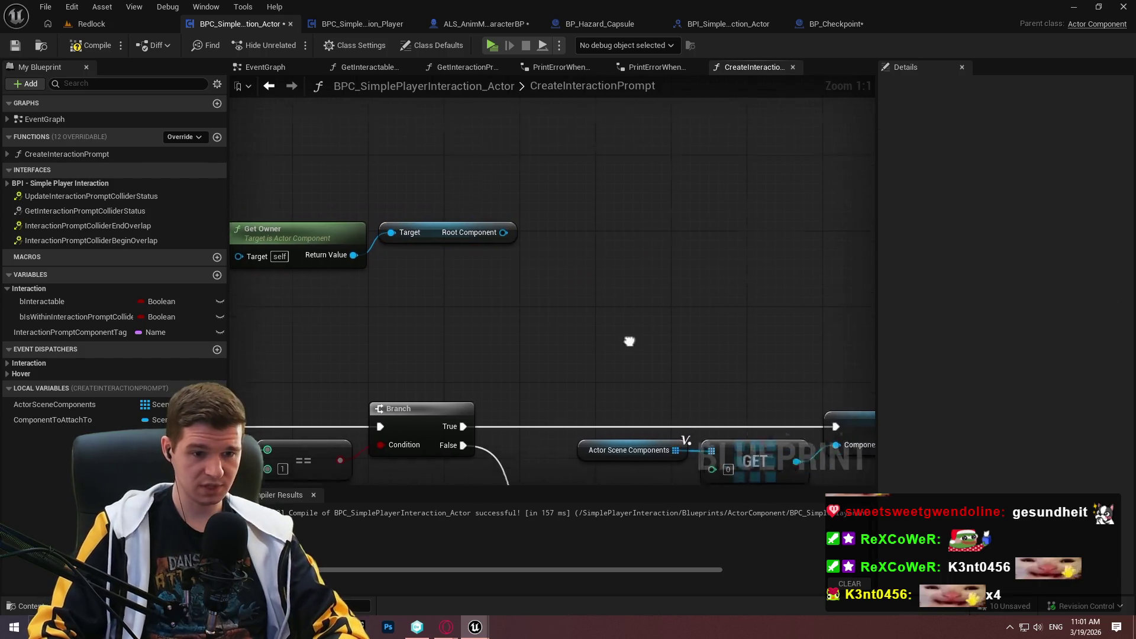
- Wire Root Component into a SET Component to Attach To node placed beside it
mouse_move(629, 339)
mouse_down()
mouse_move(749, 360)
mouse_move(609, 217)
mouse_move(498, 252)
mouse_move(507, 251)
mouse_up()
drag(663, 215, 591, 215)
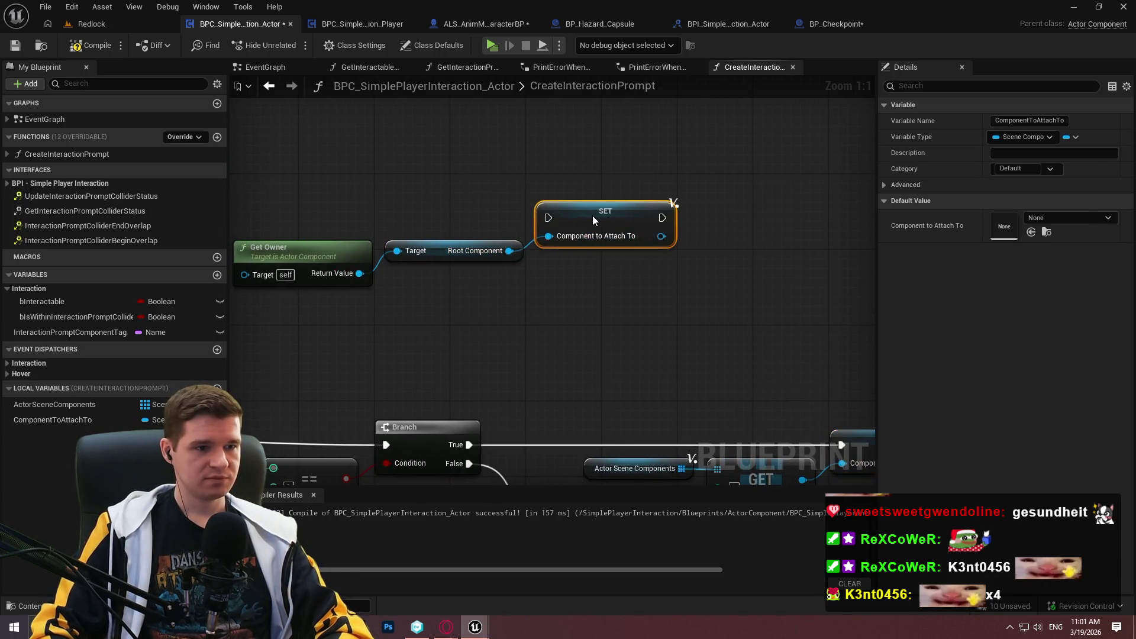
drag(594, 313, 626, 333)
click(627, 332)
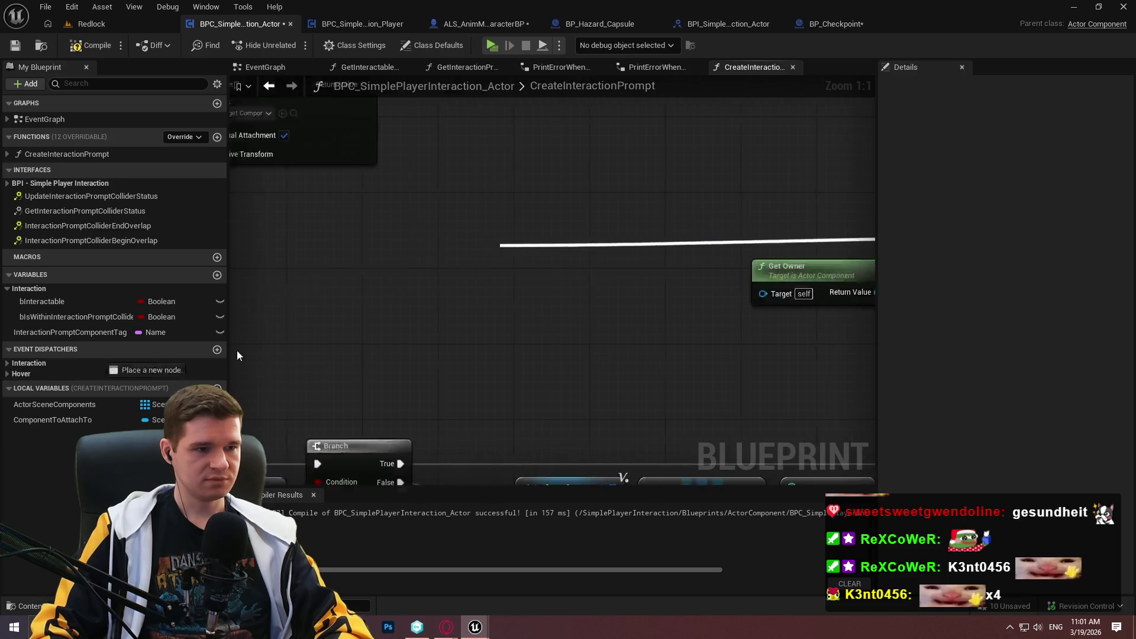
- Add an Is Valid check on GET's output, placed between GET and the SET node
mouse_move(237, 350)
mouse_down()
mouse_move(545, 322)
mouse_move(473, 321)
mouse_move(261, 260)
mouse_move(304, 234)
mouse_up()
scroll(474, 292, down, 1)
scroll(461, 331, up, 1)
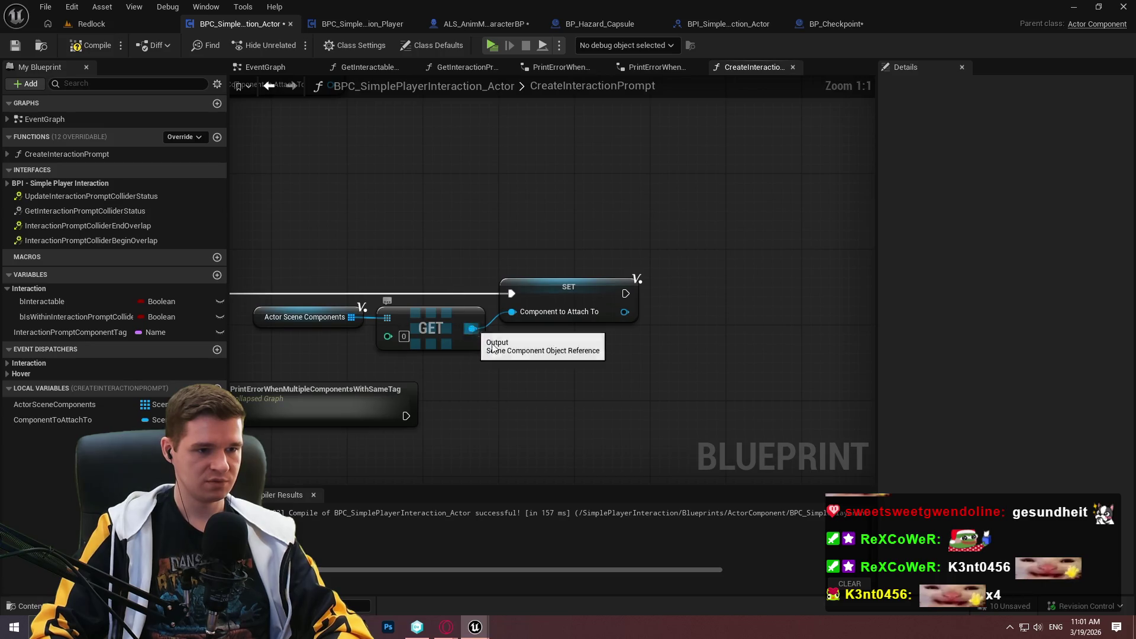
drag(471, 328, 580, 389)
text(valid)
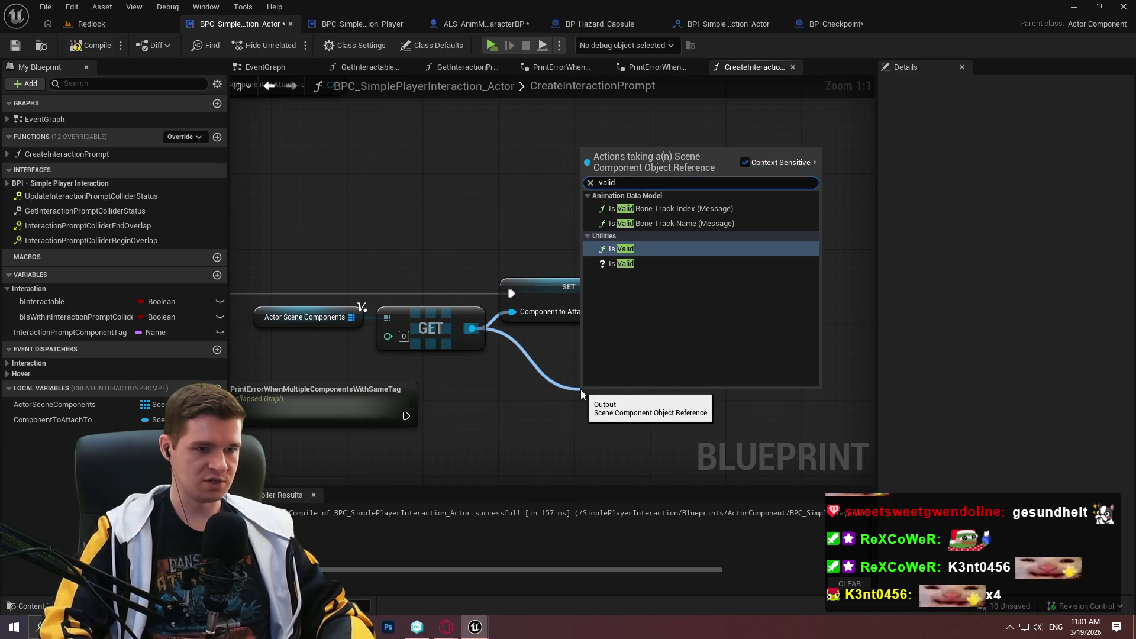
key(Return)
drag(582, 409, 443, 290)
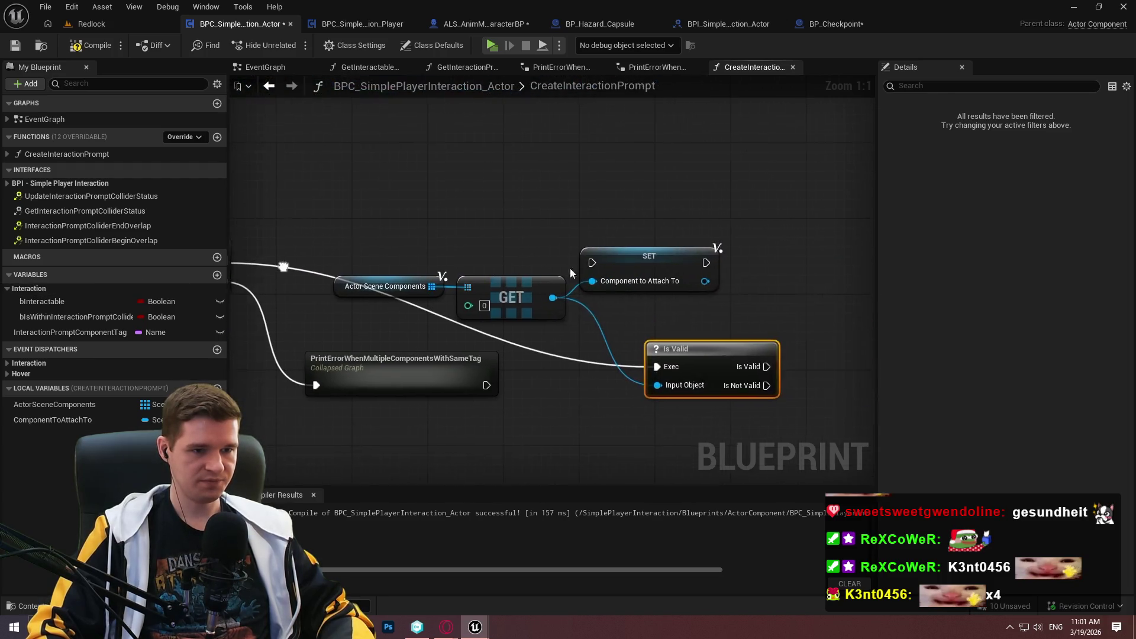
drag(685, 256, 829, 265)
mouse_move(710, 355)
mouse_down()
mouse_move(653, 258)
mouse_move(770, 272)
mouse_move(794, 253)
mouse_move(803, 271)
mouse_up()
click(569, 283)
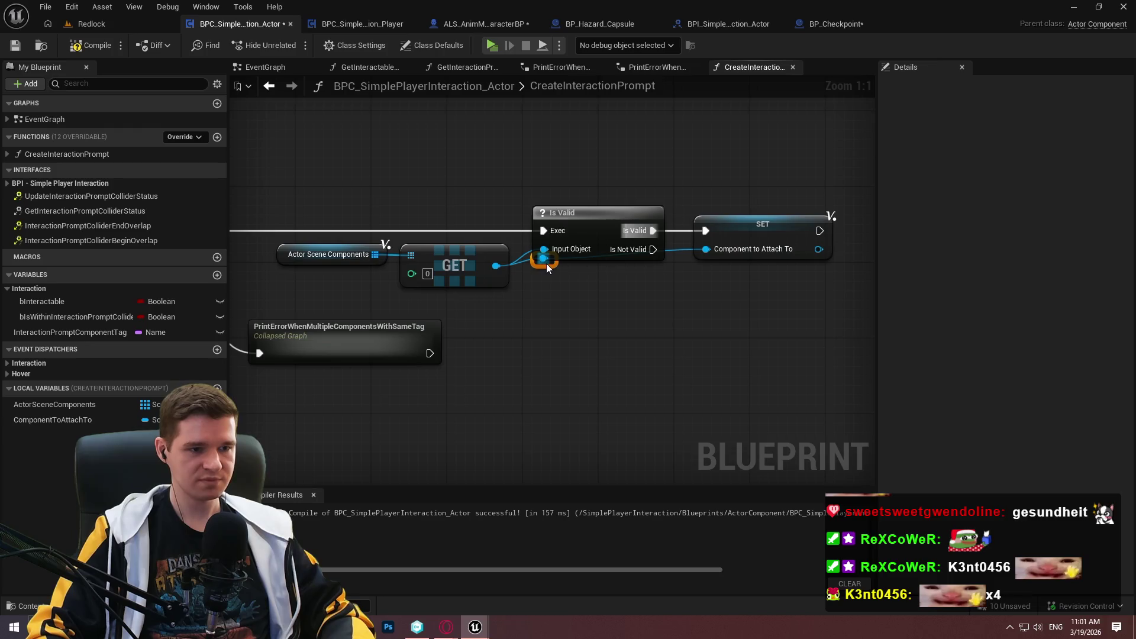
- Add two reroute points on the GET-to-SET wire
double_click(545, 267)
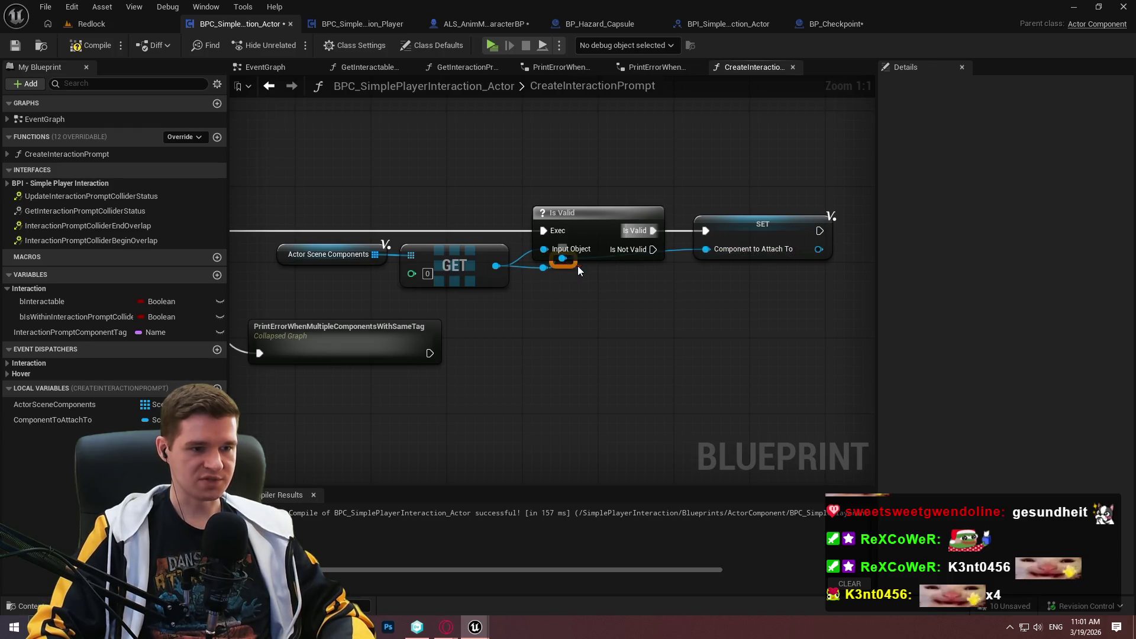
double_click(628, 268)
click(658, 278)
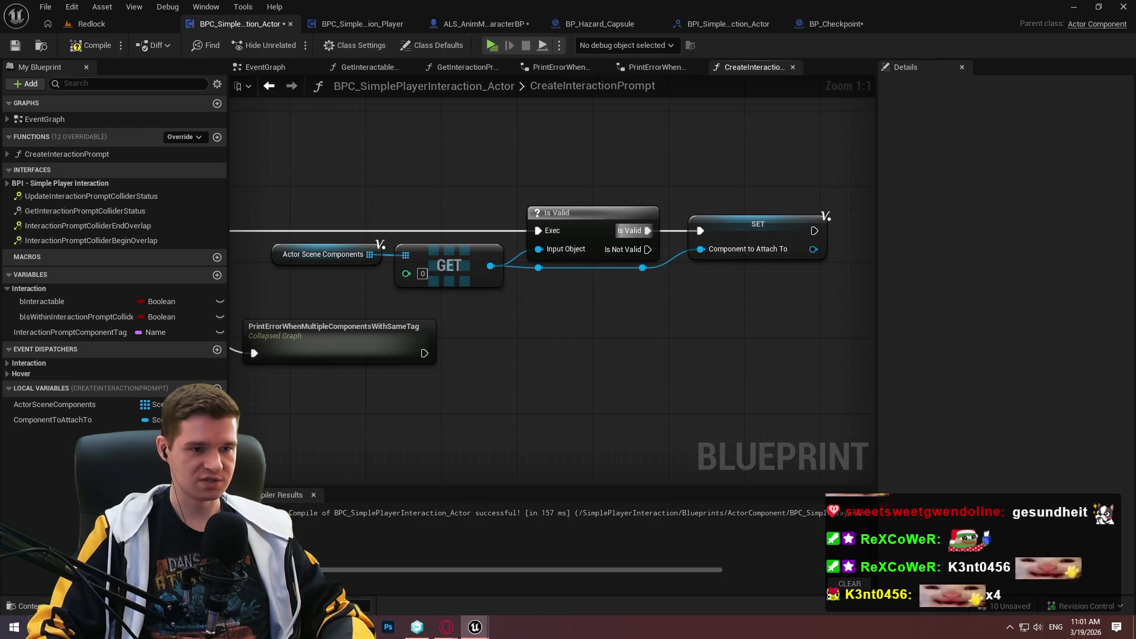
drag(640, 221, 499, 200)
scroll(765, 365, down, 3)
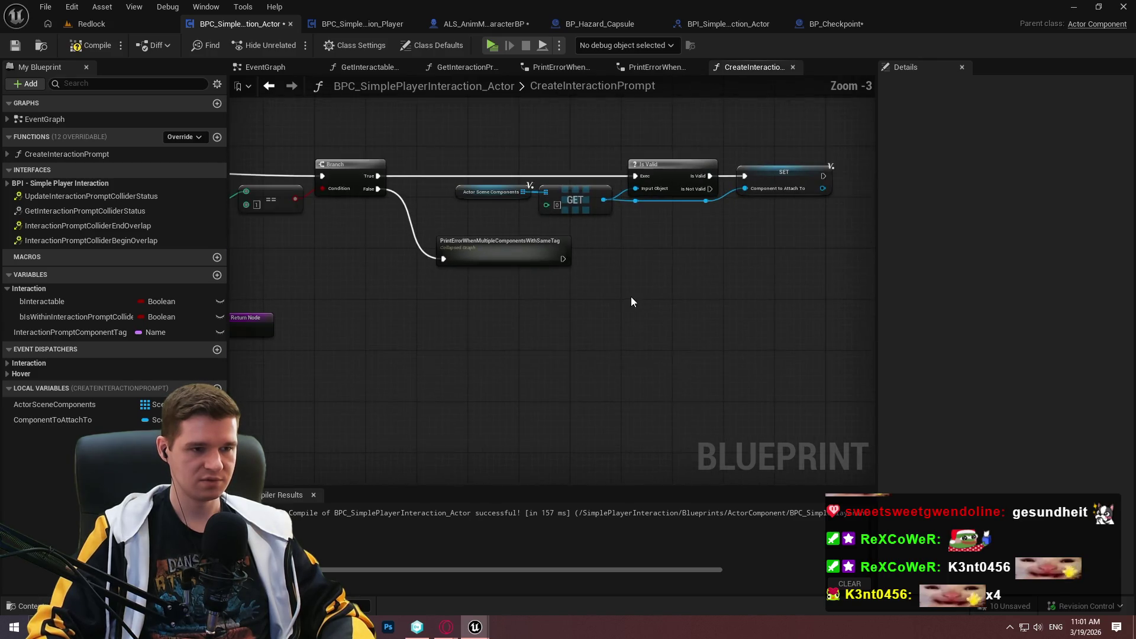
- Connect the PrintErrorWhenMultipleComponentsWithSameTag exec output to Is Valid and shift that group right
mouse_move(561, 258)
mouse_down()
mouse_move(626, 183)
mouse_move(648, 197)
mouse_up()
click(553, 238)
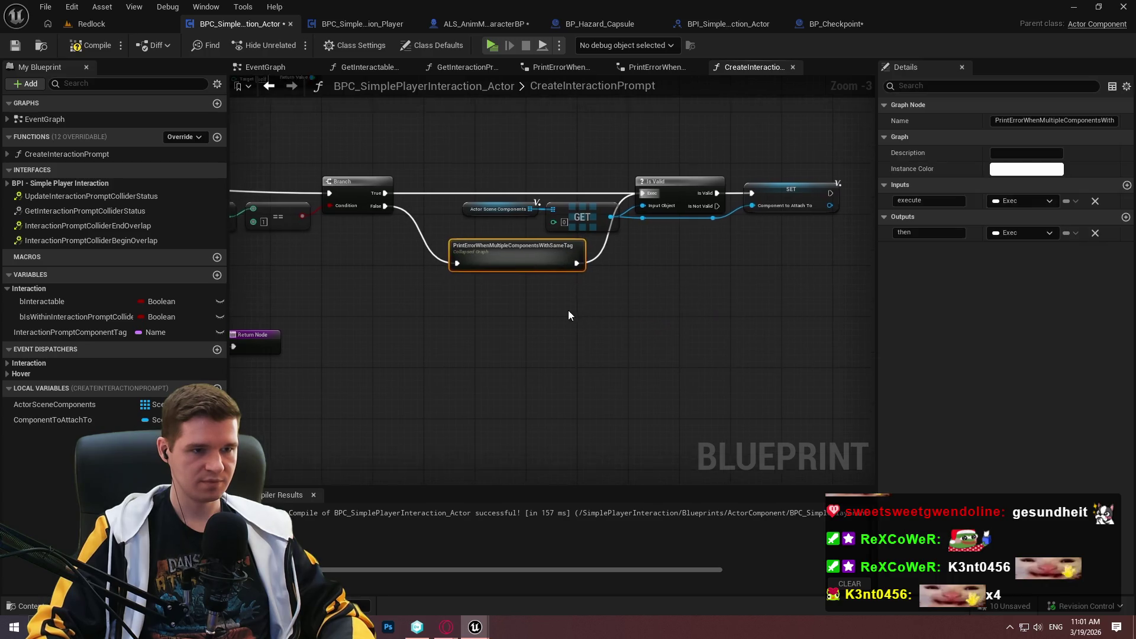
click(613, 313)
scroll(615, 313, up, 2)
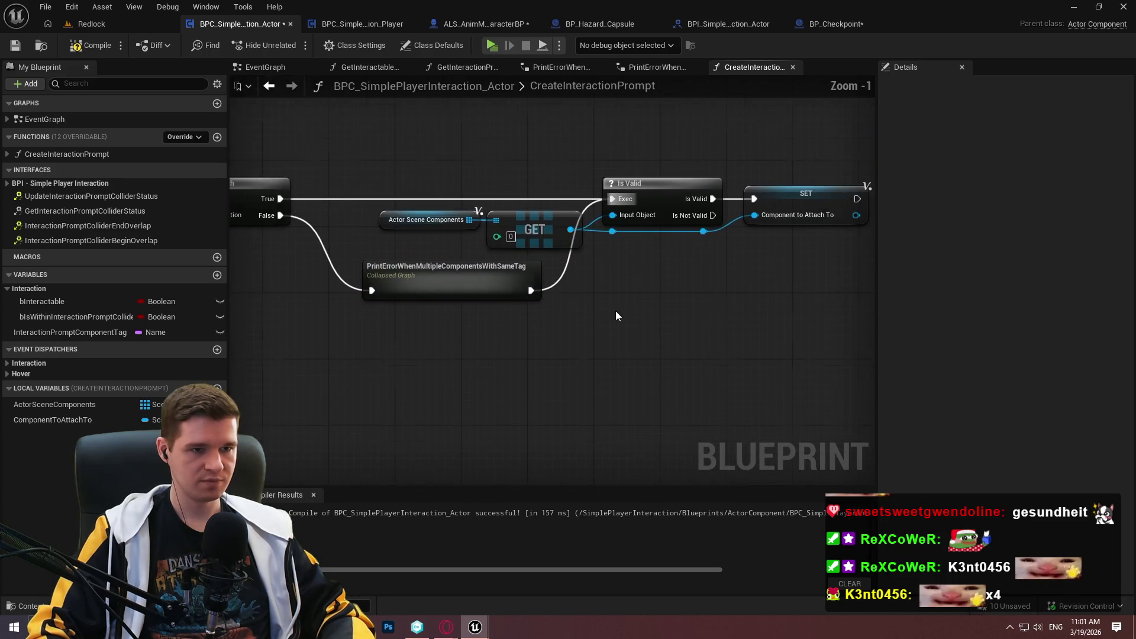
drag(694, 232, 274, 189)
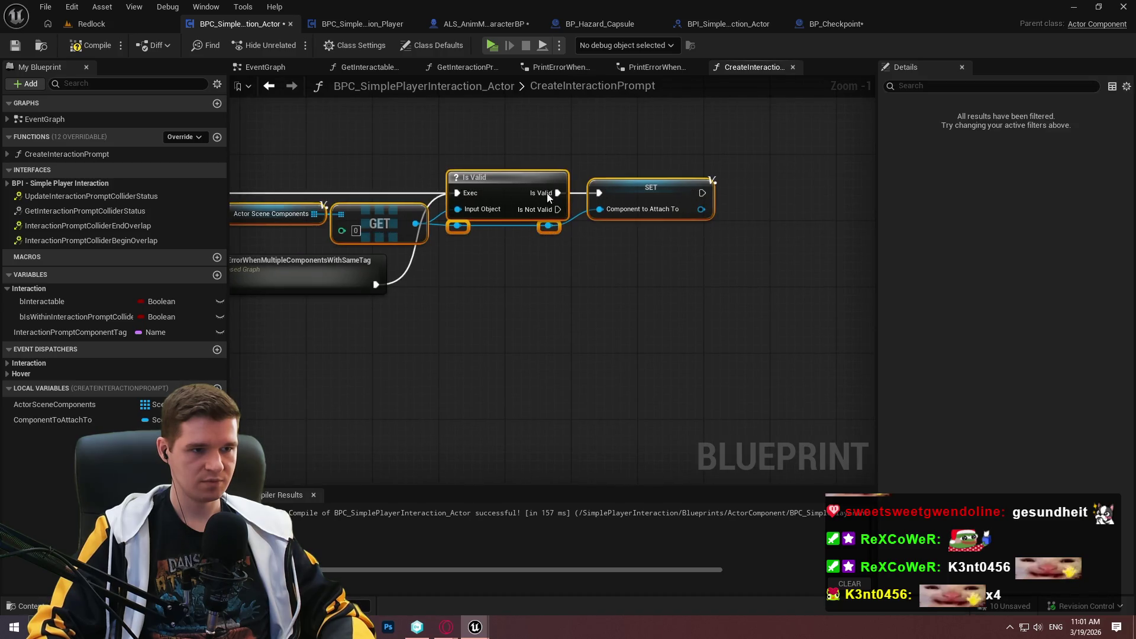
drag(503, 195, 713, 200)
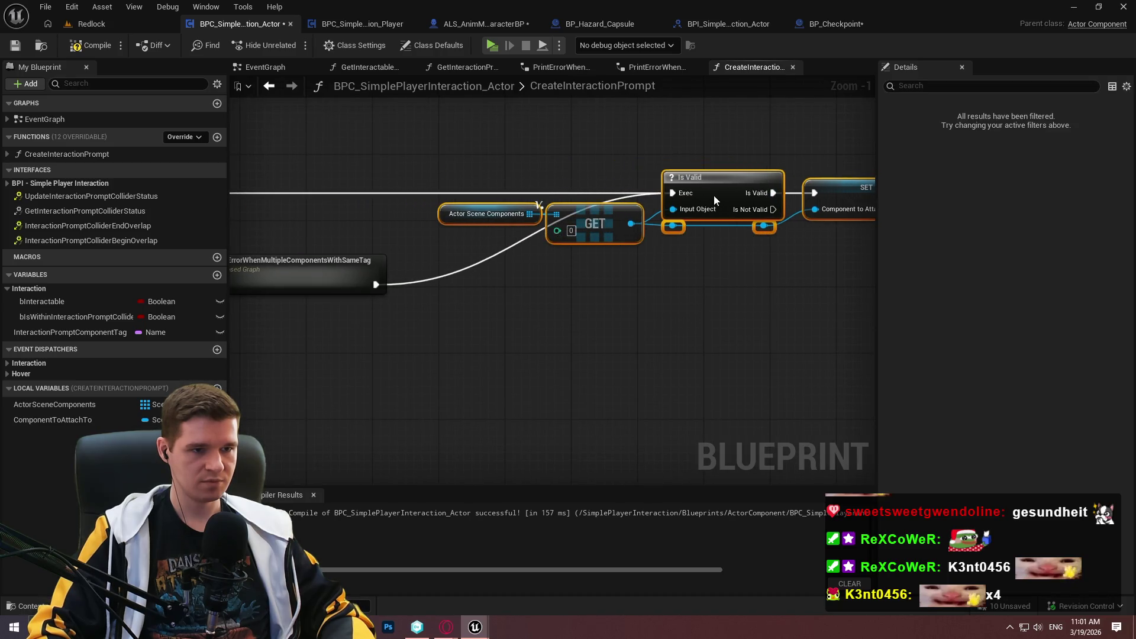
- Route the error node's exec output through a reroute point and line it up on the execution path
double_click(509, 193)
mouse_move(508, 184)
mouse_down()
mouse_move(444, 223)
mouse_move(447, 179)
mouse_up()
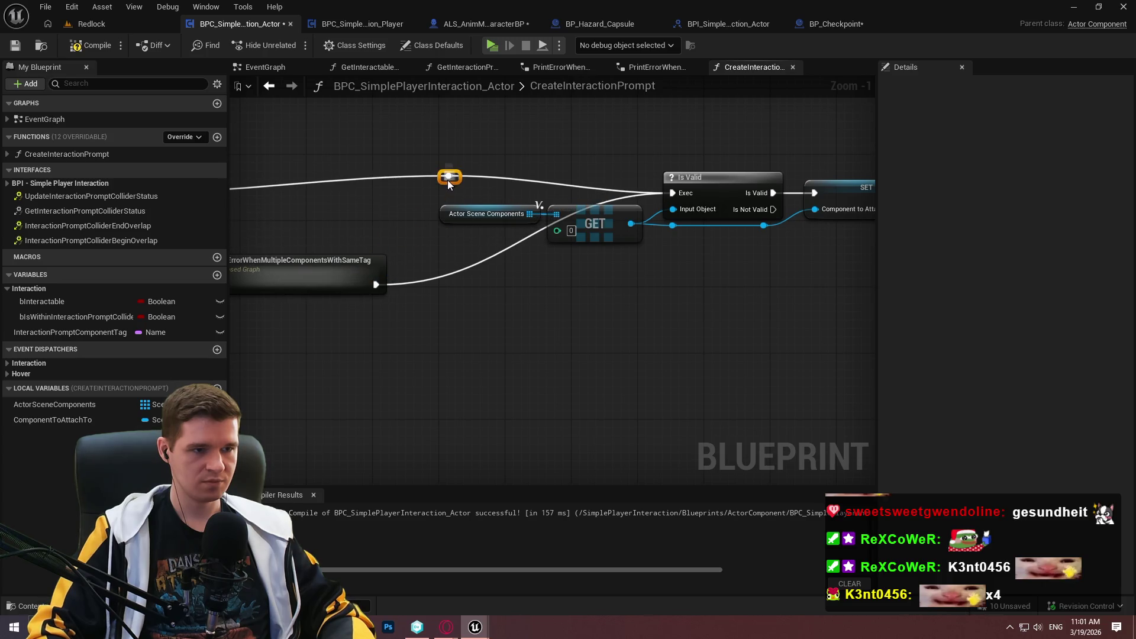
right_click(448, 180)
click(391, 240)
drag(375, 284, 449, 176)
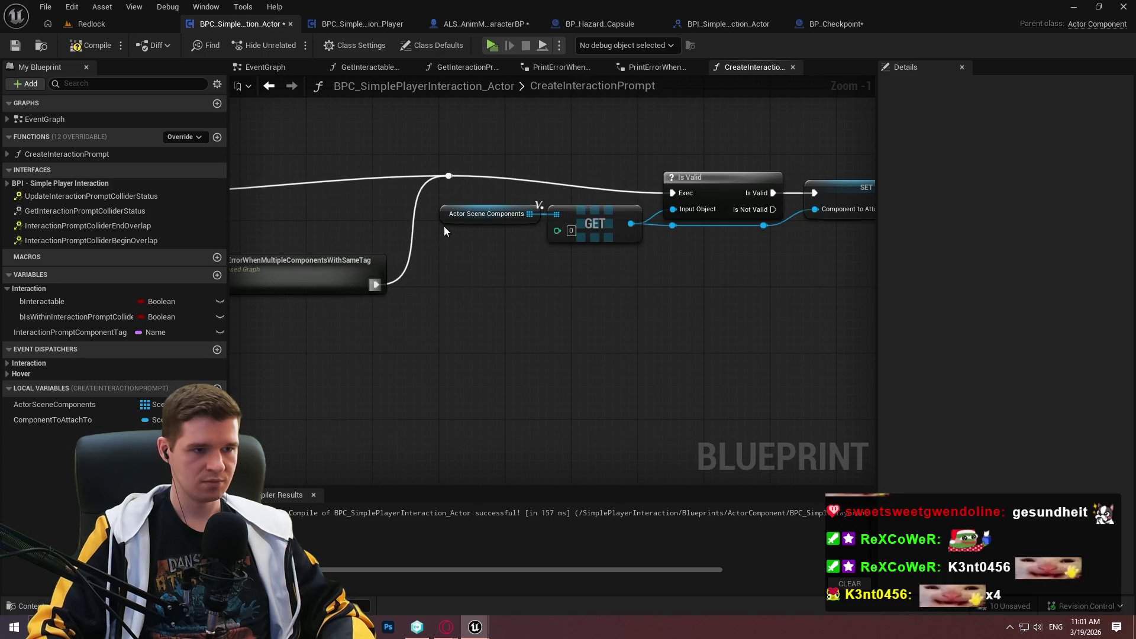
mouse_move(445, 231)
mouse_down()
mouse_move(659, 236)
mouse_move(672, 256)
mouse_up()
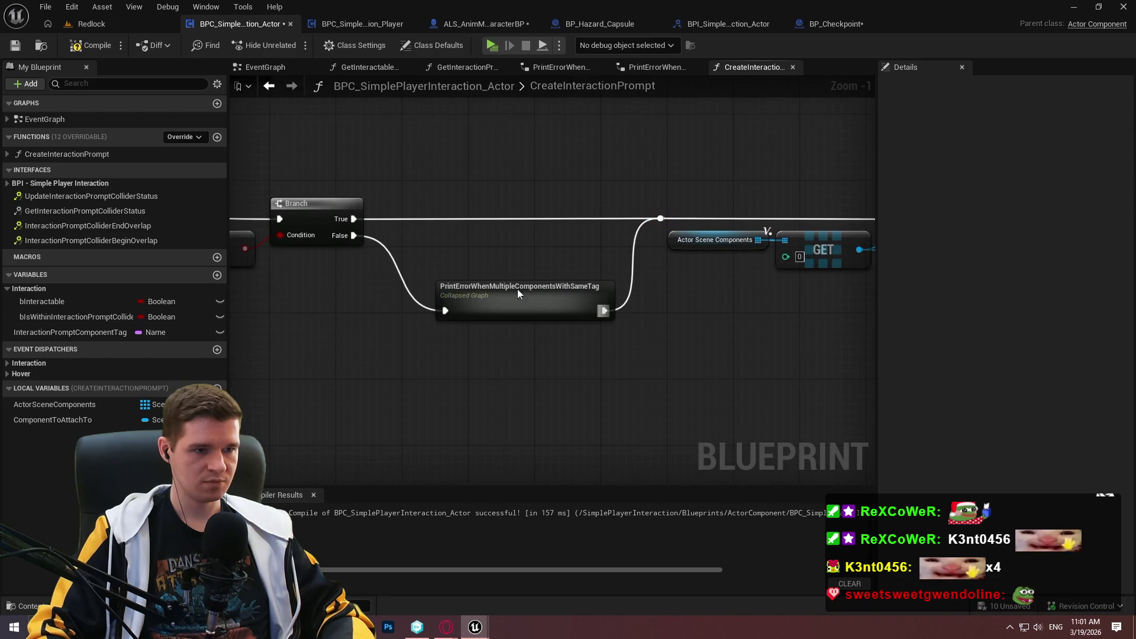
drag(517, 294, 506, 251)
click(623, 292)
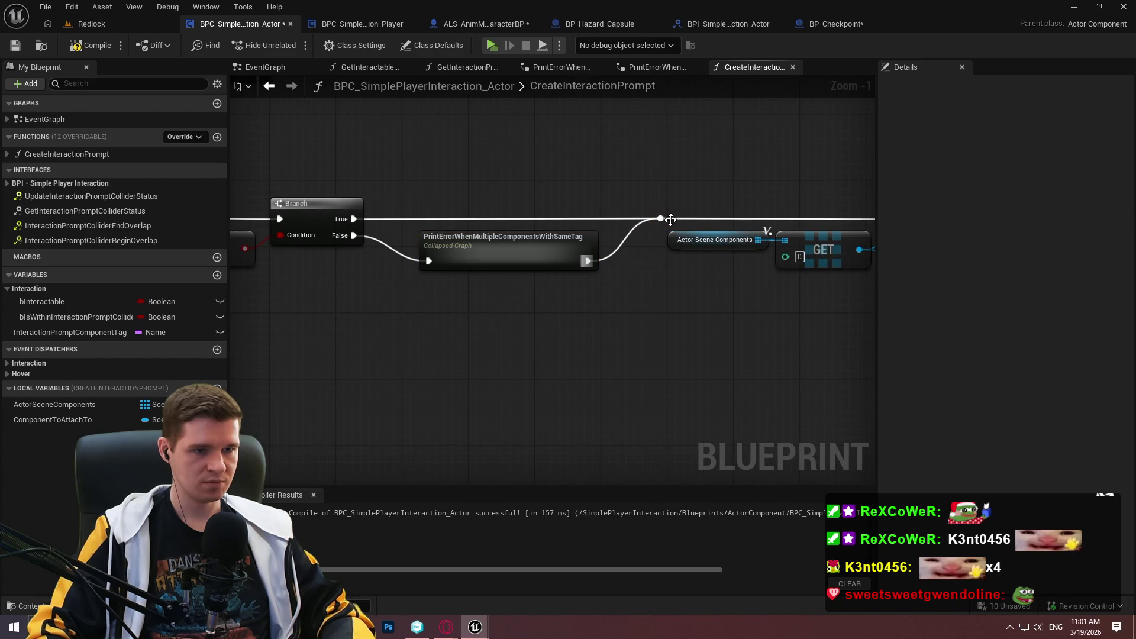
- Nudge the Is Valid group right, then open the PrintError collapsed graph and select its nodes
drag(680, 296, 256, 277)
drag(746, 260, 278, 177)
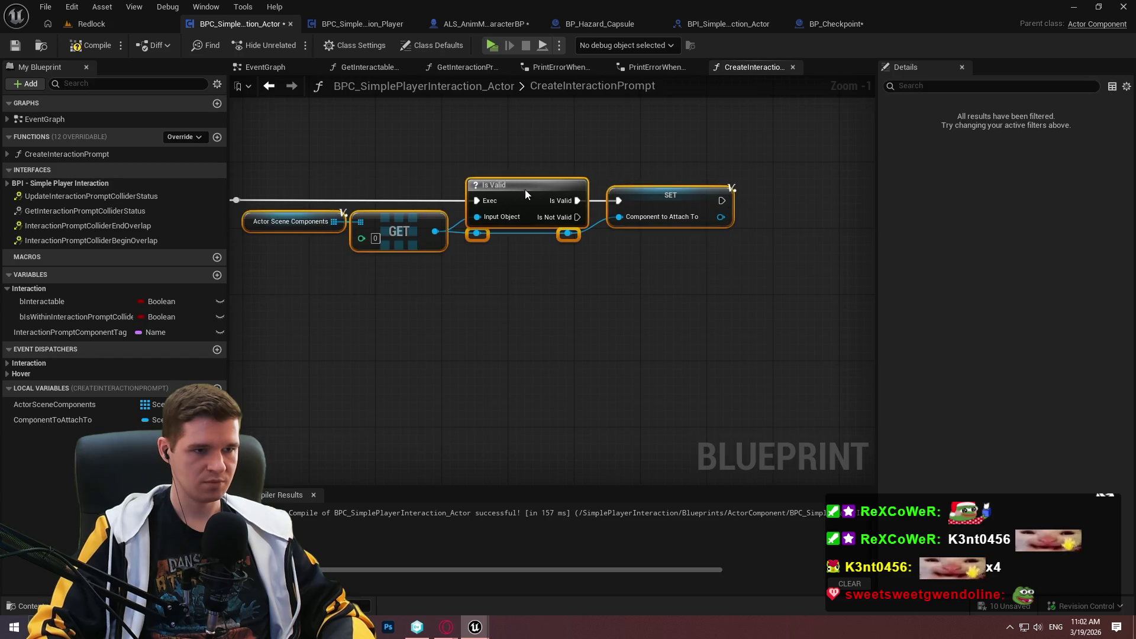
drag(526, 192, 578, 198)
click(610, 274)
scroll(609, 274, down, 2)
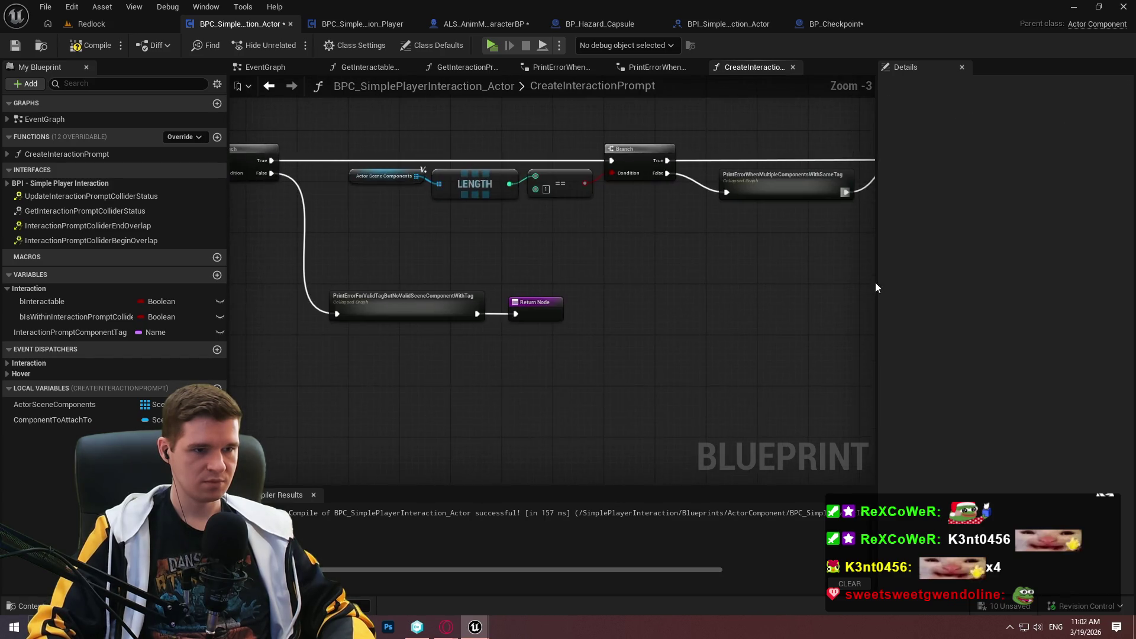
mouse_move(701, 297)
mouse_down()
mouse_move(323, 261)
mouse_move(612, 264)
mouse_up()
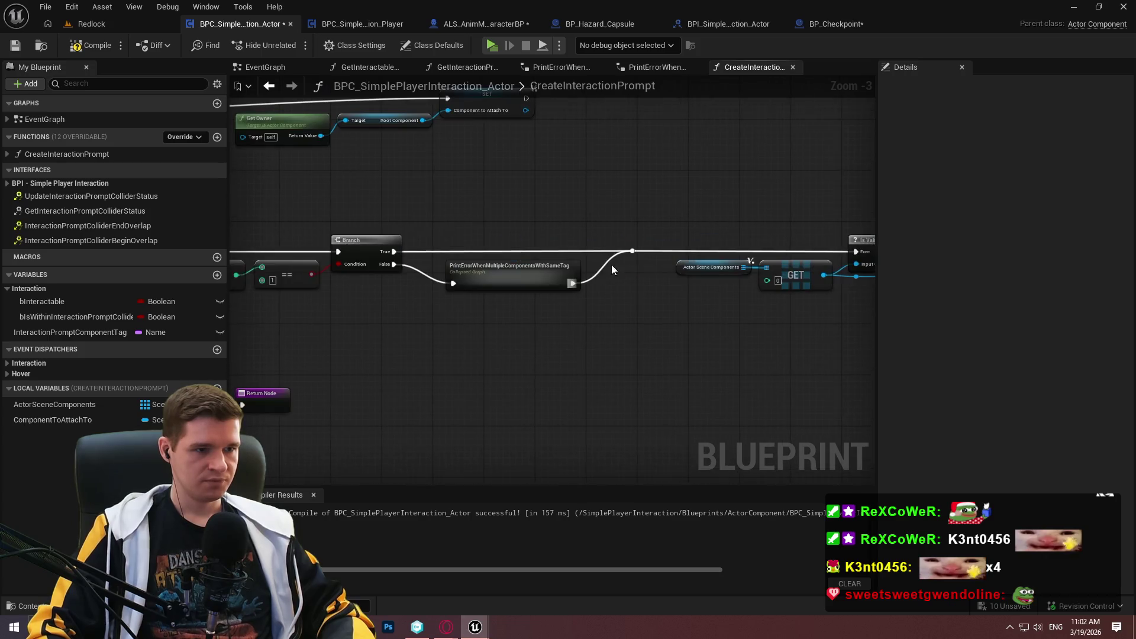
double_click(525, 267)
drag(383, 215, 740, 407)
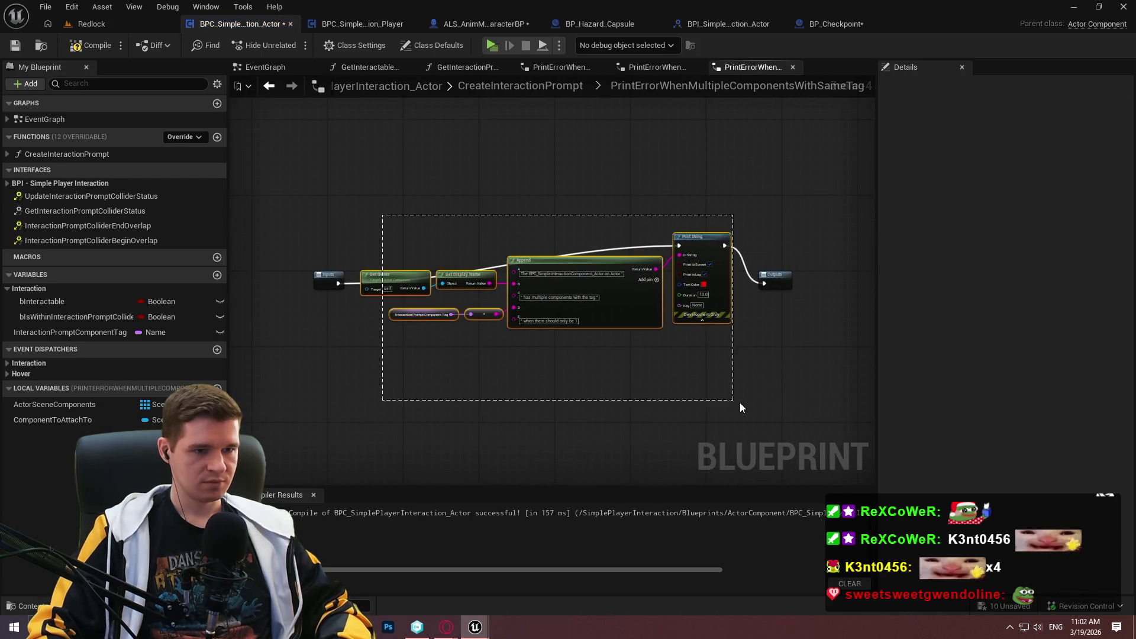
- In the CreateInteractionPrompt graph, connect the Is Not Valid output to the Print String node
click(551, 90)
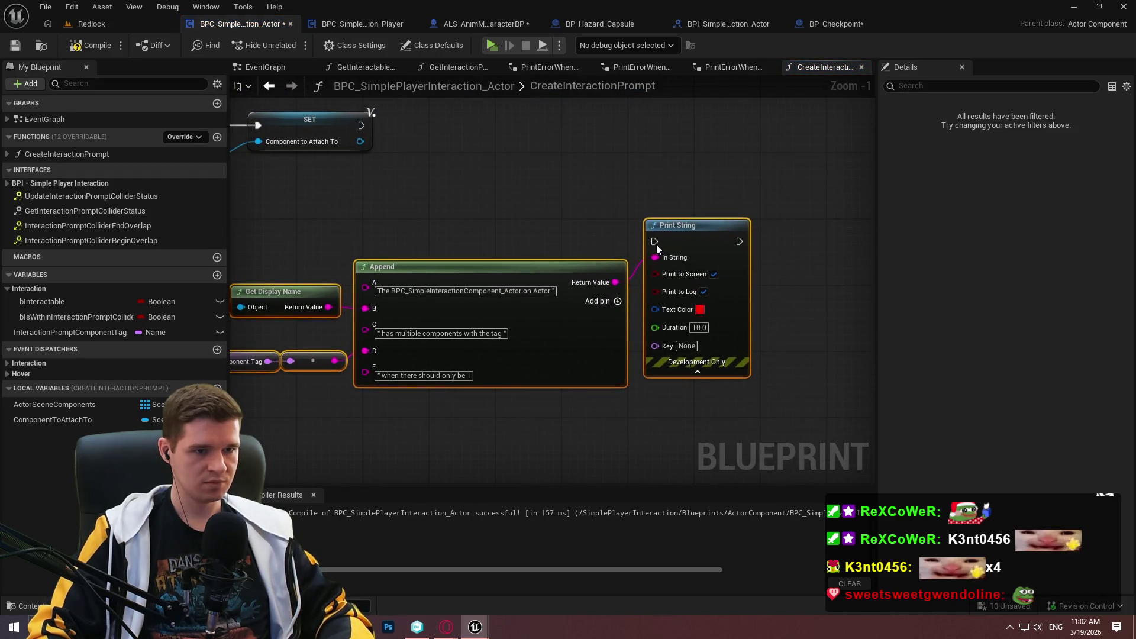
mouse_move(646, 247)
mouse_down()
mouse_move(331, 168)
mouse_move(632, 142)
mouse_up()
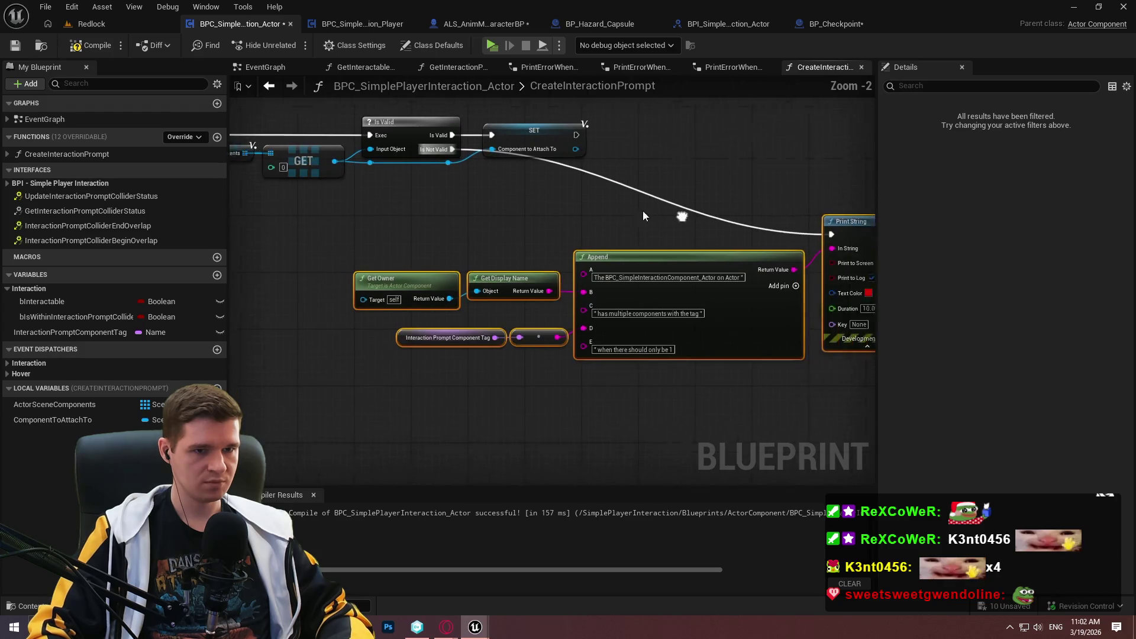
scroll(599, 280, down, 1)
scroll(600, 281, up, 2)
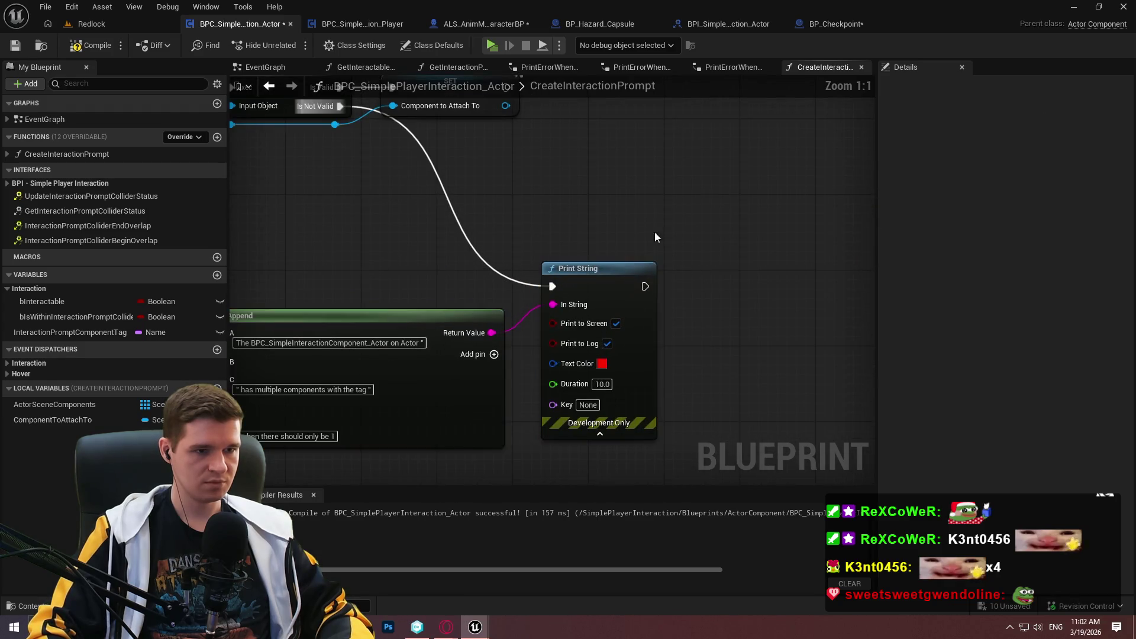
drag(666, 267, 520, 266)
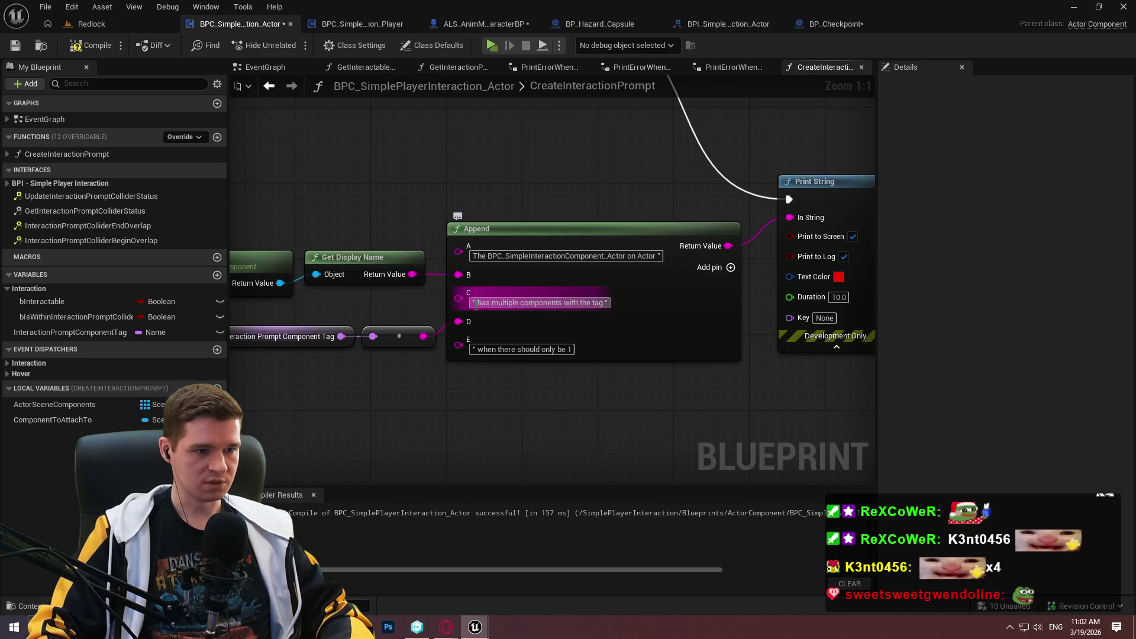
drag(532, 183, 539, 272)
mouse_move(530, 298)
mouse_down()
mouse_move(778, 274)
mouse_move(577, 170)
mouse_up()
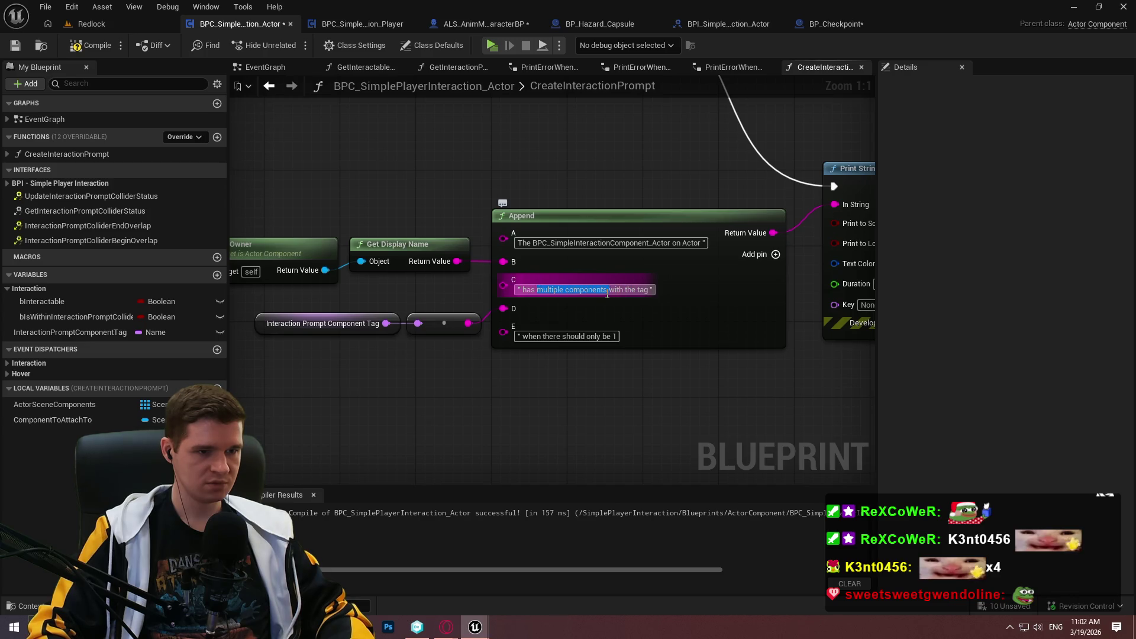
- Make the Append text read 'has an invalid scene component with the tag' and reduce the last string to a quote
text(an invalid sc)
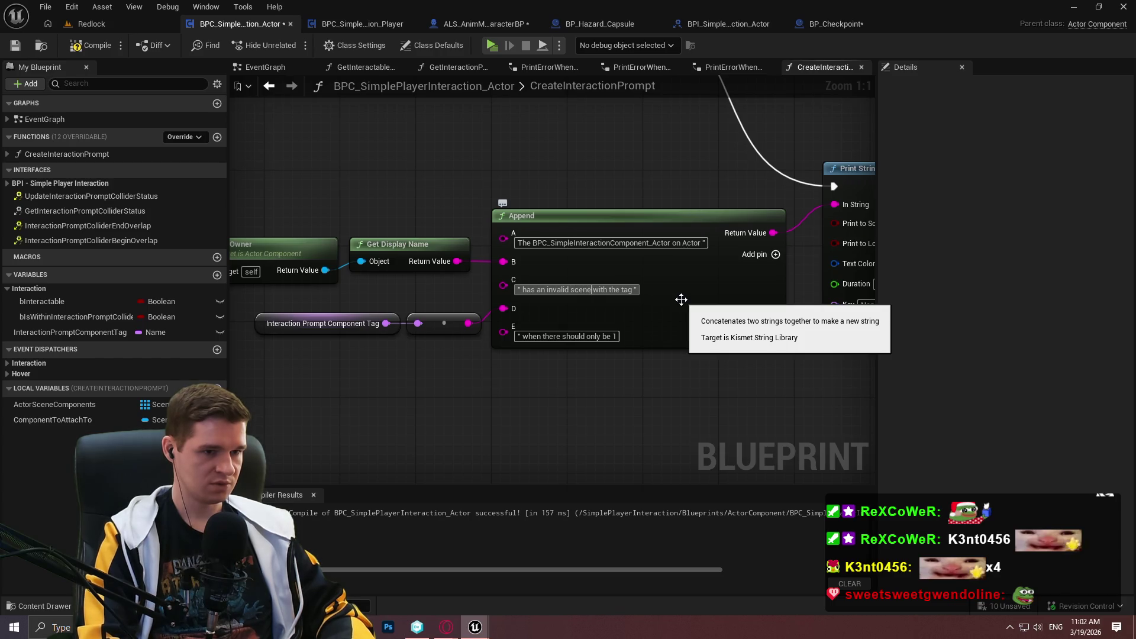
text(t)
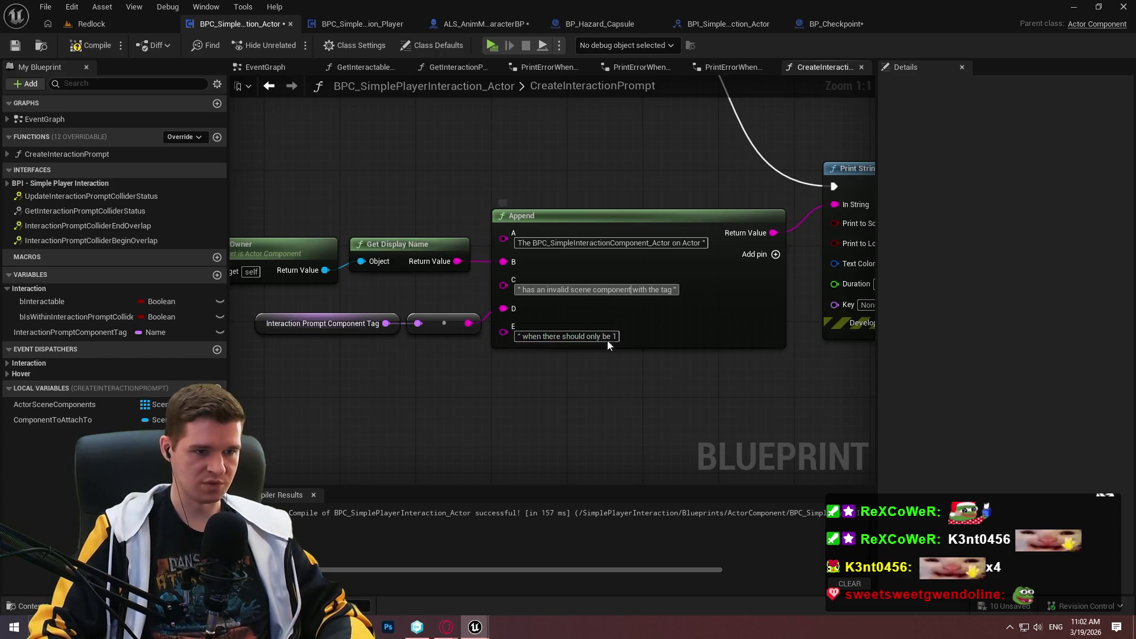
click(607, 339)
key(BackSpace)
click(736, 390)
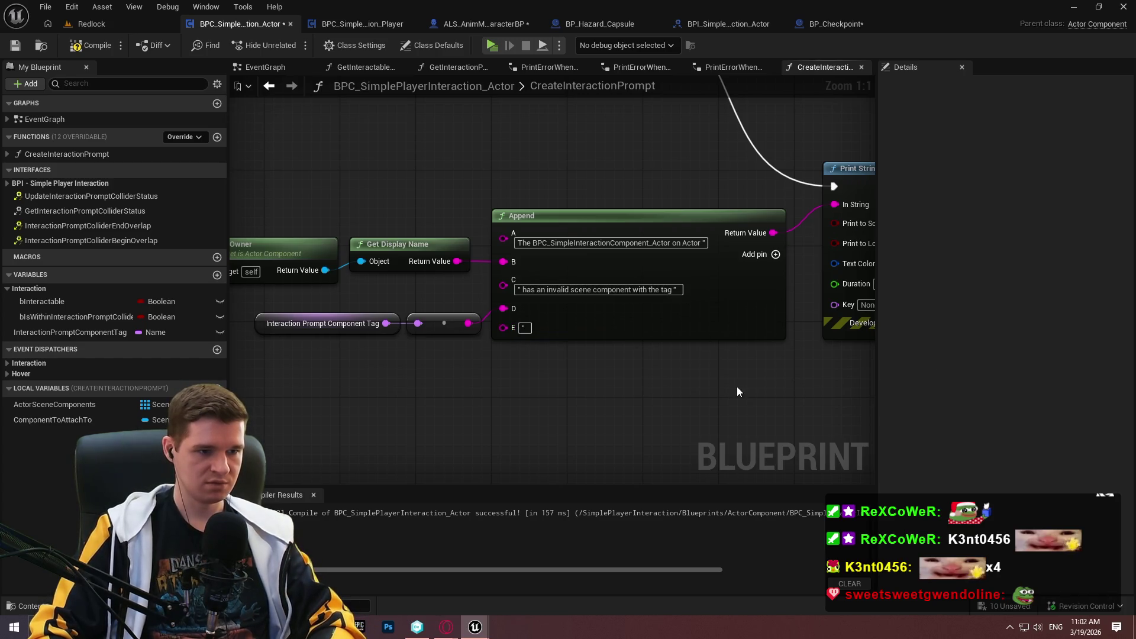
scroll(804, 384, down, 2)
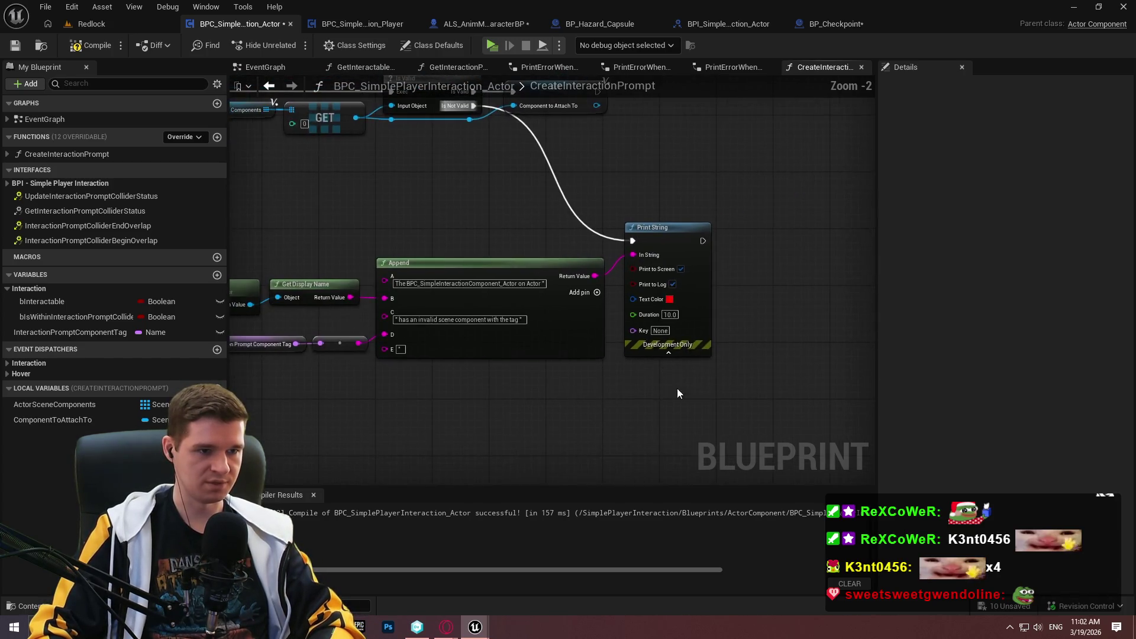
drag(701, 240, 812, 243)
- Add a Return Node after Print String and collapse the error-message nodes into one graph
text(return)
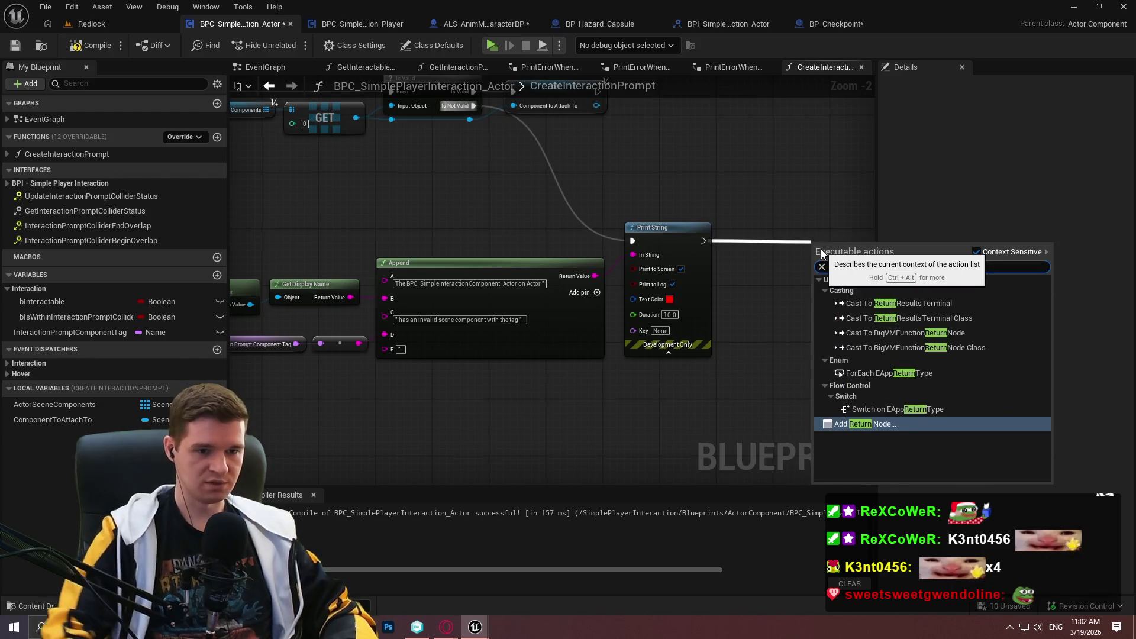
click(854, 423)
drag(777, 409, 257, 218)
right_click(657, 242)
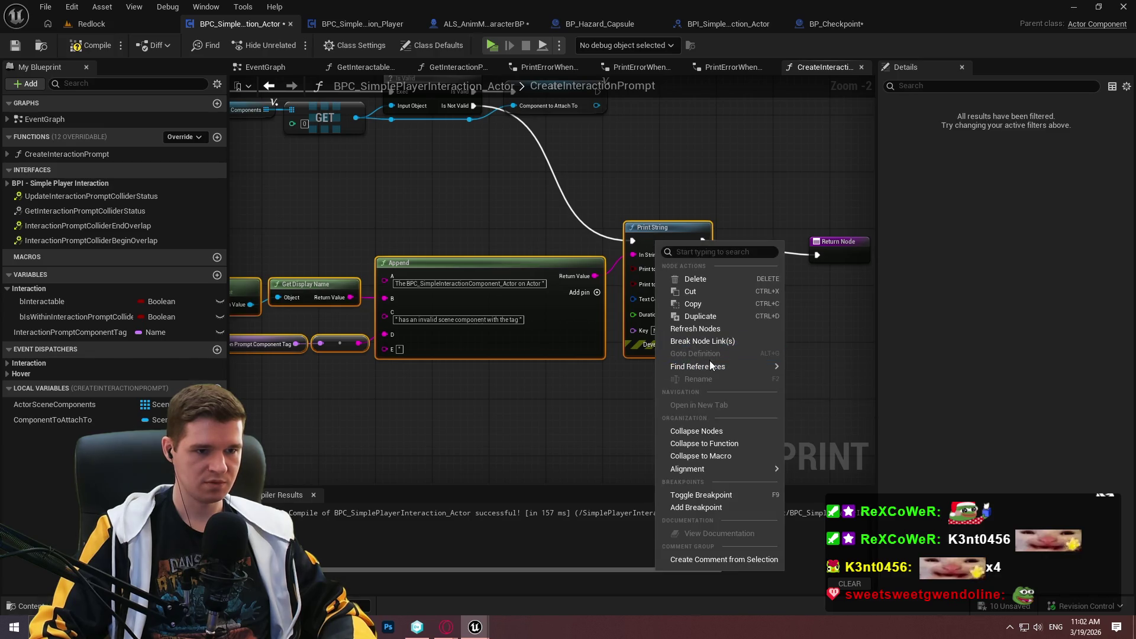
click(704, 430)
- Name the collapsed graph PrintErrorWhenFindingInvalidComponentWithTag and place it beside the Return Node
text(Pr)
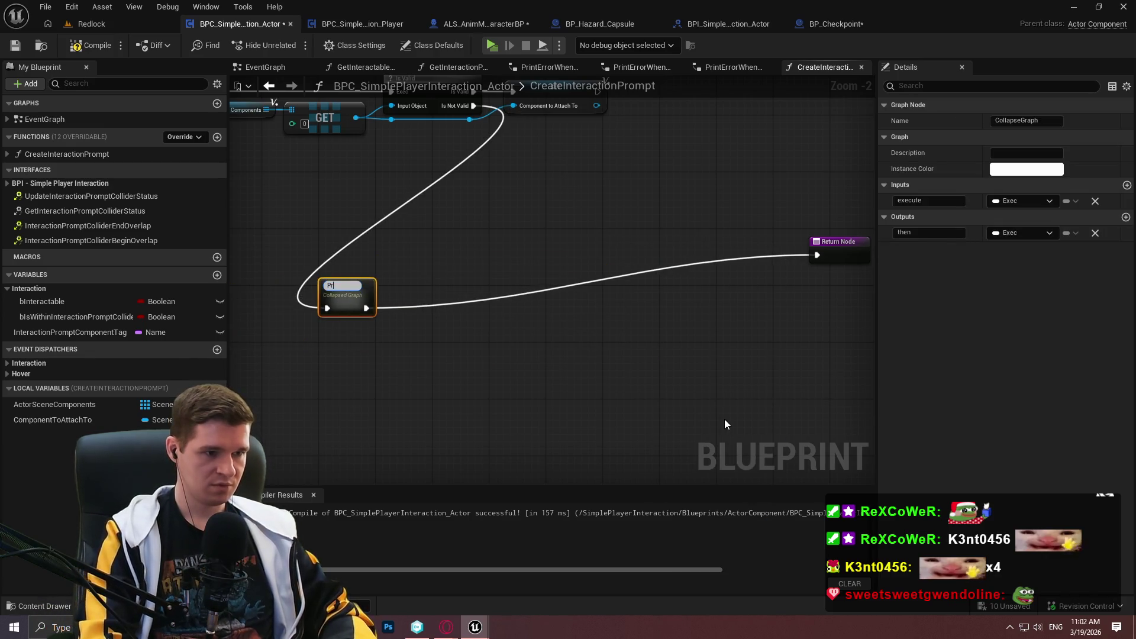
text(intErrorWhen)
key(Return)
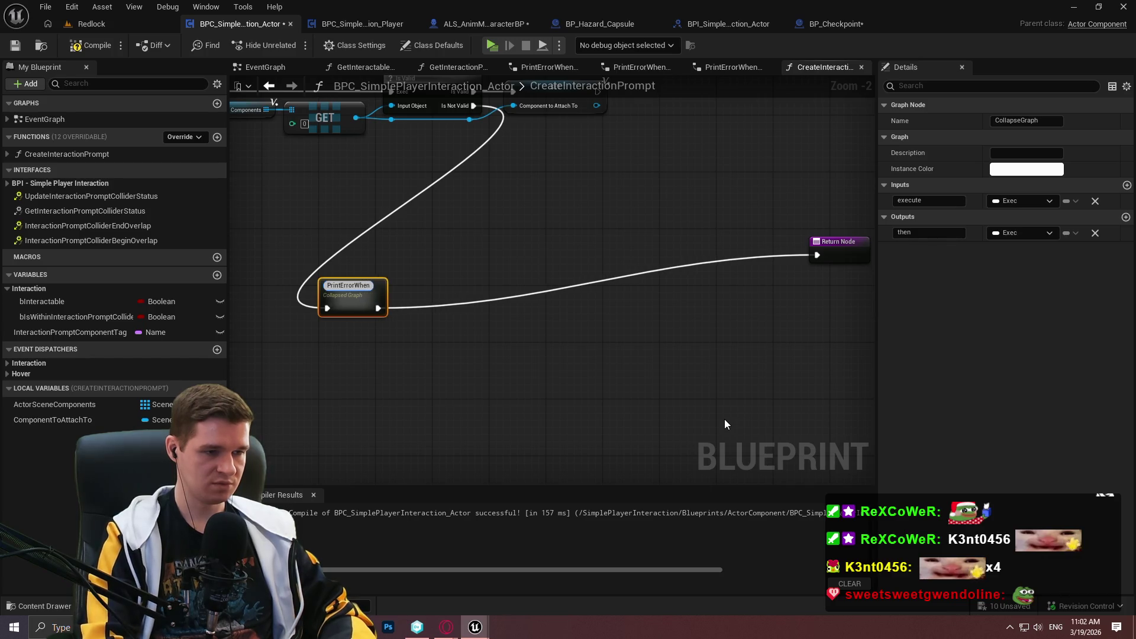
text(FindingI)
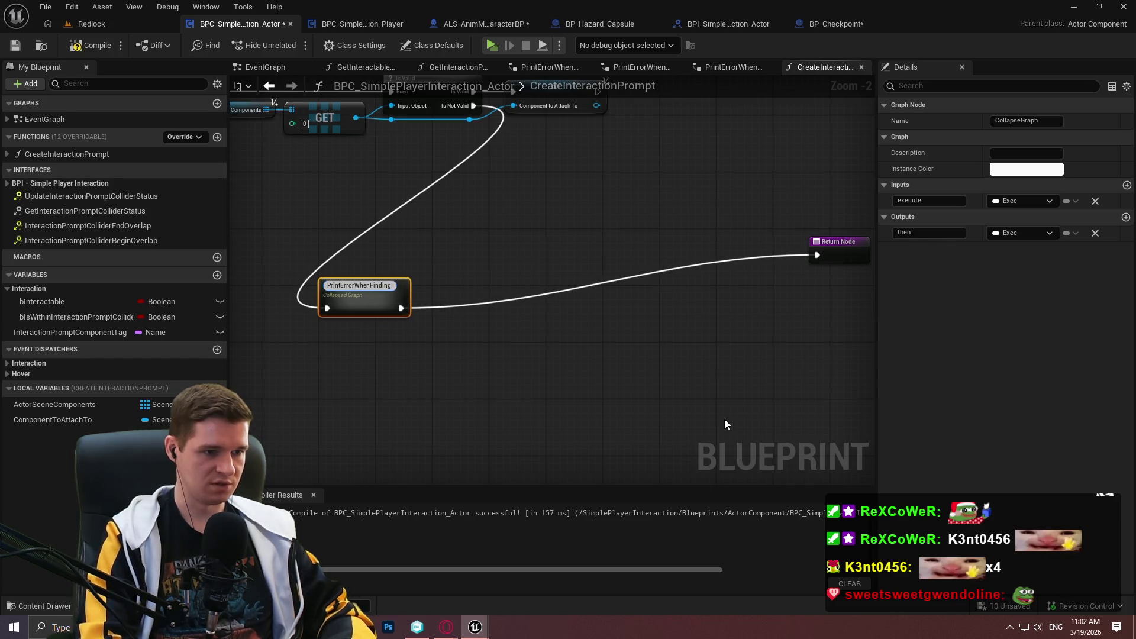
text(nvalidComponentW)
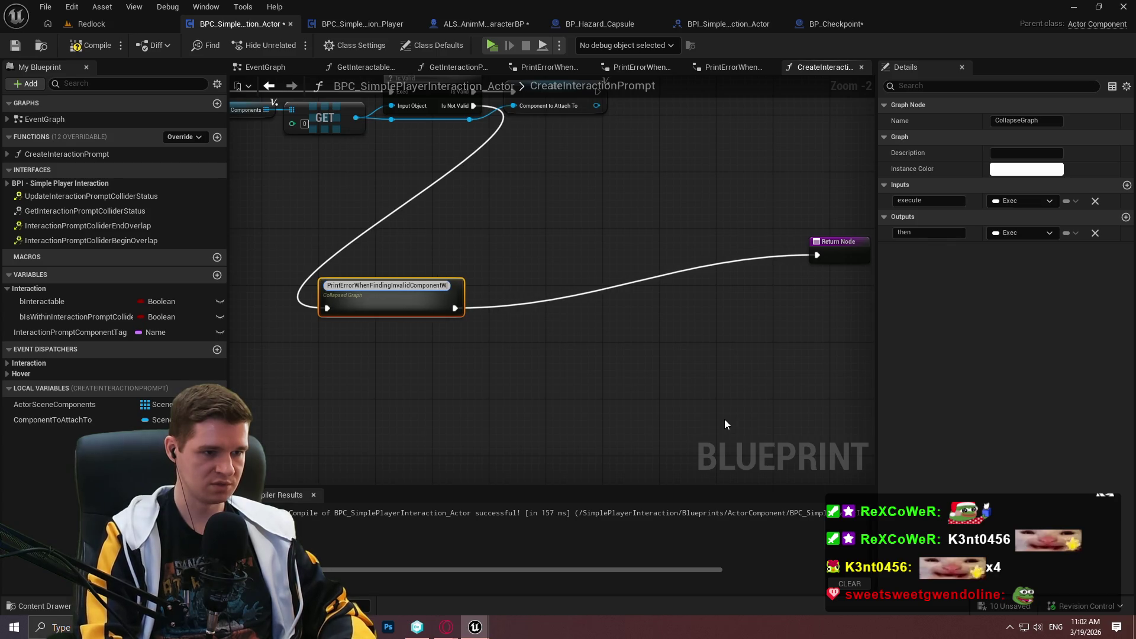
text(ithTag)
key(Return)
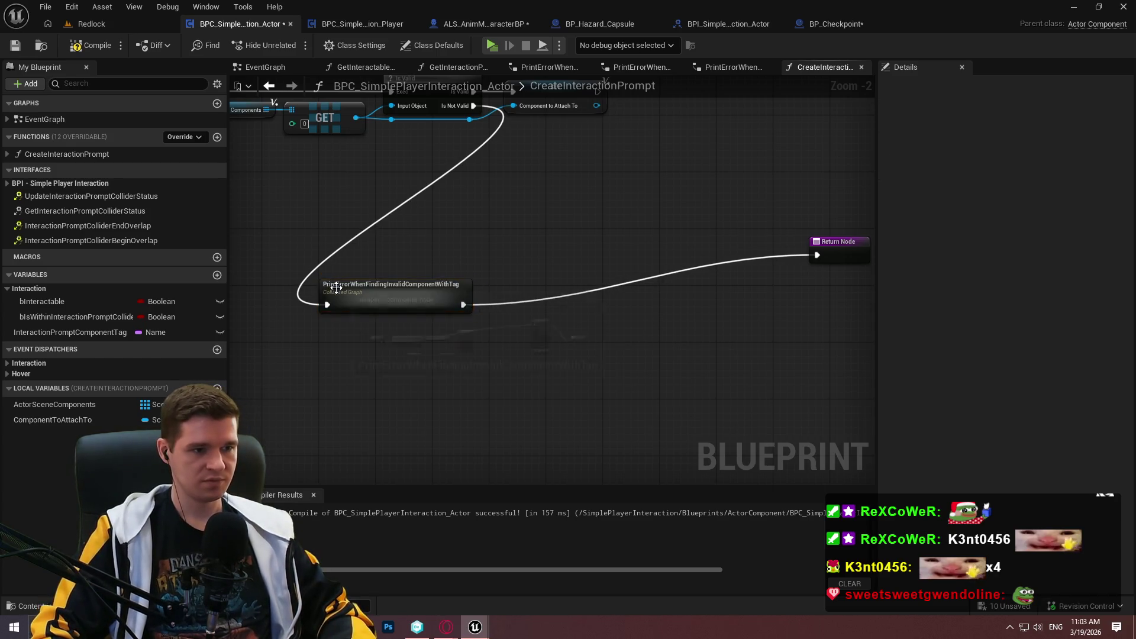
mouse_move(364, 297)
mouse_down()
mouse_move(662, 233)
mouse_move(691, 243)
mouse_move(672, 247)
mouse_up()
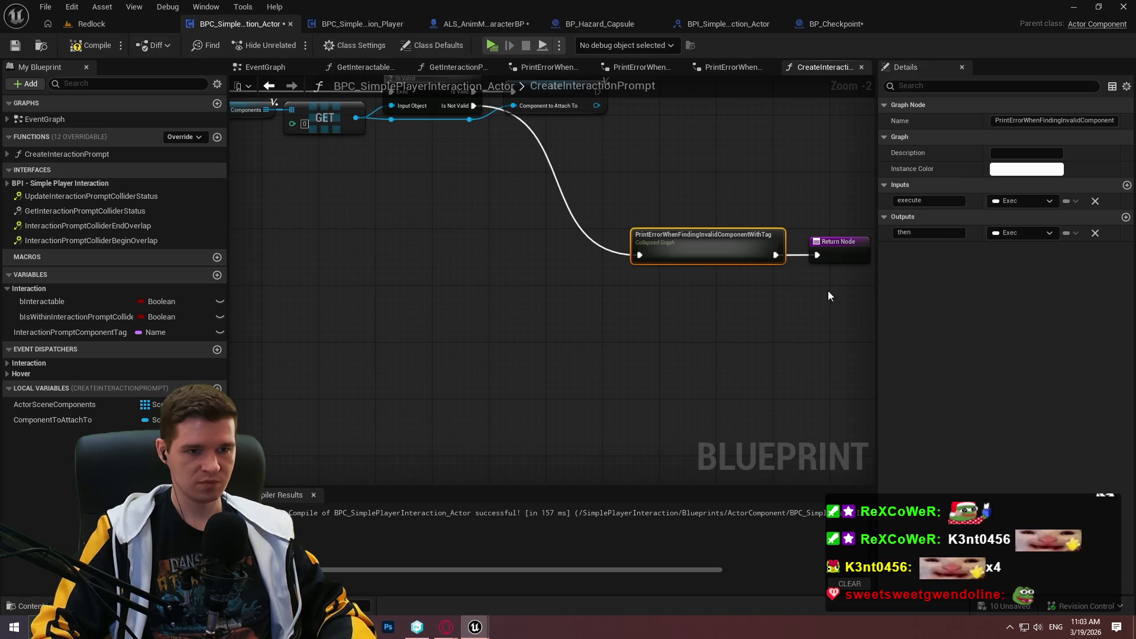
mouse_move(852, 299)
mouse_down()
mouse_move(690, 231)
mouse_move(592, 256)
mouse_move(580, 243)
mouse_move(682, 247)
mouse_move(707, 268)
mouse_move(621, 212)
mouse_move(633, 216)
mouse_up()
- Rearrange the main node chain, the tag comparison nodes, and the Get Owner, Root Component and SET row
click(631, 192)
scroll(682, 247, down, 2)
scroll(710, 272, down, 1)
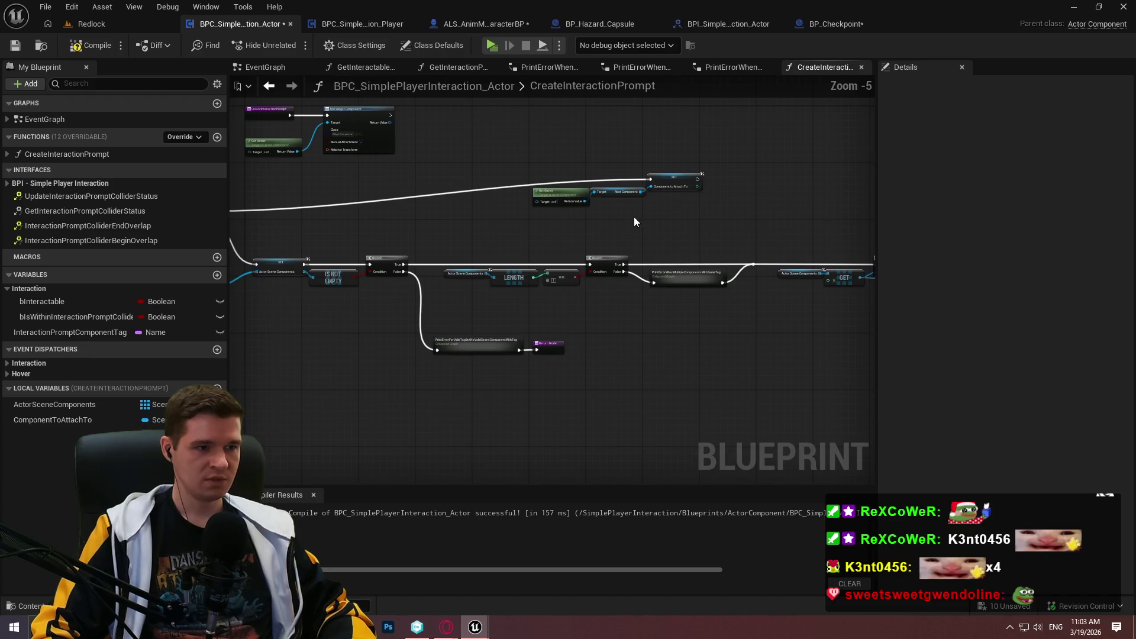
scroll(633, 222, down, 3)
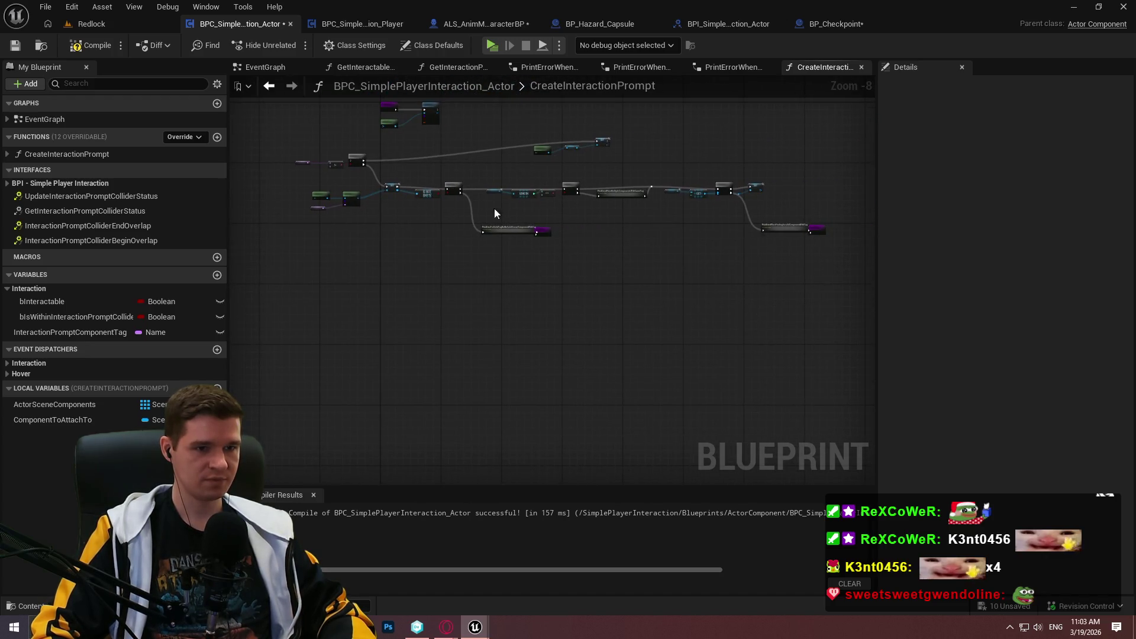
mouse_move(825, 291)
mouse_down()
mouse_move(302, 179)
mouse_move(362, 183)
mouse_up()
key(f)
drag(488, 187, 507, 275)
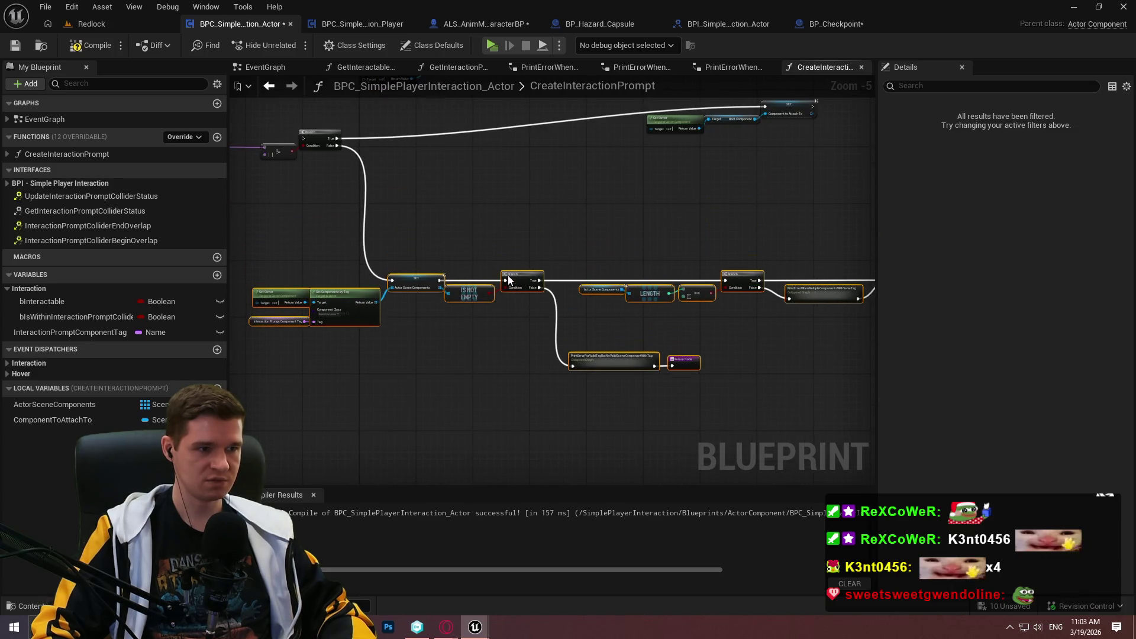
scroll(456, 202, up, 1)
scroll(456, 207, up, 1)
click(486, 207)
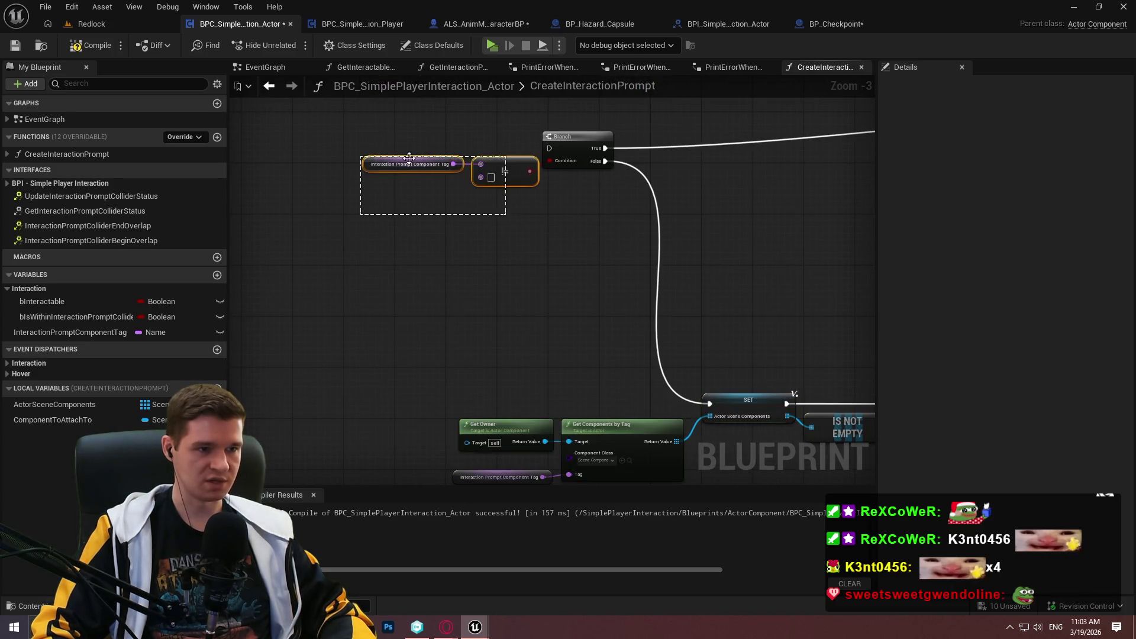
drag(409, 158, 494, 182)
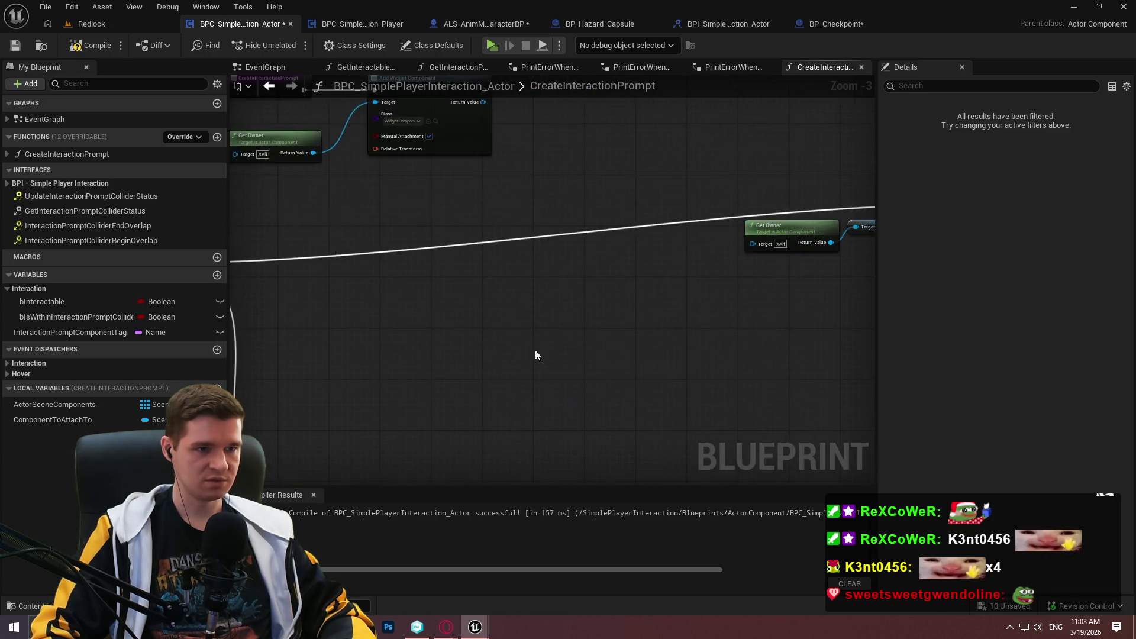
mouse_move(380, 329)
mouse_down()
mouse_move(664, 284)
mouse_move(705, 219)
mouse_move(628, 303)
mouse_move(768, 268)
mouse_move(784, 247)
mouse_up()
scroll(627, 300, down, 1)
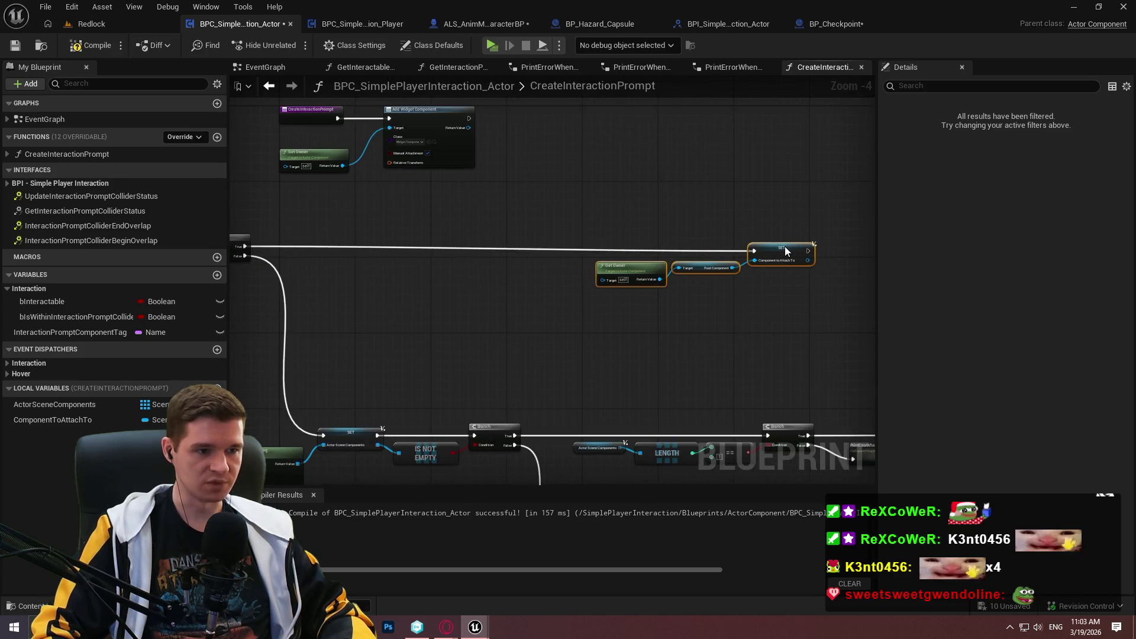
click(738, 214)
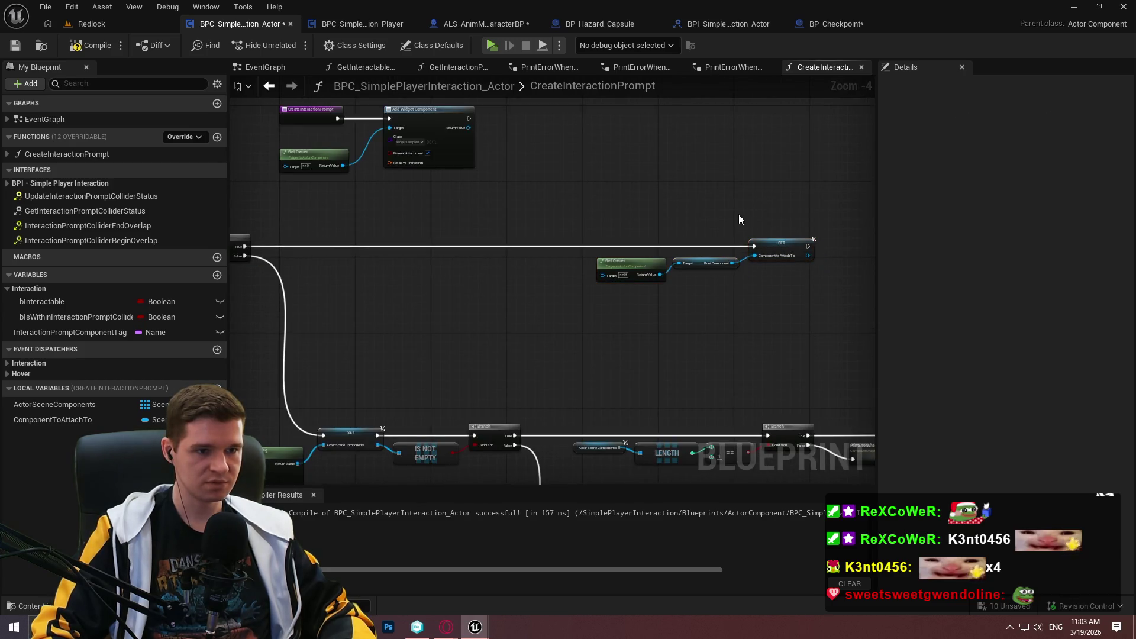
- Position Get Owner and Add Widget Component neatly next to each other after the entry chain
scroll(724, 233, up, 2)
scroll(715, 236, down, 2)
drag(715, 236, 272, 171)
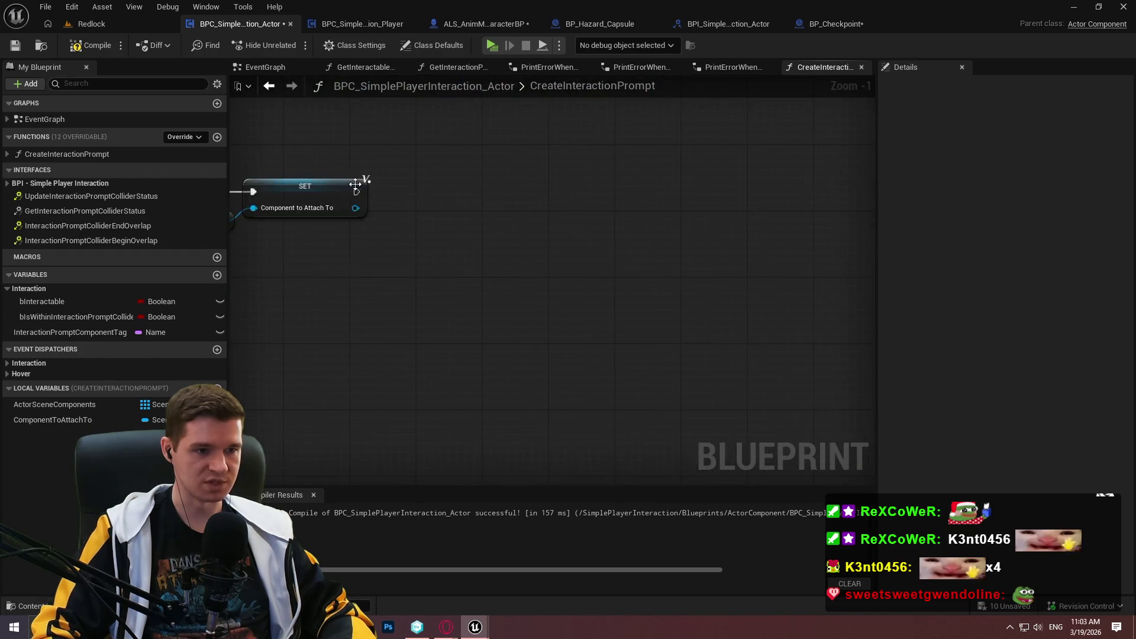
scroll(608, 214, down, 1)
drag(421, 159, 599, 161)
scroll(599, 165, up, 3)
mouse_move(756, 198)
mouse_down()
mouse_move(553, 184)
mouse_move(323, 224)
mouse_move(324, 364)
mouse_move(359, 391)
mouse_move(761, 375)
mouse_move(721, 377)
mouse_up()
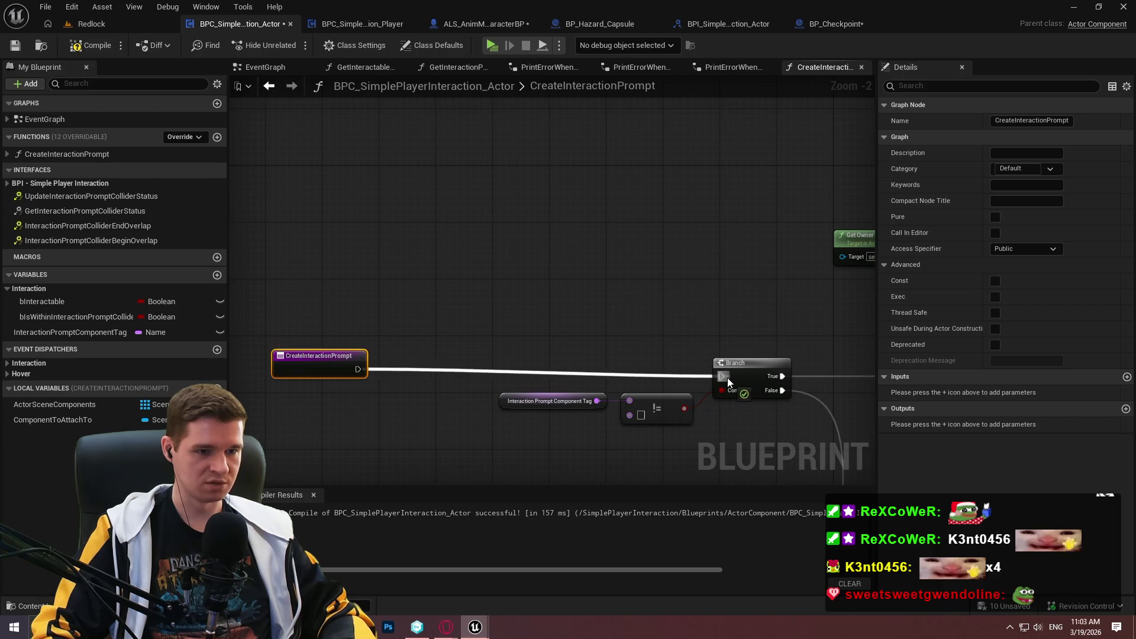
click(438, 376)
click(323, 367)
scroll(697, 294, down, 2)
mouse_move(698, 294)
mouse_down()
mouse_move(310, 225)
mouse_move(544, 267)
mouse_move(875, 355)
mouse_up()
scroll(811, 267, down, 2)
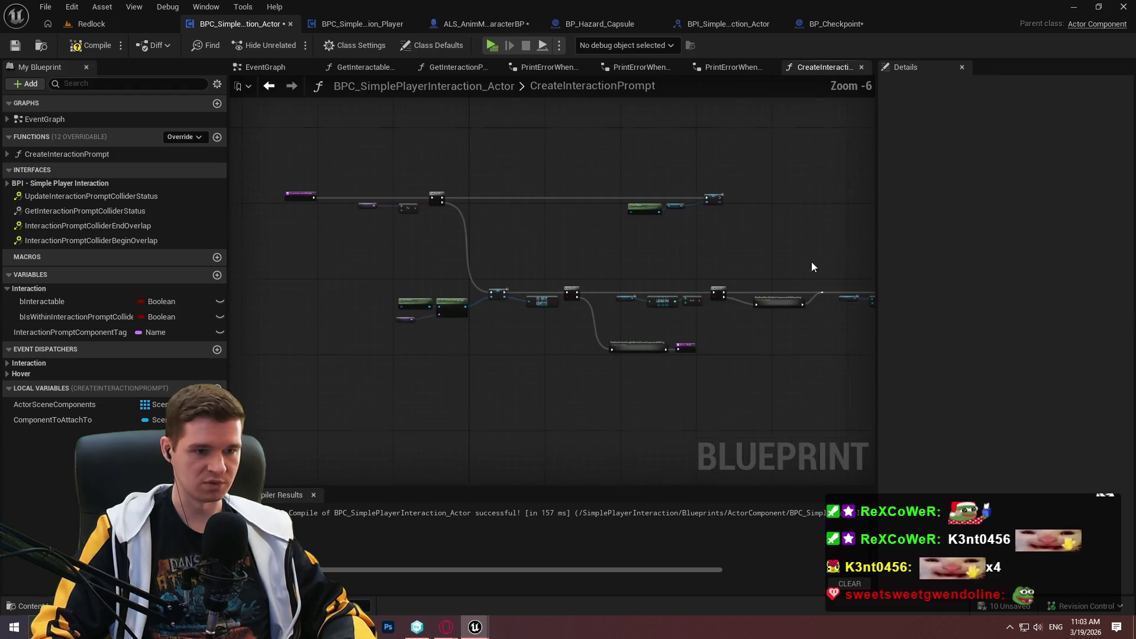
scroll(577, 249, up, 1)
mouse_move(481, 246)
mouse_down()
mouse_move(550, 336)
mouse_move(651, 193)
mouse_move(373, 229)
mouse_move(527, 195)
mouse_up()
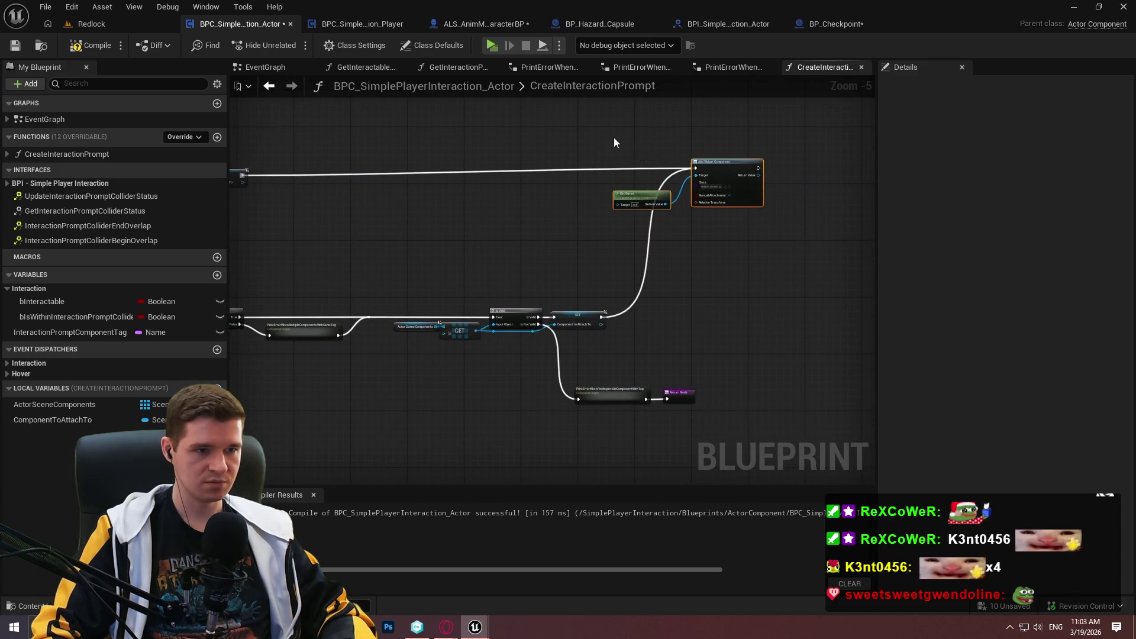
drag(740, 182, 729, 183)
click(670, 265)
scroll(670, 265, up, 1)
scroll(571, 318, up, 1)
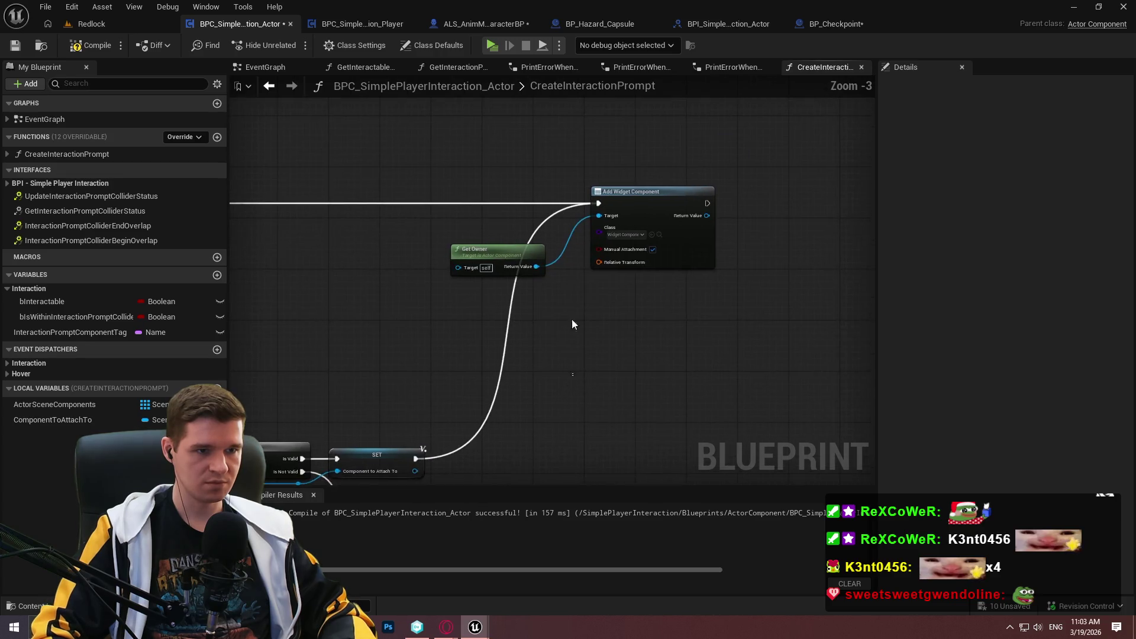
drag(592, 244, 625, 219)
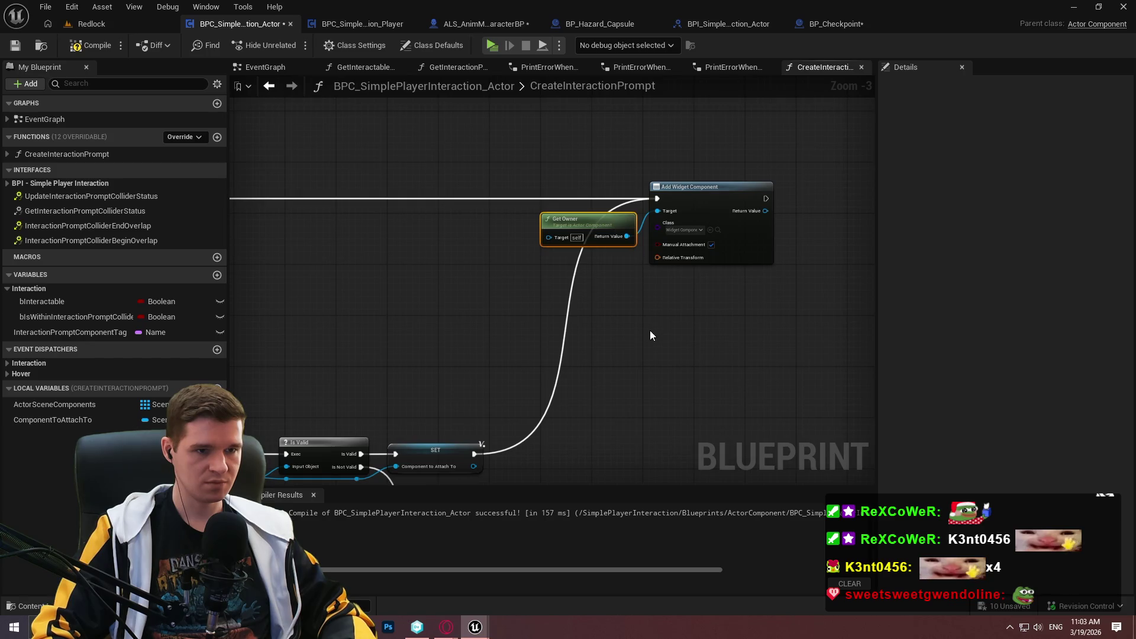
scroll(480, 218, up, 1)
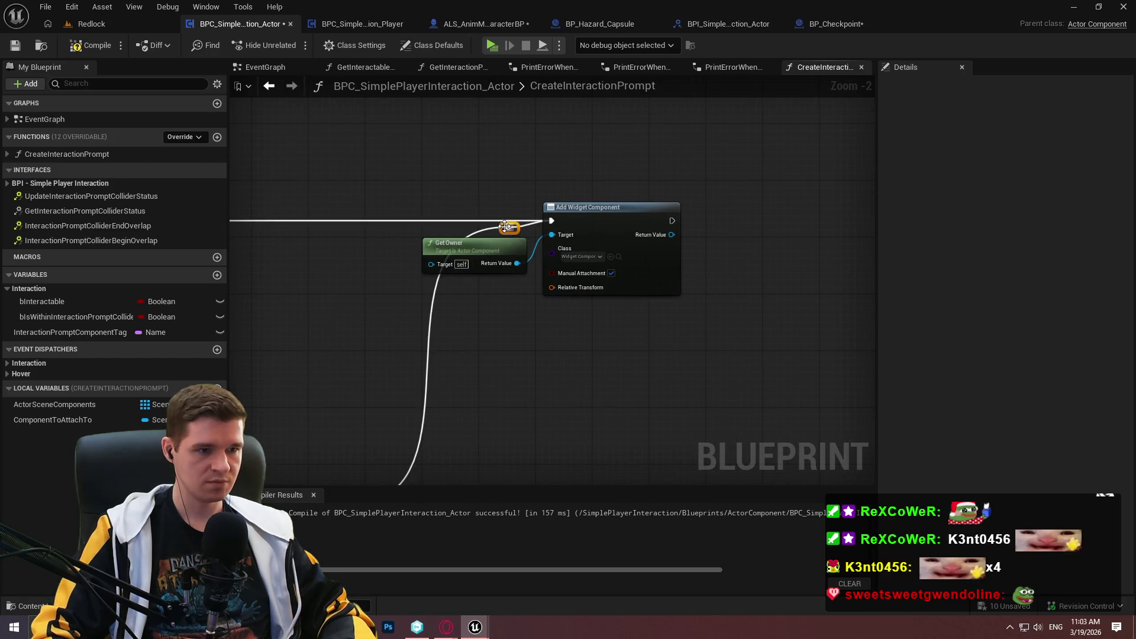
- Add a reroute on the exec wire into Add Widget Component, reconnect it to SET, and compile
double_click(508, 226)
mouse_move(508, 227)
mouse_down()
mouse_move(368, 245)
mouse_move(101, 214)
mouse_move(508, 239)
mouse_move(423, 197)
mouse_move(413, 205)
mouse_up()
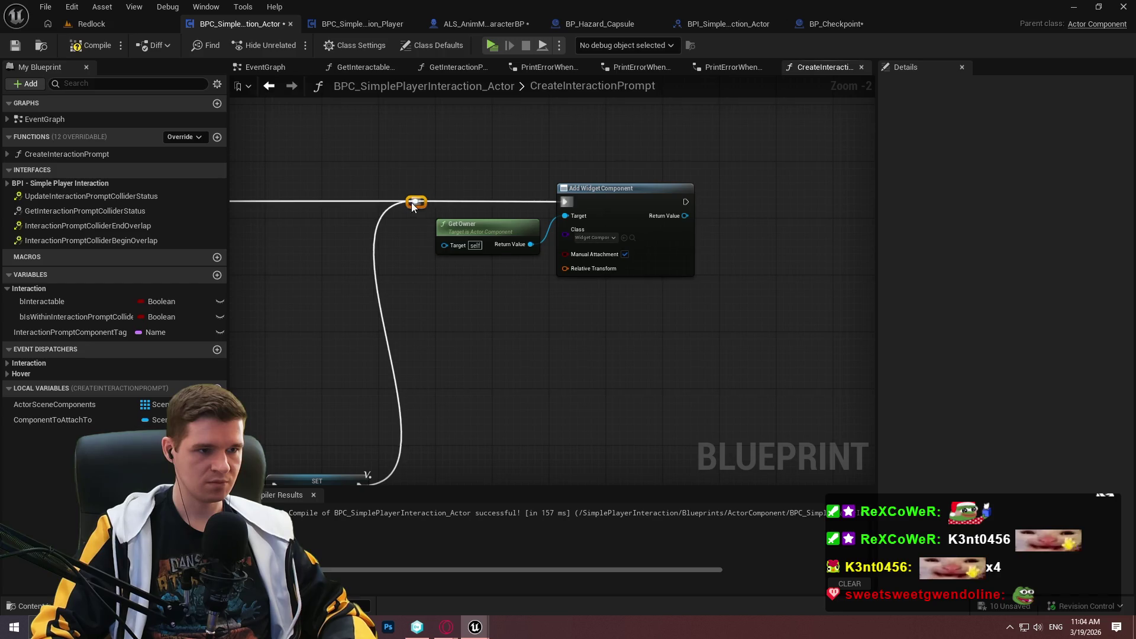
mouse_move(378, 167)
mouse_down()
mouse_move(616, 213)
mouse_move(763, 211)
mouse_up()
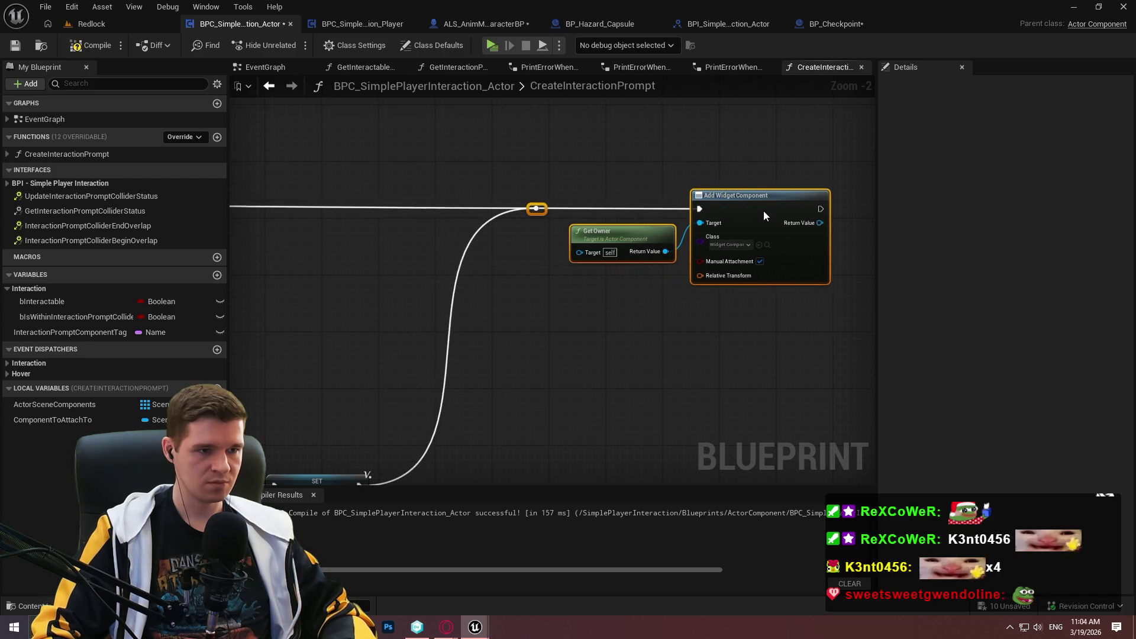
click(710, 324)
scroll(609, 282, up, 2)
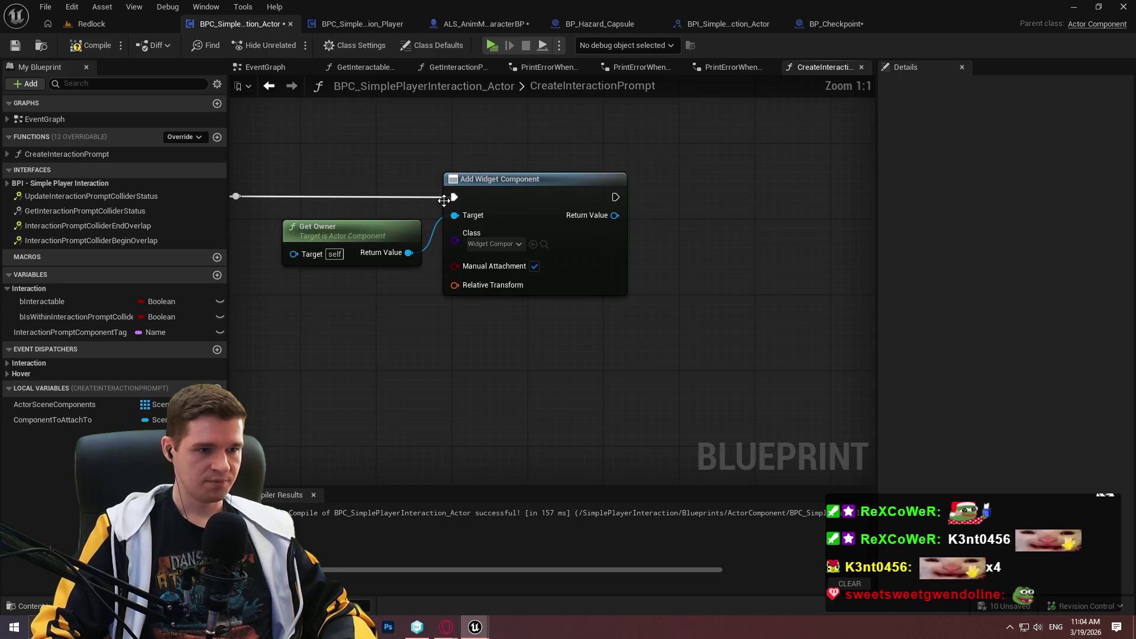
click(90, 45)
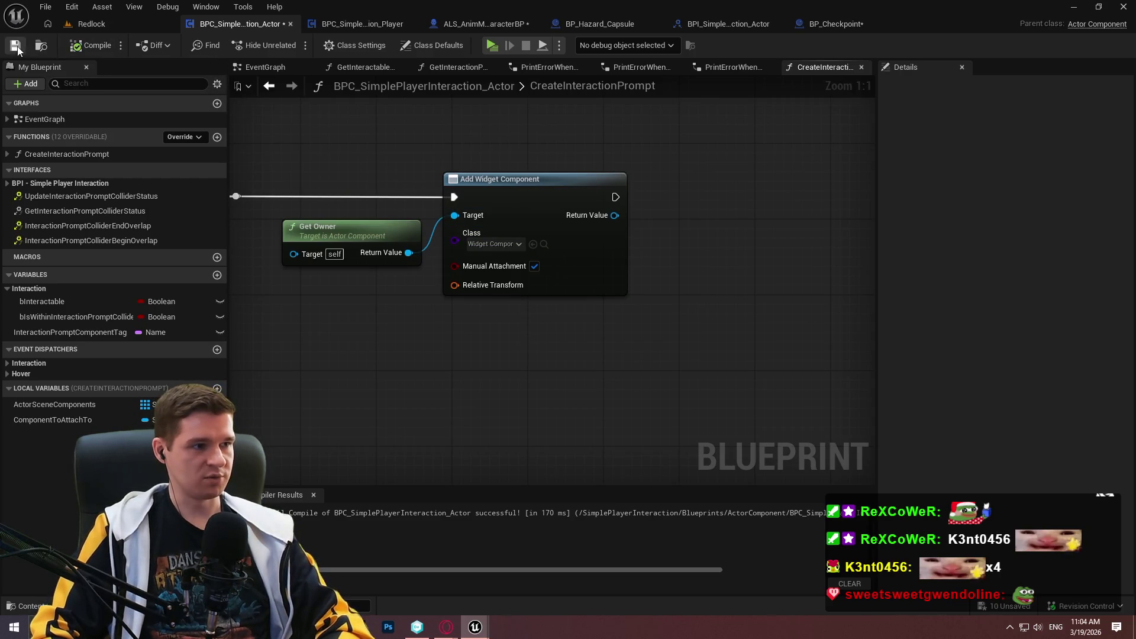
- Save the blueprint and add an Attach Component To Component node from the widget component's return value
click(15, 45)
right_click(525, 279)
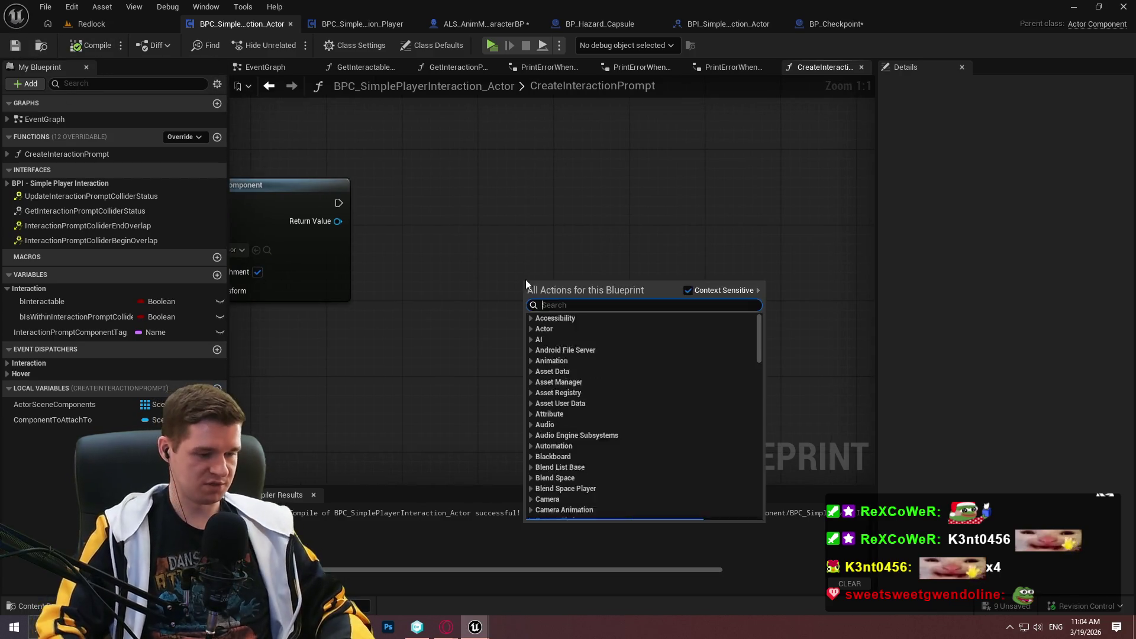
click(322, 202)
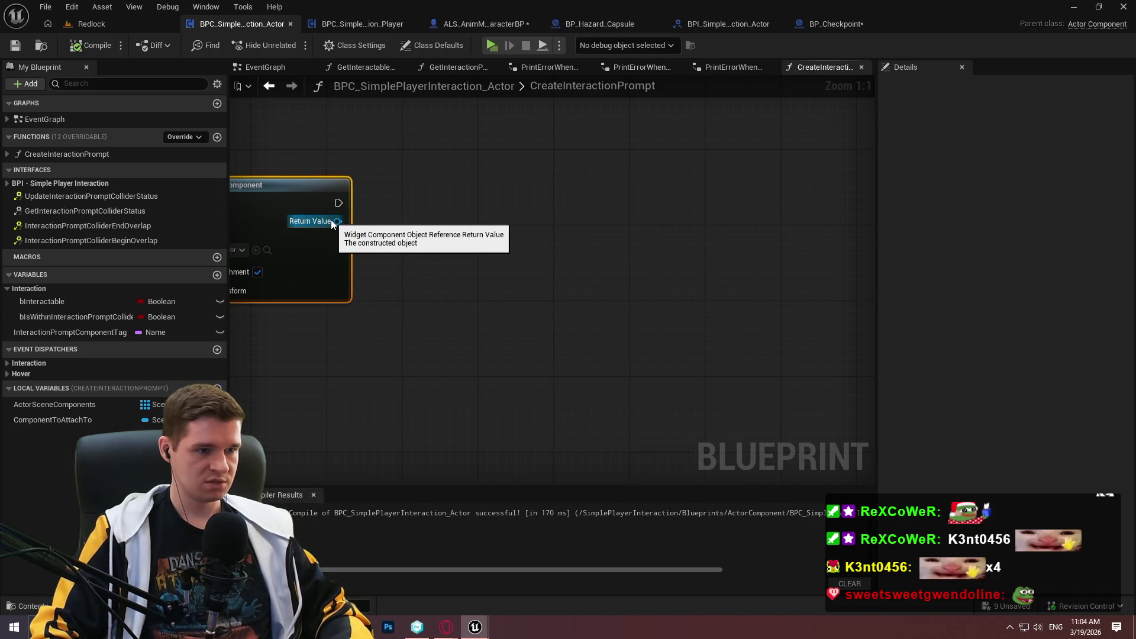
mouse_move(332, 223)
mouse_down()
mouse_move(471, 268)
mouse_move(589, 279)
mouse_up()
text(s)
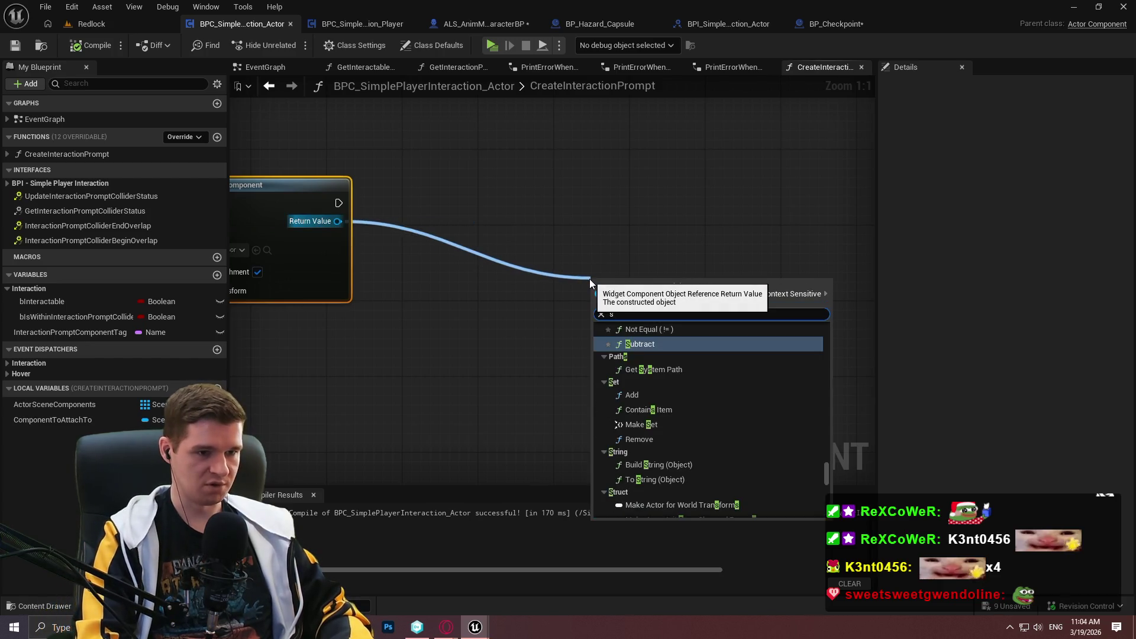
key(BackSpace)
text(attach to)
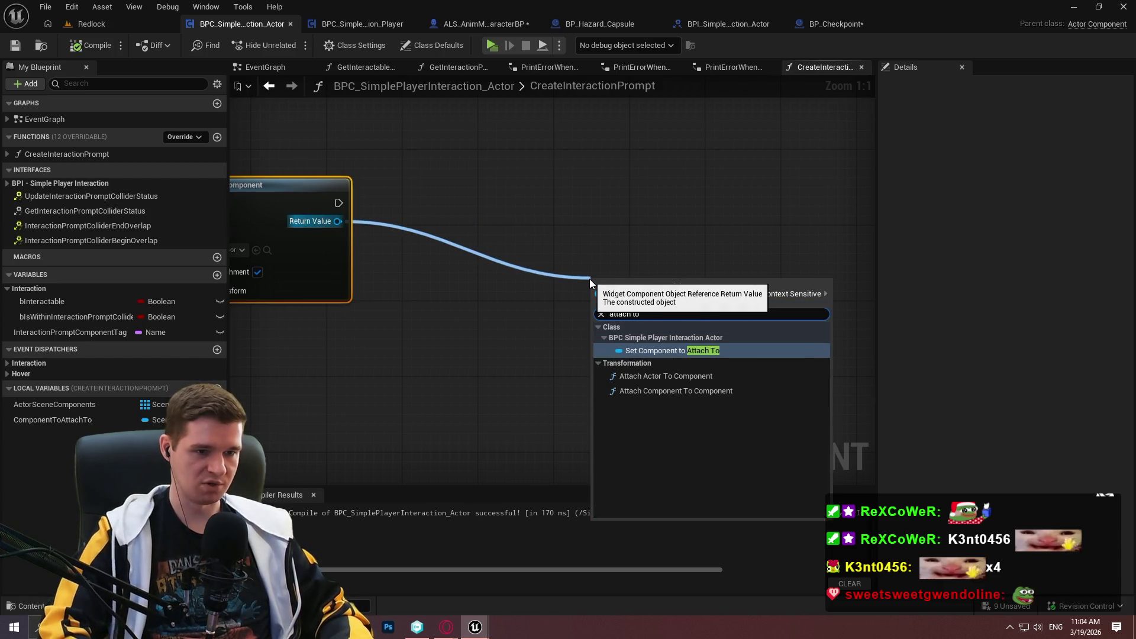
key(Down)
key(Down)
key(Return)
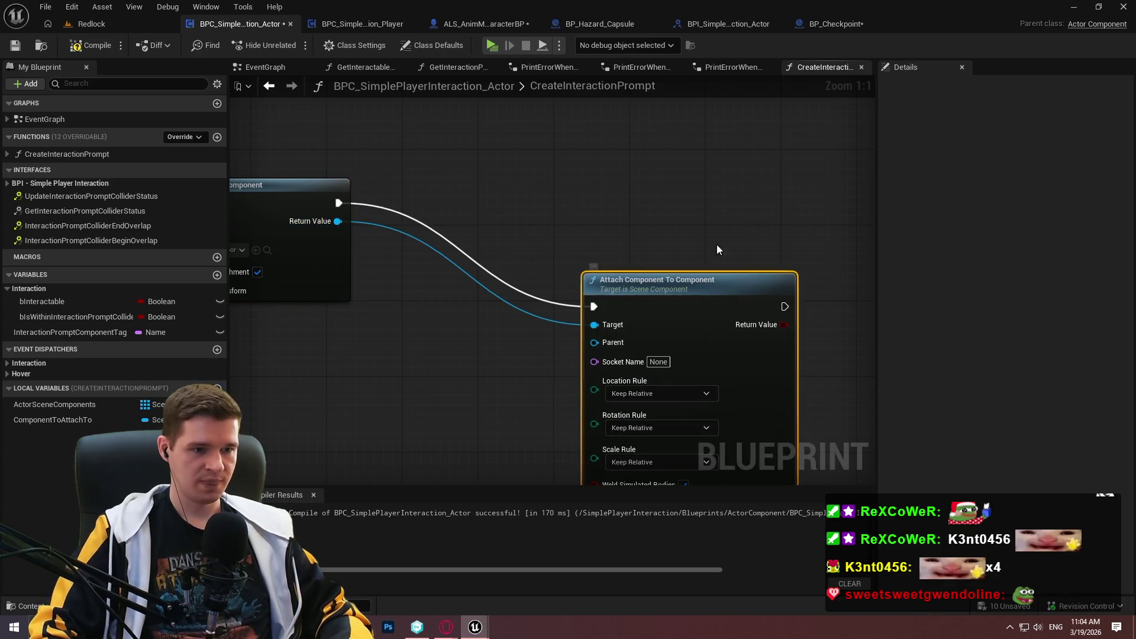
drag(716, 283, 801, 159)
- Promote the Return Value to a local variable CreatedWidgetComponent, set right after Add Widget Component
mouse_move(679, 203)
mouse_down()
mouse_move(483, 200)
mouse_move(316, 215)
mouse_move(491, 176)
mouse_up()
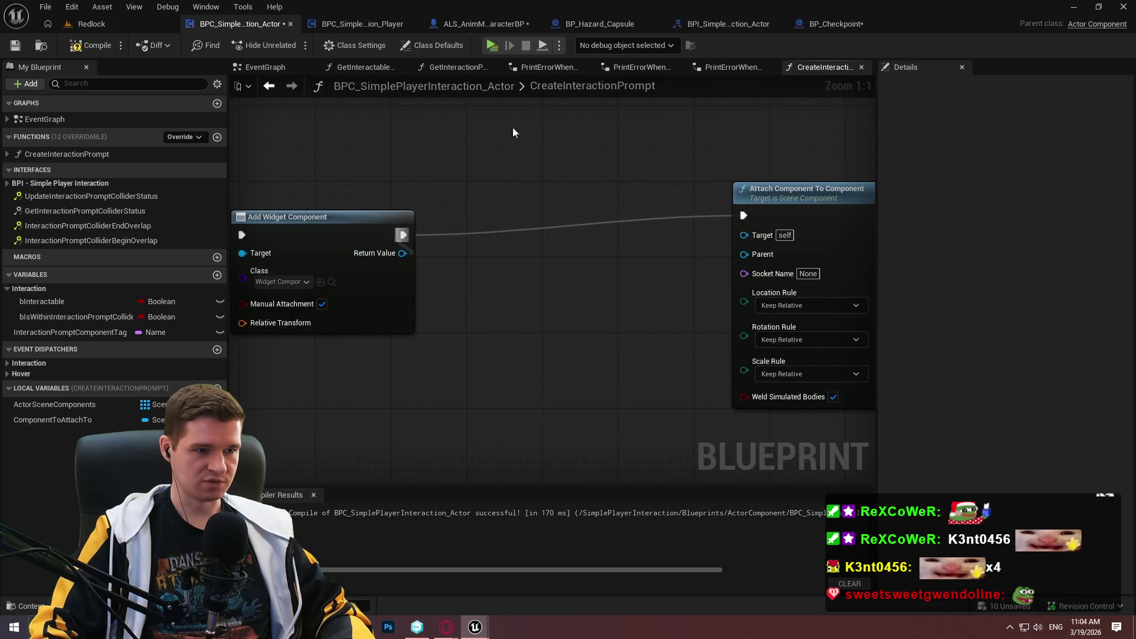
drag(402, 252, 452, 181)
click(515, 239)
text(C)
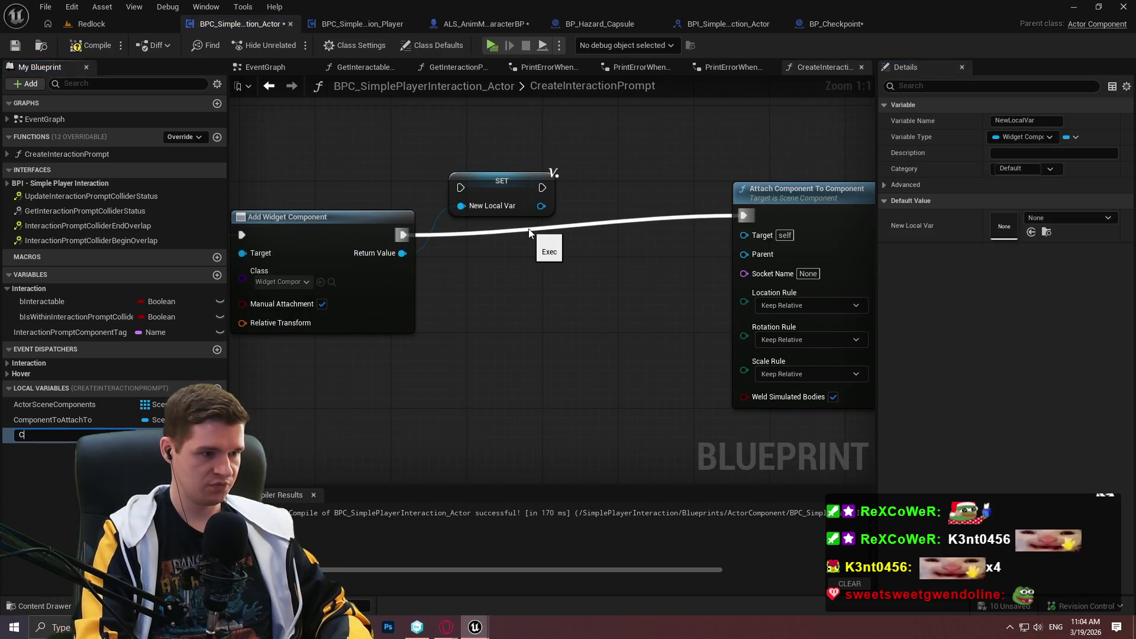
text(reatedWid)
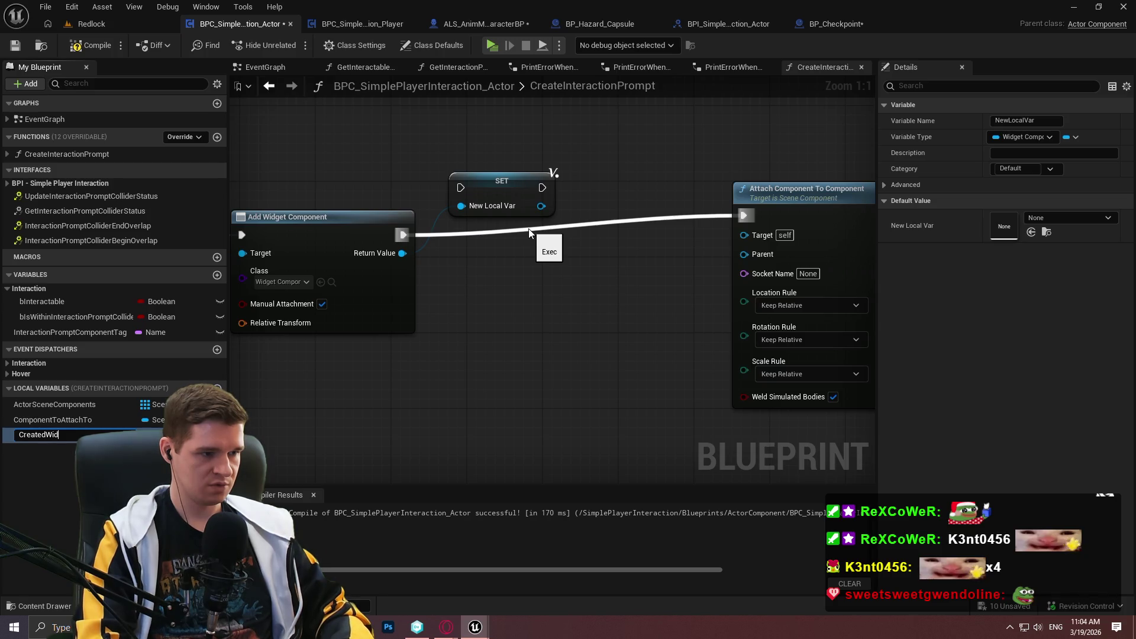
text(getComponent)
key(Return)
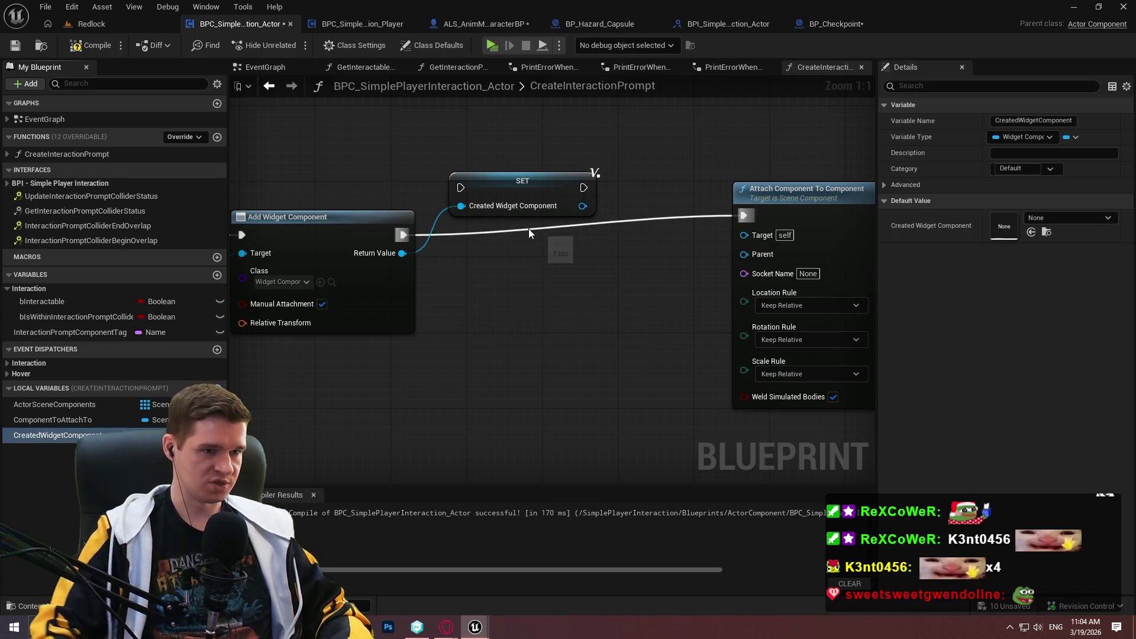
drag(460, 187, 403, 234)
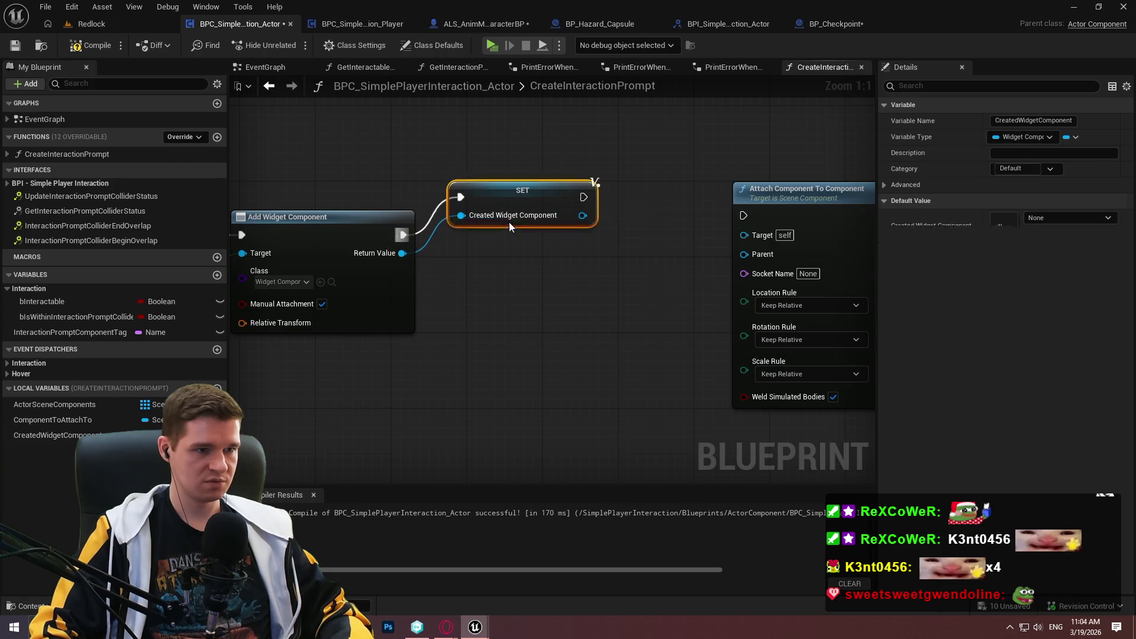
drag(509, 222, 499, 267)
drag(561, 202, 434, 170)
mouse_move(679, 168)
mouse_down()
mouse_move(718, 185)
mouse_move(689, 190)
mouse_up()
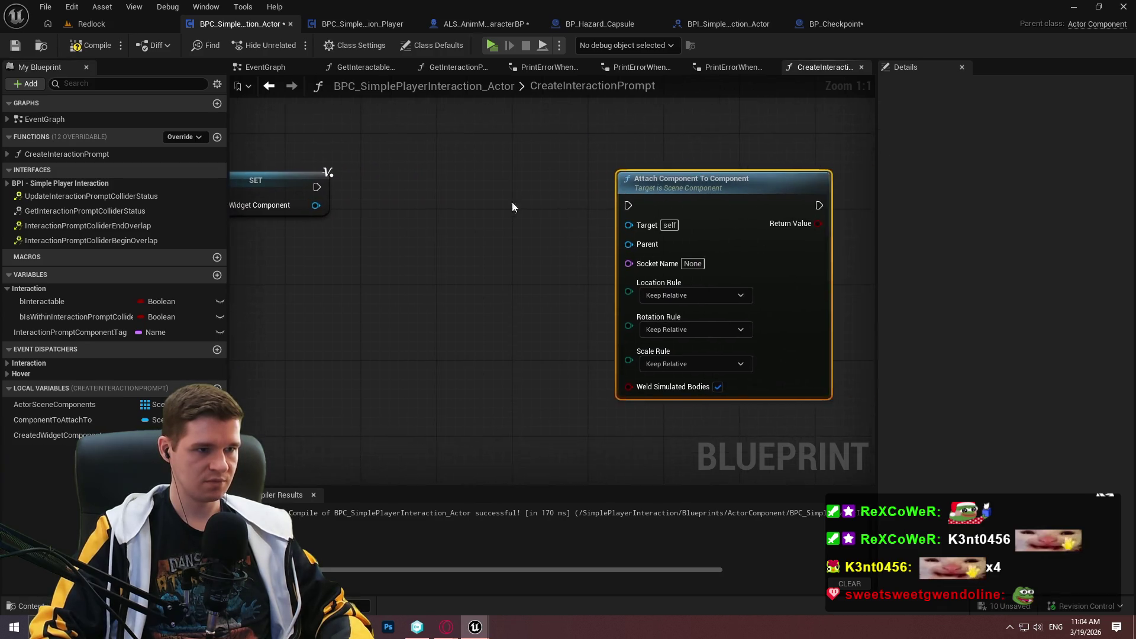
- Wire ComponentToAttachTo to Parent and CreatedWidgetComponent to Target, running the attach node after SET
mouse_move(61, 421)
mouse_down()
mouse_move(594, 260)
mouse_move(642, 256)
mouse_up()
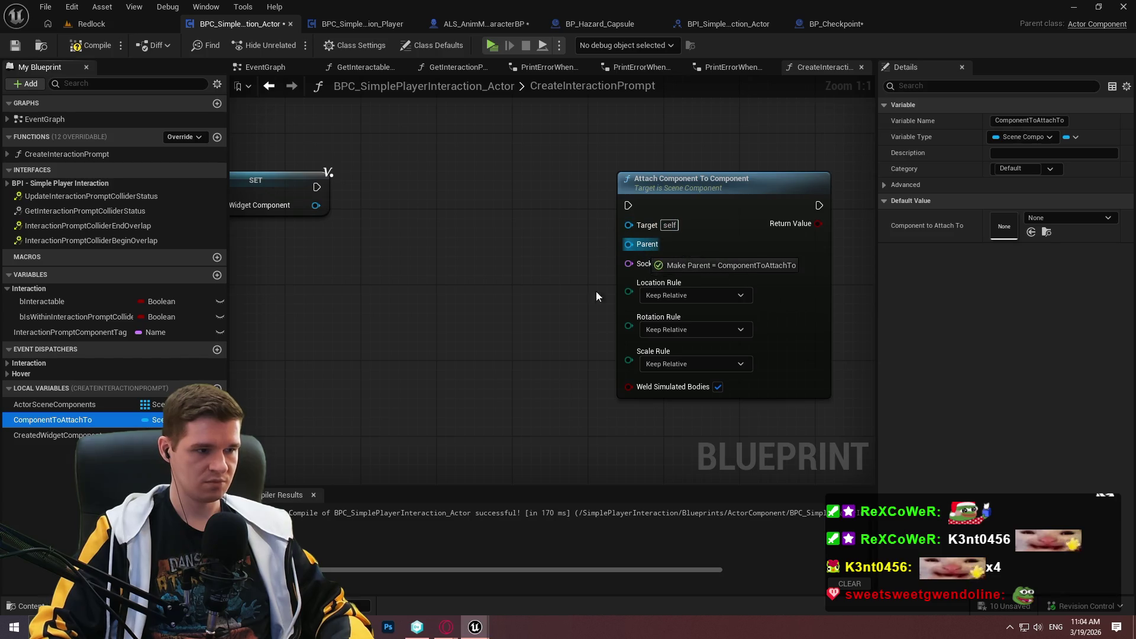
drag(595, 291, 641, 243)
mouse_move(62, 438)
mouse_down()
mouse_move(642, 248)
mouse_move(638, 222)
mouse_up()
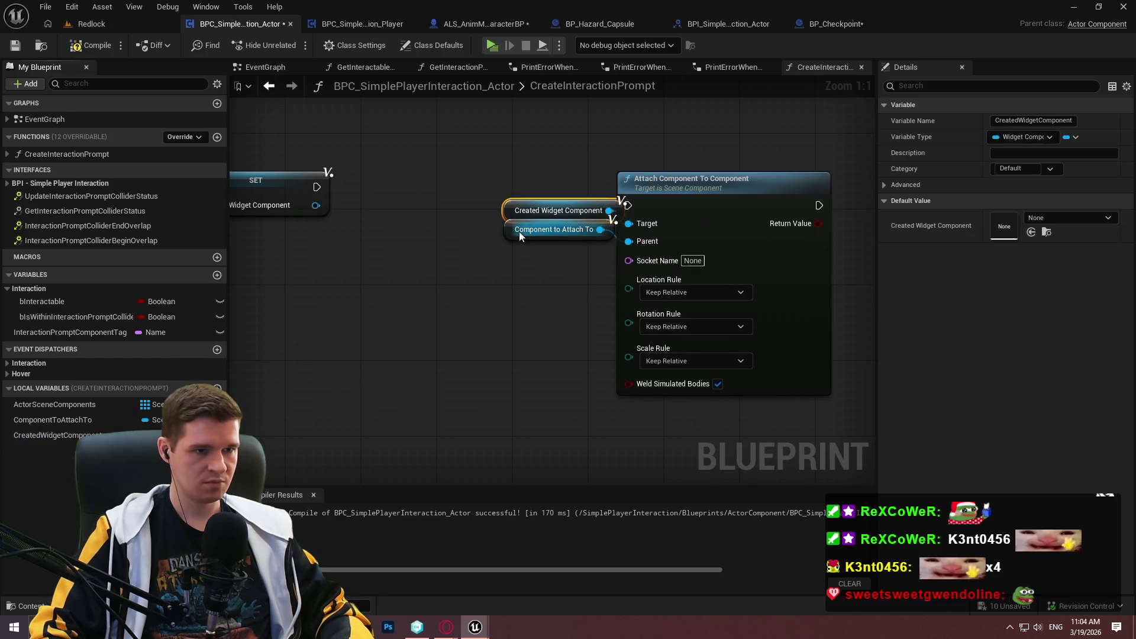
mouse_move(484, 196)
mouse_down()
mouse_move(512, 238)
mouse_move(489, 275)
mouse_up()
drag(629, 205, 319, 189)
drag(734, 213, 800, 204)
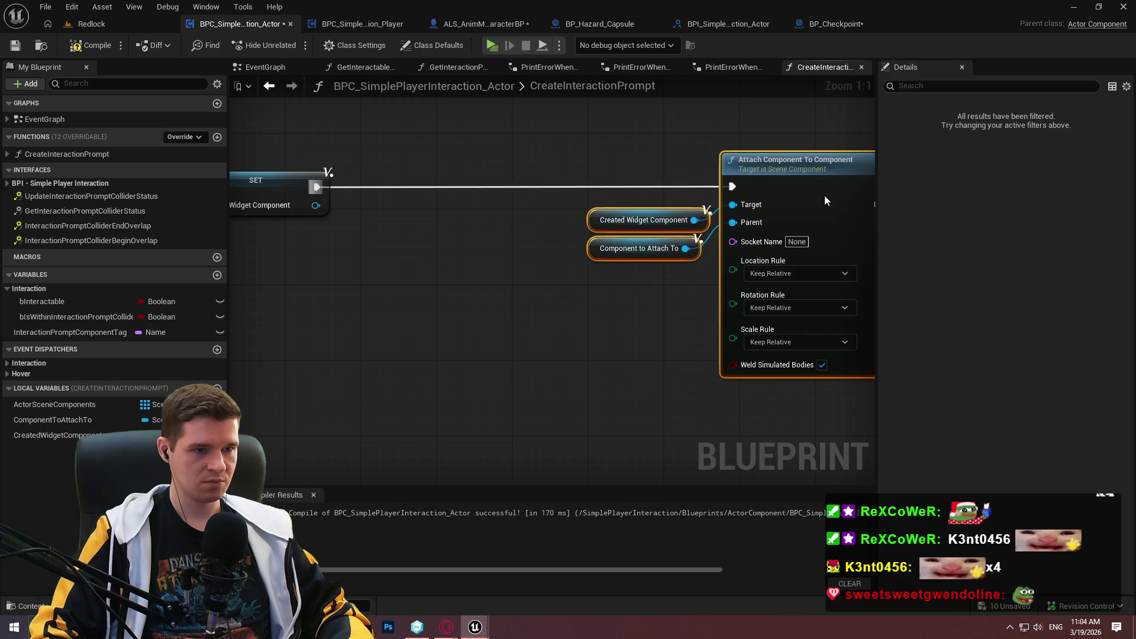
- Set the Location, Rotation and Scale rules all to Snap to Target
click(650, 270)
click(640, 309)
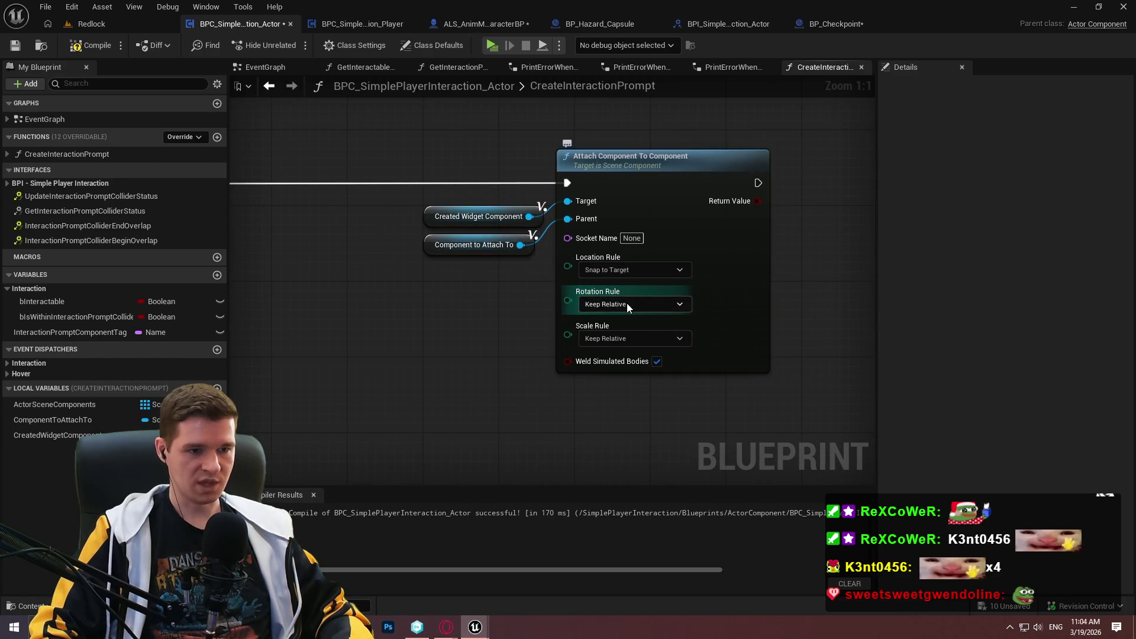
click(626, 304)
click(630, 343)
click(632, 338)
click(616, 380)
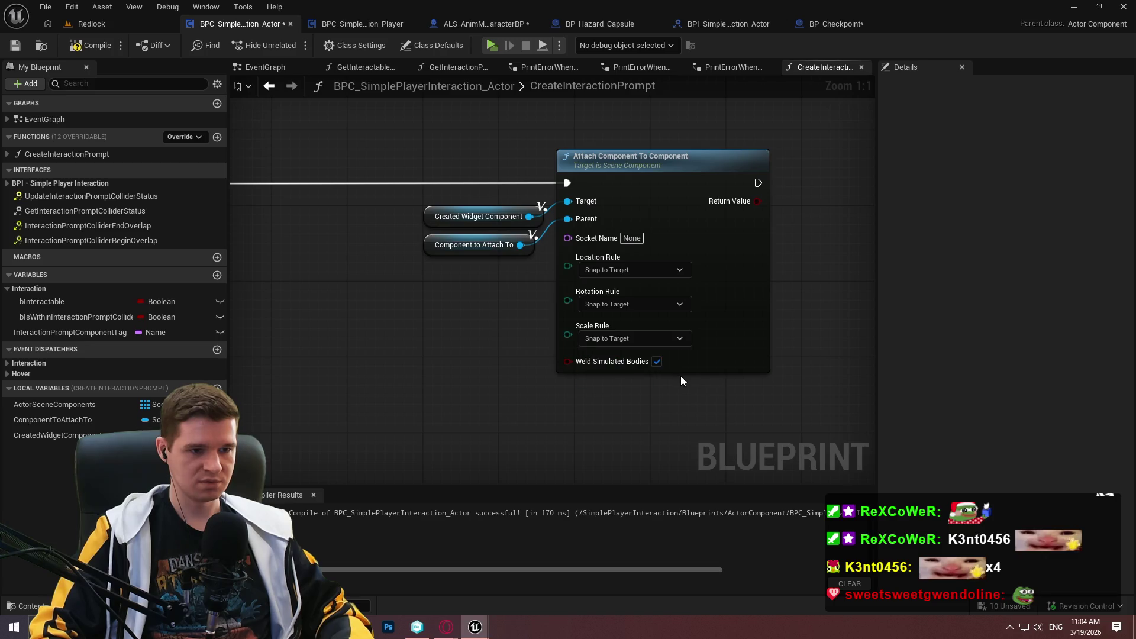
- Shift the attach node and its variables to the right and compile the blueprint
drag(632, 438, 714, 445)
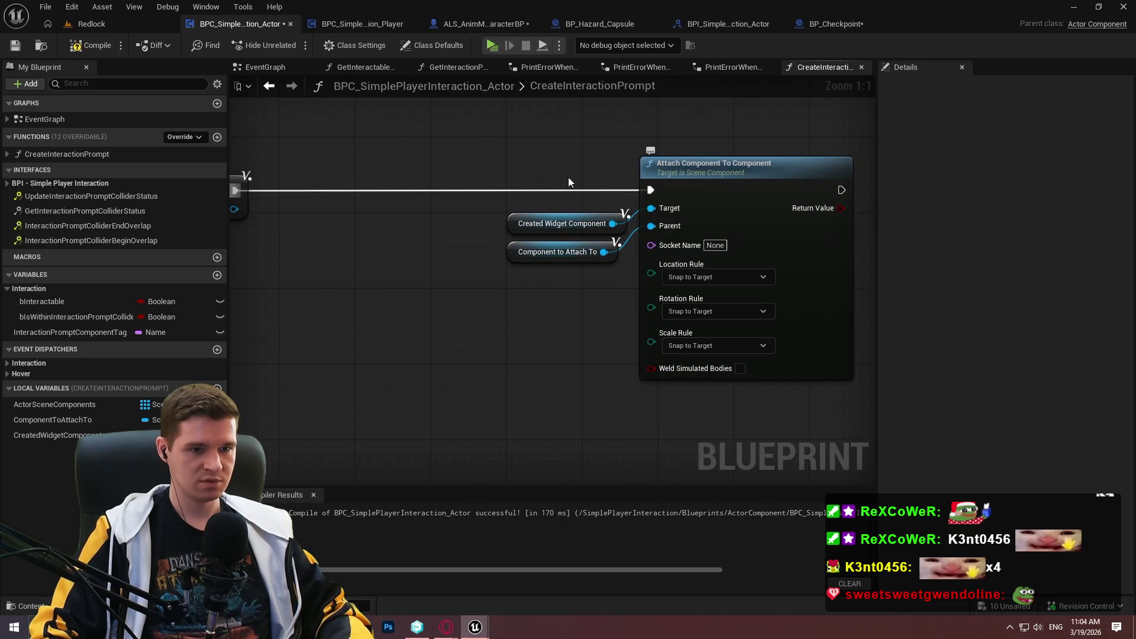
mouse_move(568, 176)
mouse_down()
mouse_move(808, 264)
mouse_move(627, 273)
mouse_move(767, 271)
mouse_up()
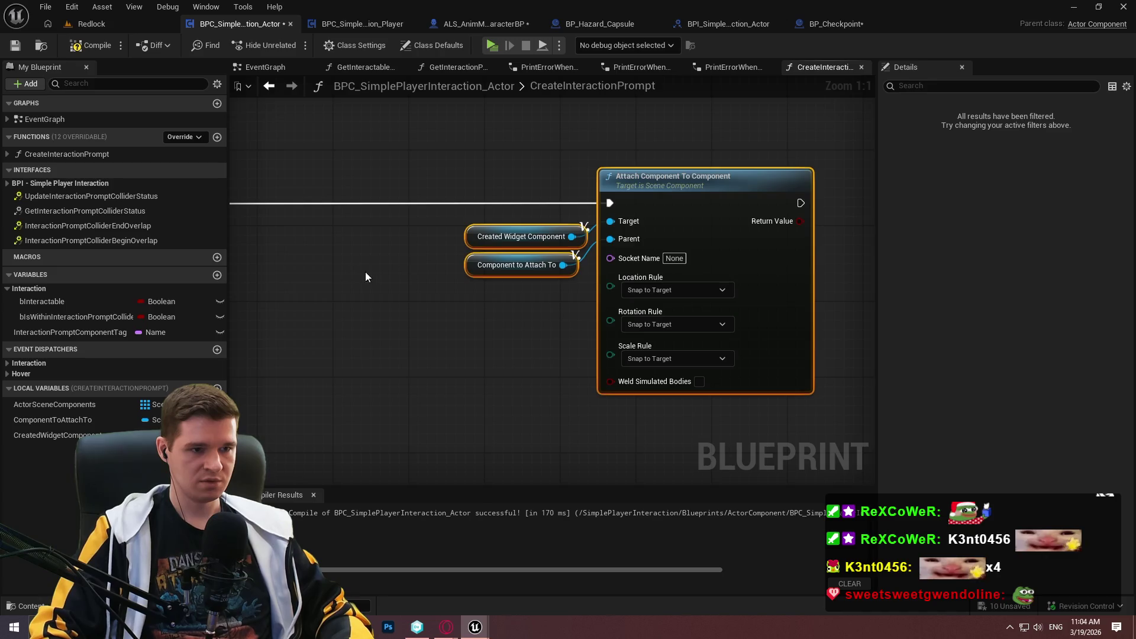
drag(364, 271, 554, 271)
click(98, 53)
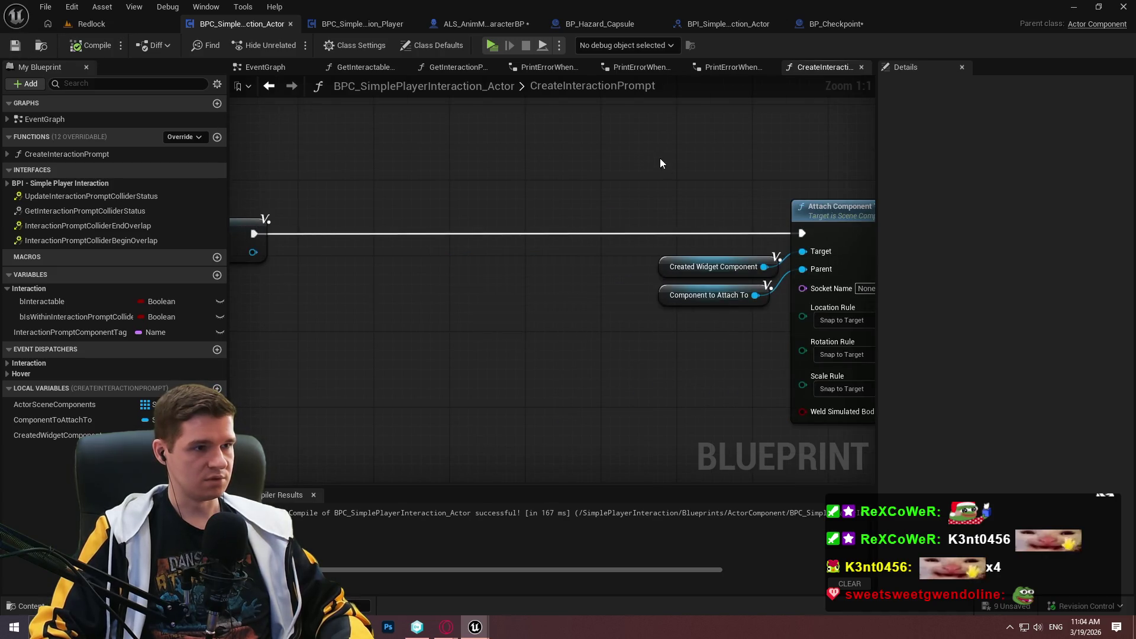
mouse_move(659, 162)
mouse_down()
mouse_move(255, 179)
mouse_move(614, 258)
mouse_move(715, 232)
mouse_move(464, 236)
mouse_move(816, 177)
mouse_up()
scroll(257, 180, down, 2)
scroll(604, 182, up, 2)
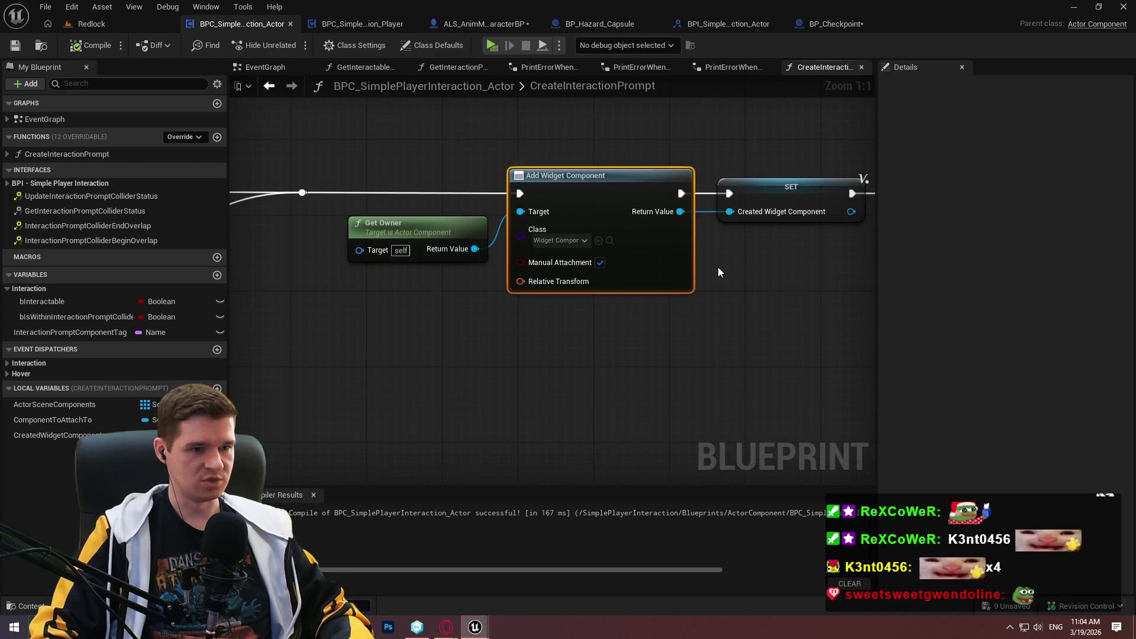
drag(760, 261, 534, 264)
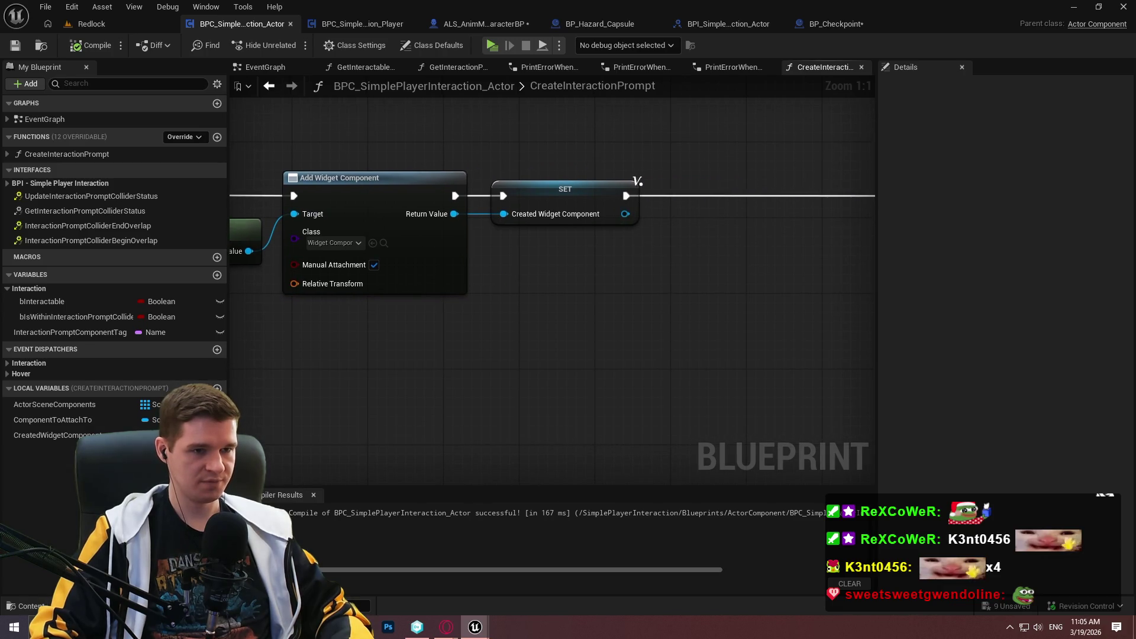
drag(645, 231, 498, 236)
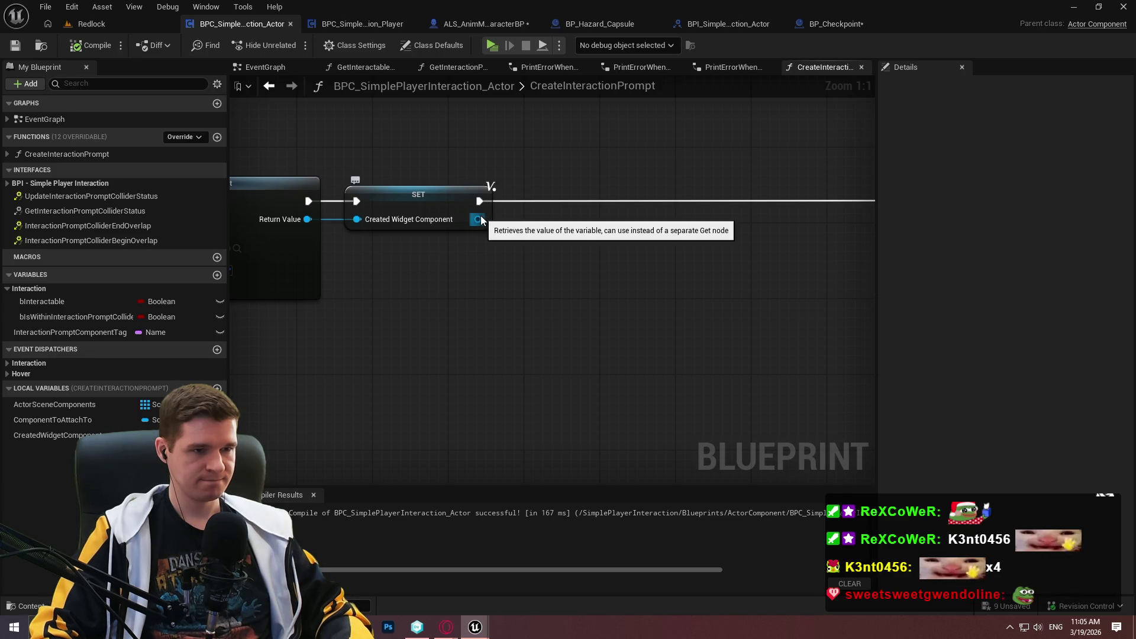
- Switch to the level editor showing the first-person level
click(502, 27)
click(242, 24)
mouse_move(475, 626)
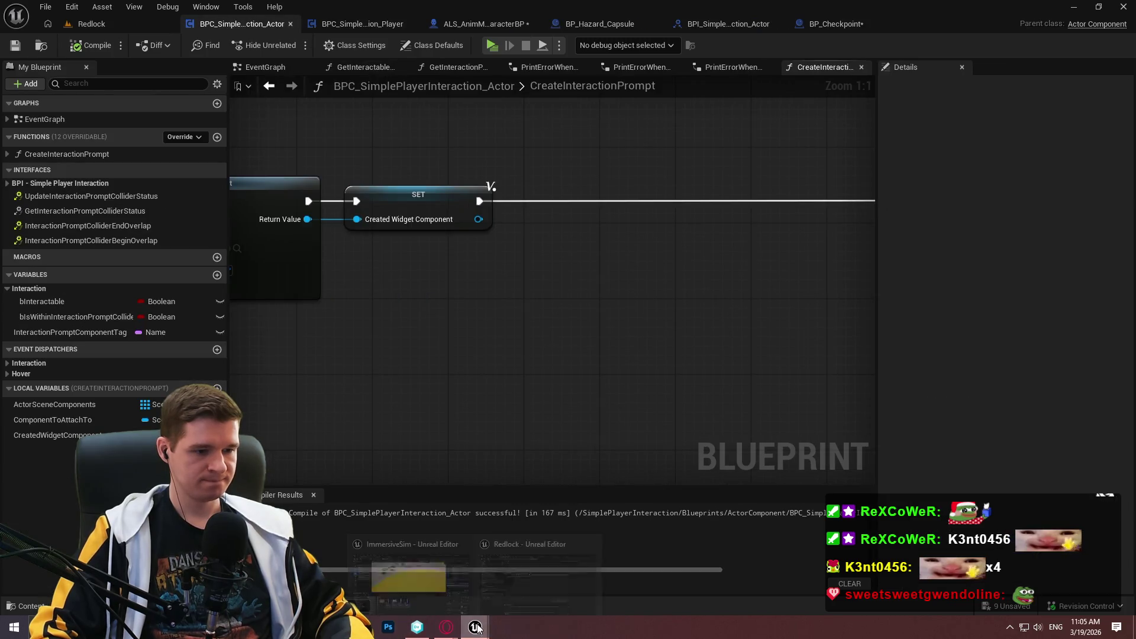
click(535, 583)
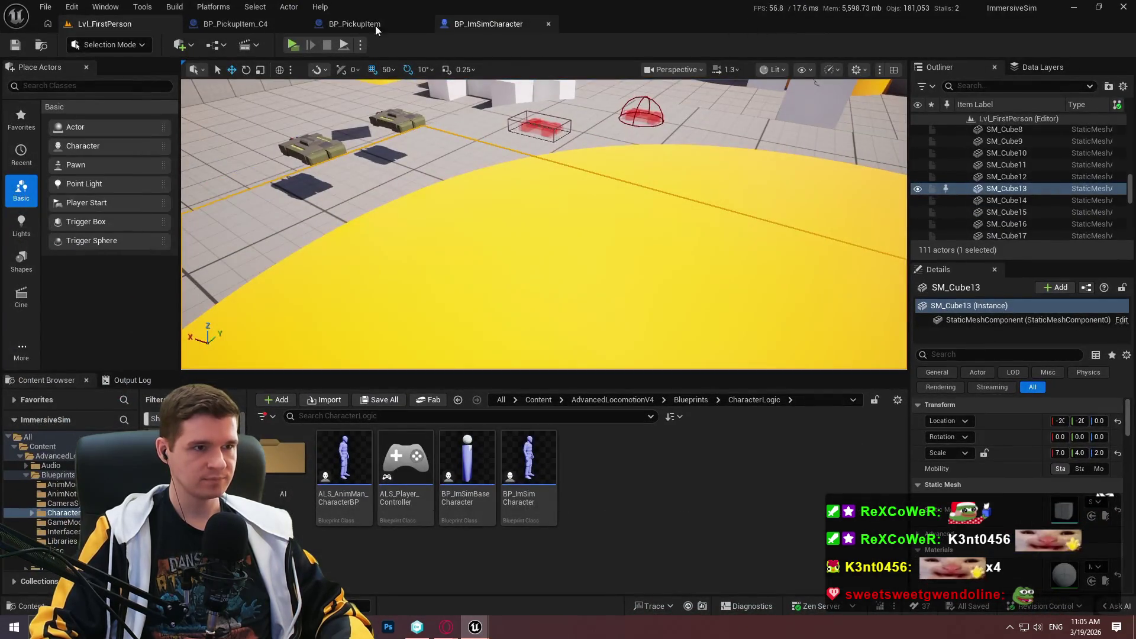
- In BP_PickupItem's Widget component details, browse to WBP_ItemWorldspaceWidget and open it
click(354, 24)
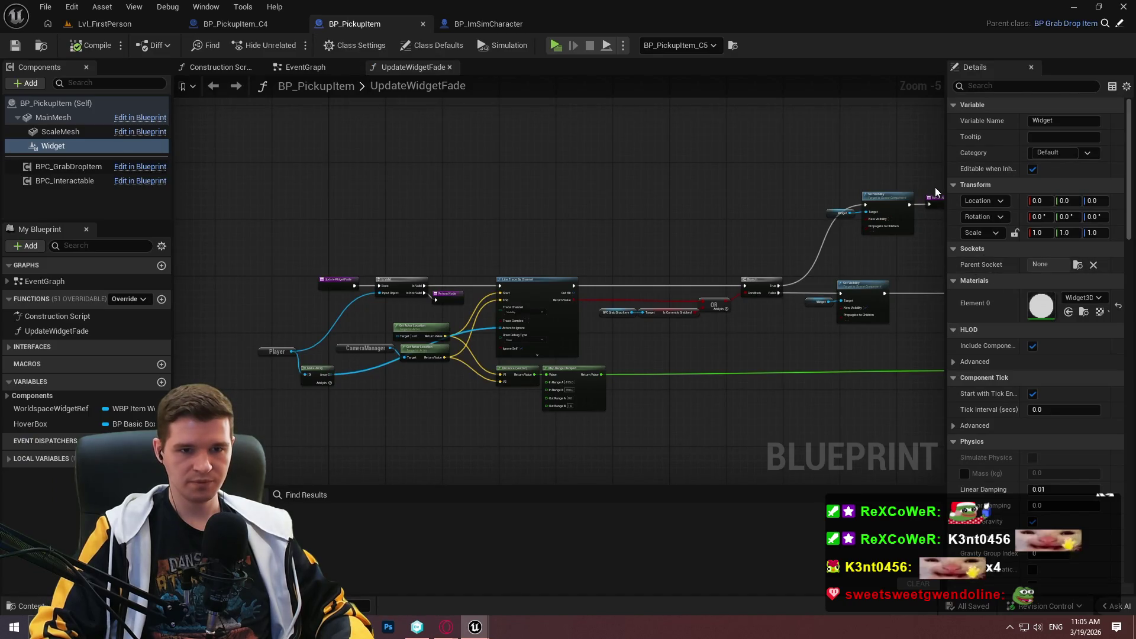
drag(929, 184, 888, 183)
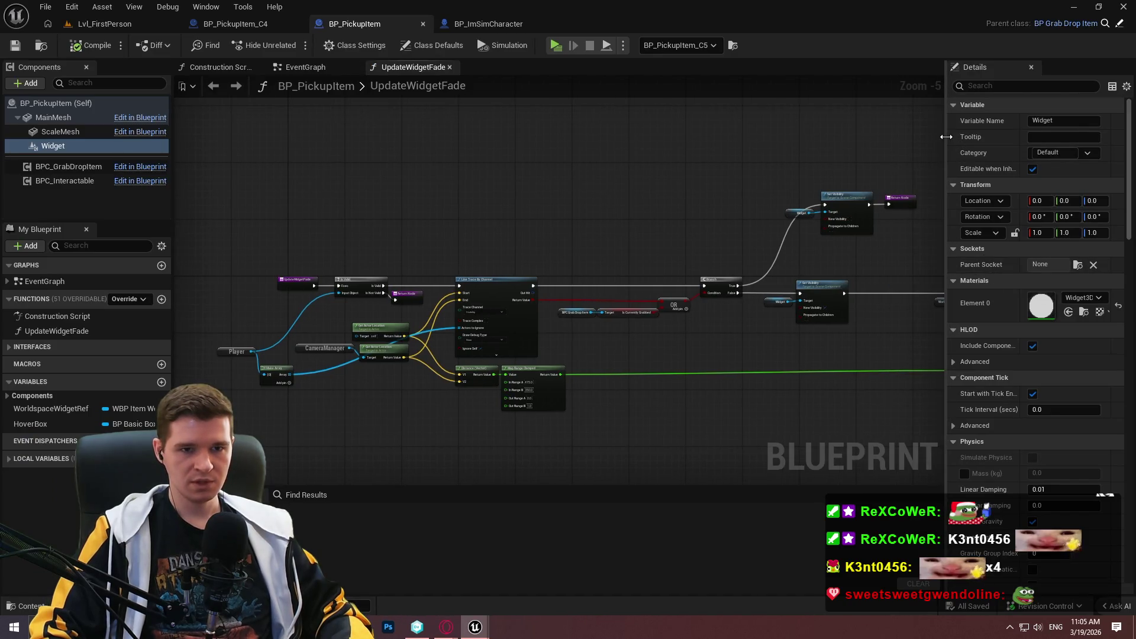
mouse_move(947, 149)
mouse_down()
mouse_move(664, 153)
mouse_move(698, 153)
mouse_up()
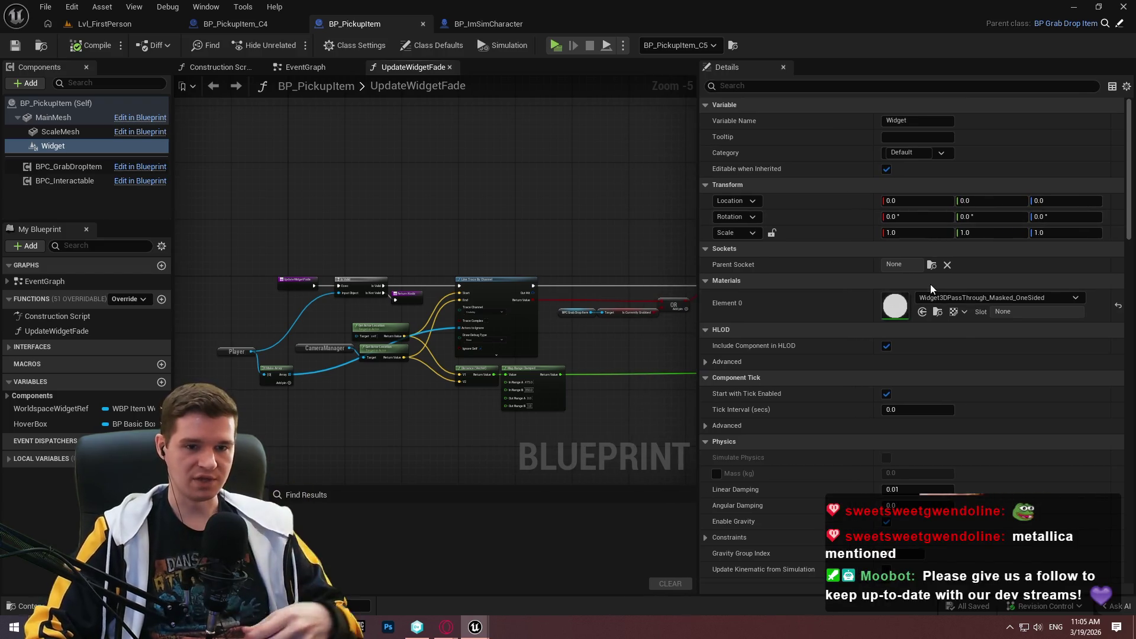
scroll(797, 282, down, 5)
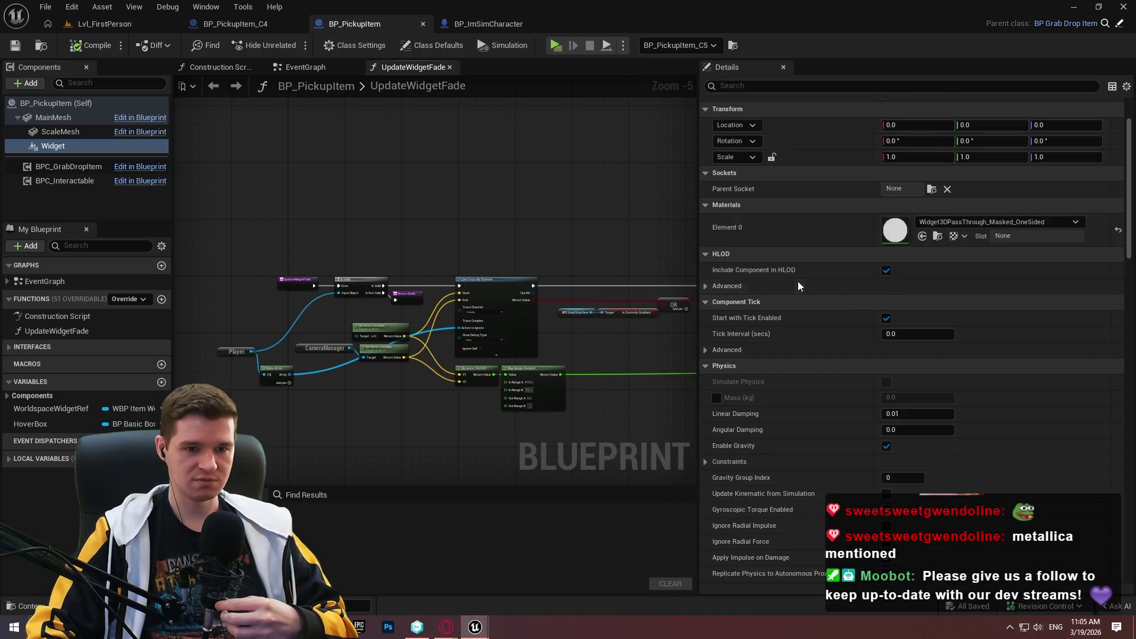
drag(1126, 155, 1127, 323)
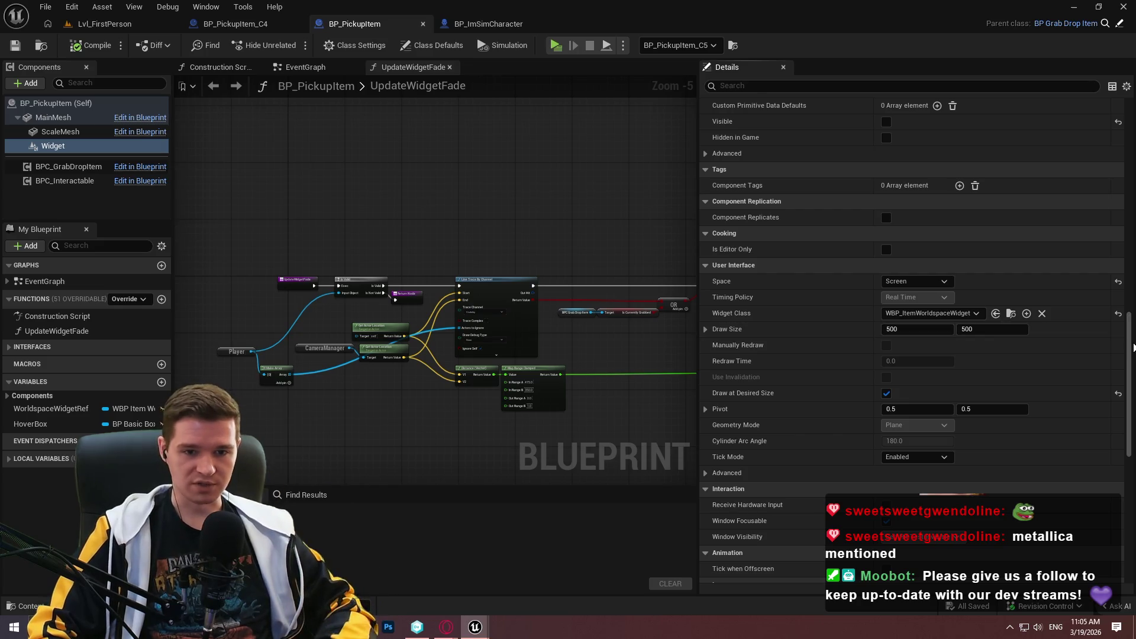
mouse_move(1127, 330)
mouse_down()
mouse_move(1128, 473)
mouse_move(1133, 118)
mouse_up()
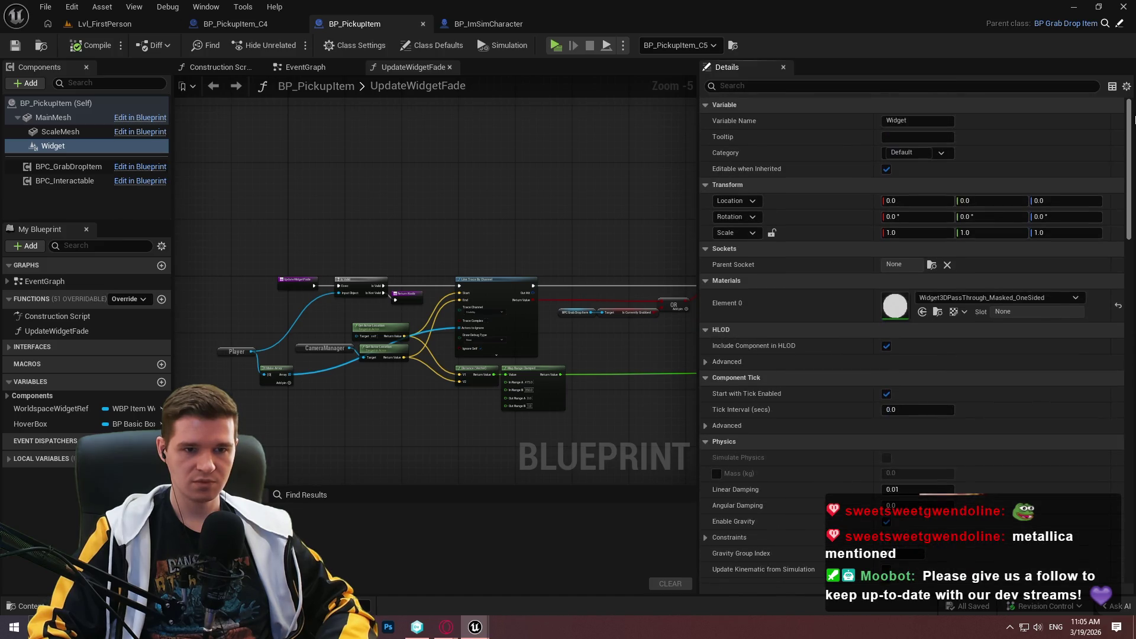
scroll(1128, 250, down, 15)
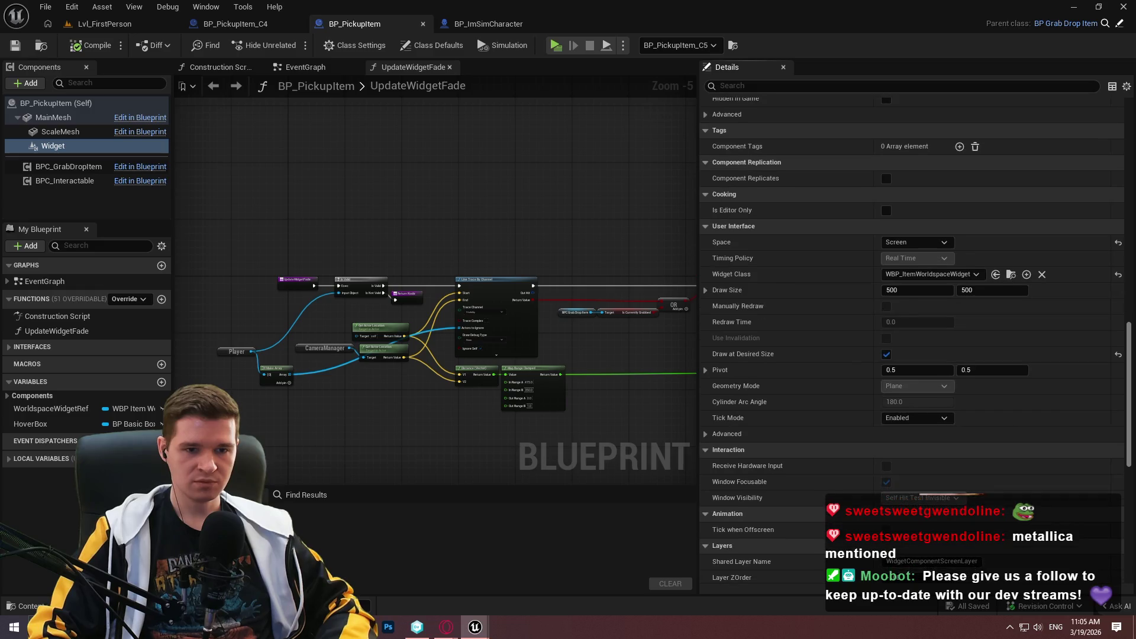
scroll(1128, 250, up, 20)
scroll(1128, 250, down, 10)
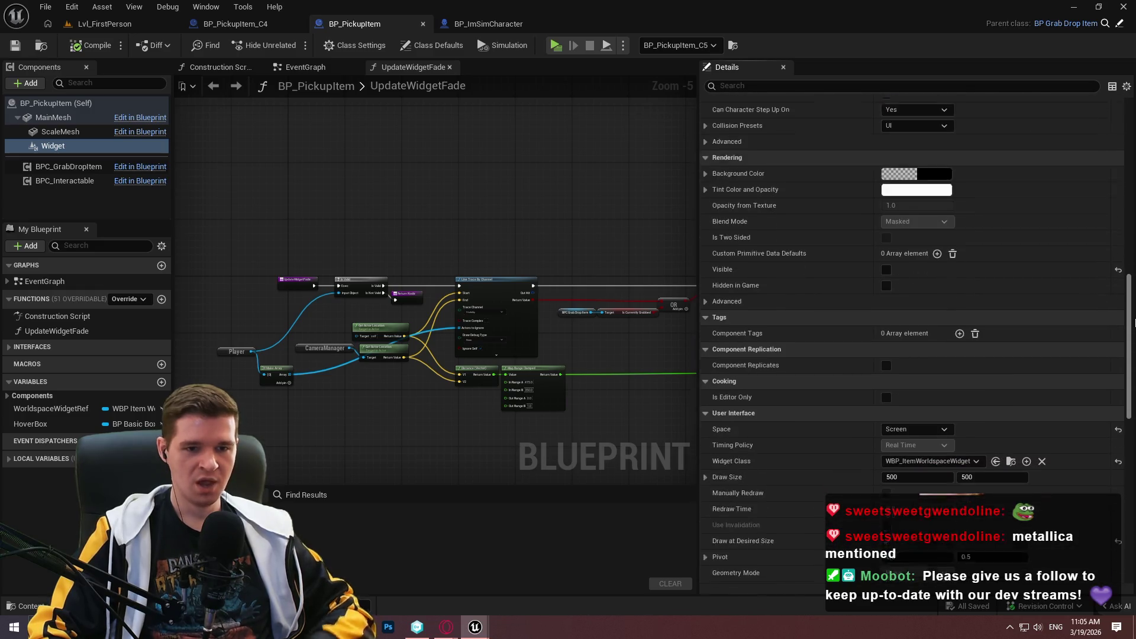
click(1012, 379)
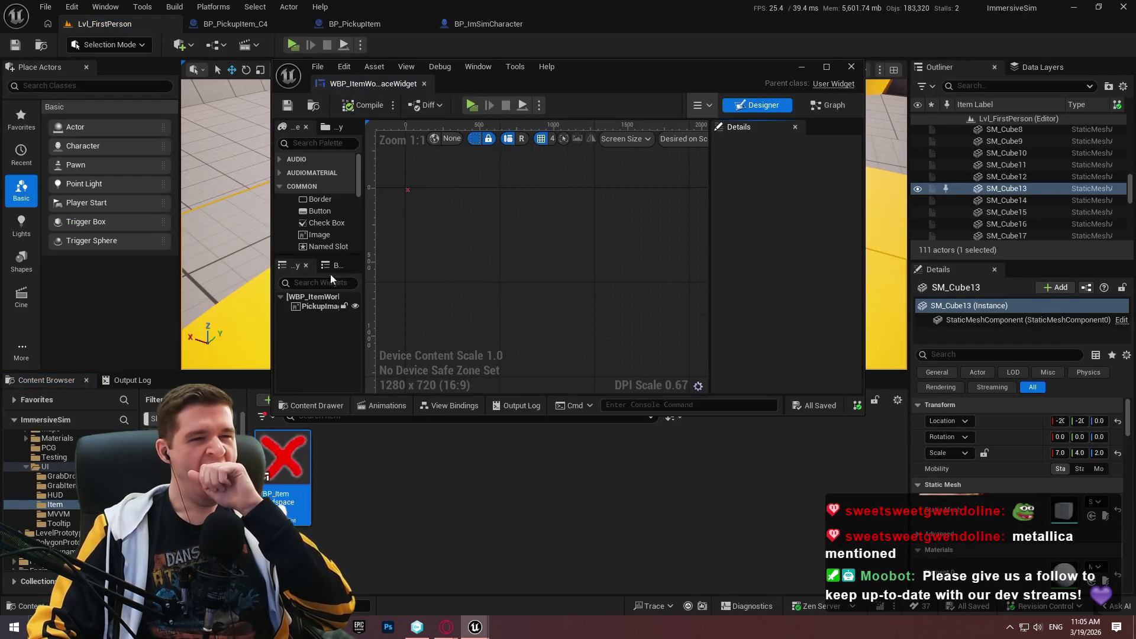
- Dock the widget editor tab alongside the others and return to the BP_PickupItem editor
mouse_move(367, 87)
mouse_down()
mouse_move(569, 31)
mouse_move(648, 29)
mouse_up()
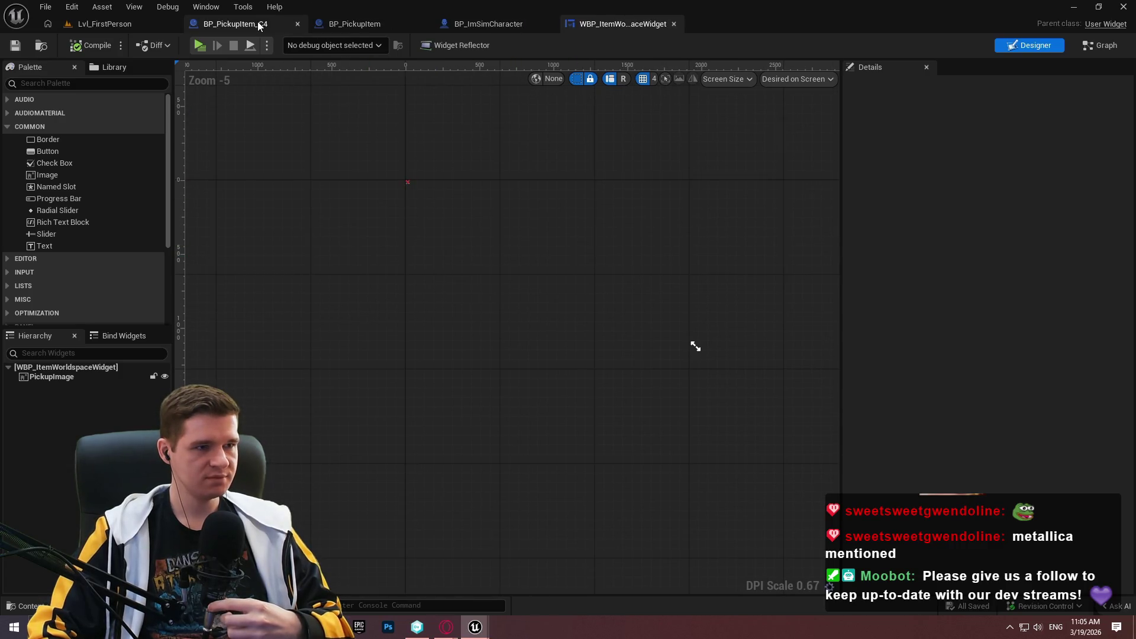
click(367, 26)
click(237, 23)
click(373, 26)
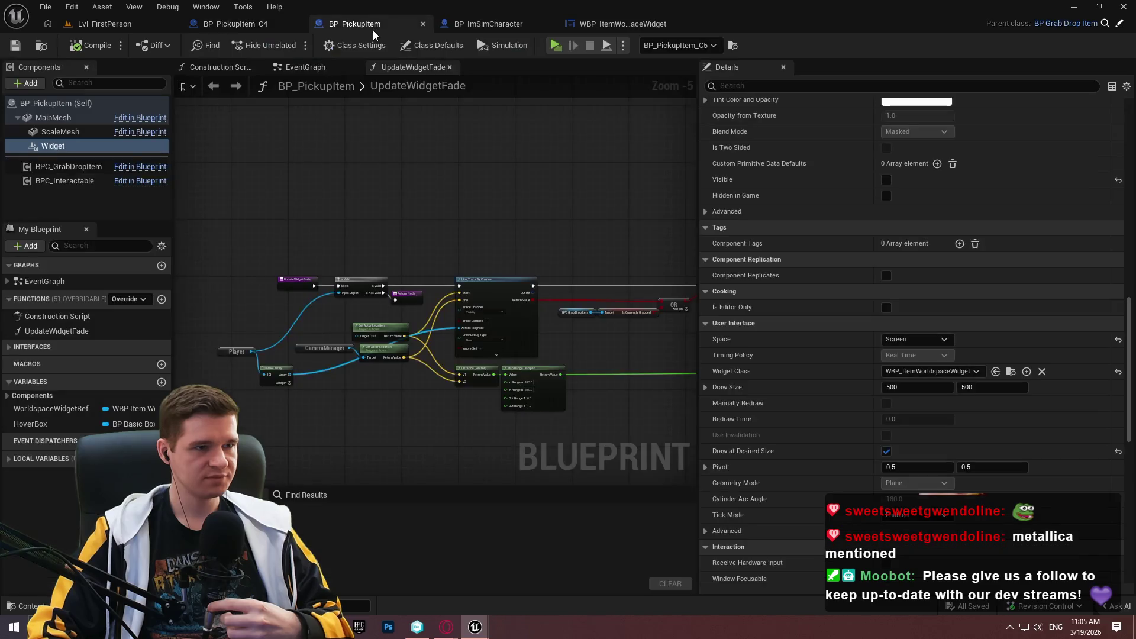
click(488, 24)
click(355, 23)
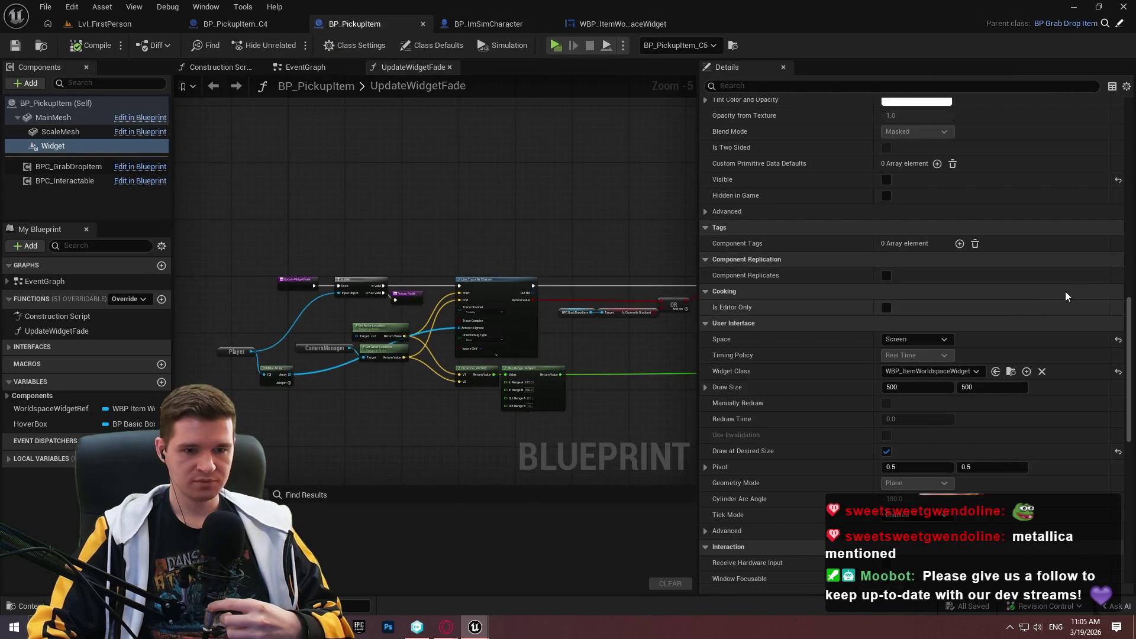
- Inspect the Widget's Widget3DPassThrough_Masked_OneSided material and browse the Widget3DPassThrough materials in EngineMaterials
scroll(1015, 201, up, 5)
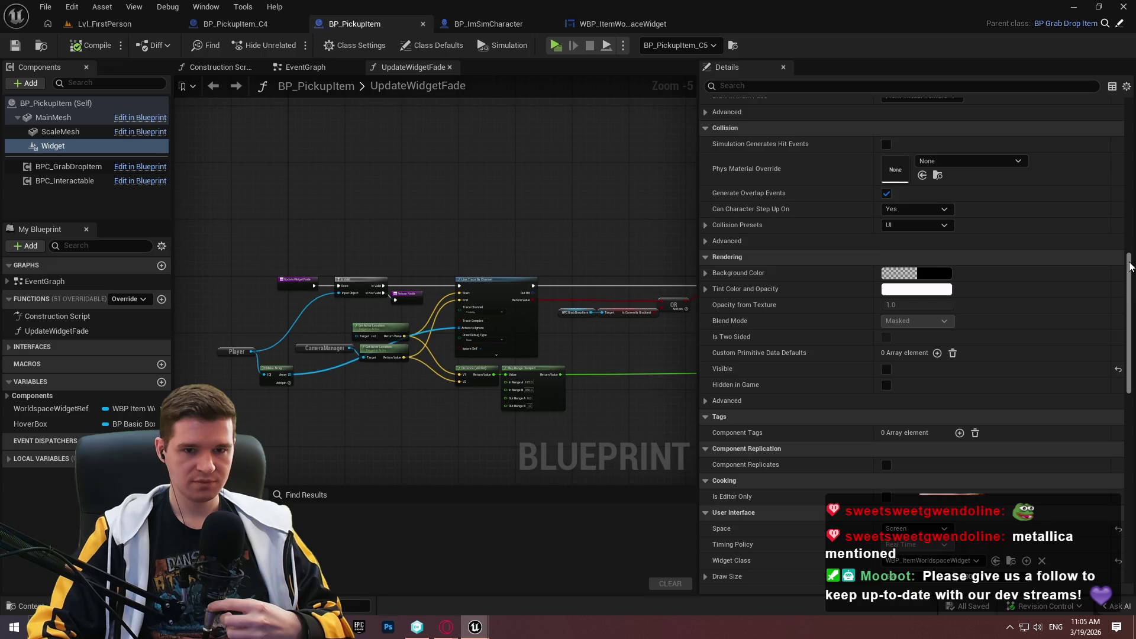
drag(1131, 260, 1130, 128)
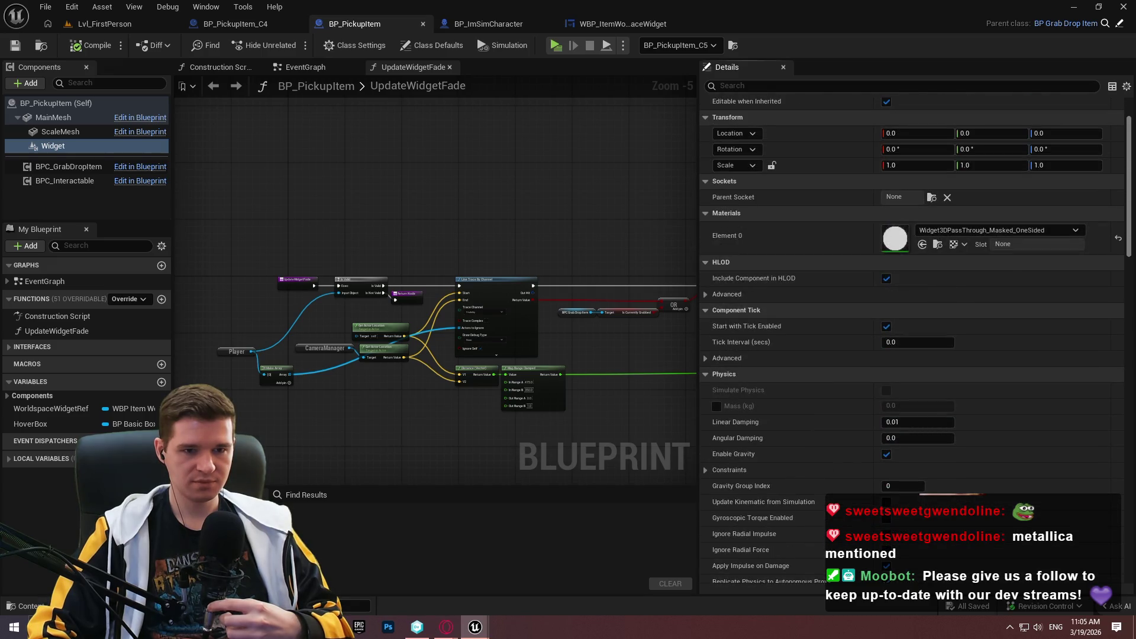
double_click(905, 240)
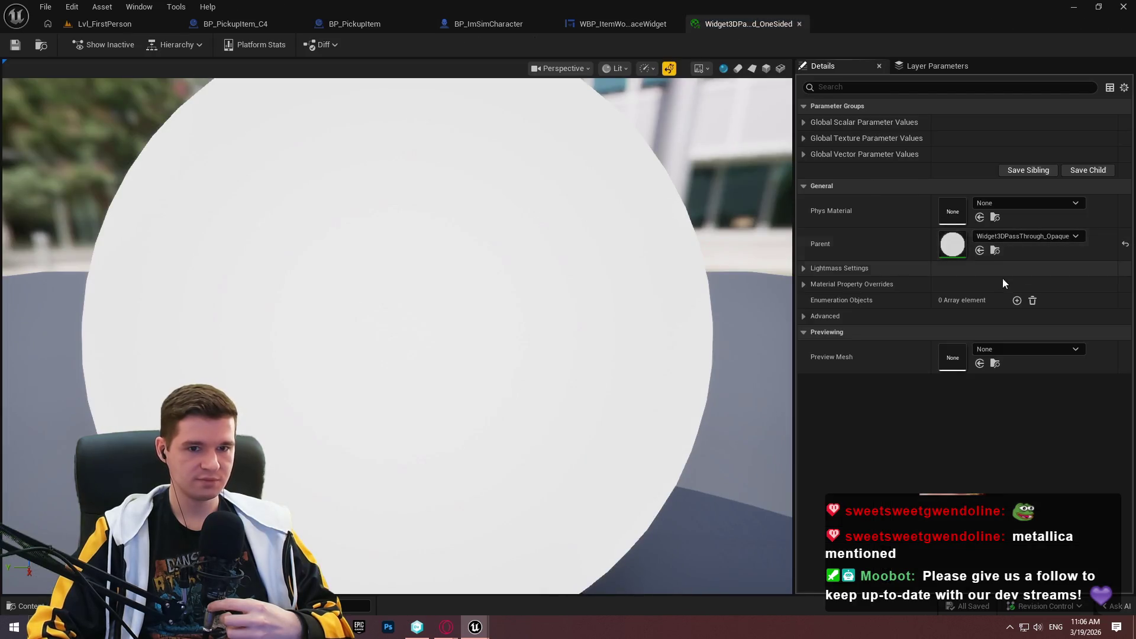
click(993, 253)
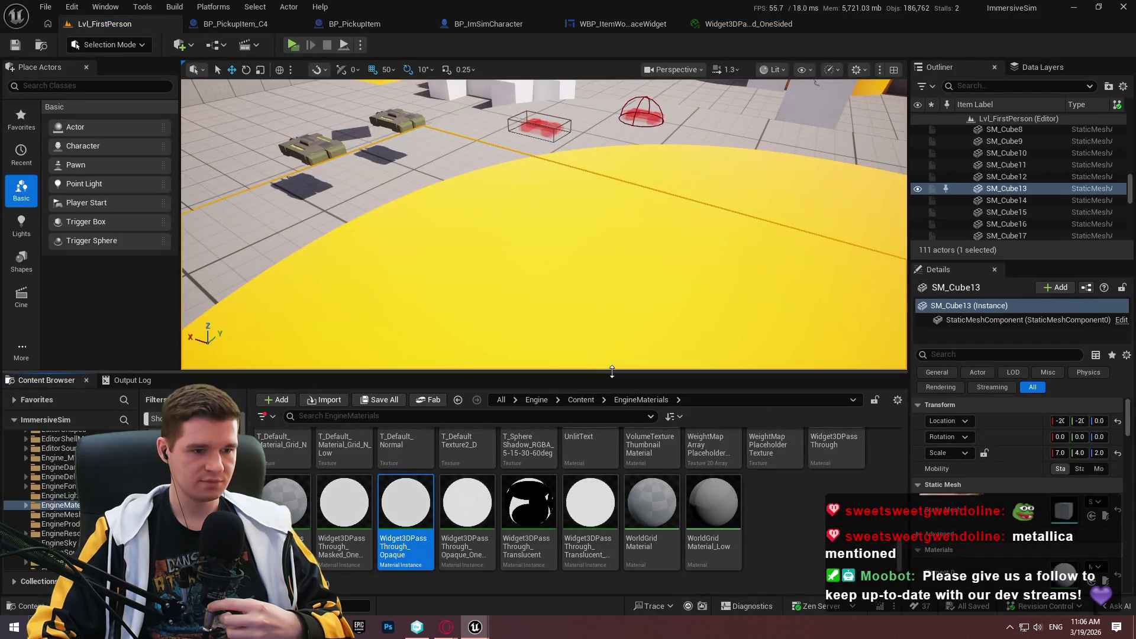
drag(637, 371, 636, 221)
mouse_move(414, 534)
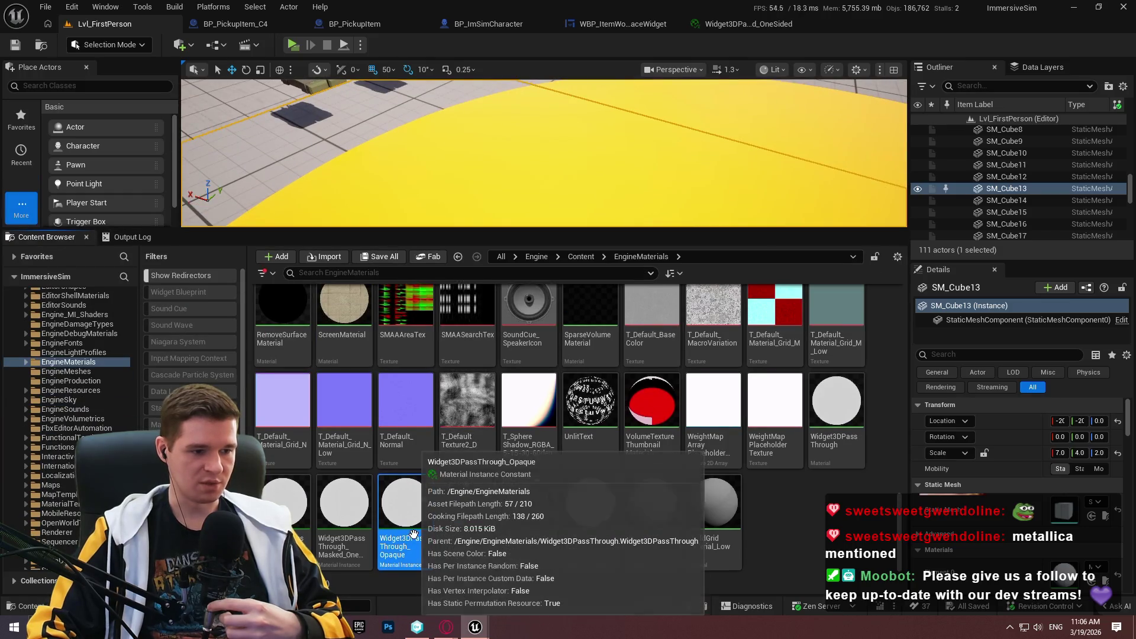
click(747, 24)
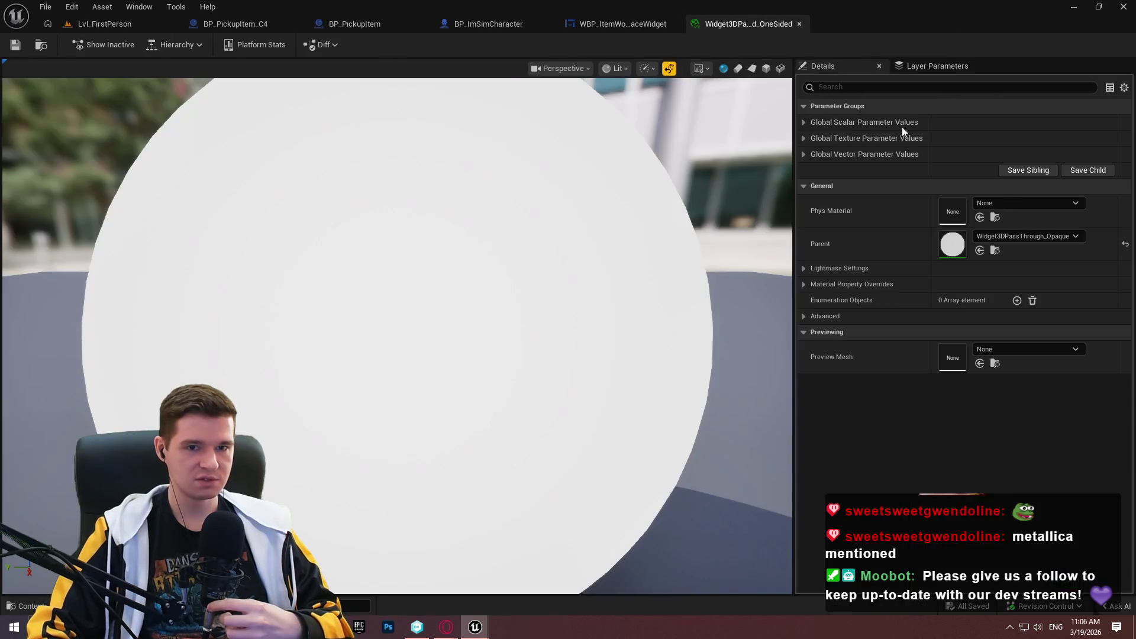
click(996, 250)
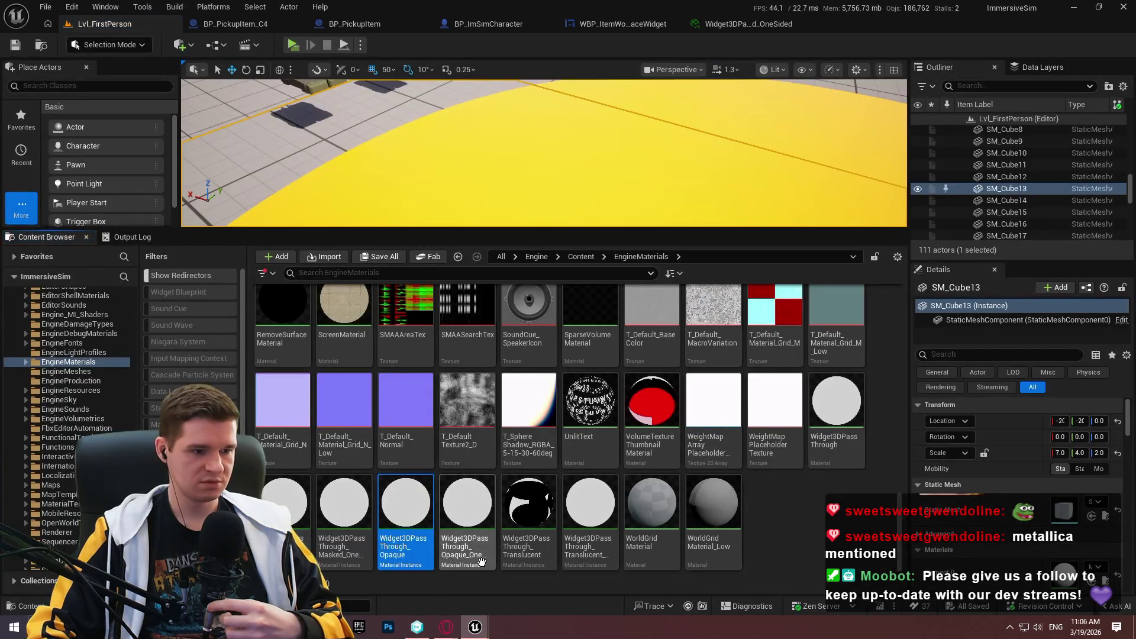
mouse_move(366, 555)
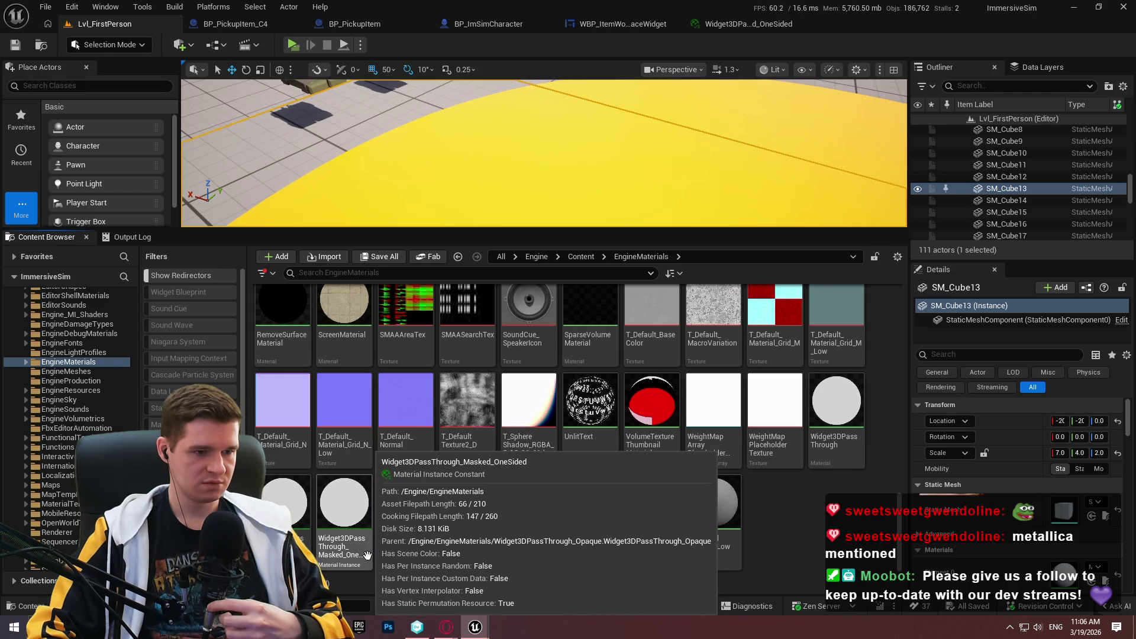
click(405, 508)
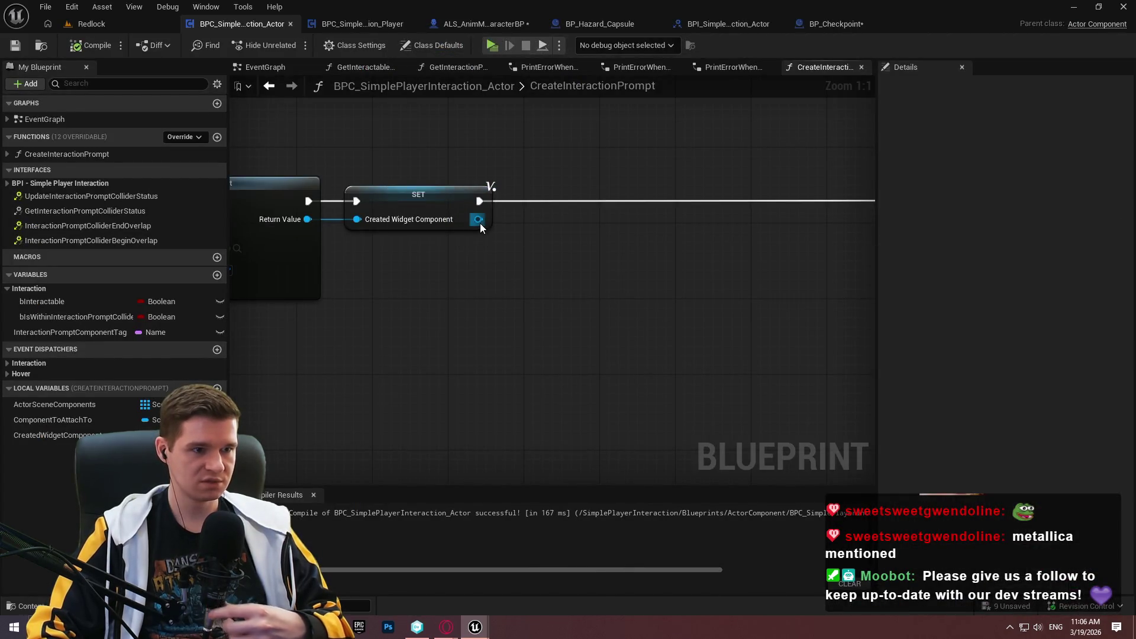
- Add a Set Material node targeting the Created Widget Component
drag(478, 218, 580, 300)
text(set material)
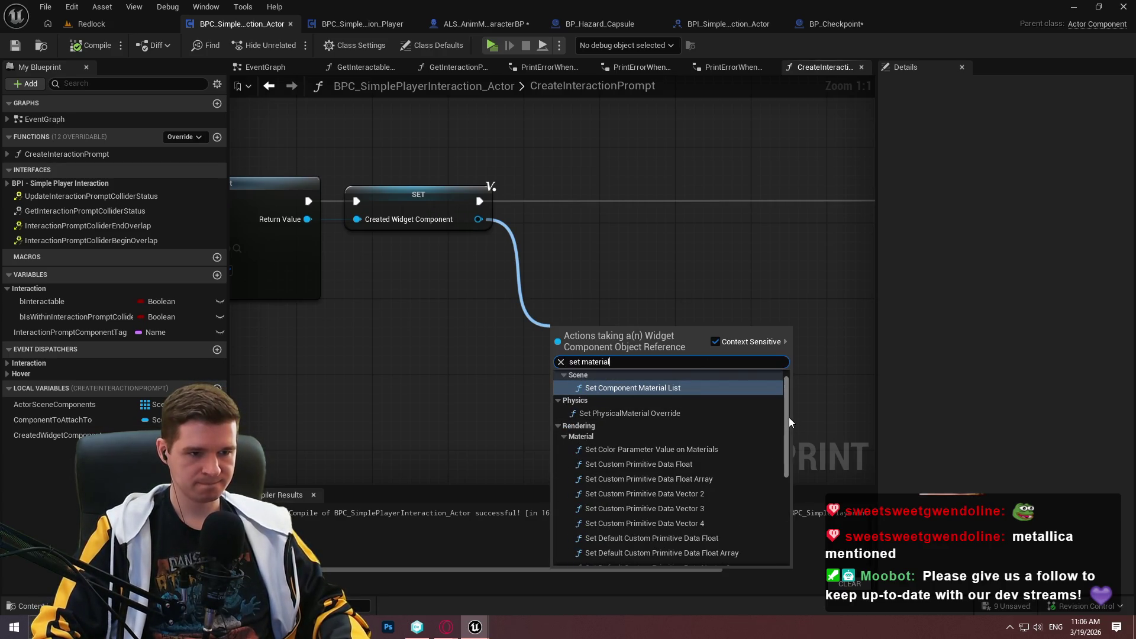
drag(789, 417, 787, 517)
click(641, 389)
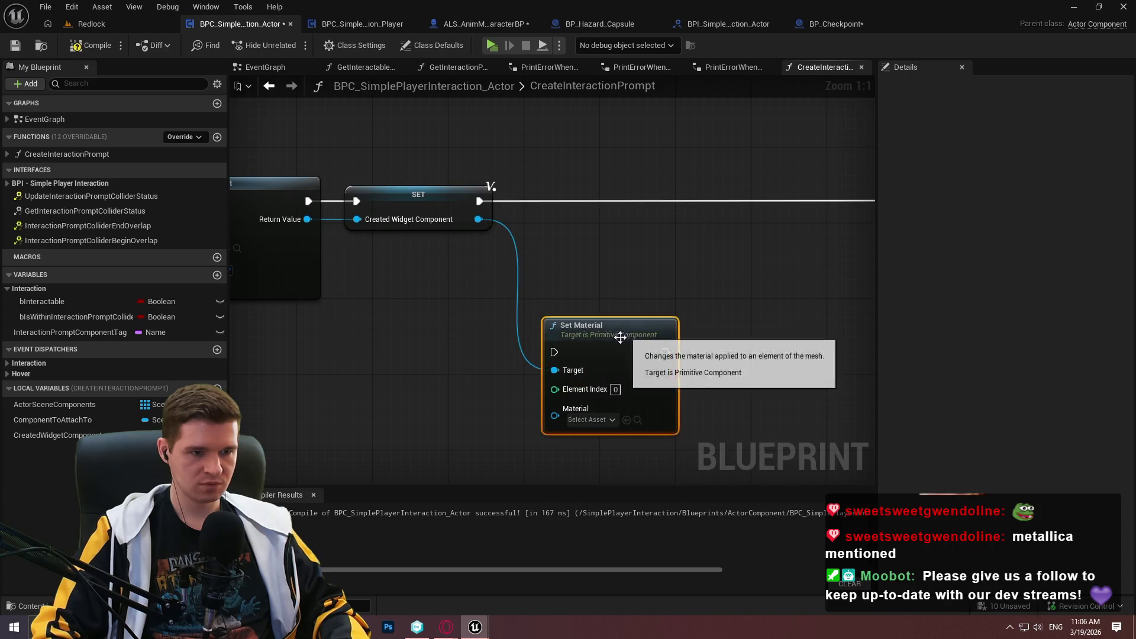
- Search the node's material picker for 'masked_on' widget materials
click(595, 422)
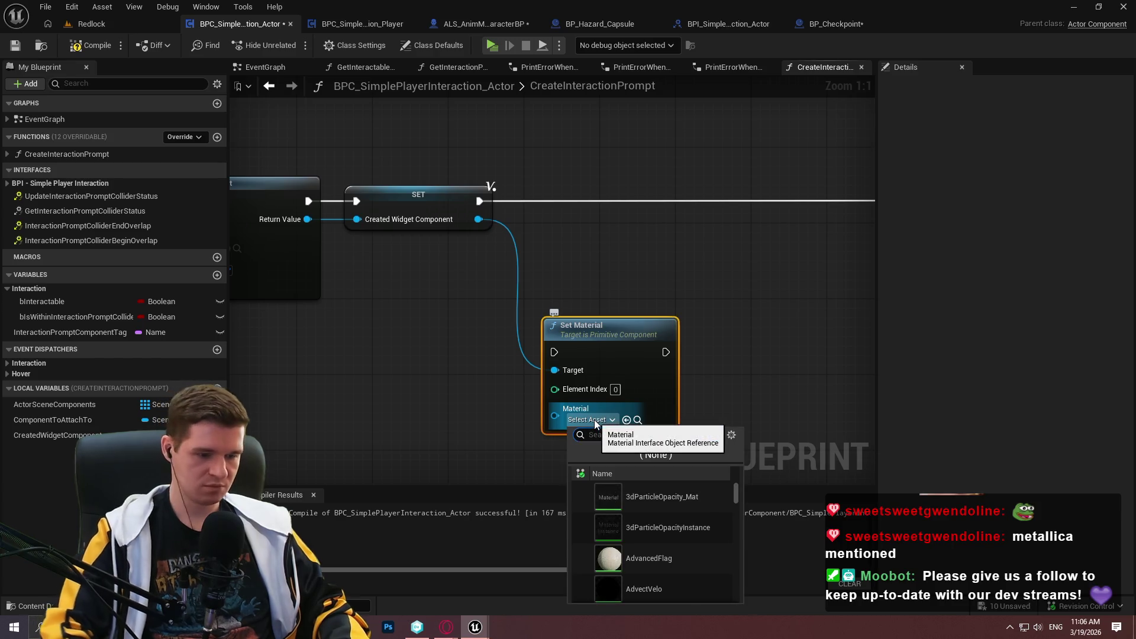
text(mas)
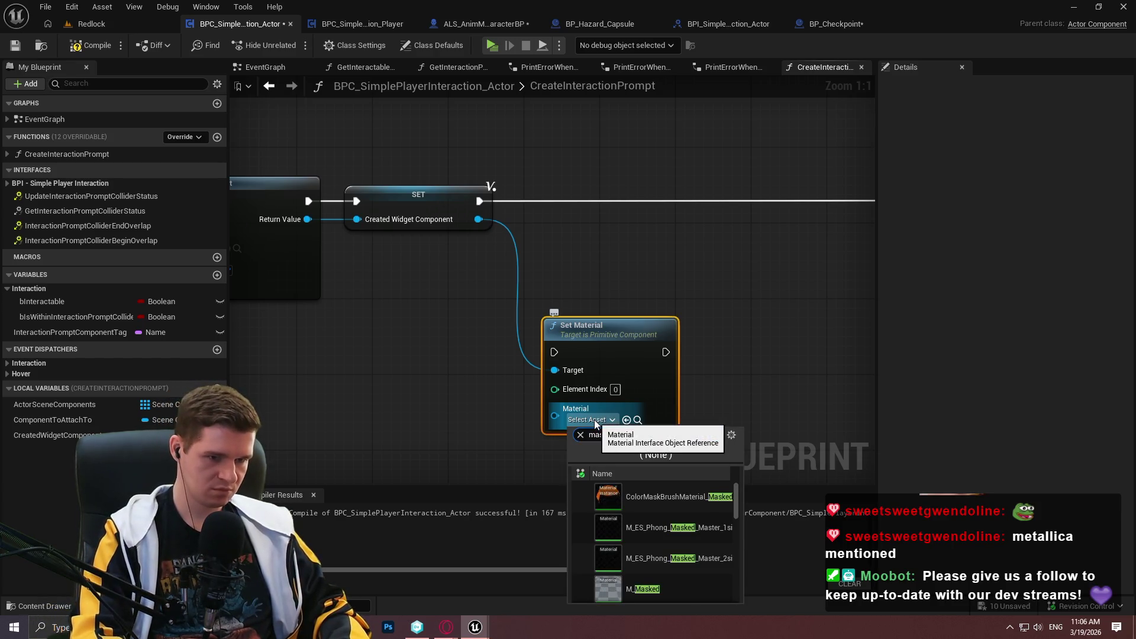
text(ked_on)
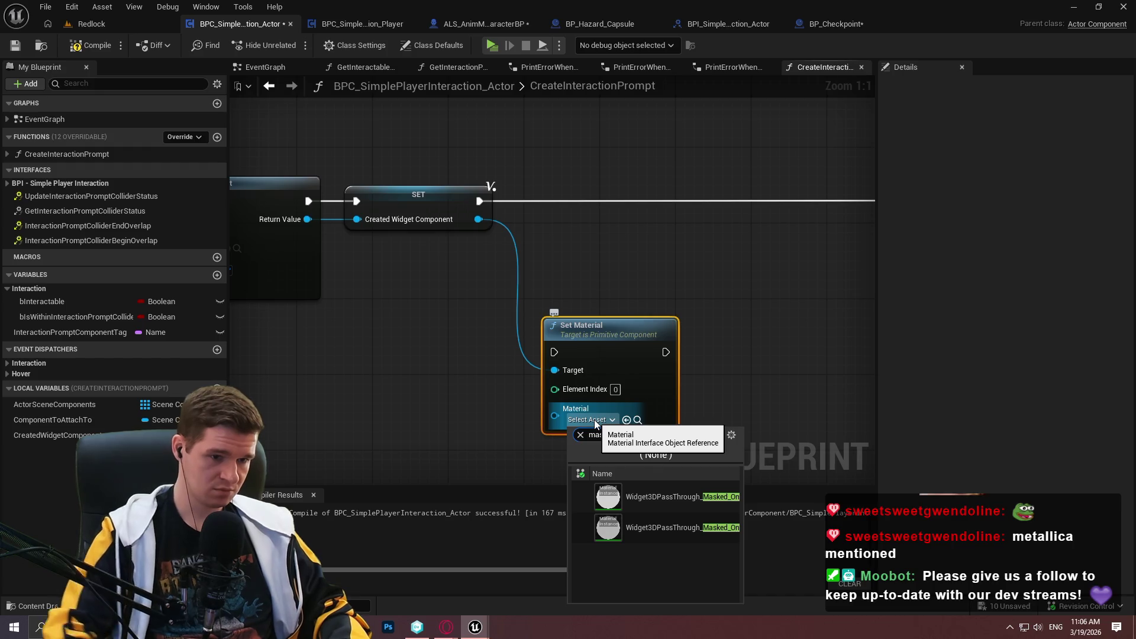
mouse_move(668, 498)
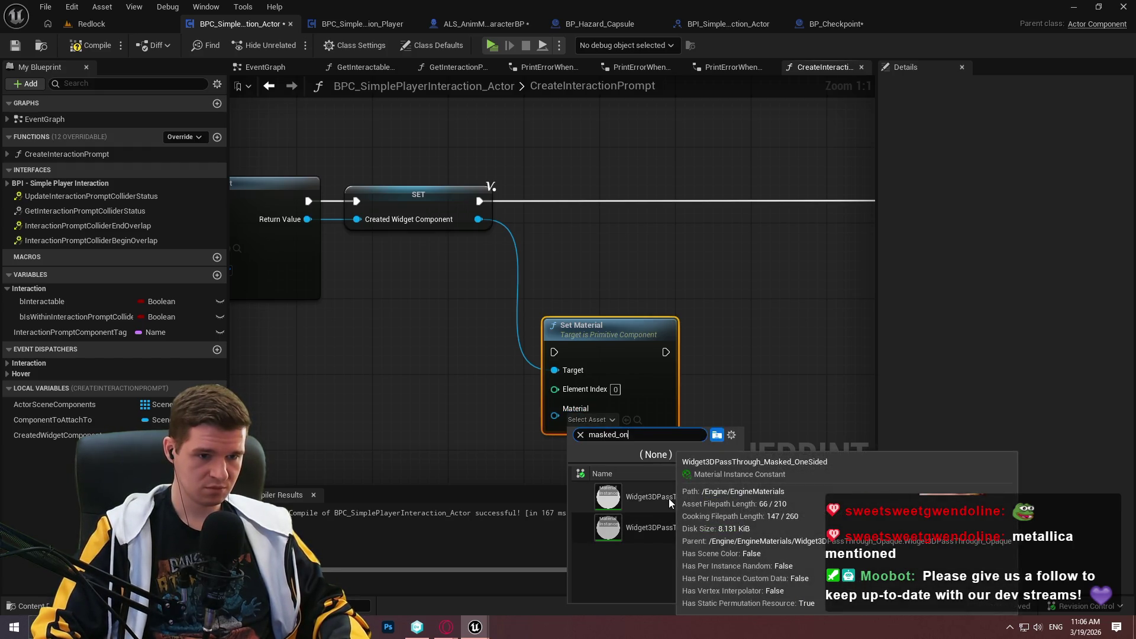
mouse_move(672, 530)
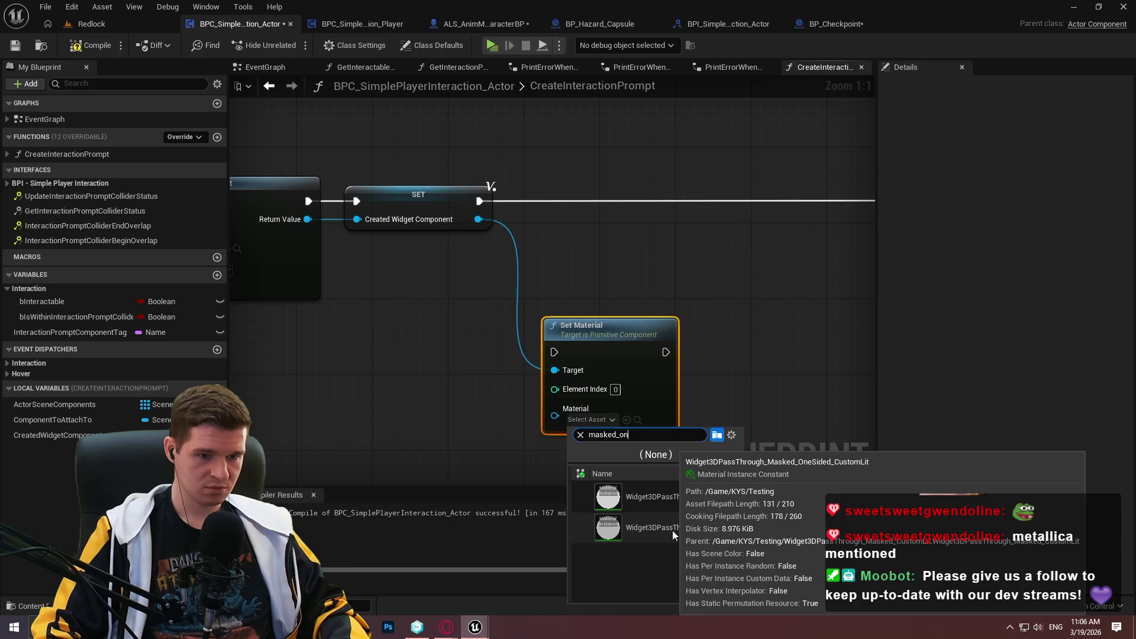
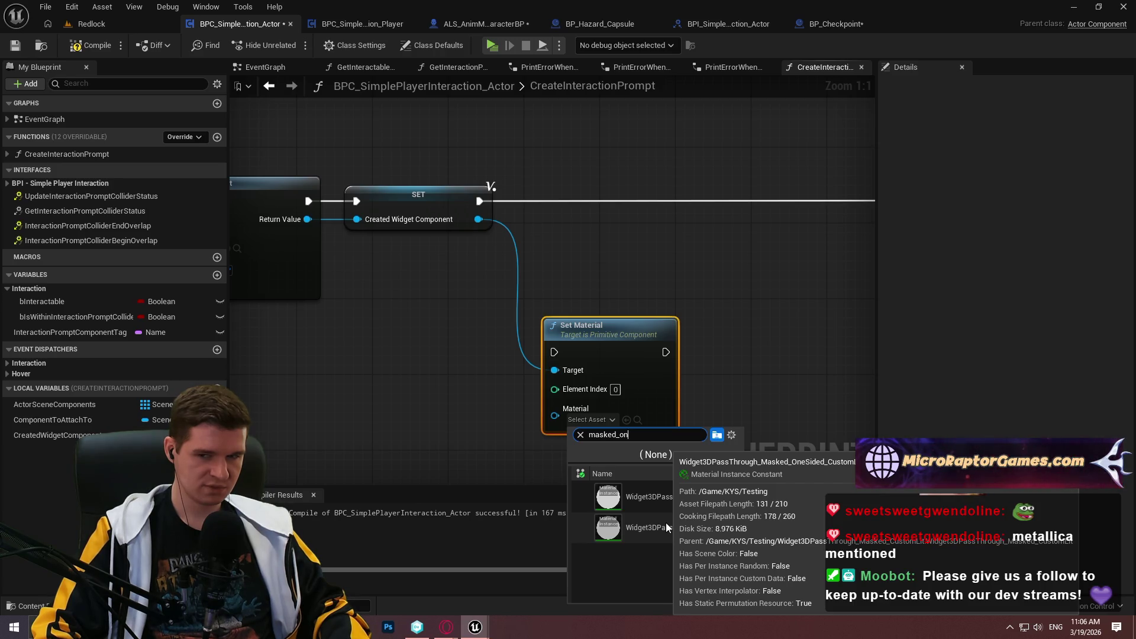
- Assign the Widget3DPassThrough material to the Set Material node and minimize the Blueprint editor
click(666, 527)
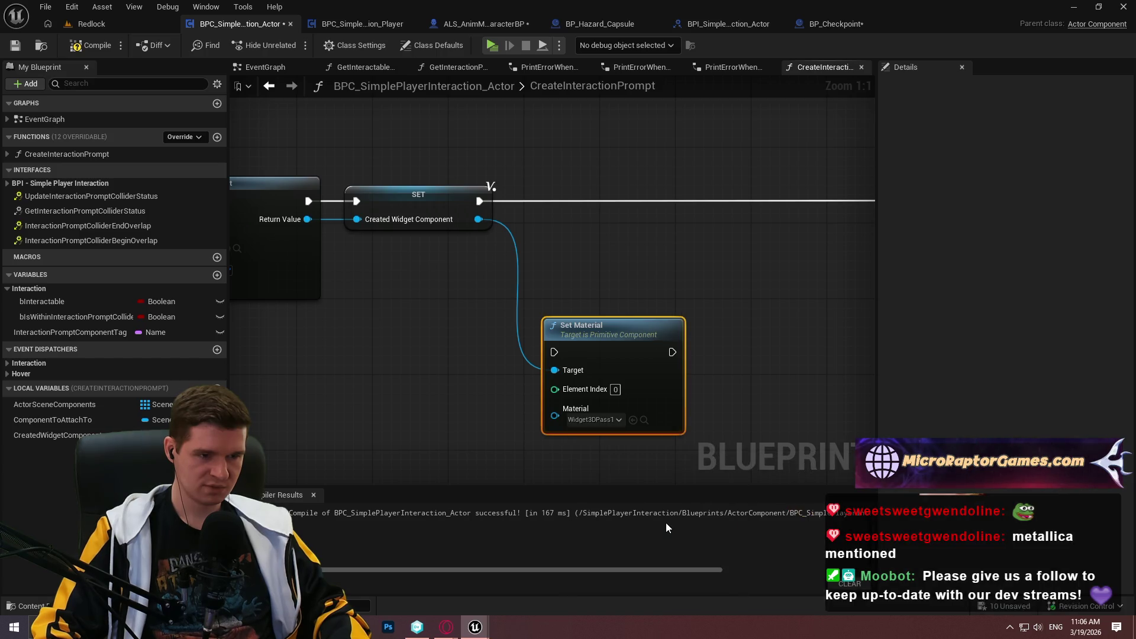
click(1072, 8)
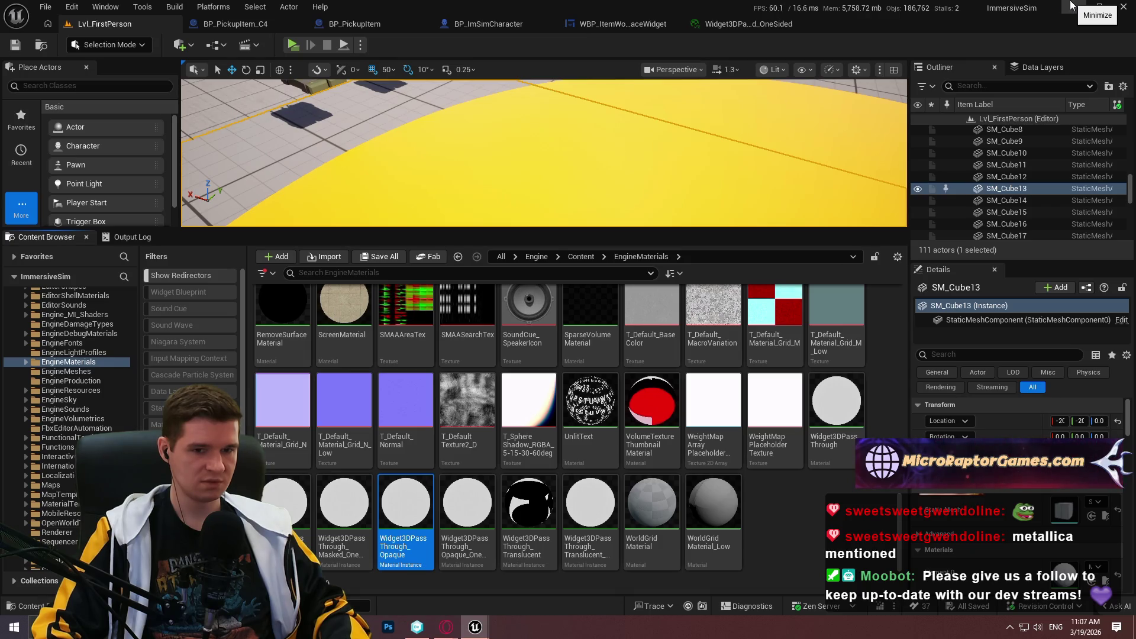
- Verify PickupImage's brush Image Size is 32 x 32 in WBP_ItemWorldspaceWidget, then launch Photoshop
click(655, 25)
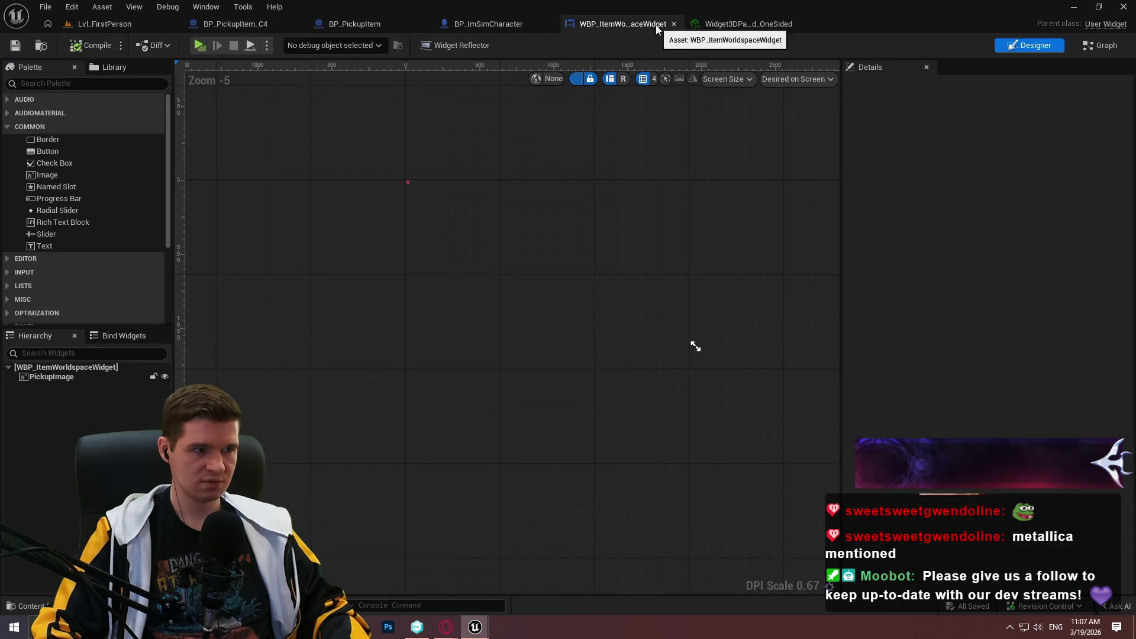
scroll(427, 171, up, 7)
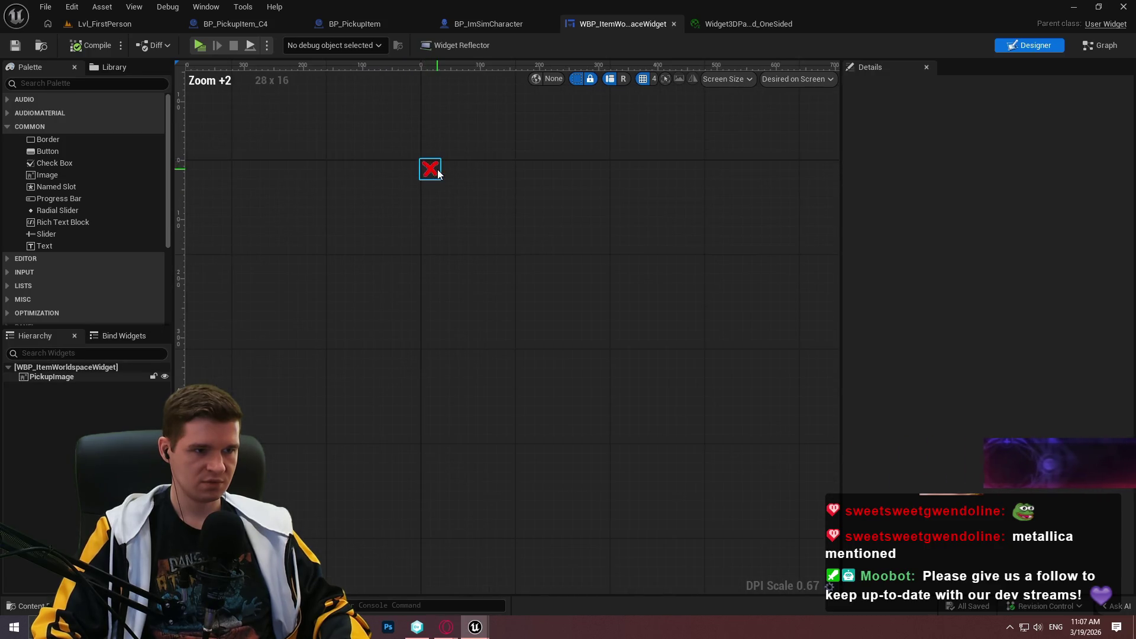
click(430, 169)
scroll(1010, 339, up, 2)
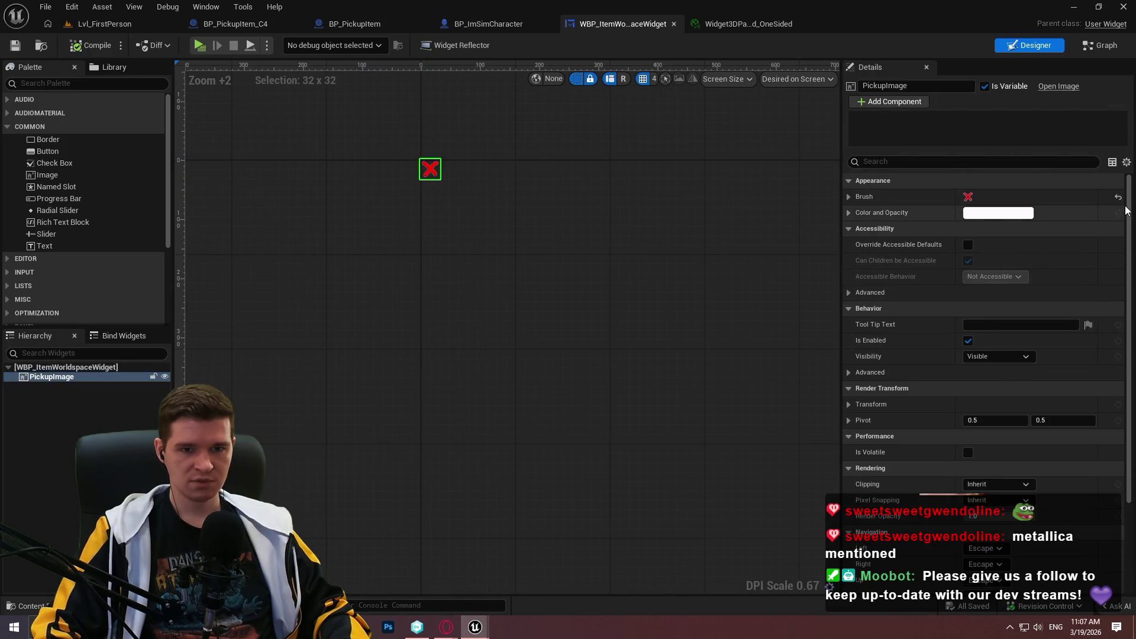
click(848, 197)
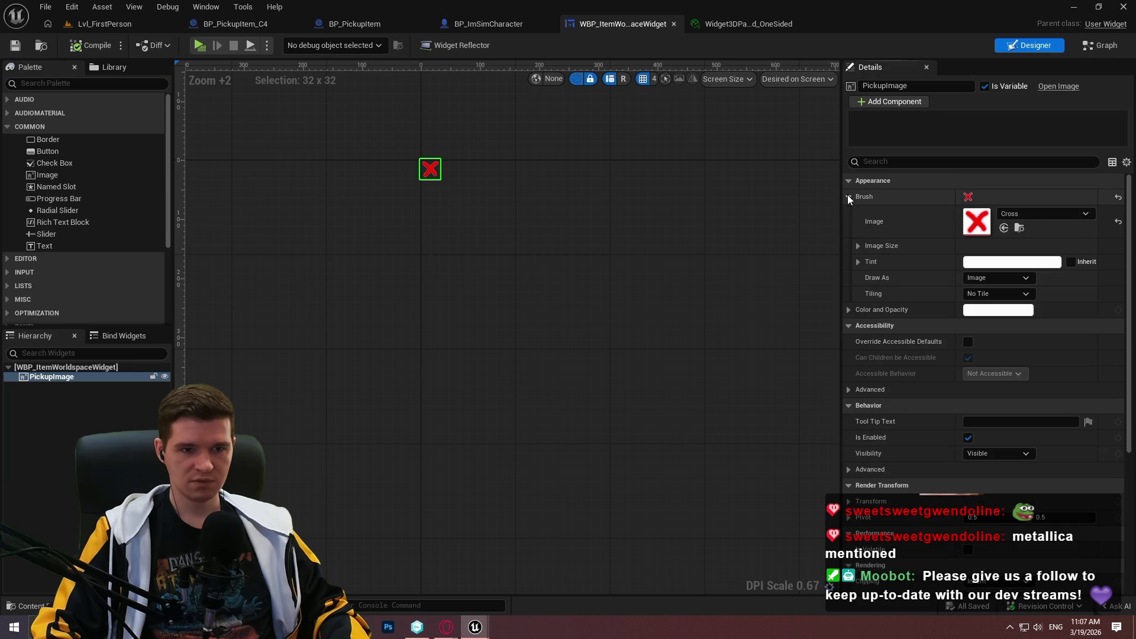
click(858, 245)
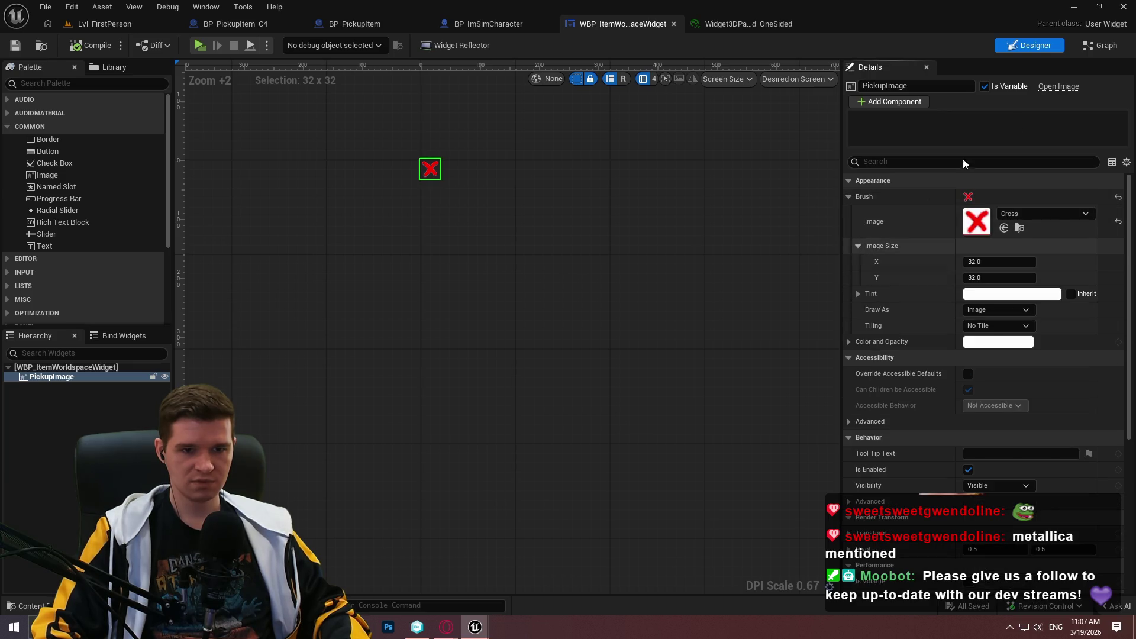
click(1075, 7)
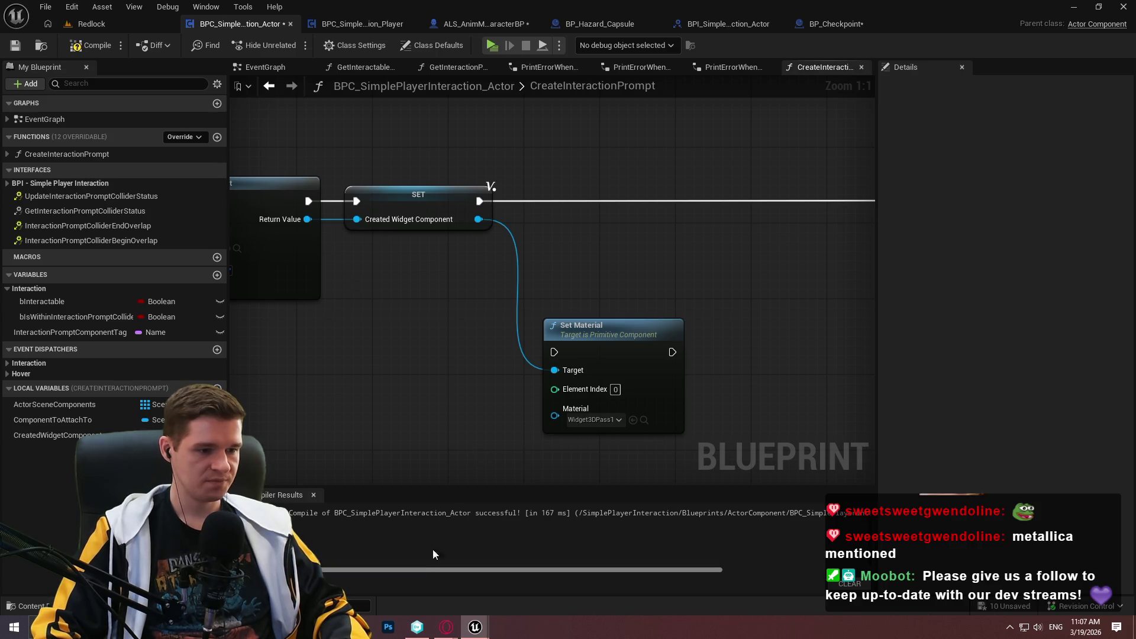
click(388, 627)
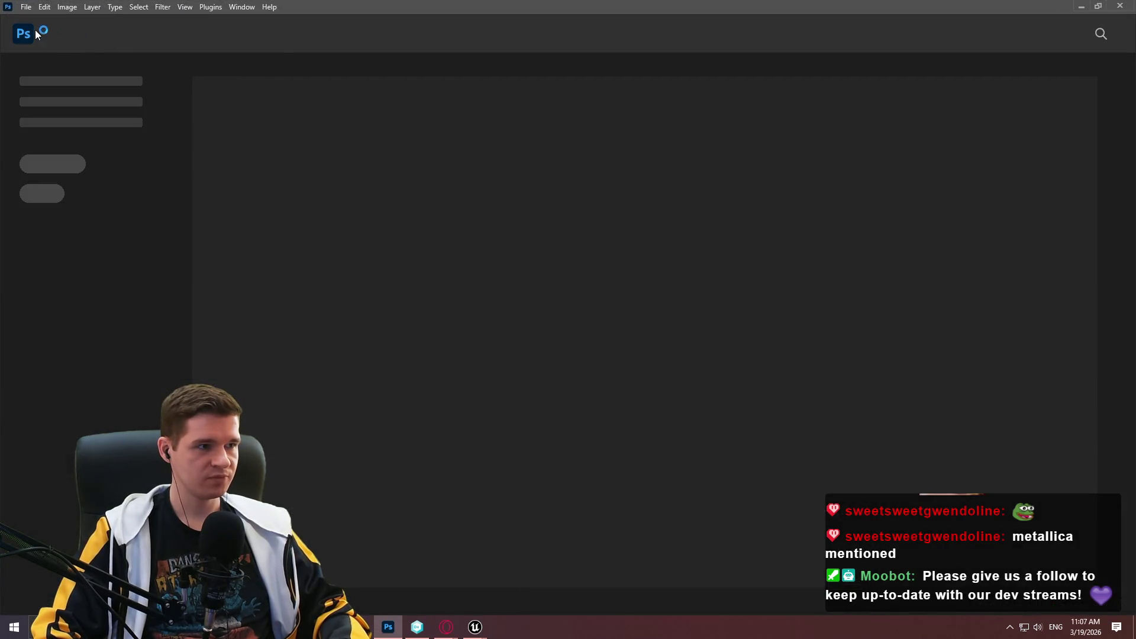
- Create a new 32 × 32 px, 72 ppi RGB Photoshop document
click(36, 84)
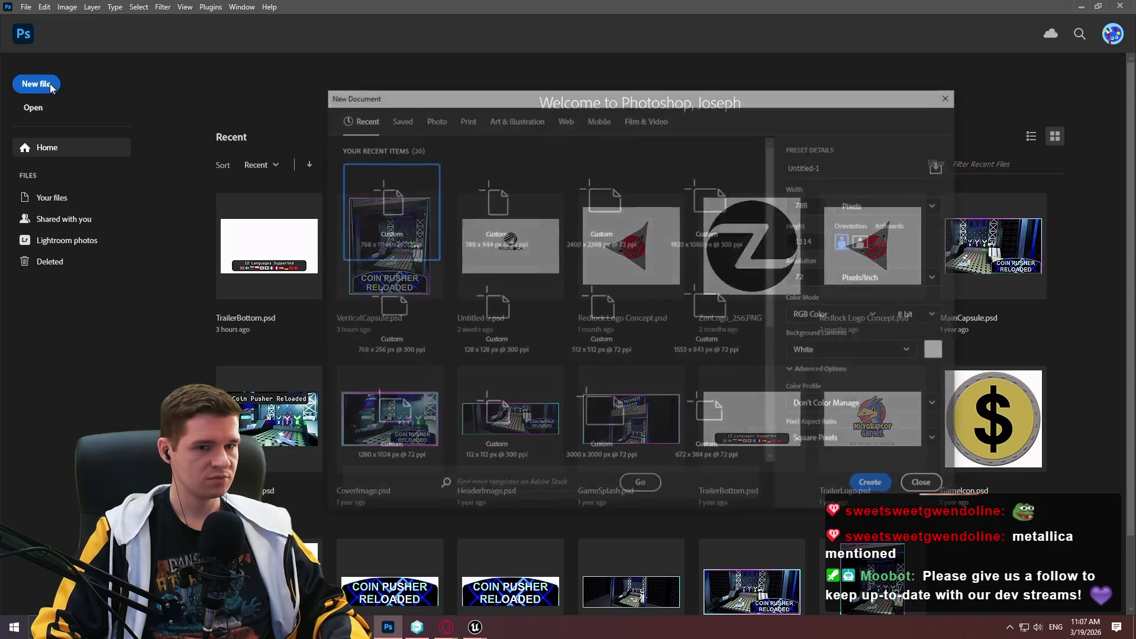
click(817, 204)
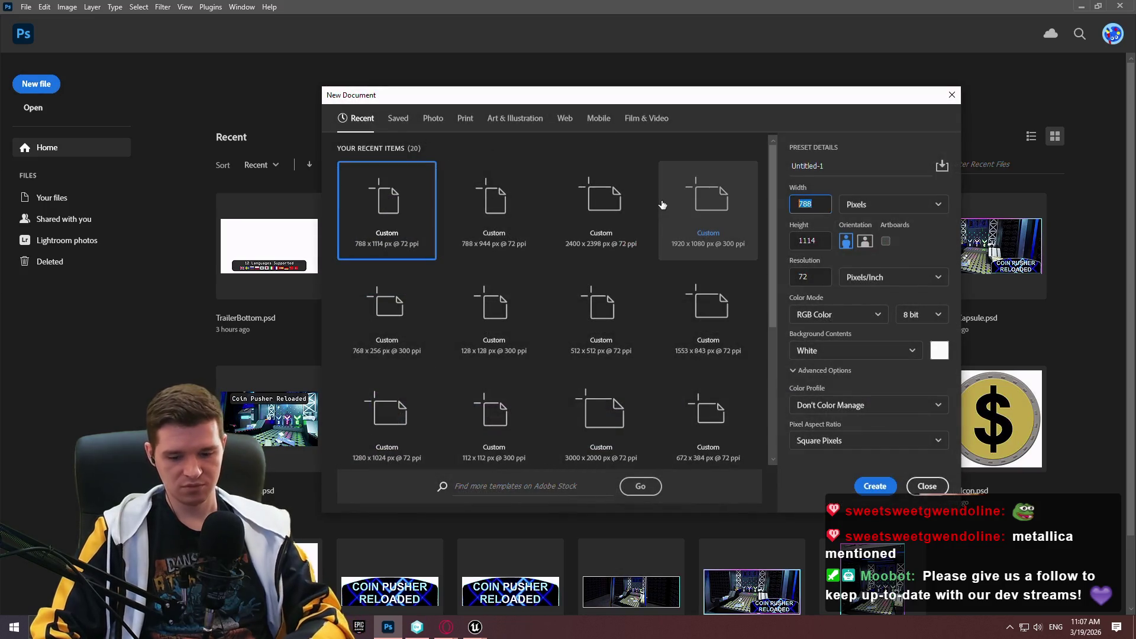
text(32)
key(Escape)
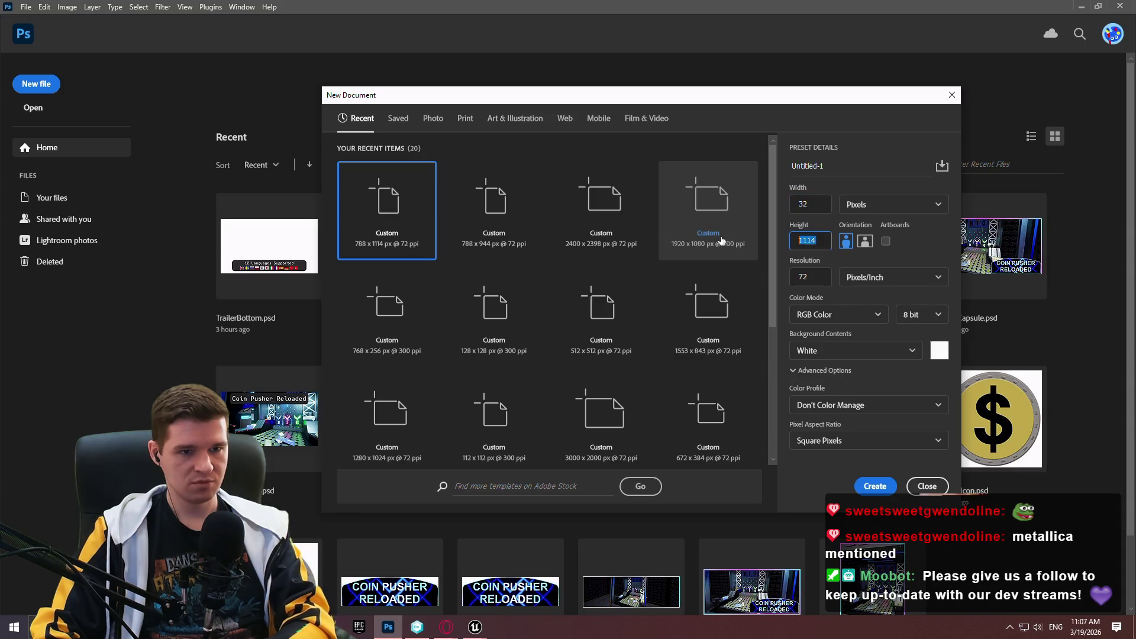
click(821, 206)
text(32)
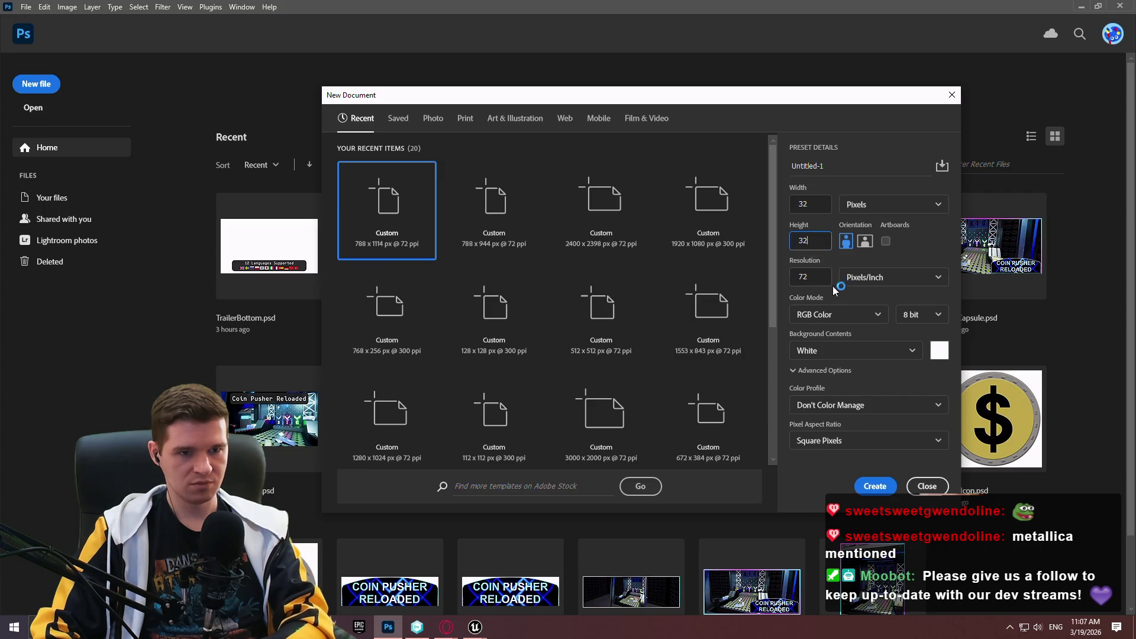
click(874, 485)
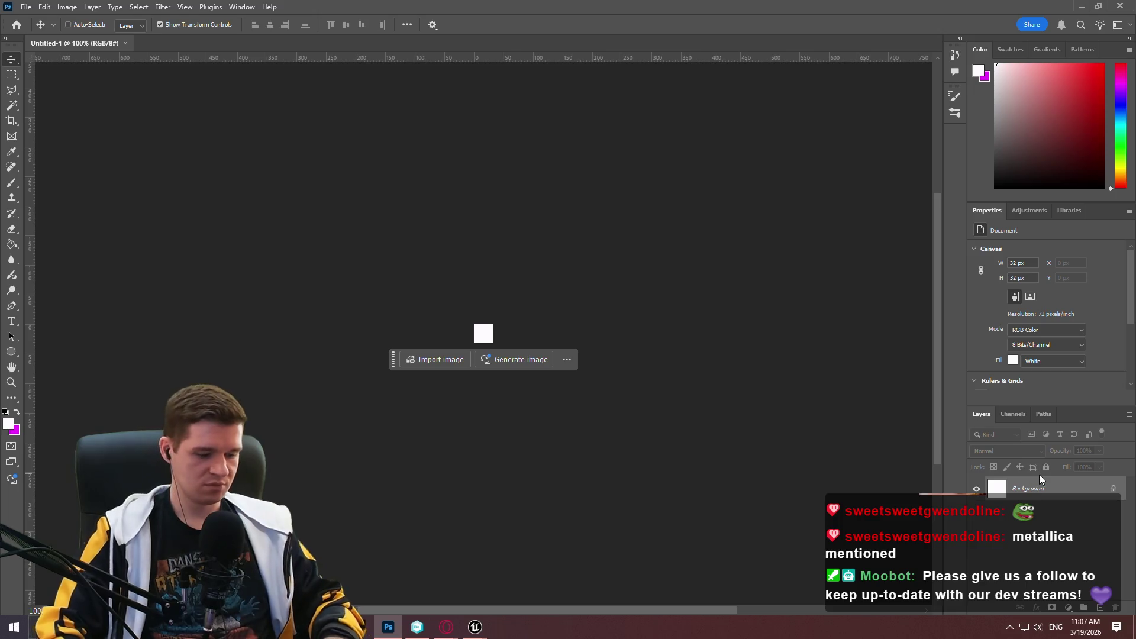
- Add a new empty layer, delete the Background layer, and set the foreground colour to 000000
key(ctrl+shift+n)
key(Return)
click(1023, 513)
key(Delete)
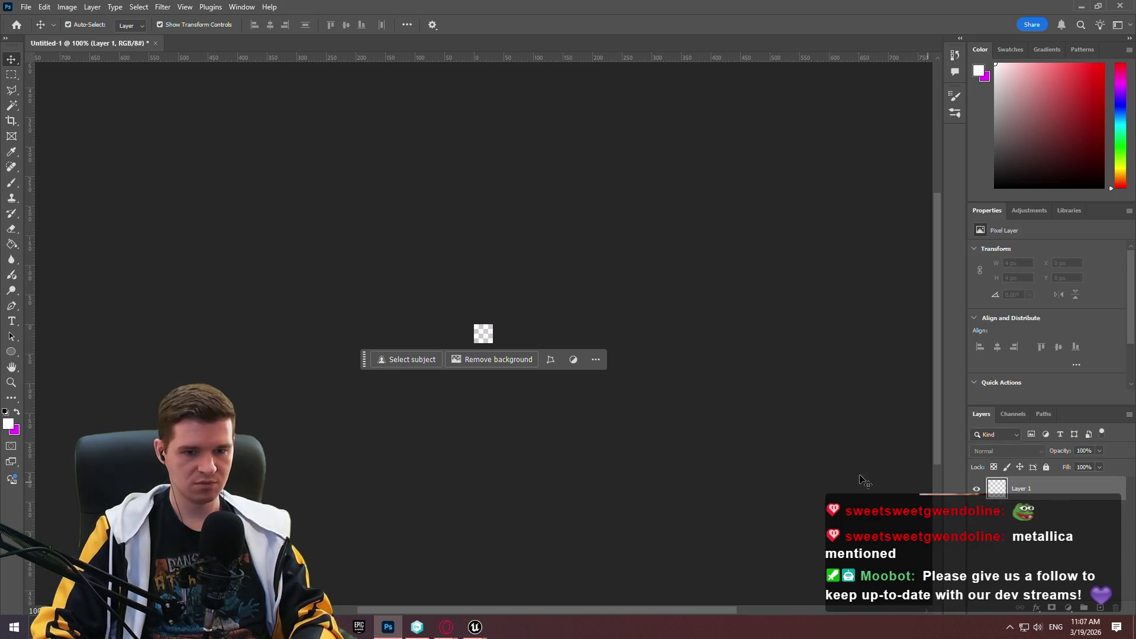
key(i)
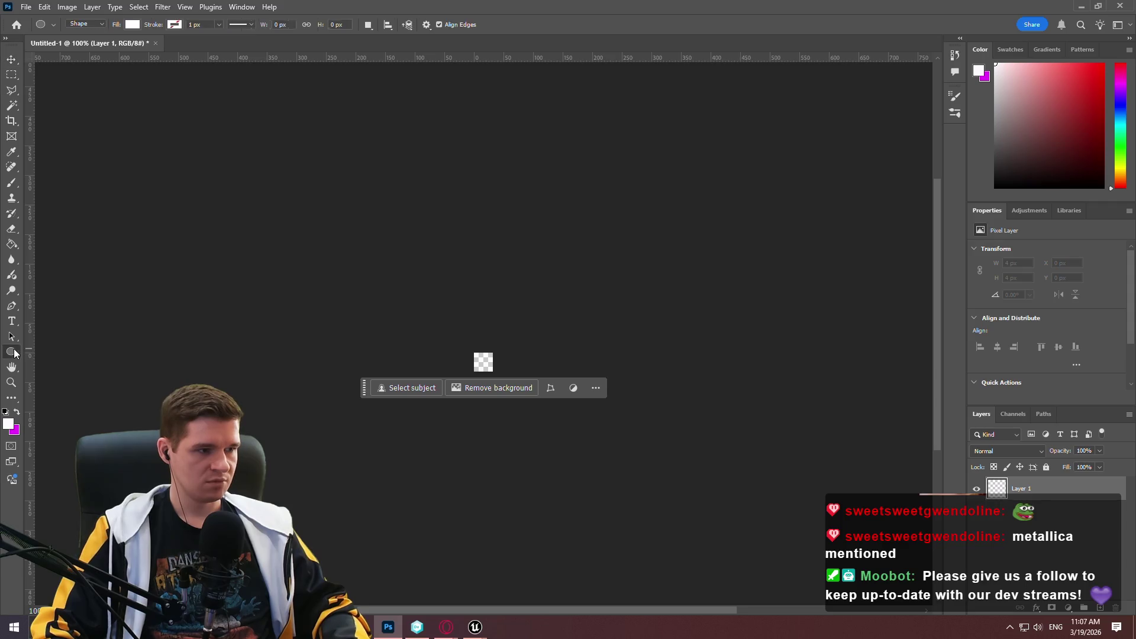
click(978, 71)
text(000000)
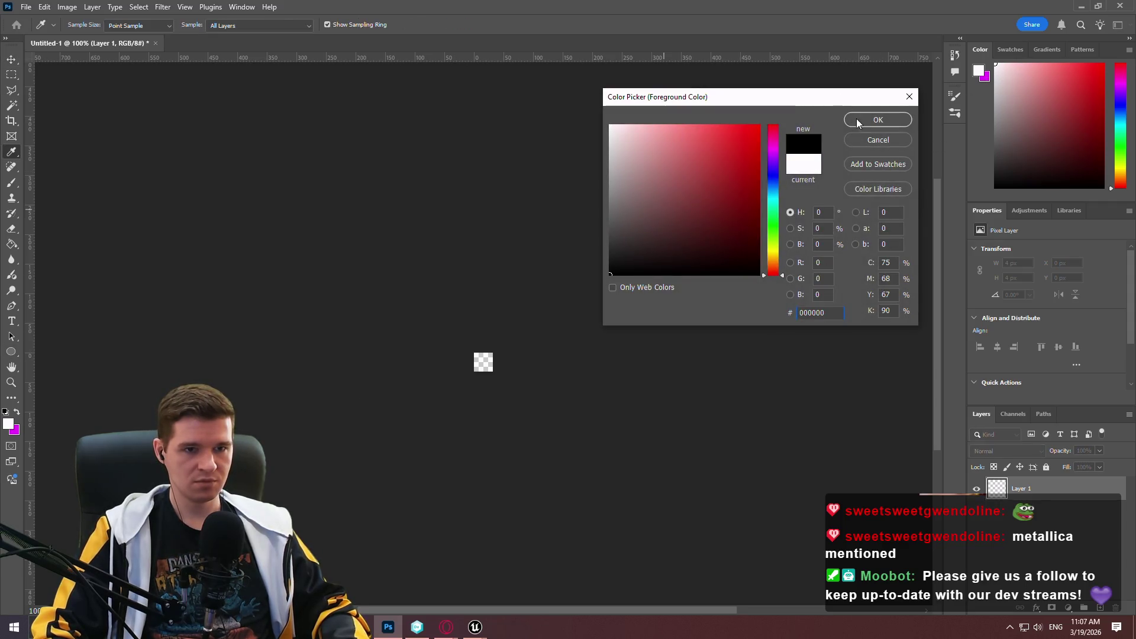
click(875, 120)
- Draw a 32 × 32 px ellipse with a black stroke and no fill
key(u)
scroll(503, 358, right, 1)
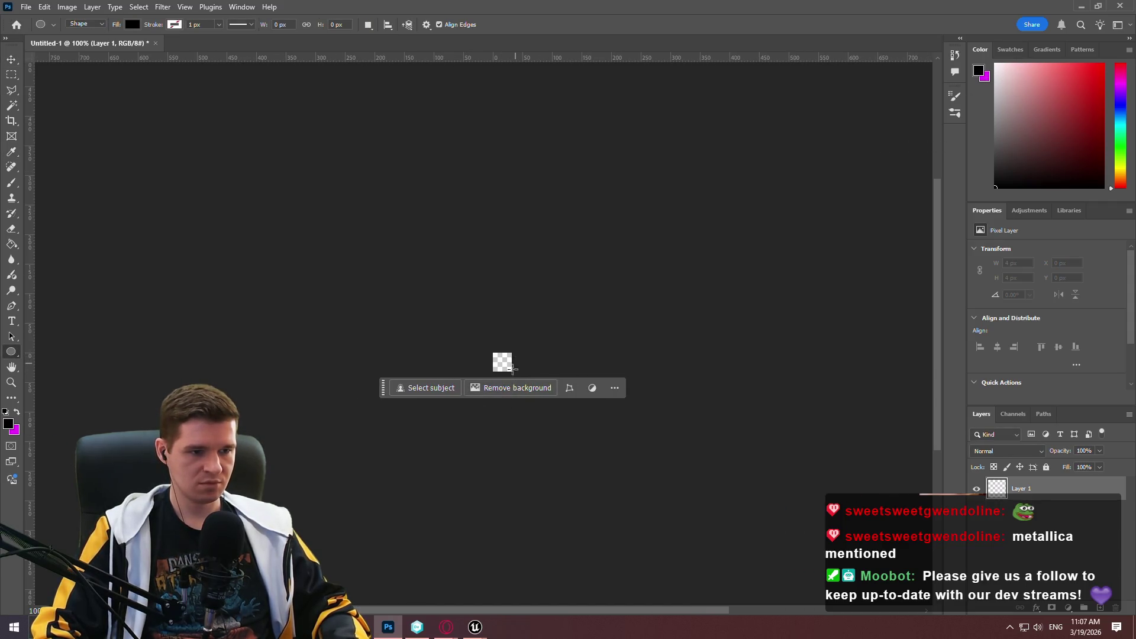
scroll(512, 369, up, 8)
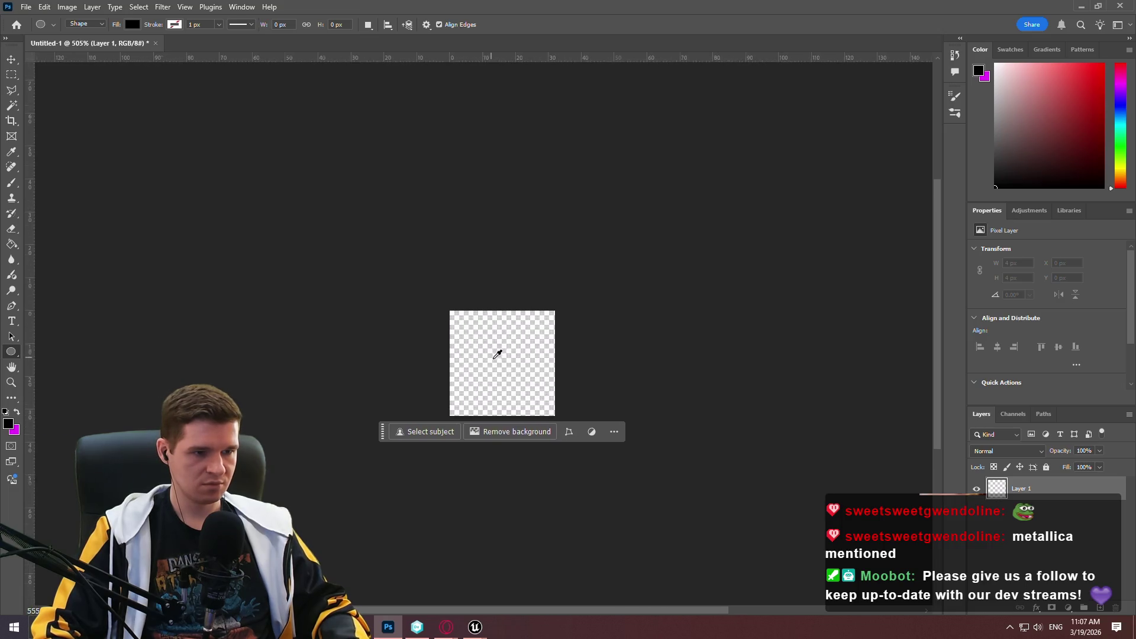
scroll(496, 353, up, 3)
drag(441, 290, 611, 458)
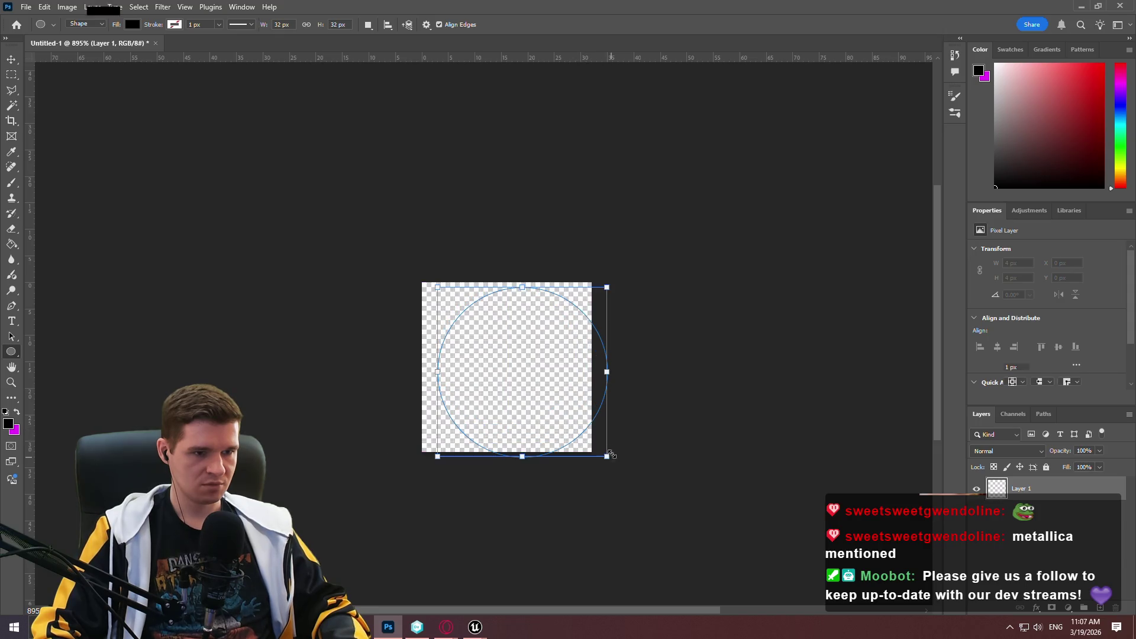
click(474, 486)
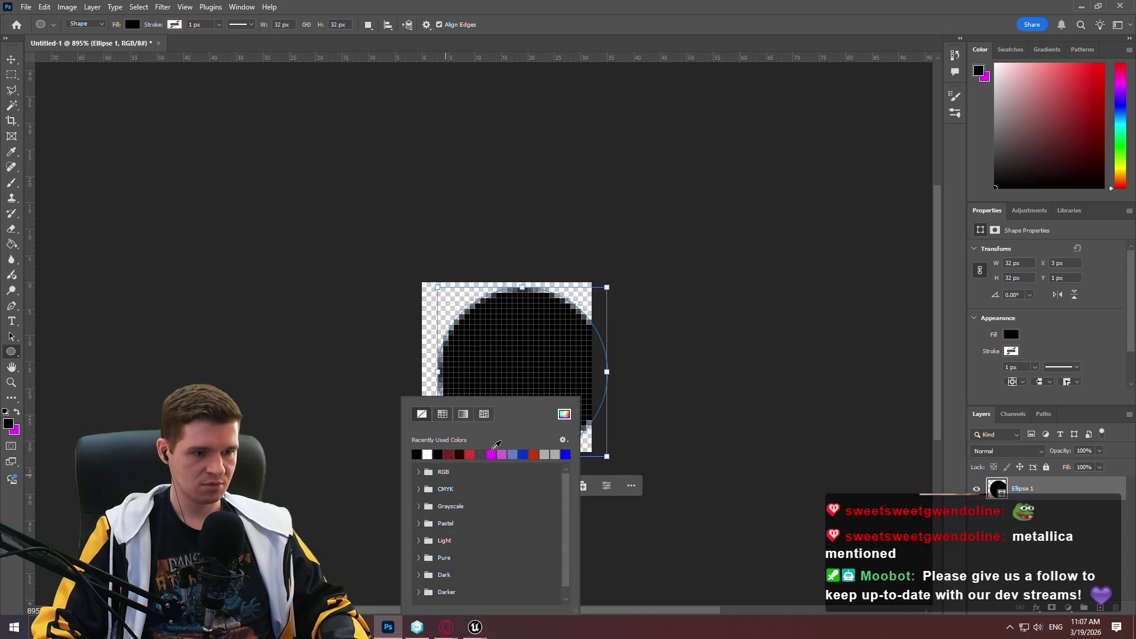
click(417, 453)
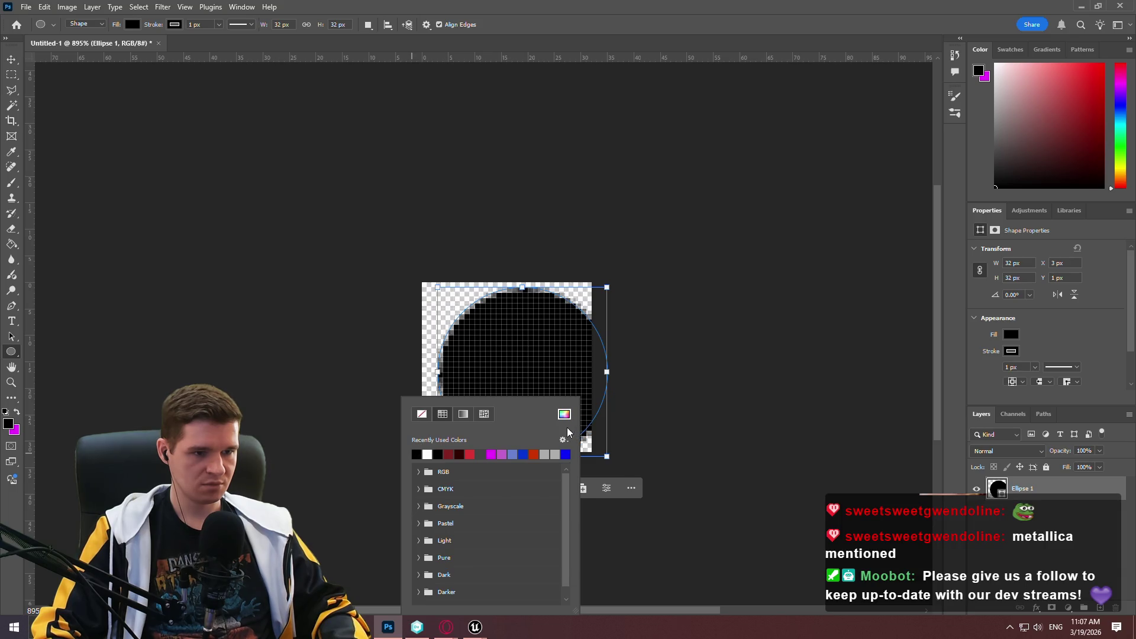
click(644, 498)
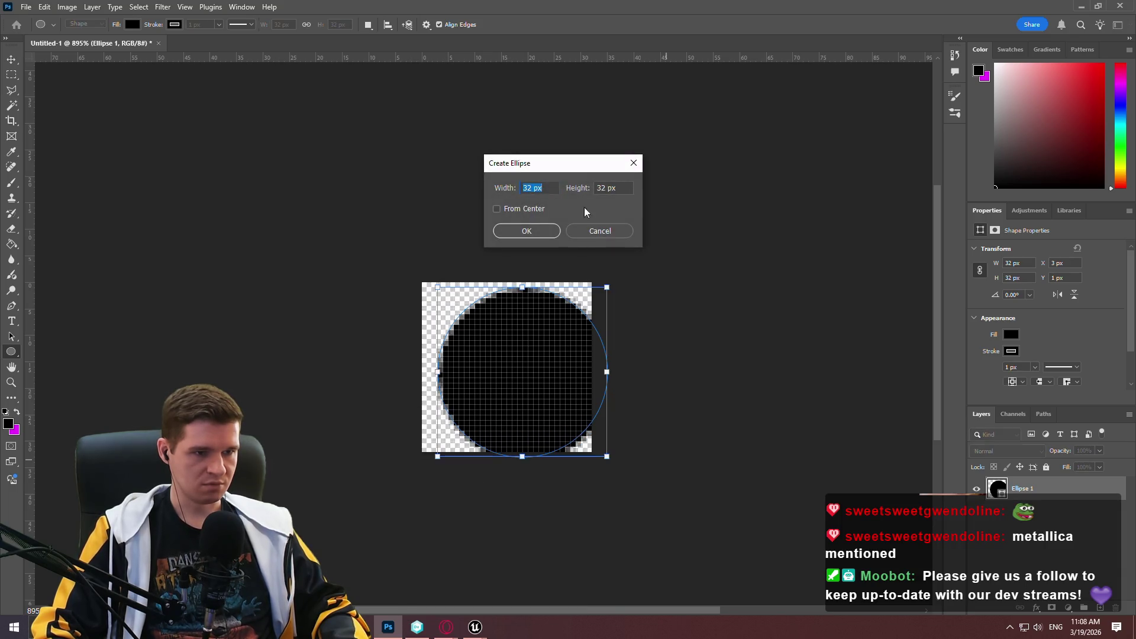
click(599, 232)
click(432, 488)
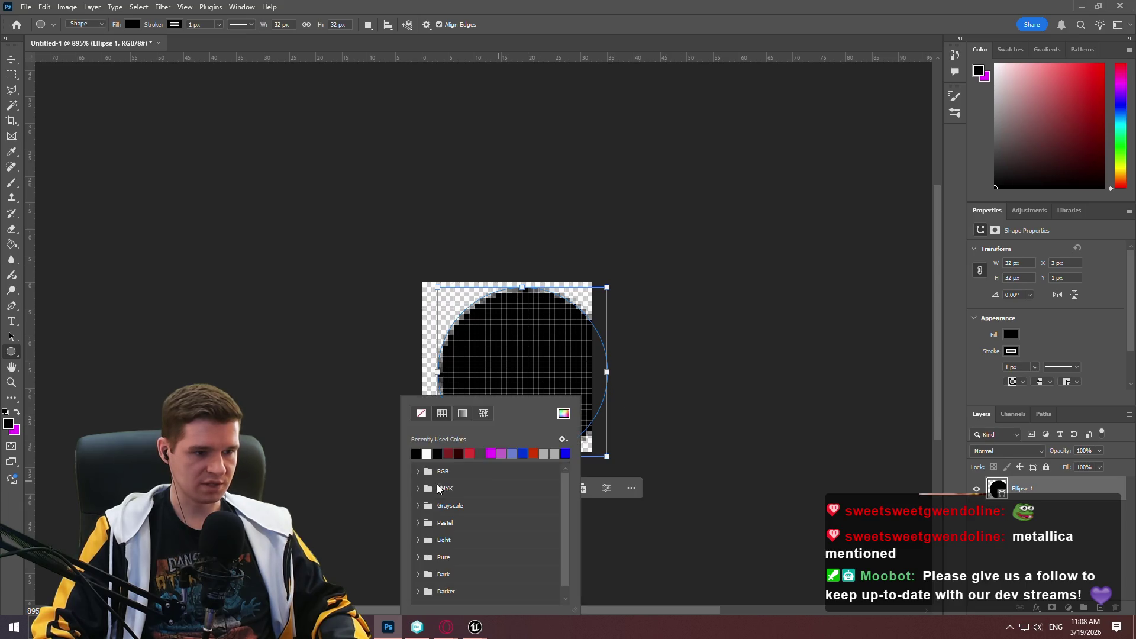
click(421, 413)
key(v)
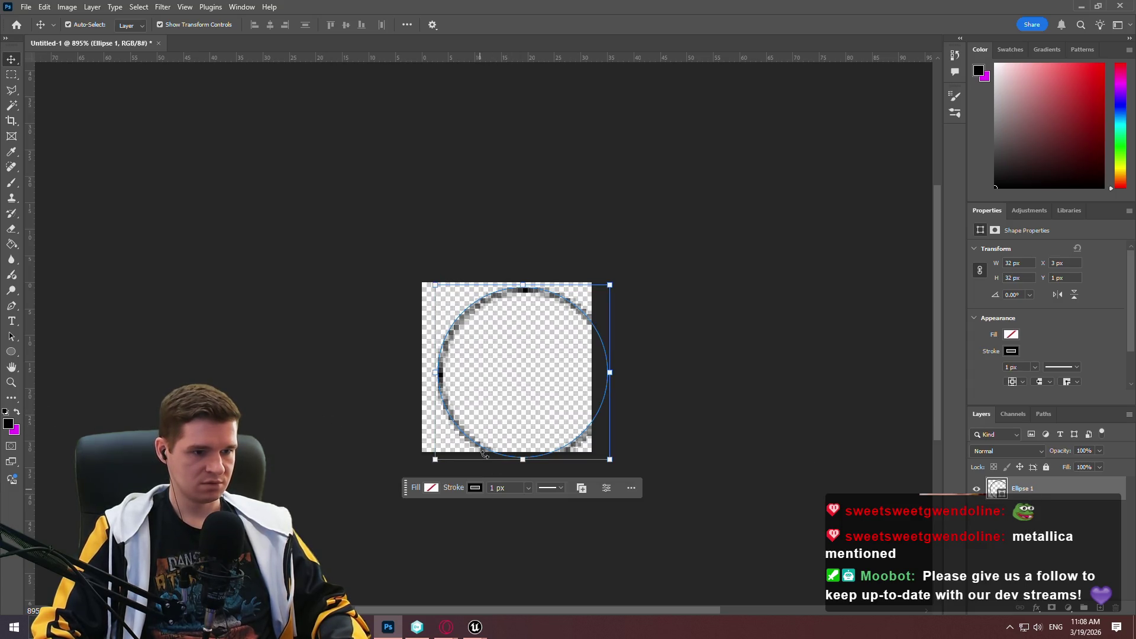
- Shrink the circle to about 96% and re-centre it on the canvas
drag(467, 318, 442, 311)
drag(594, 456, 587, 446)
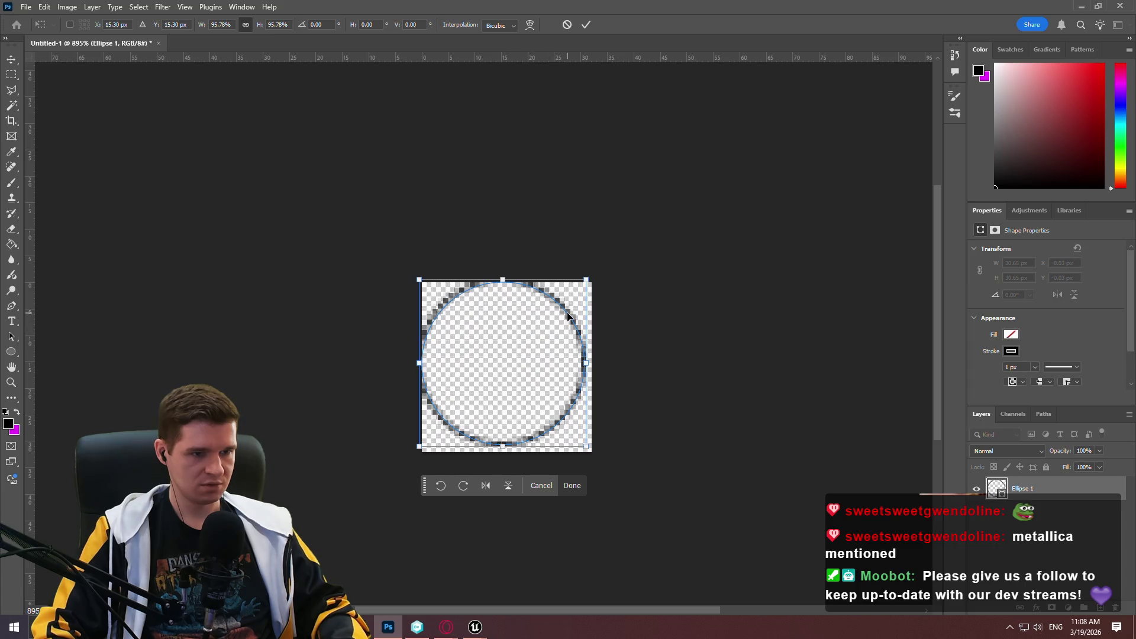
drag(566, 317, 595, 299)
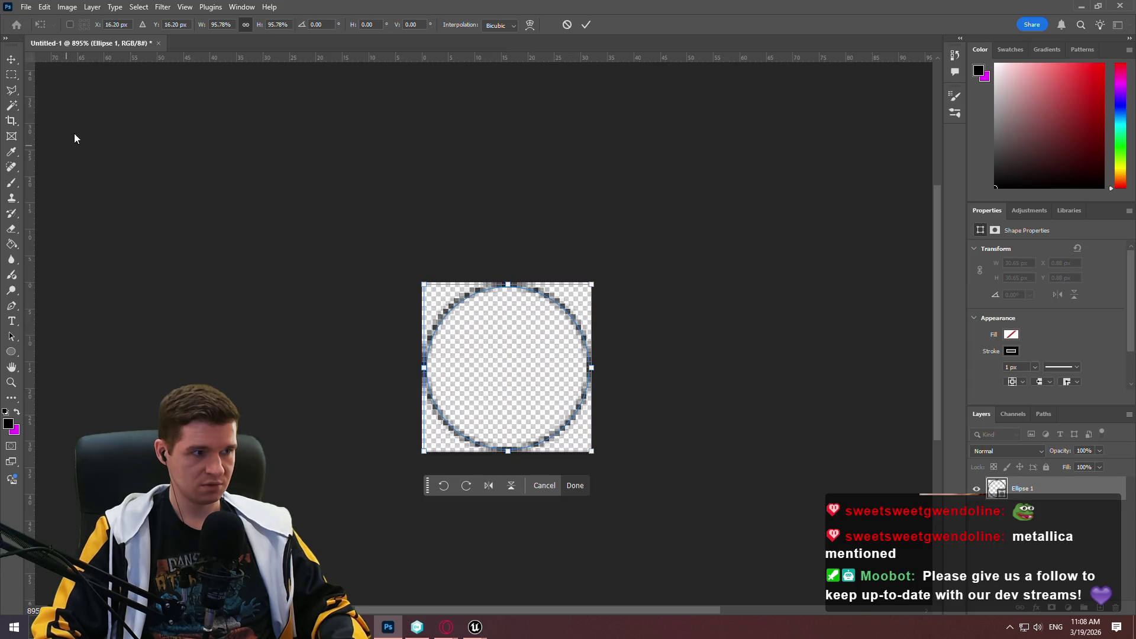
key(m)
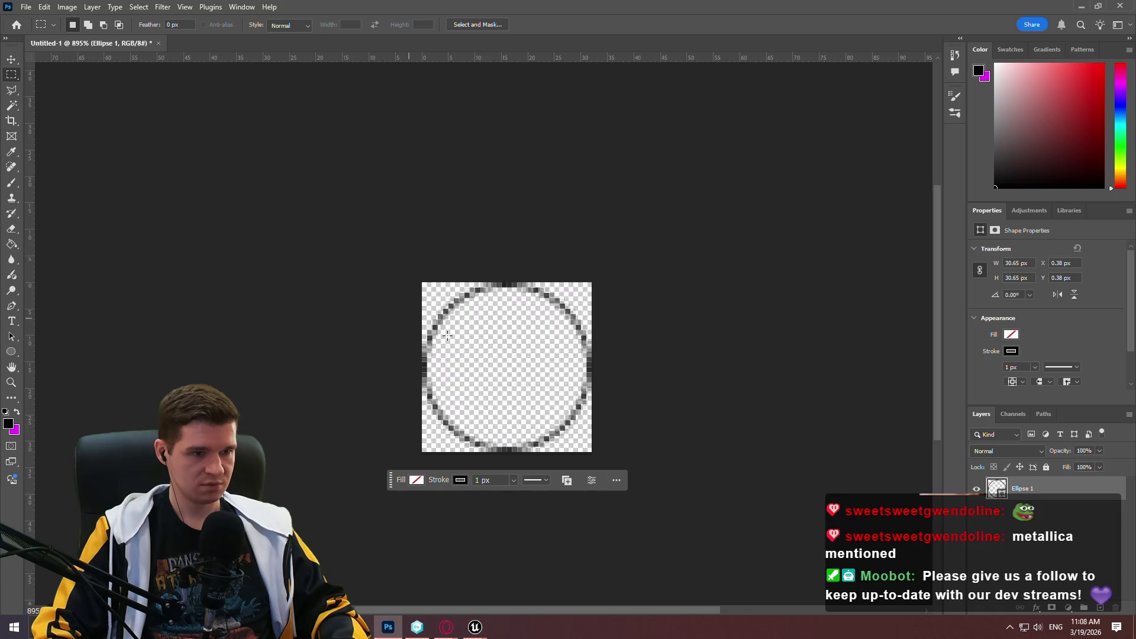
- Set the circle's stroke thickness to 2 px and zoom the canvas to 100%
click(512, 480)
drag(503, 495, 515, 489)
click(414, 478)
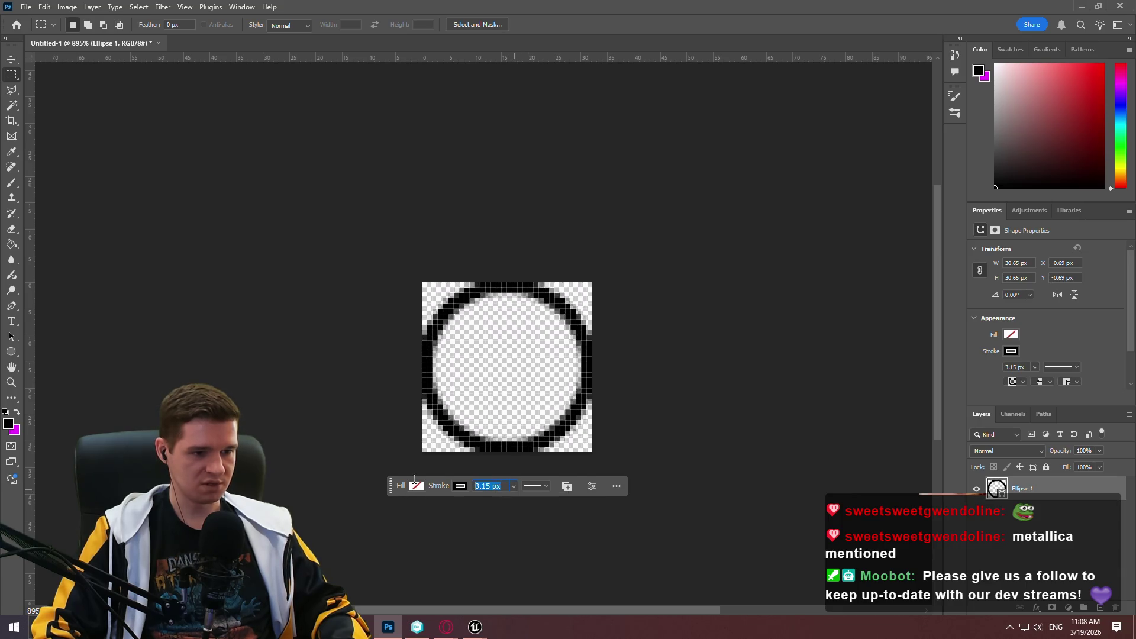
text(2)
key(Return)
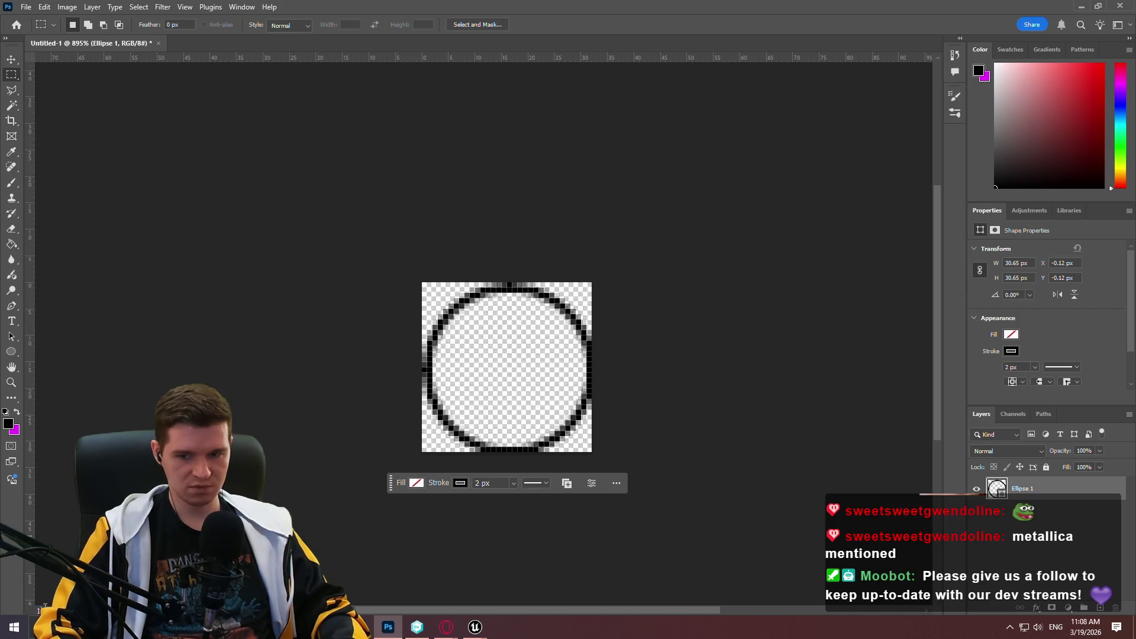
text(00)
key(Return)
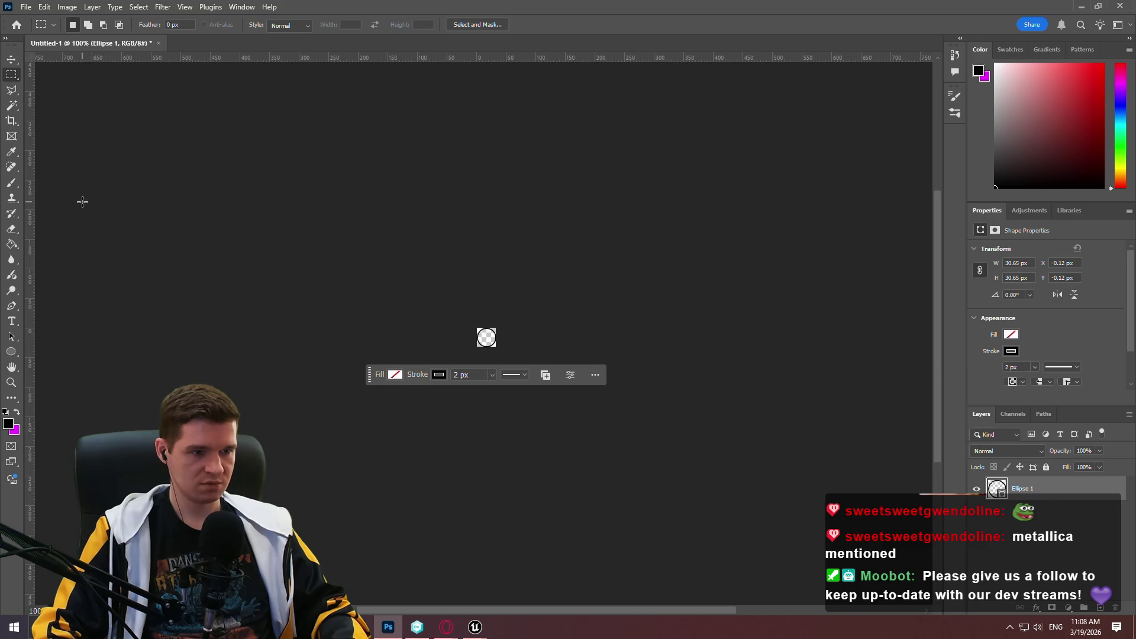
click(29, 9)
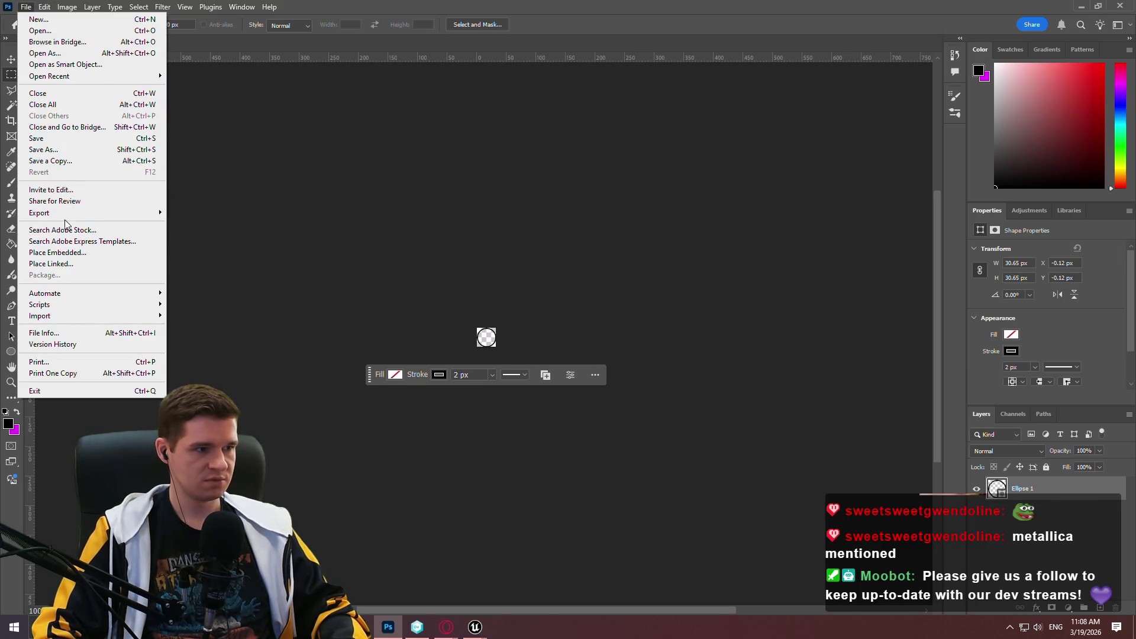
- Quick Export the ring as T_InteractionPromptEmpty.png to the Desktop
mouse_move(69, 213)
click(207, 212)
text(Interaction)
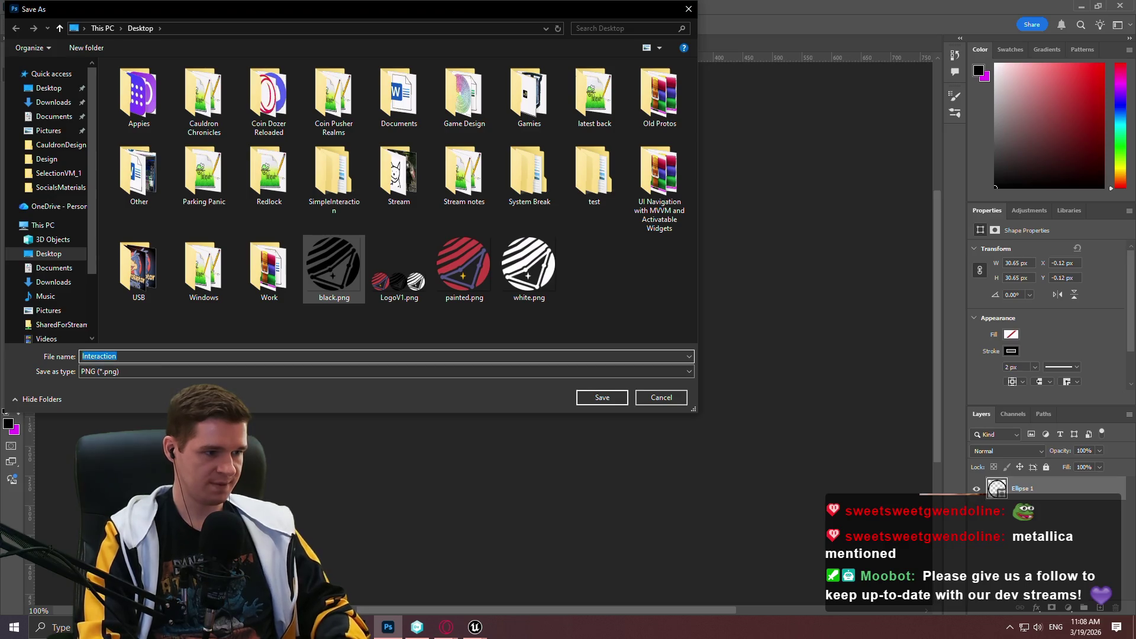
text(T_)
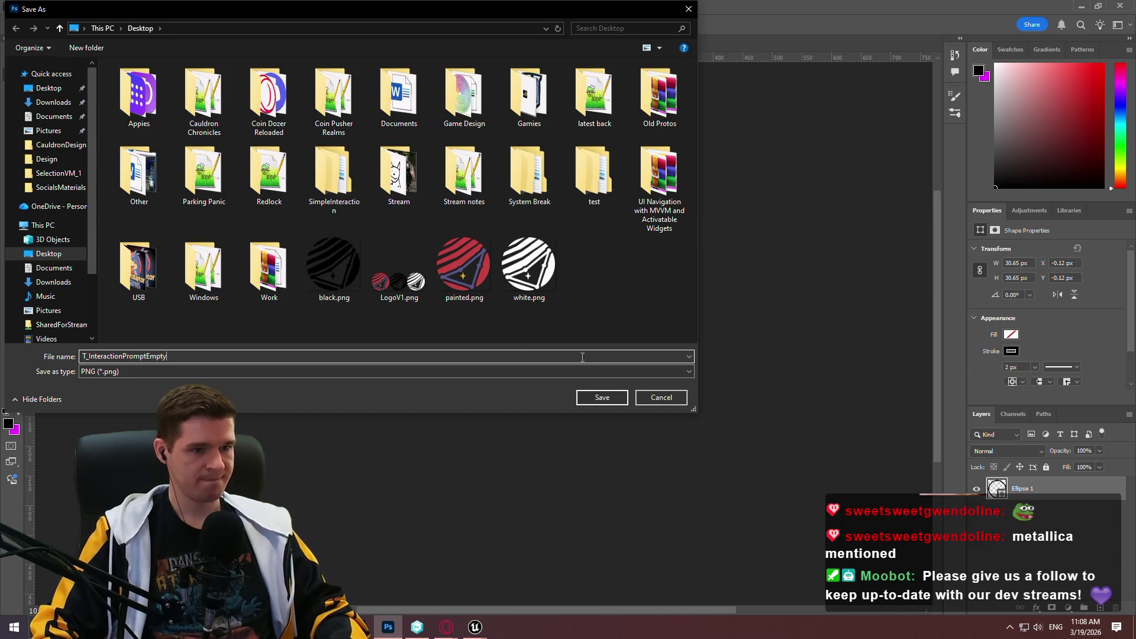
click(601, 398)
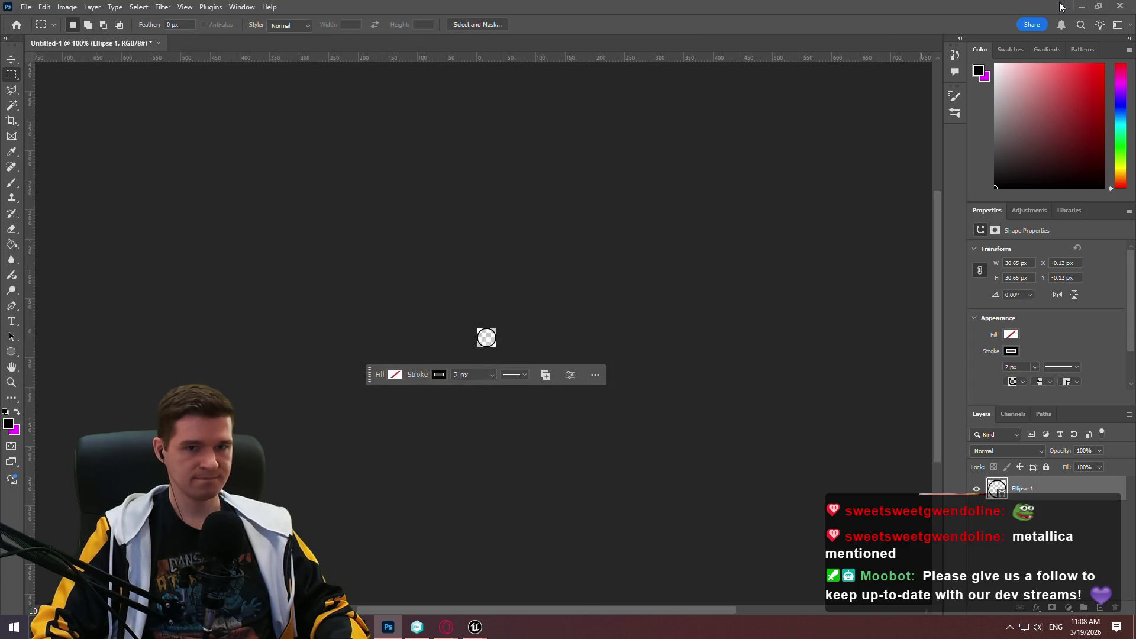
- Minimize Photoshop and navigate the Redlock level editor's Content Browser up to the Plugins folder
click(1080, 6)
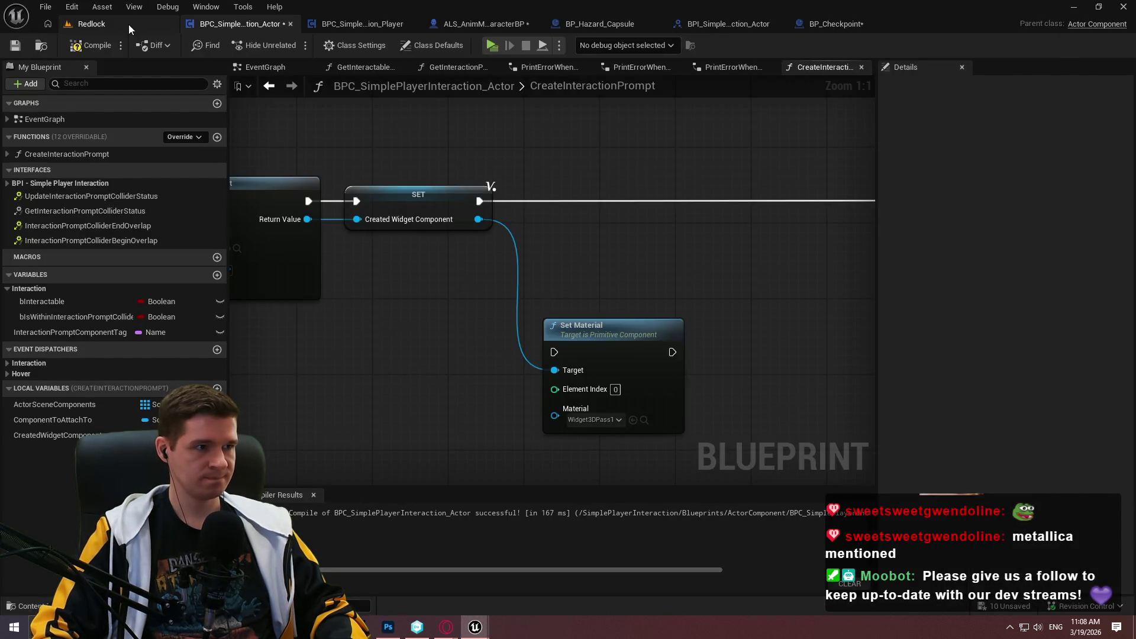
click(129, 24)
click(708, 399)
click(550, 404)
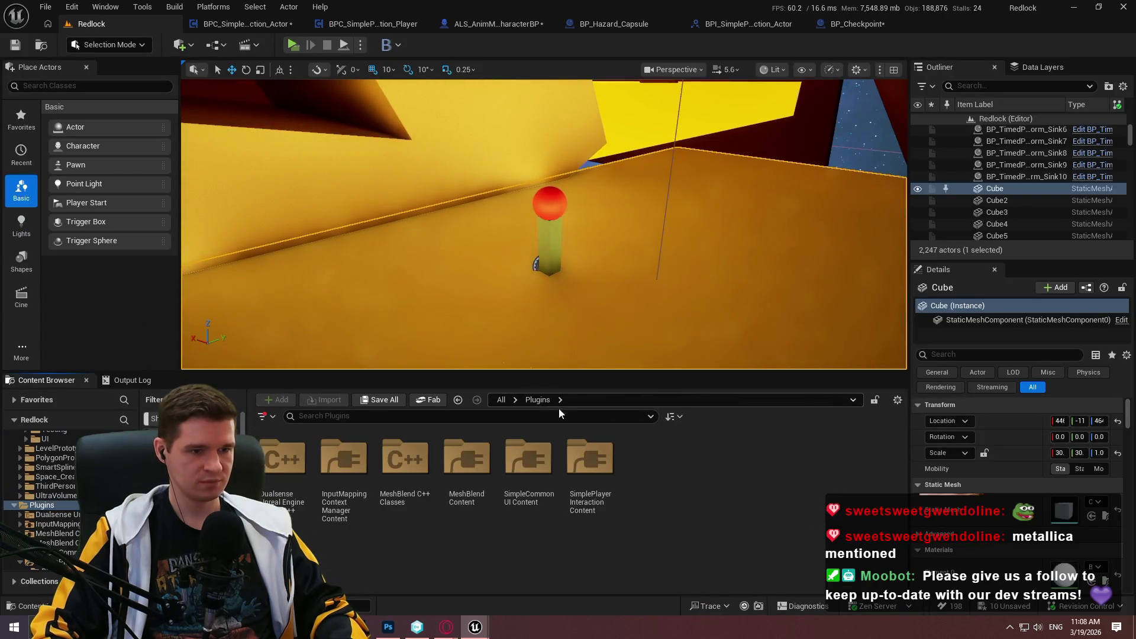
- Create an Art folder with an InteractionPrompt subfolder in SimplePlayerInteraction Content
double_click(590, 458)
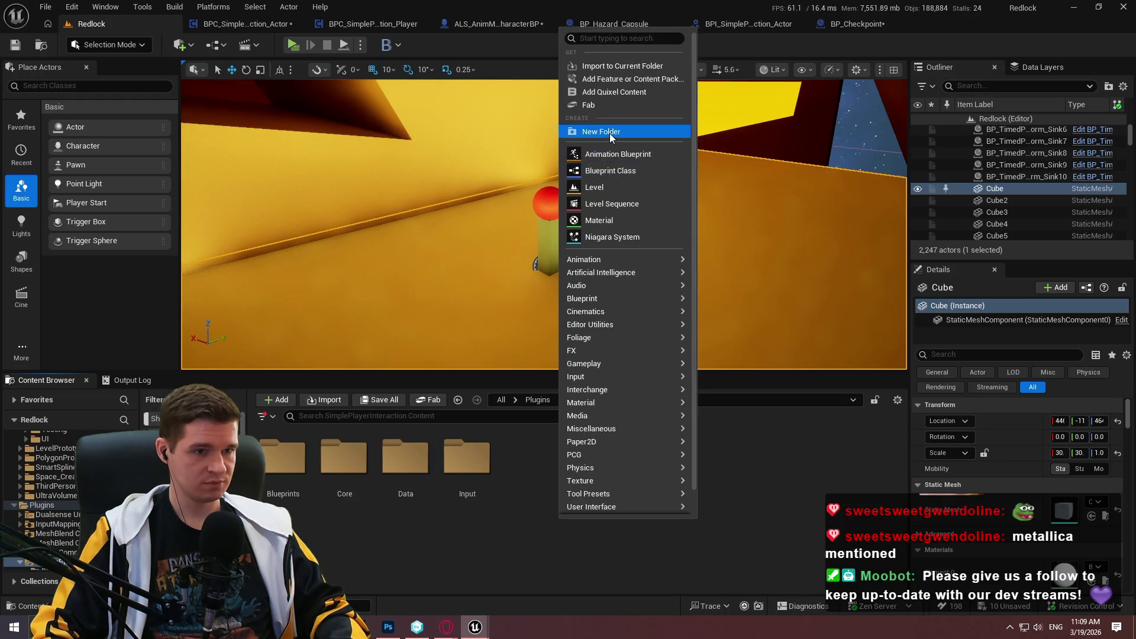
click(606, 132)
key(Return)
double_click(307, 492)
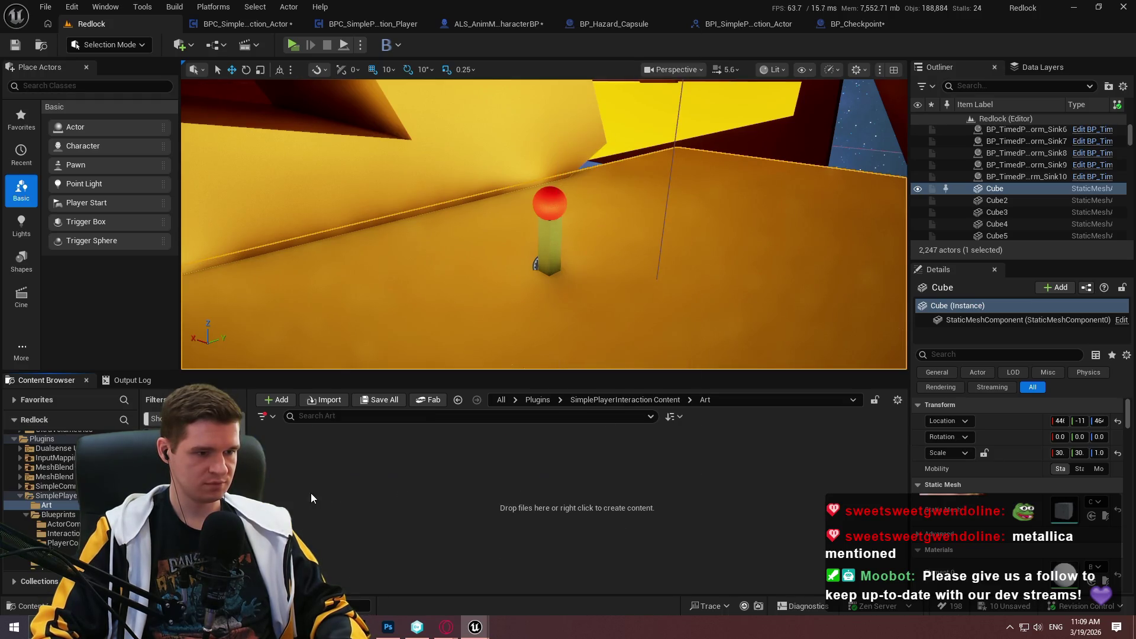
right_click(310, 492)
click(372, 105)
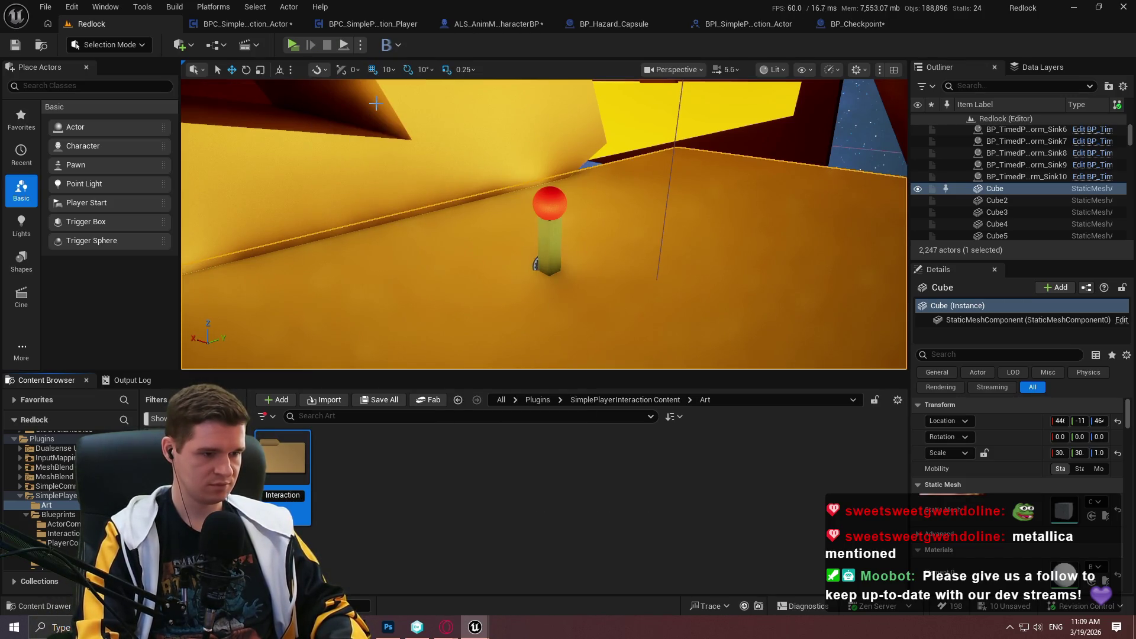
text(Prompt)
key(Return)
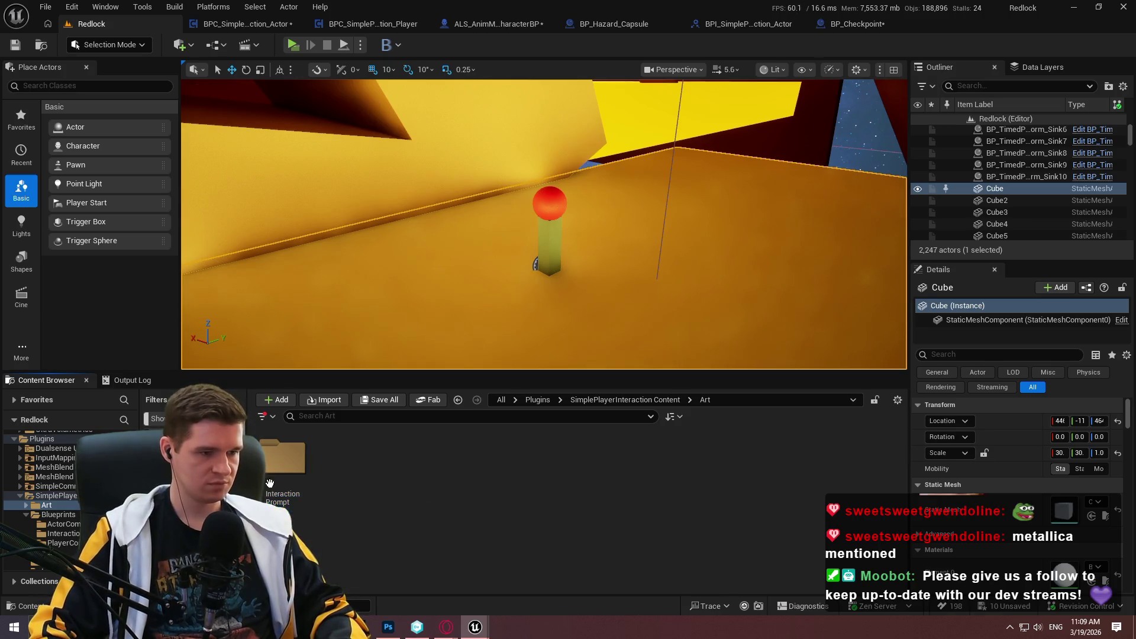
- Import the T_InteractionPromptEmpty PNG into the Art/InteractionPrompt folder
double_click(280, 470)
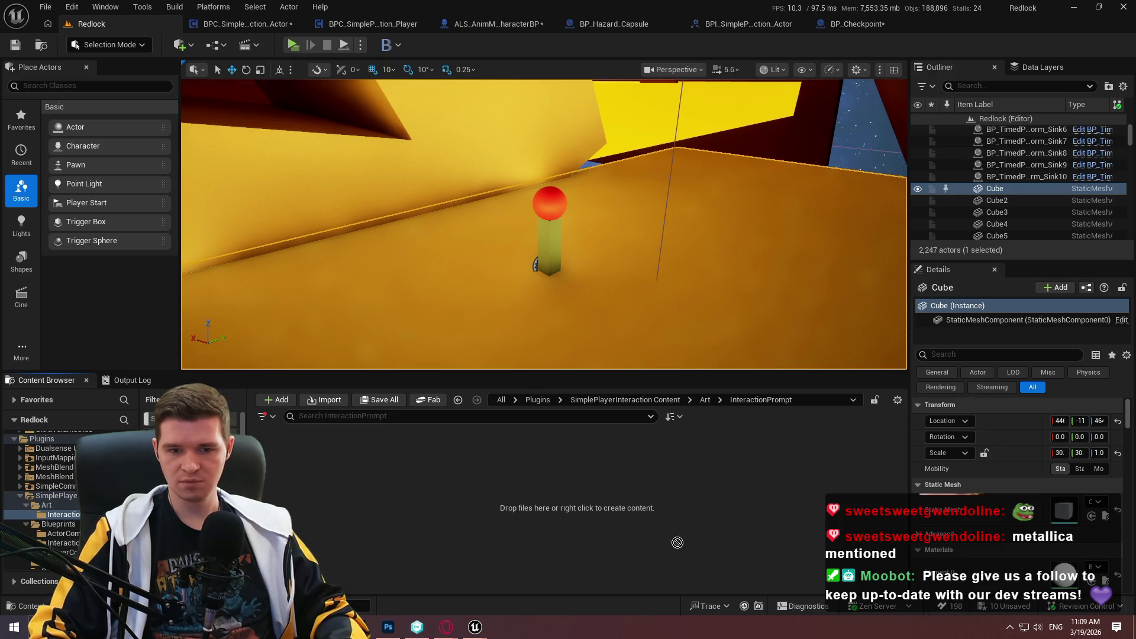
drag(0, 508, 356, 508)
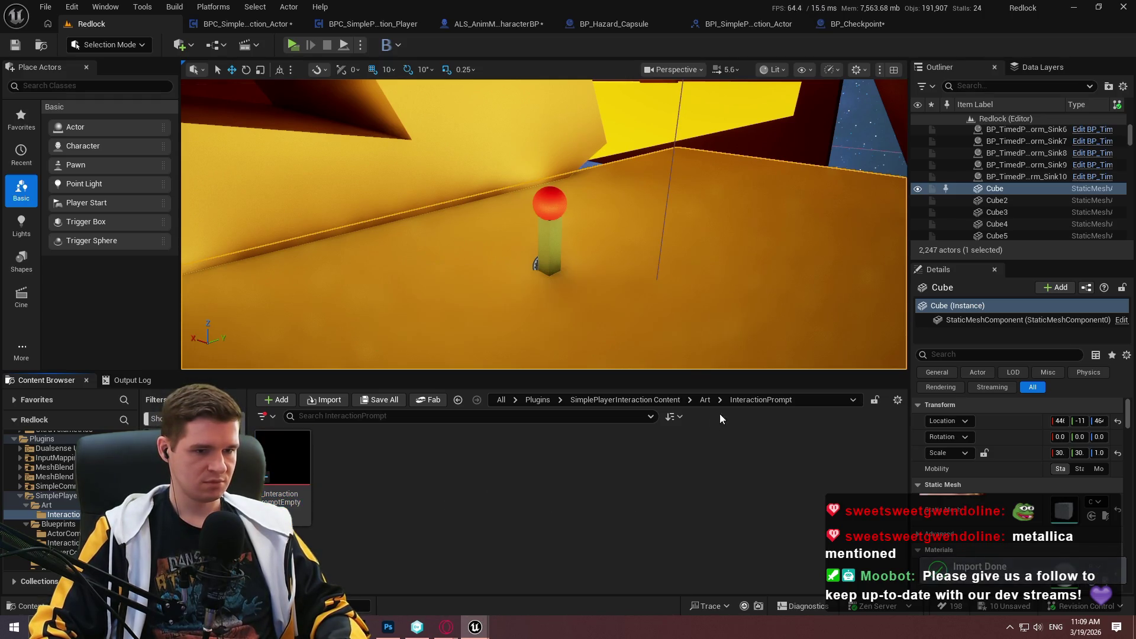
click(706, 400)
- Create a UI folder with an InteractionPrompt subfolder in SimplePlayerInteraction Content
click(663, 400)
right_click(604, 509)
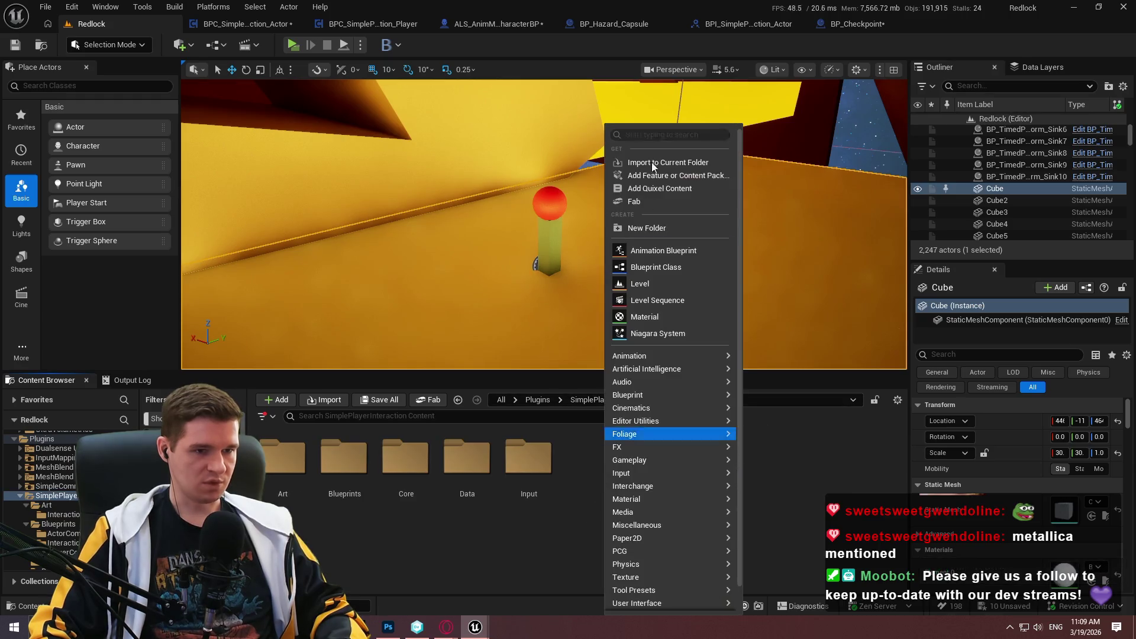
click(643, 229)
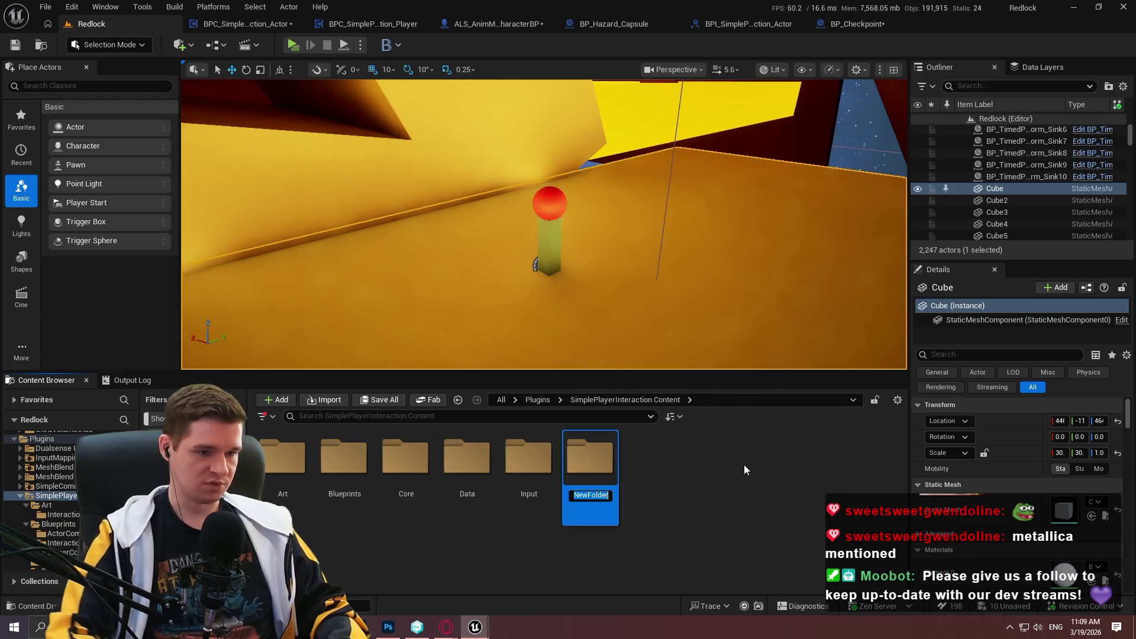
text(UMG)
key(BackSpace)
key(BackSpace)
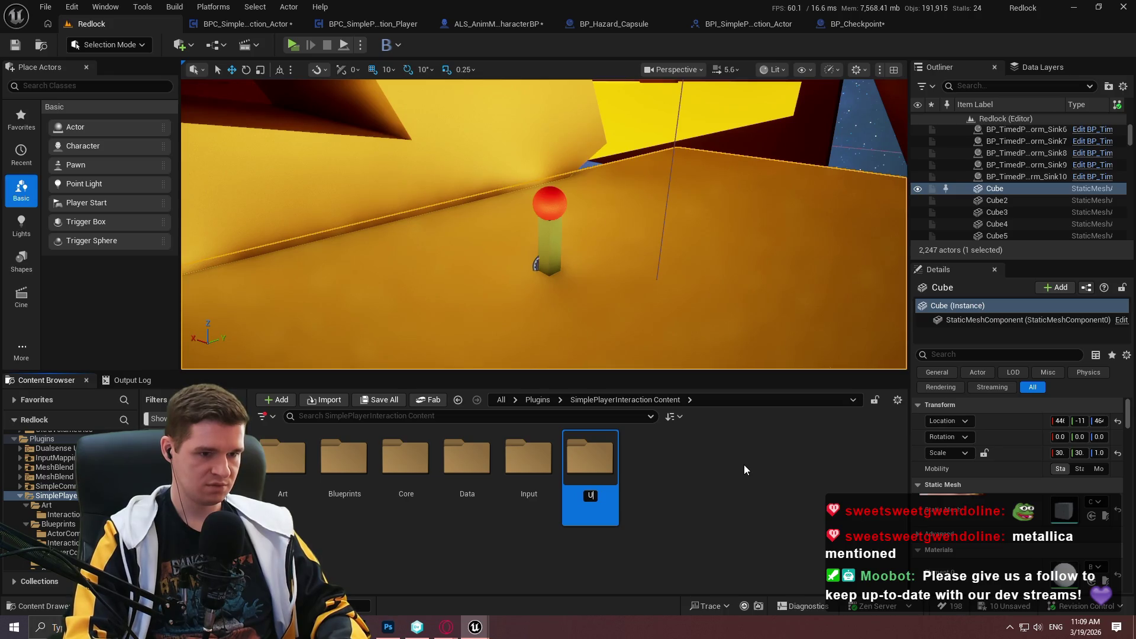
text(I)
key(Return)
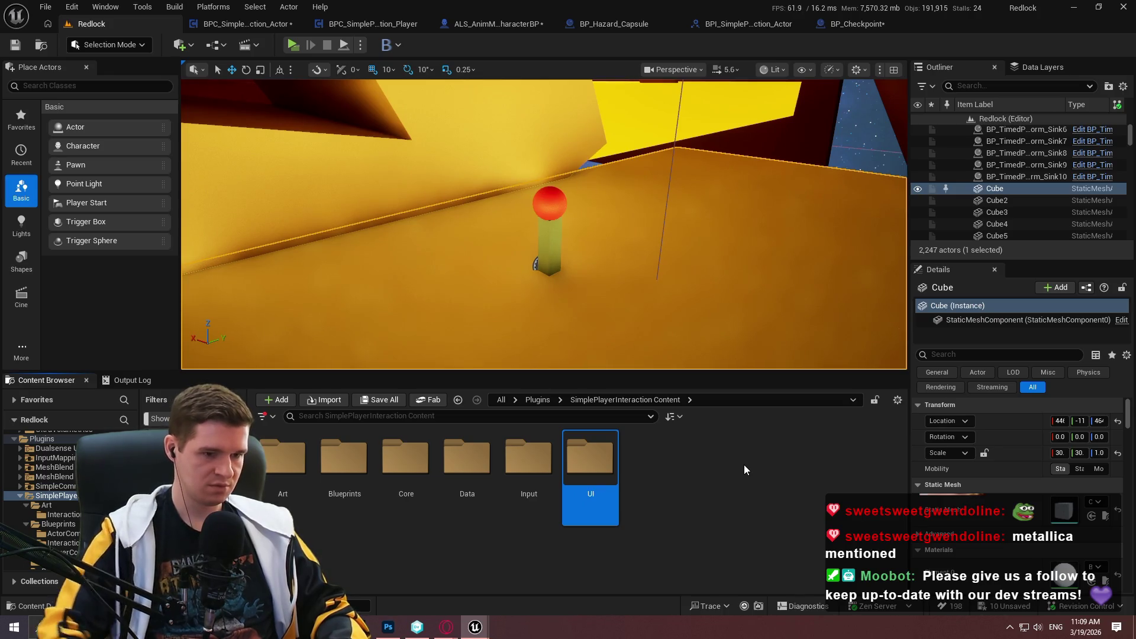
right_click(586, 473)
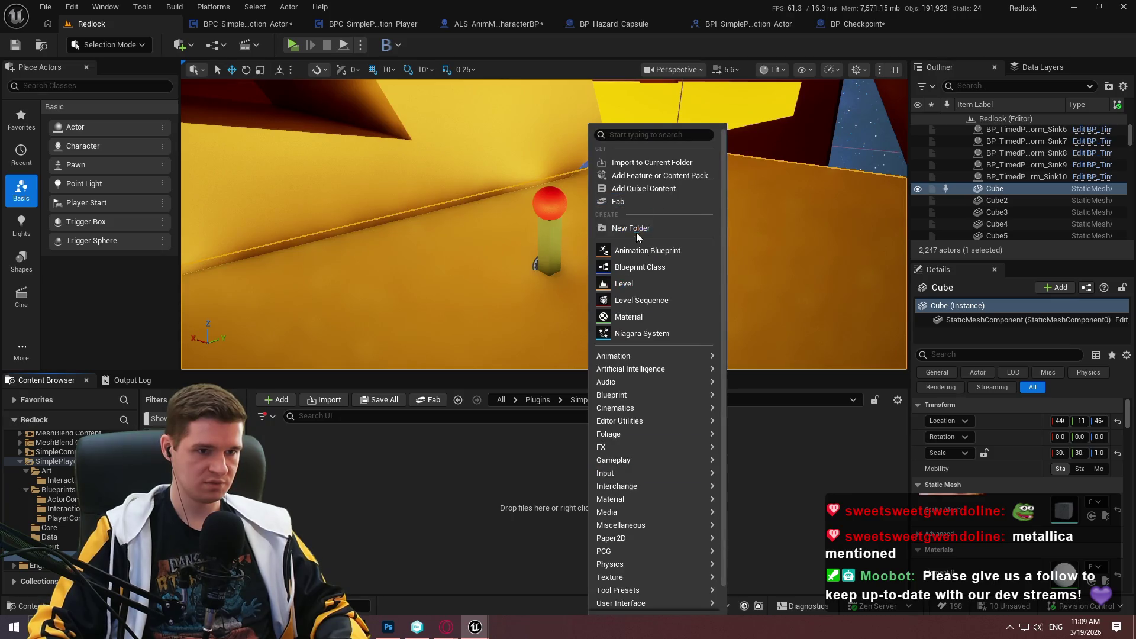
click(637, 229)
text(Interaction Prompt)
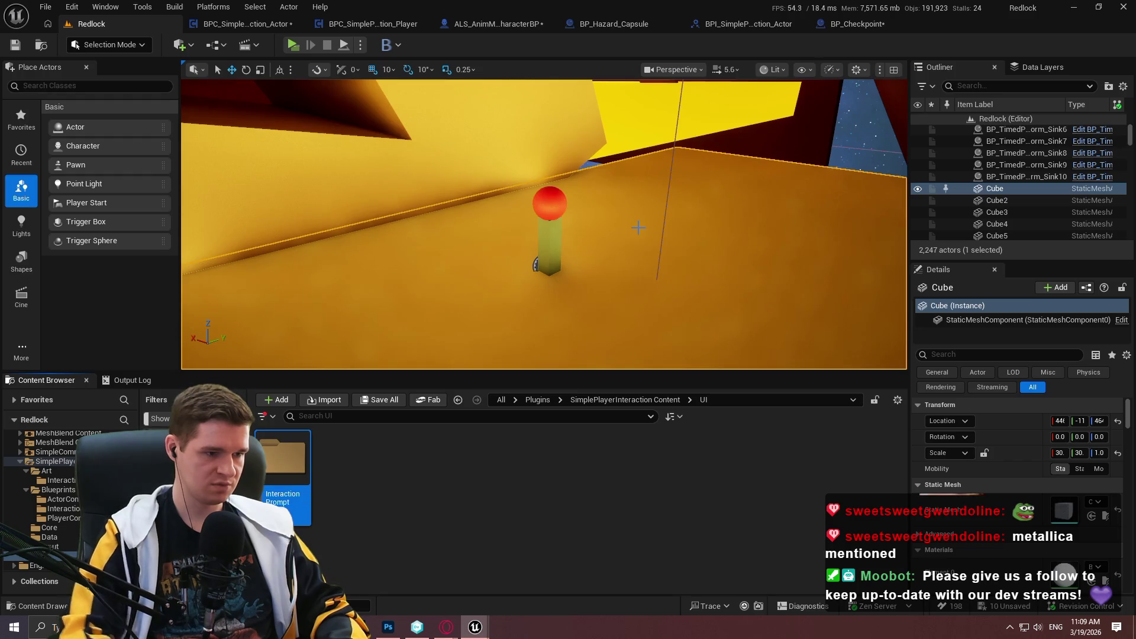
double_click(302, 495)
- Create a User Widget blueprint named WBP_InteractionPrompt there and open it
right_click(310, 495)
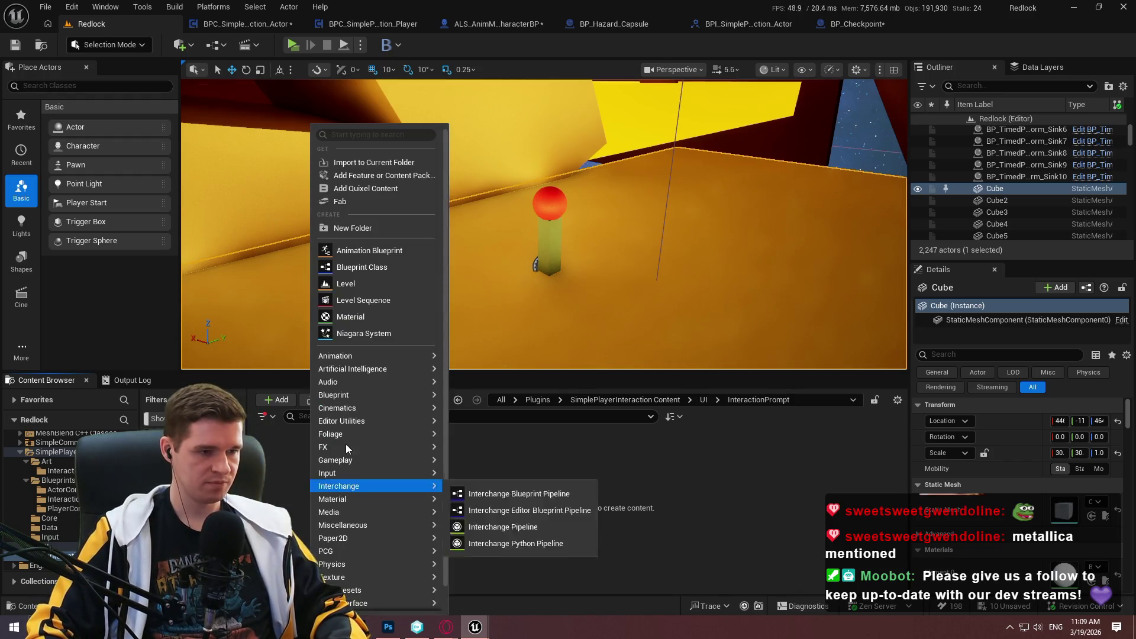
scroll(400, 586, down, 2)
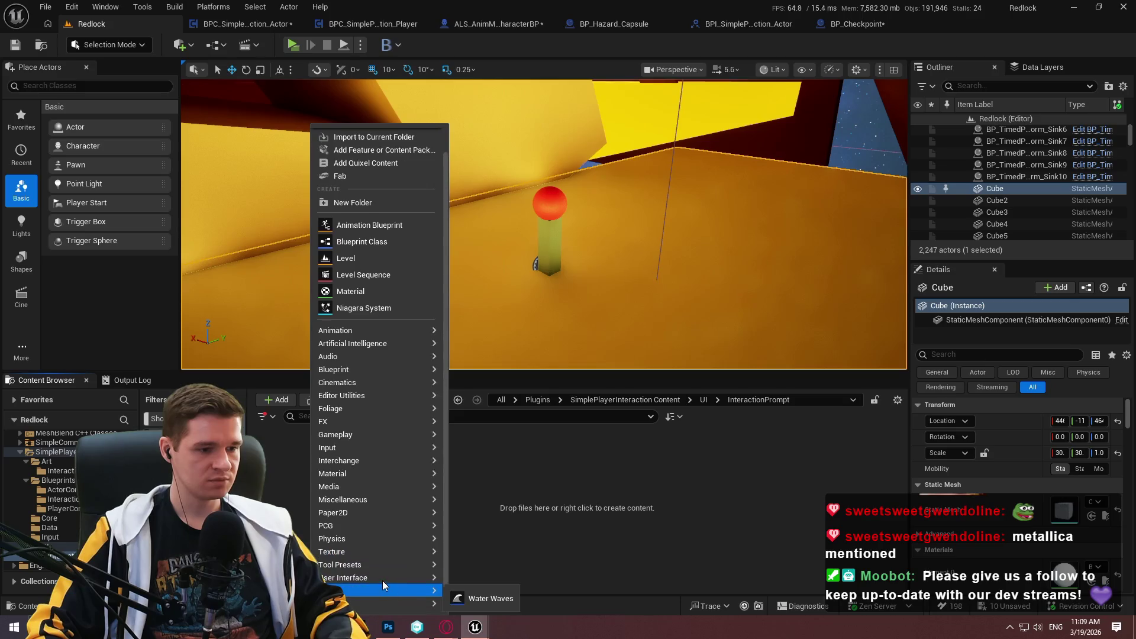
mouse_move(384, 578)
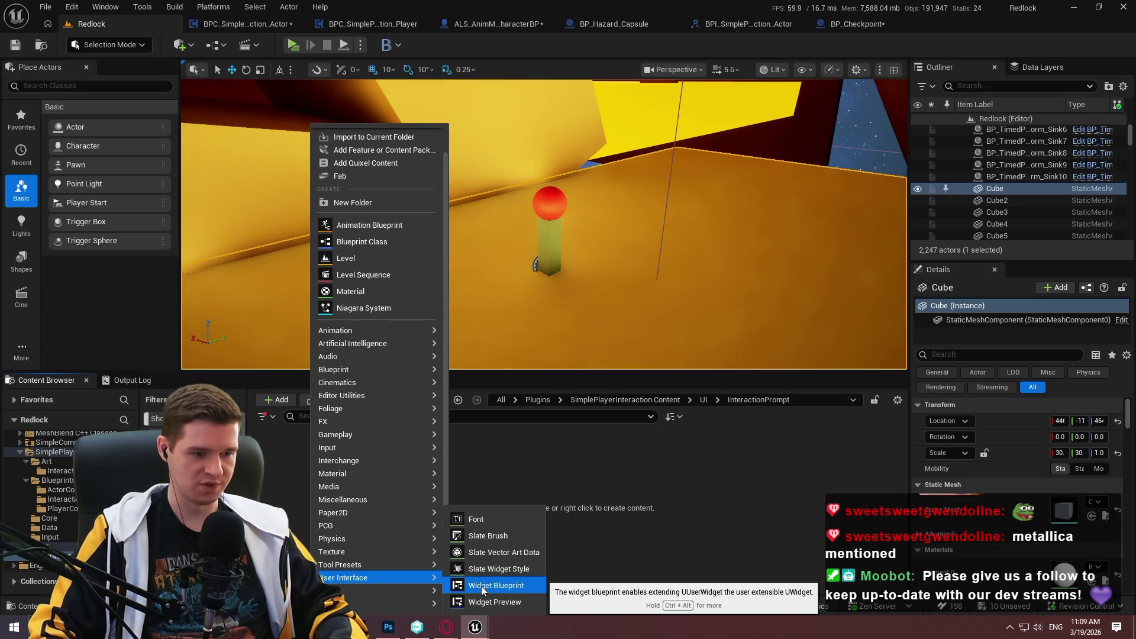
click(481, 585)
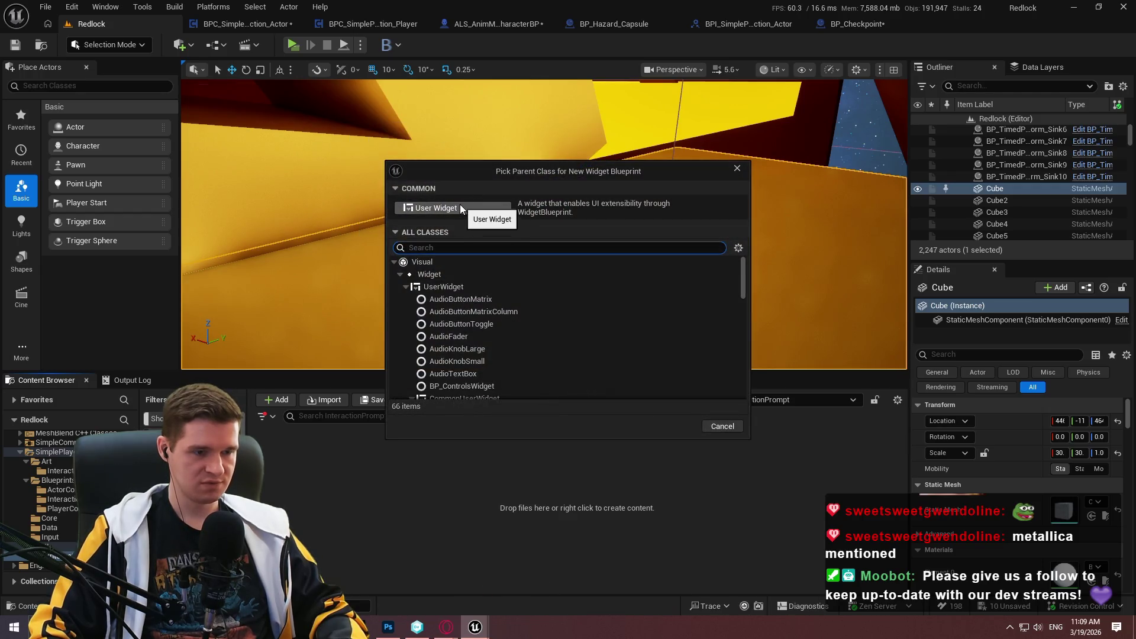
click(456, 203)
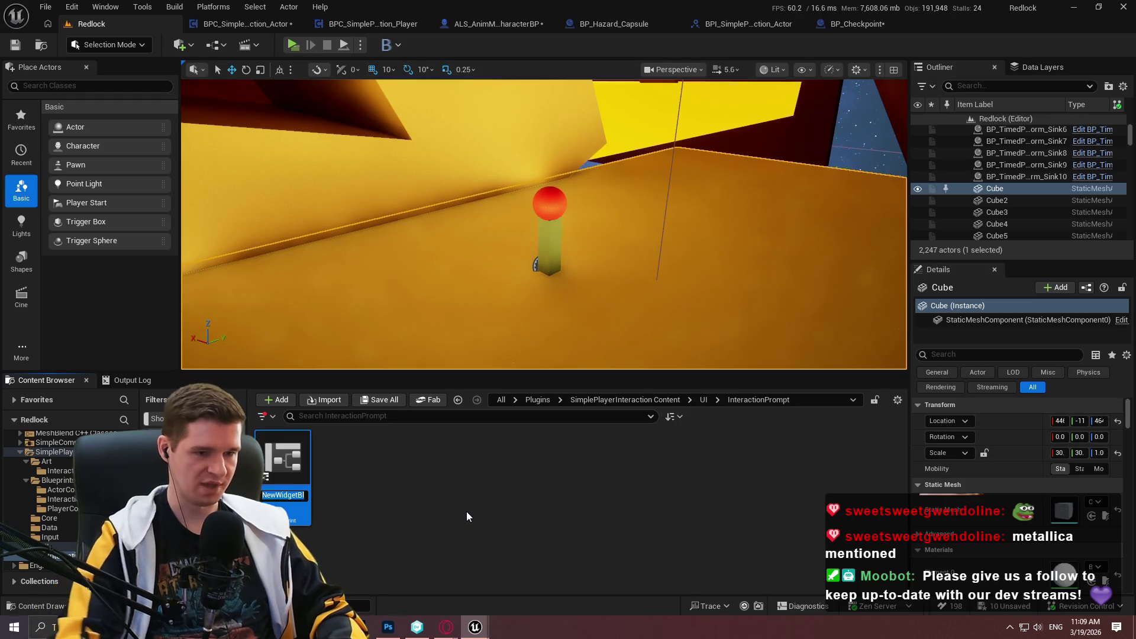
text(WBP)
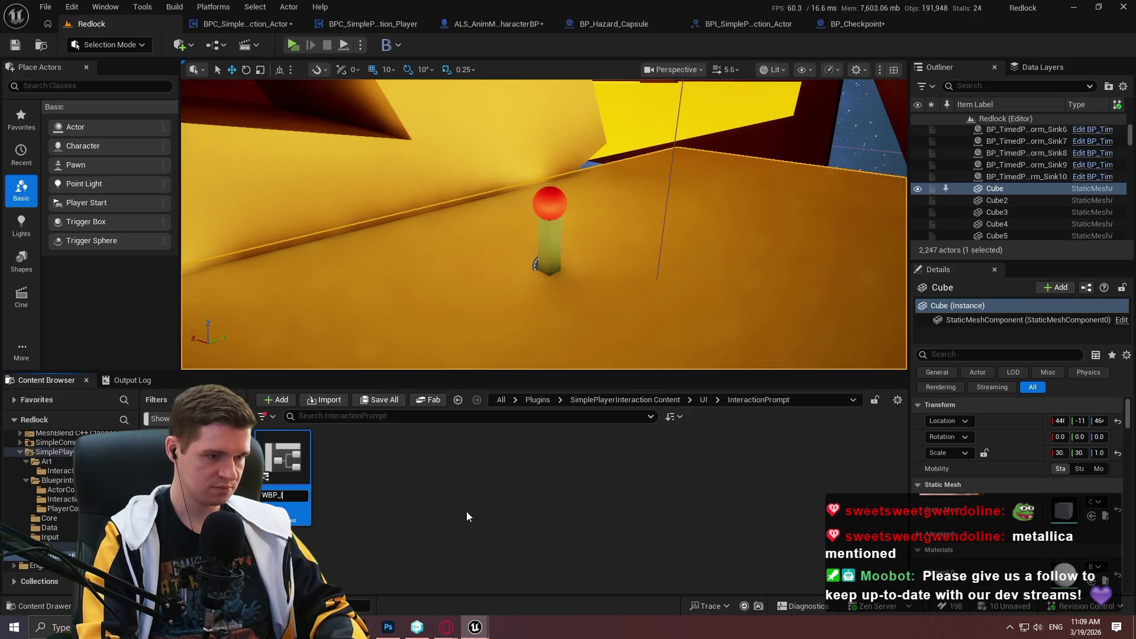
text(_InteractionPrompt)
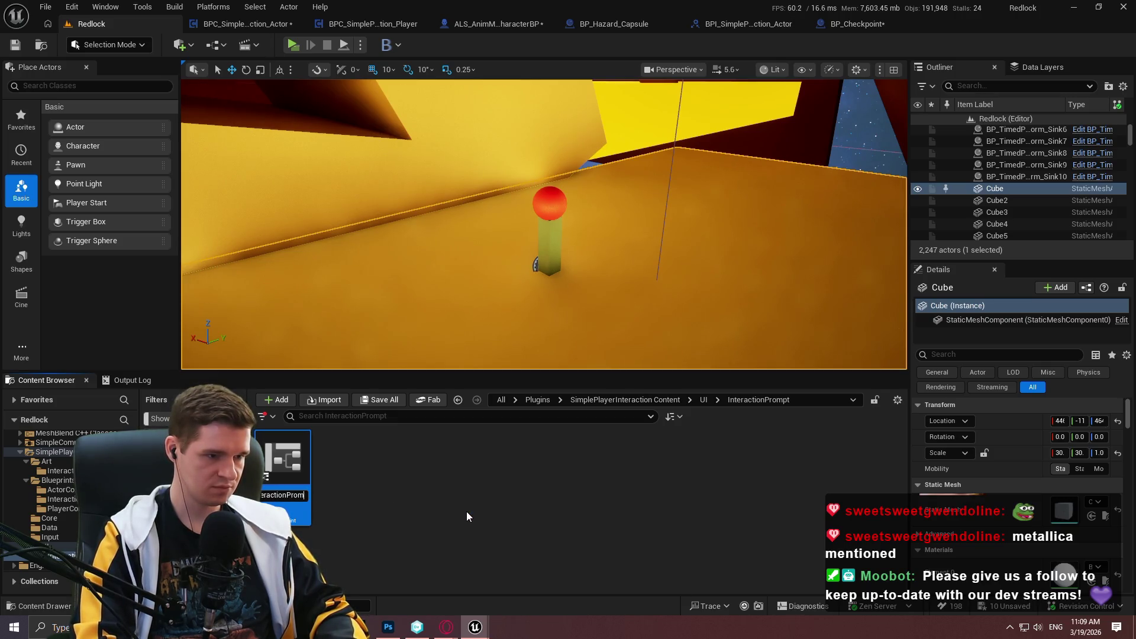
key(Return)
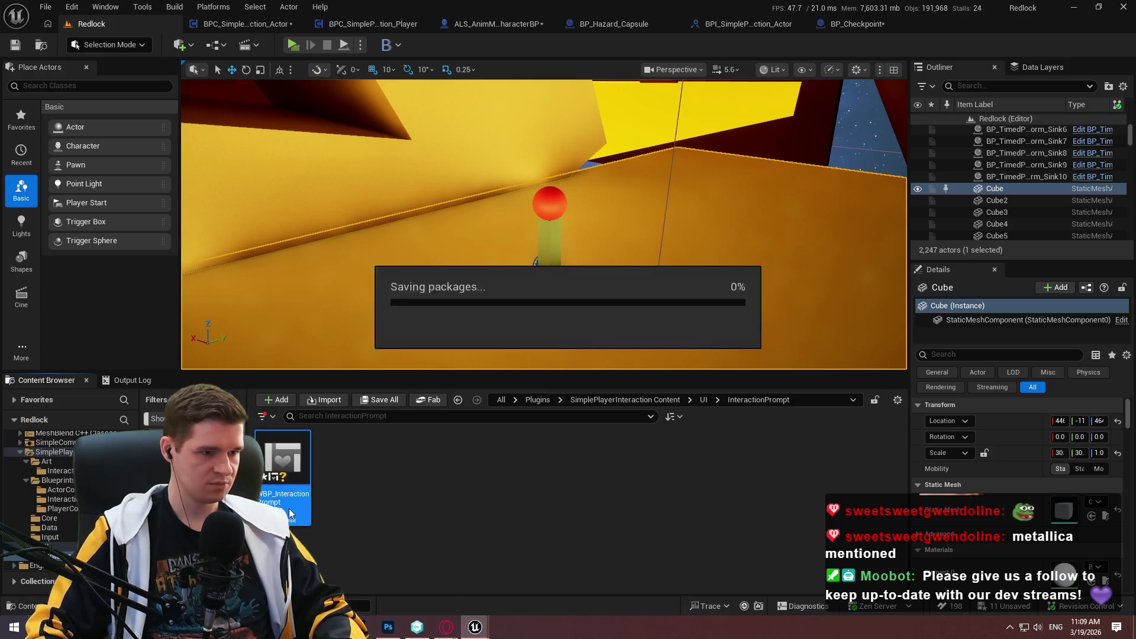
double_click(295, 512)
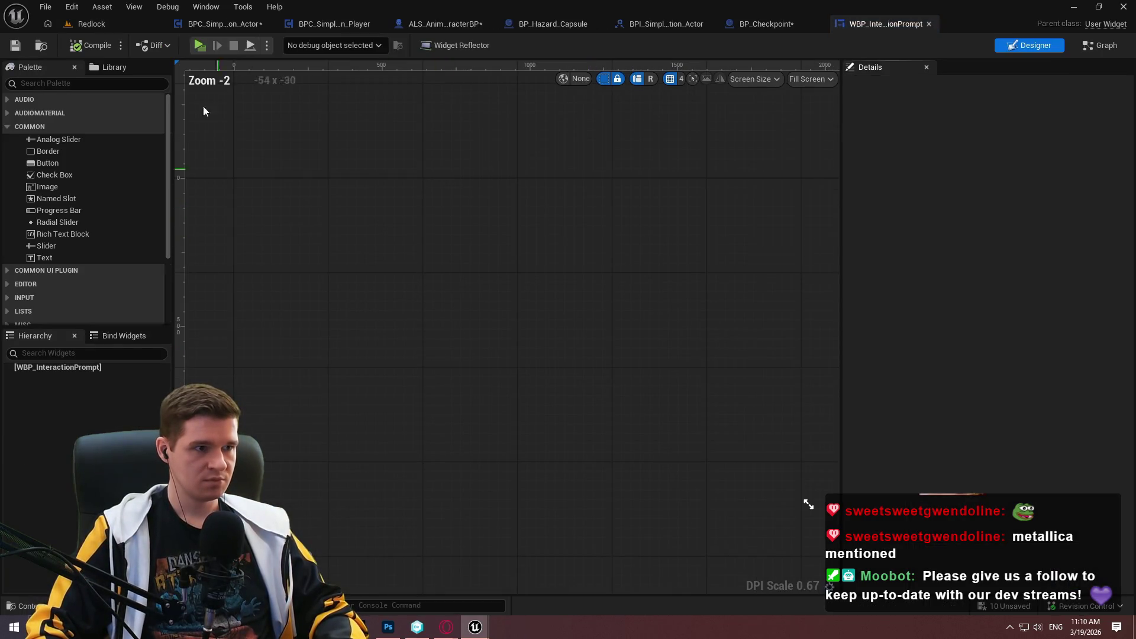
- Add an Image to the widget root, uncheck Is Variable, and preview at Desired on Screen
click(48, 187)
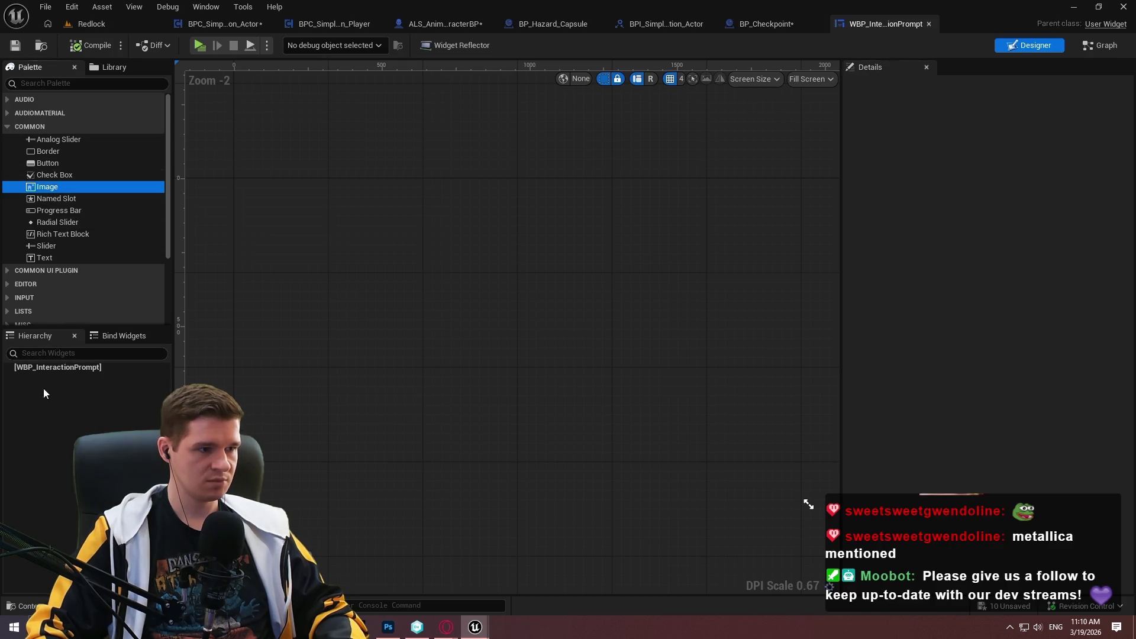
drag(43, 367, 42, 368)
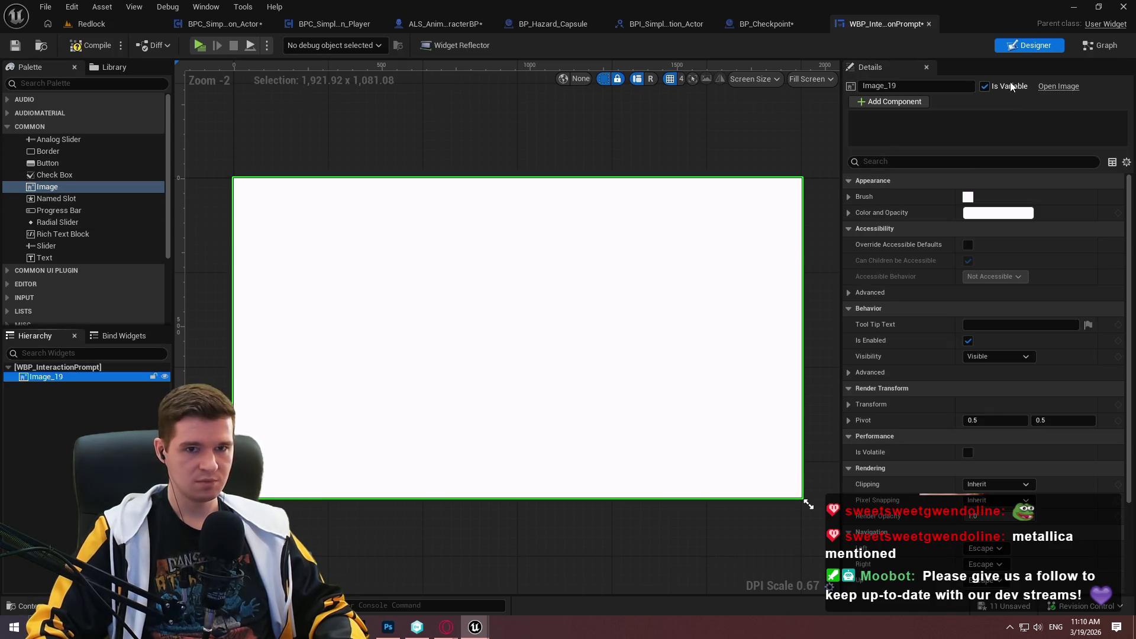
click(1011, 87)
click(811, 78)
click(839, 152)
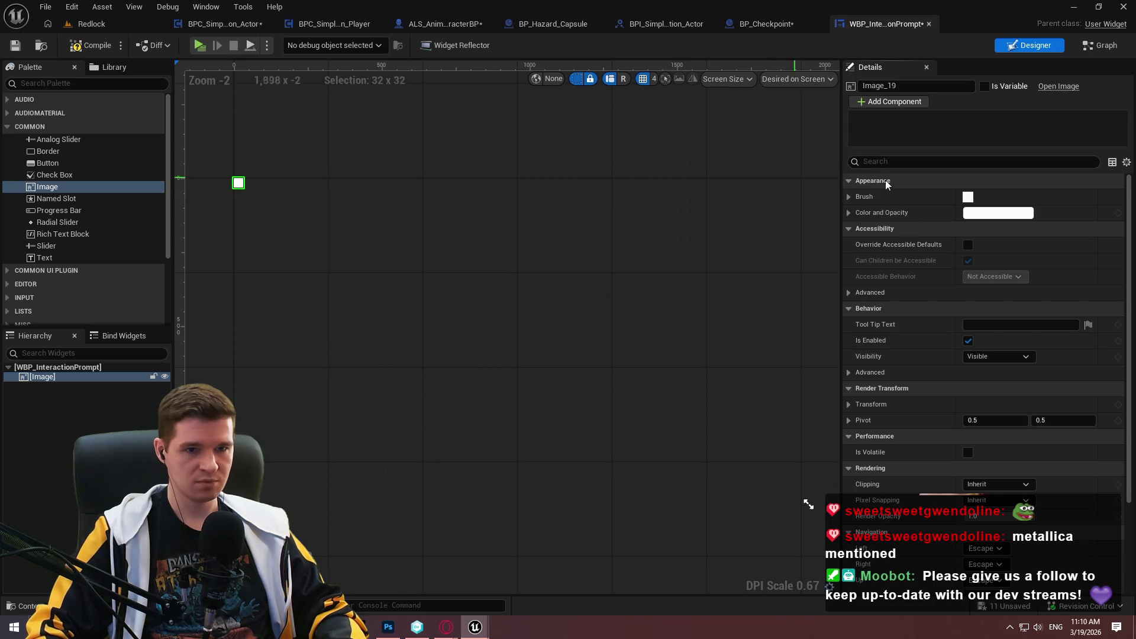
- Set the image's Brush Image to T_InteractionPromptEmpty and compile the widget
click(848, 197)
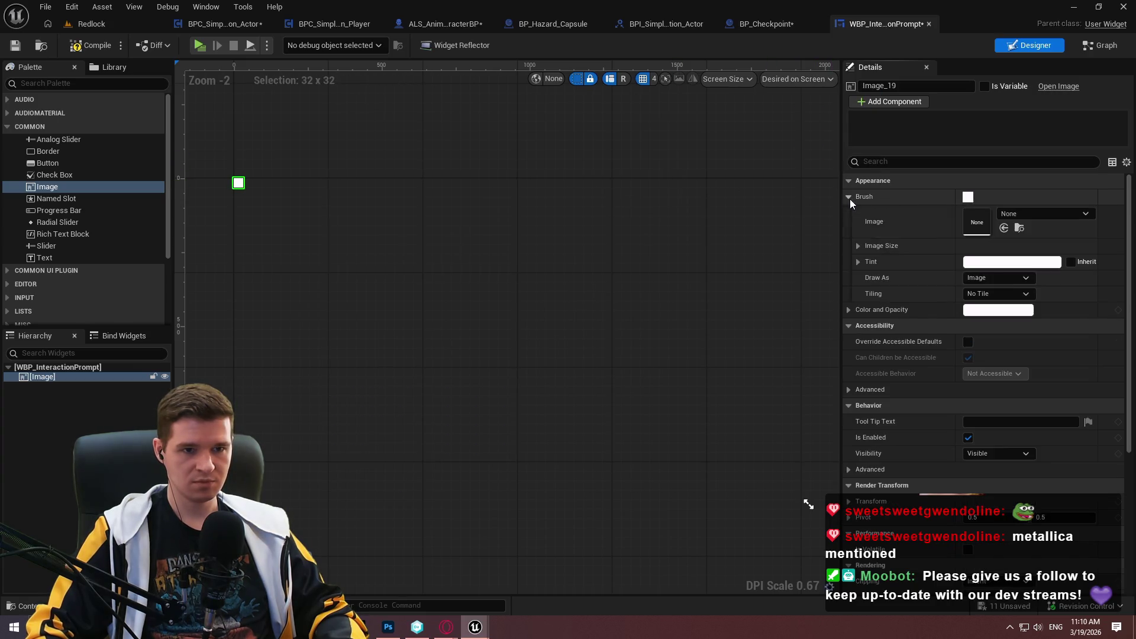
click(1021, 213)
text(interact)
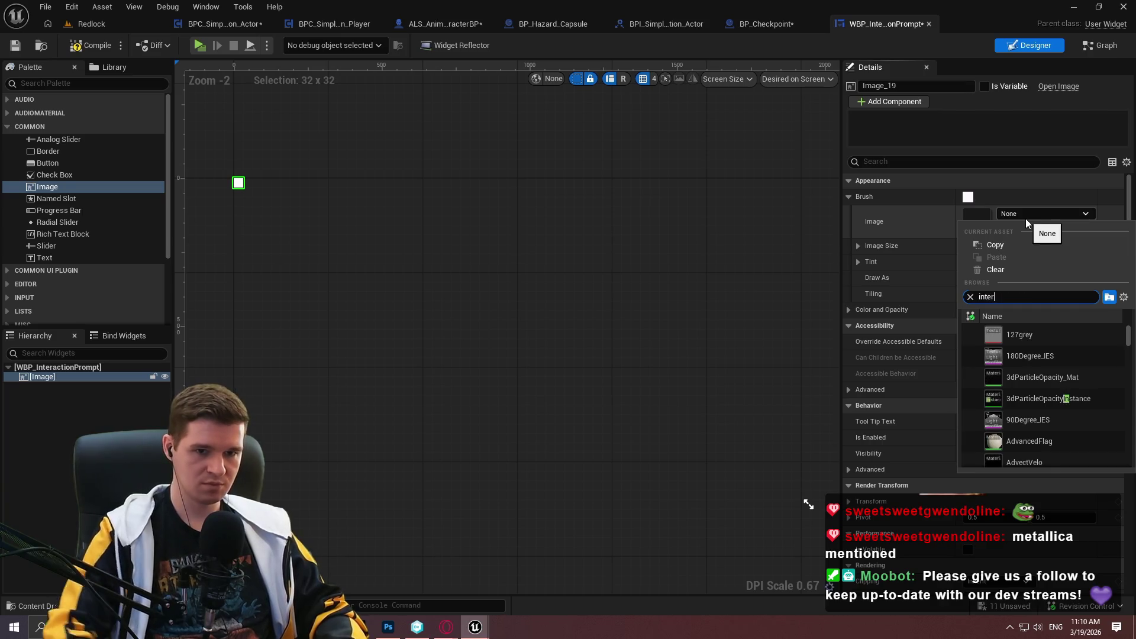
scroll(1064, 402, down, 5)
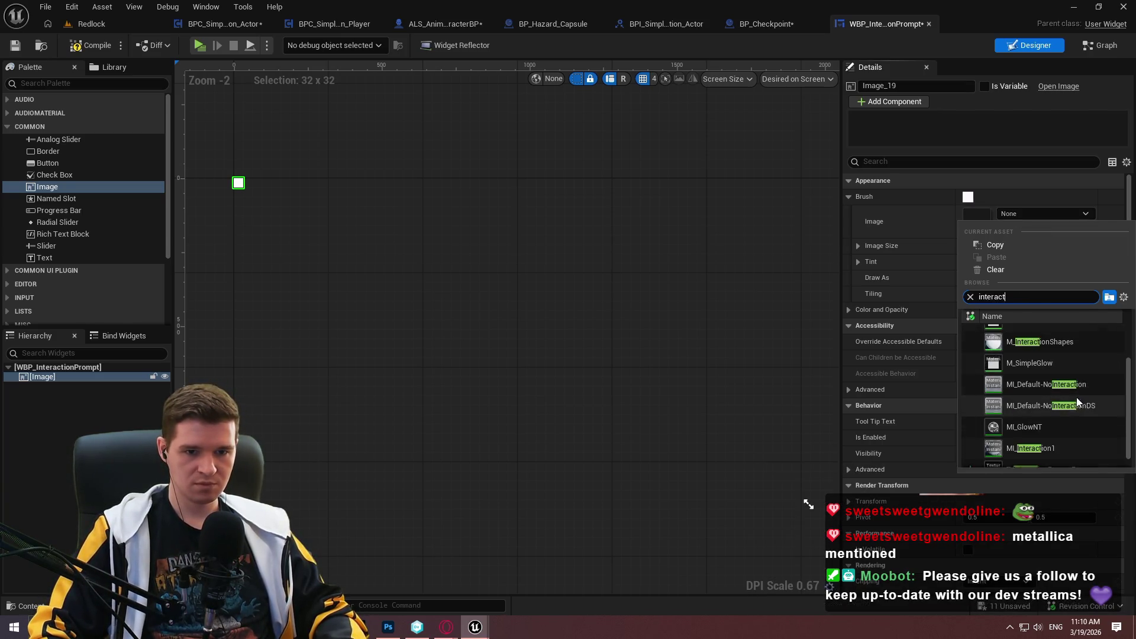
click(1039, 451)
scroll(258, 228, up, 6)
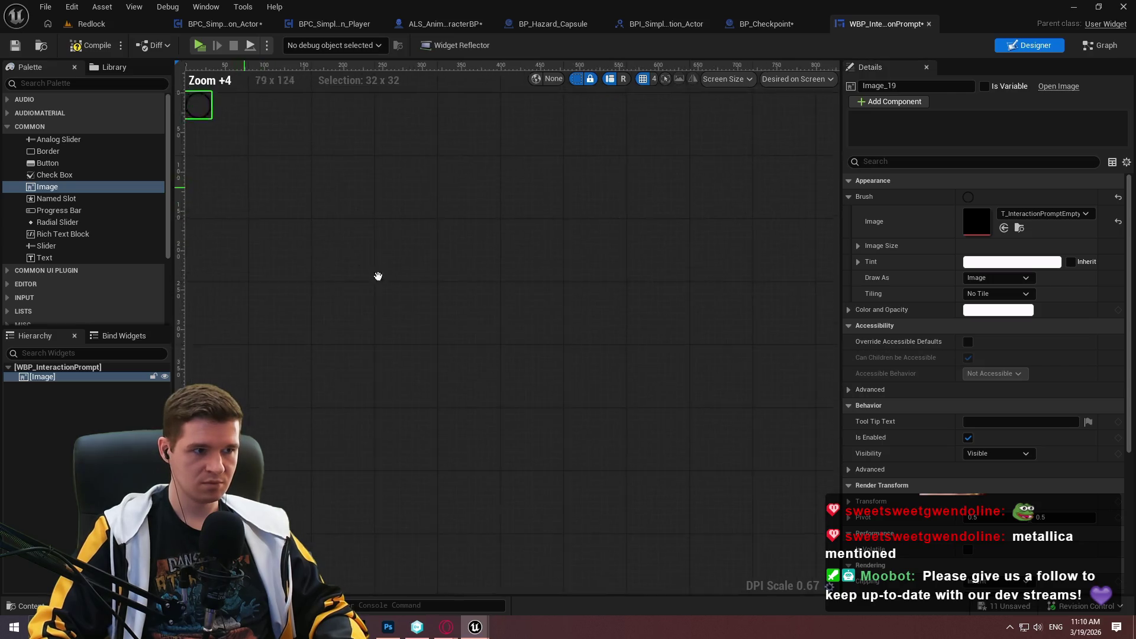
click(87, 42)
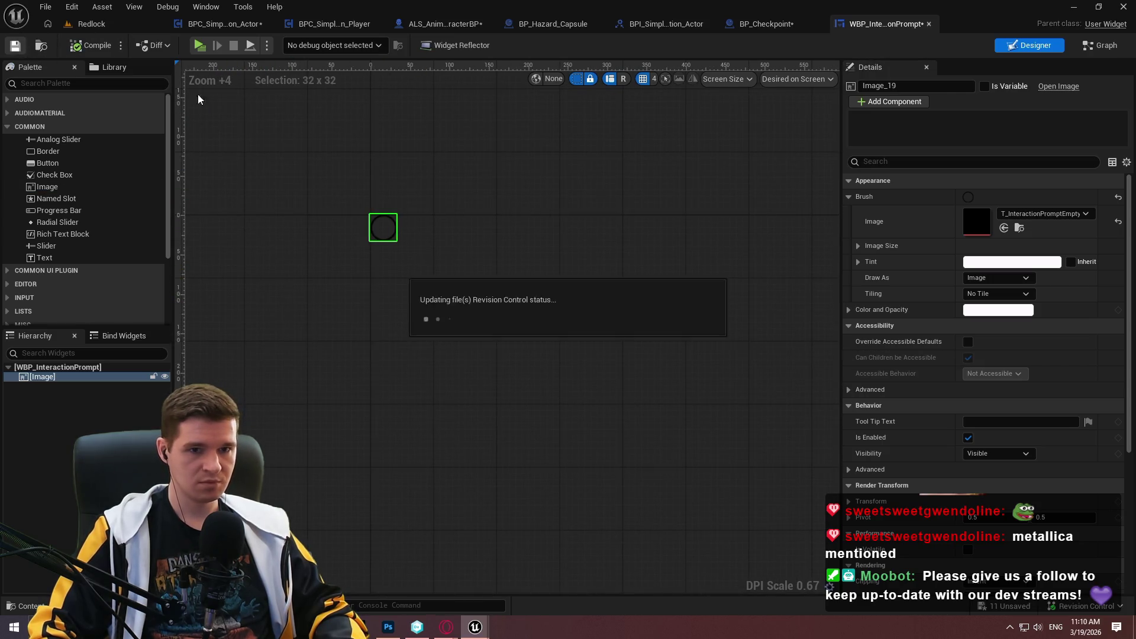
click(859, 247)
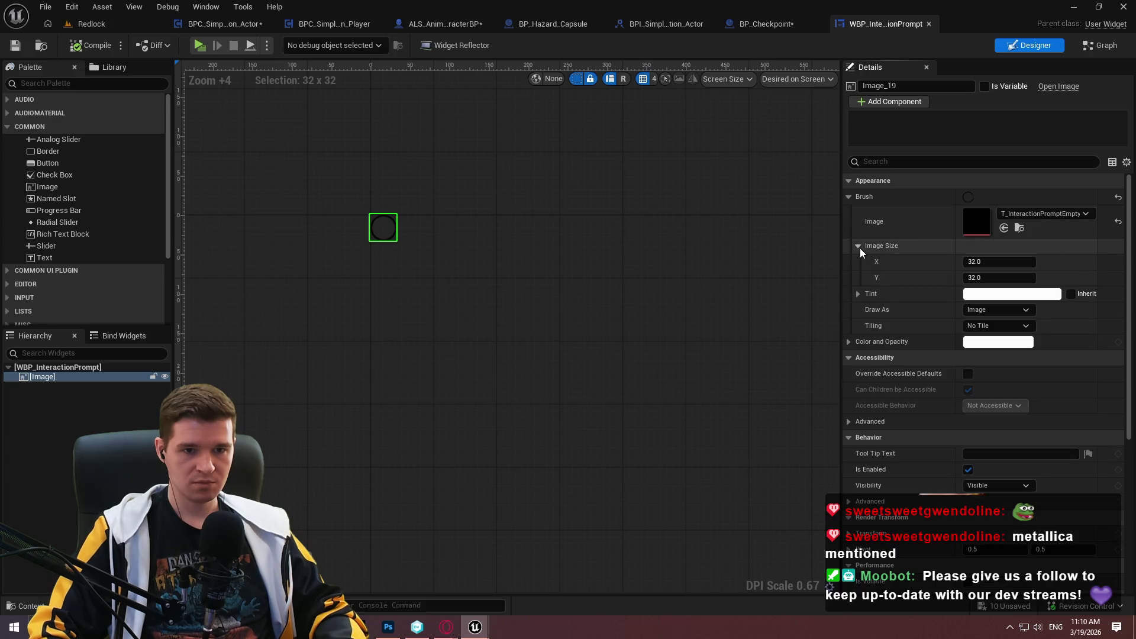
click(859, 247)
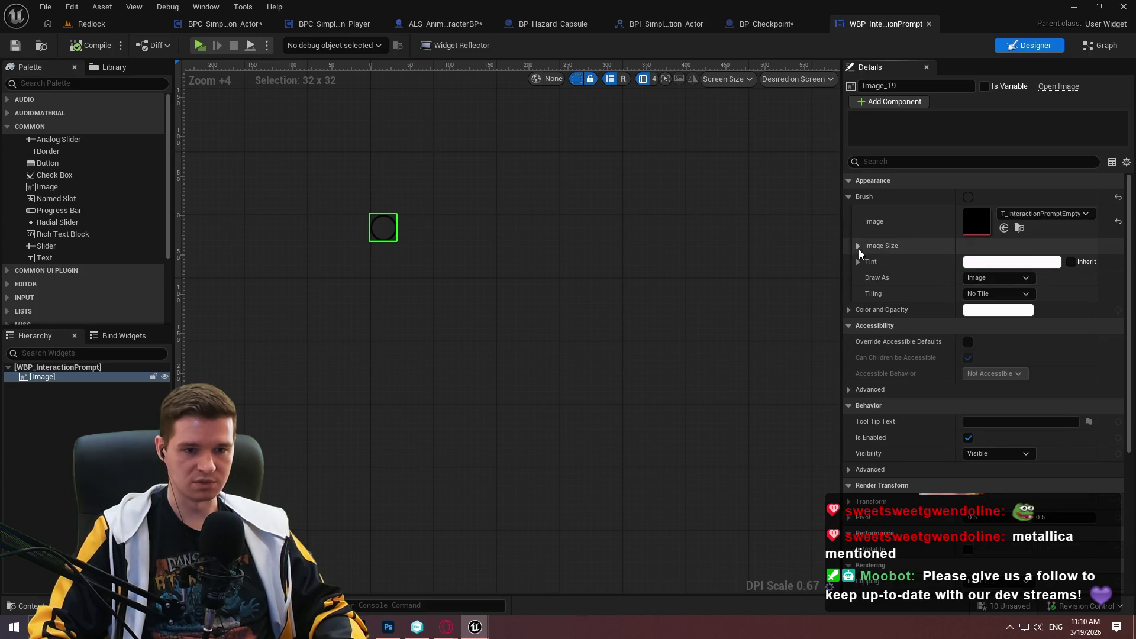
- Set both the image and root Visibility to Not Hit-Testable (Self & All Children) and save
click(997, 453)
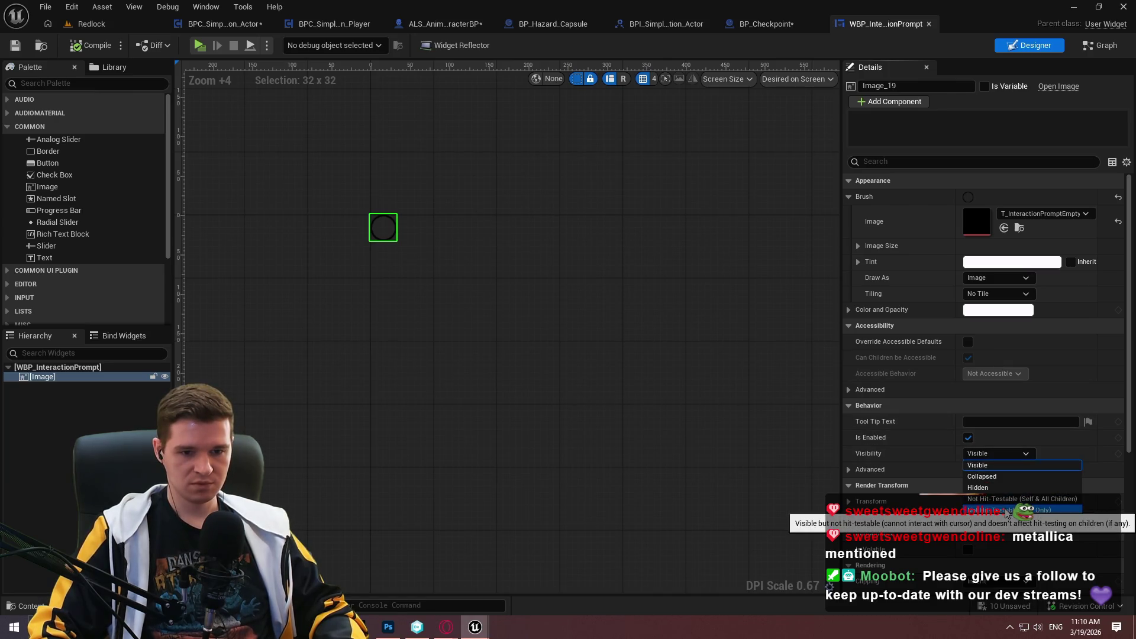
click(1005, 498)
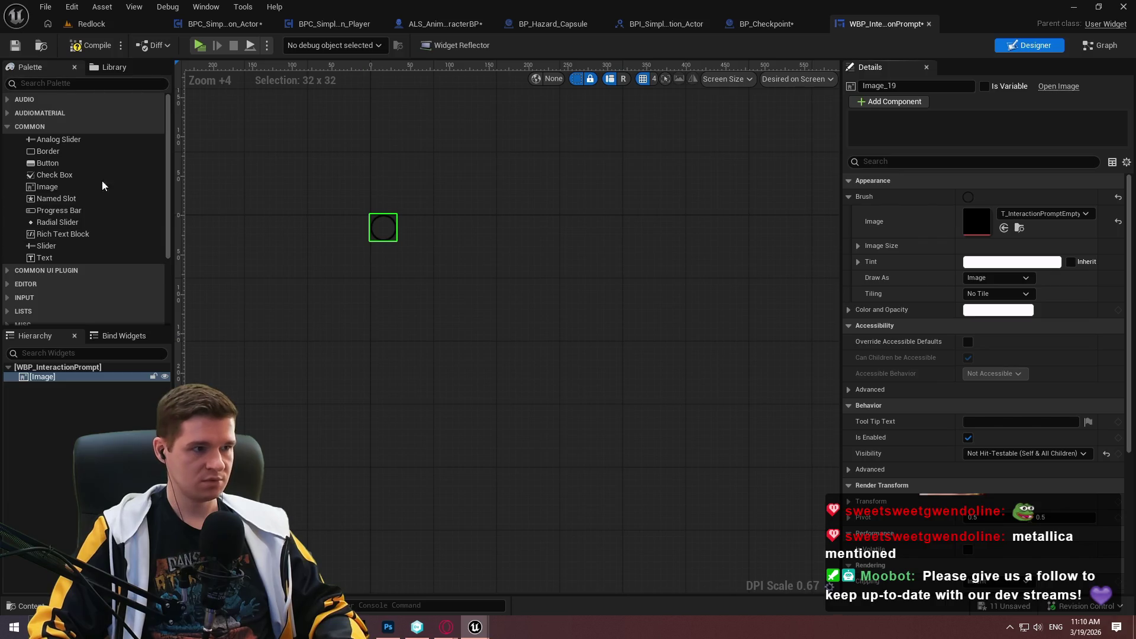
click(57, 367)
click(1018, 463)
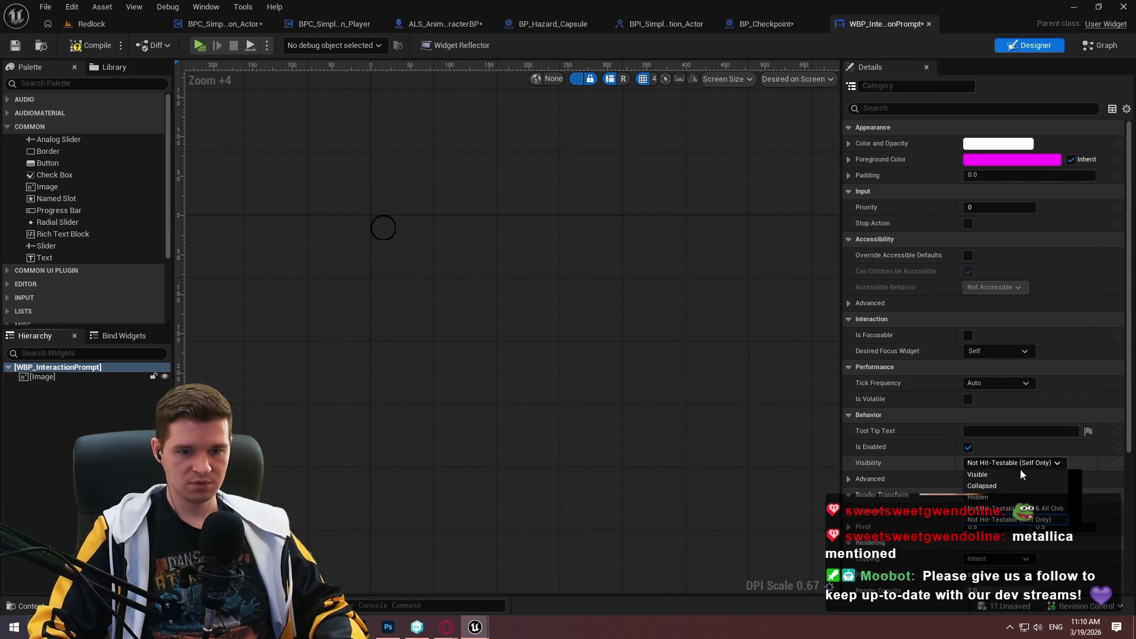
click(1039, 513)
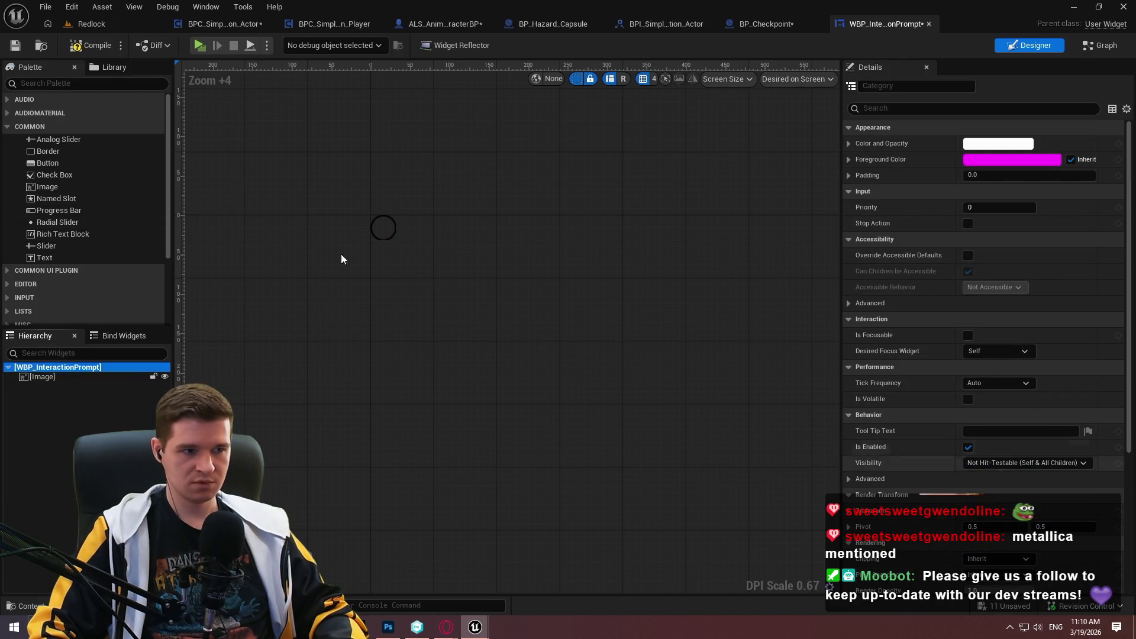
click(15, 45)
- Inspect the circle image on the canvas, then return to the Photoshop ring document
scroll(343, 231, up, 3)
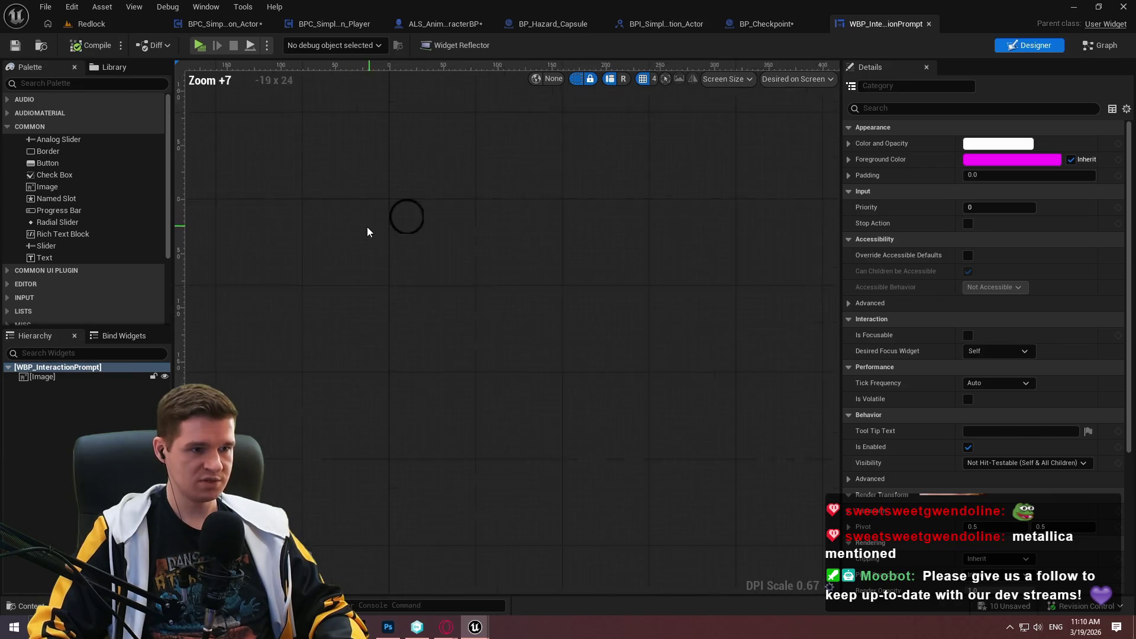
scroll(366, 230, up, 6)
click(411, 204)
click(555, 179)
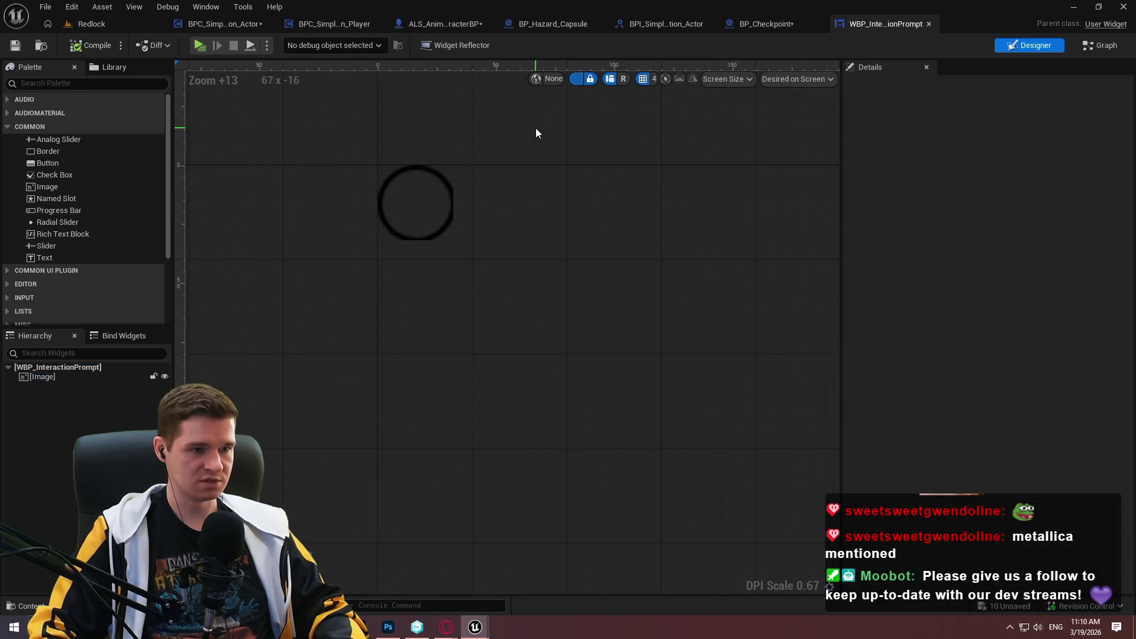
click(445, 218)
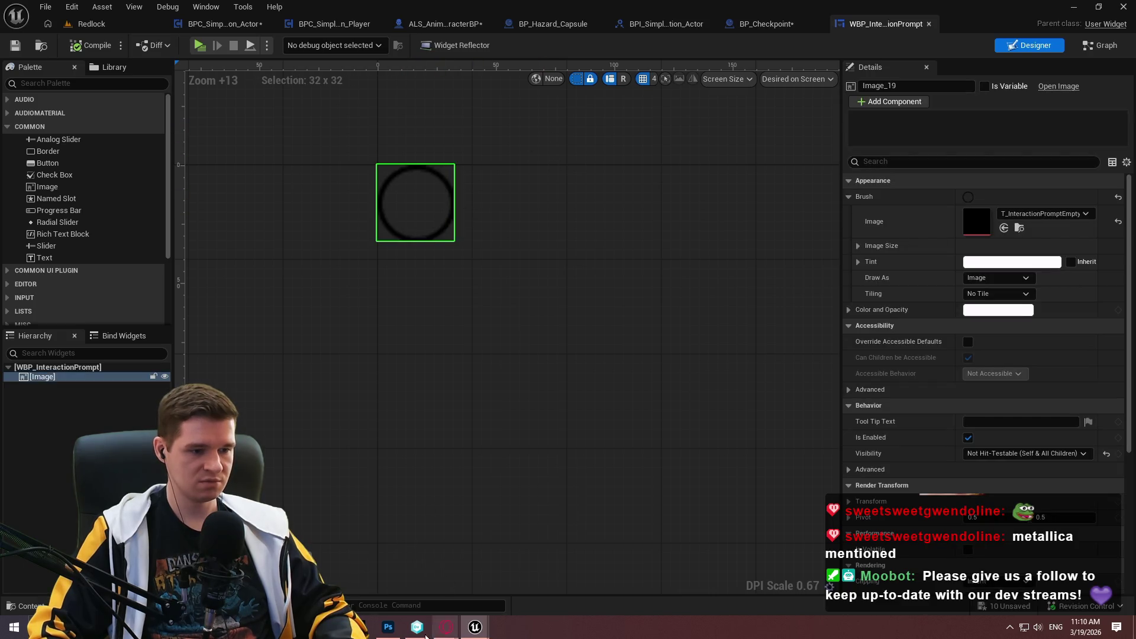
click(388, 627)
scroll(586, 349, up, 5)
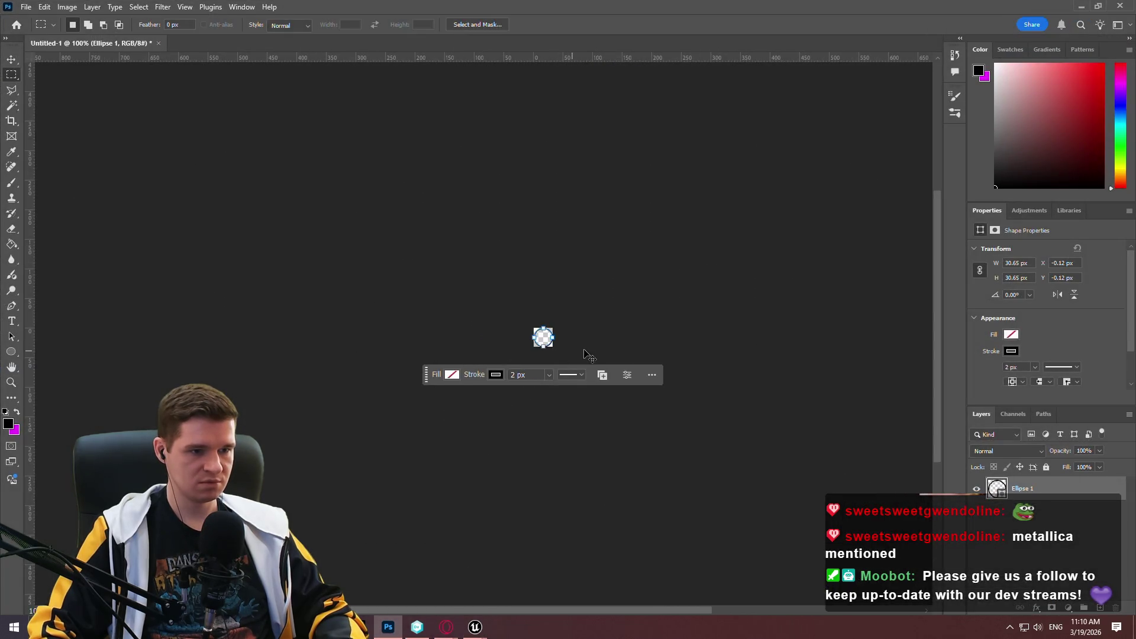
- Free Transform the ring down to about 98% and apply it
scroll(589, 336, up, 6)
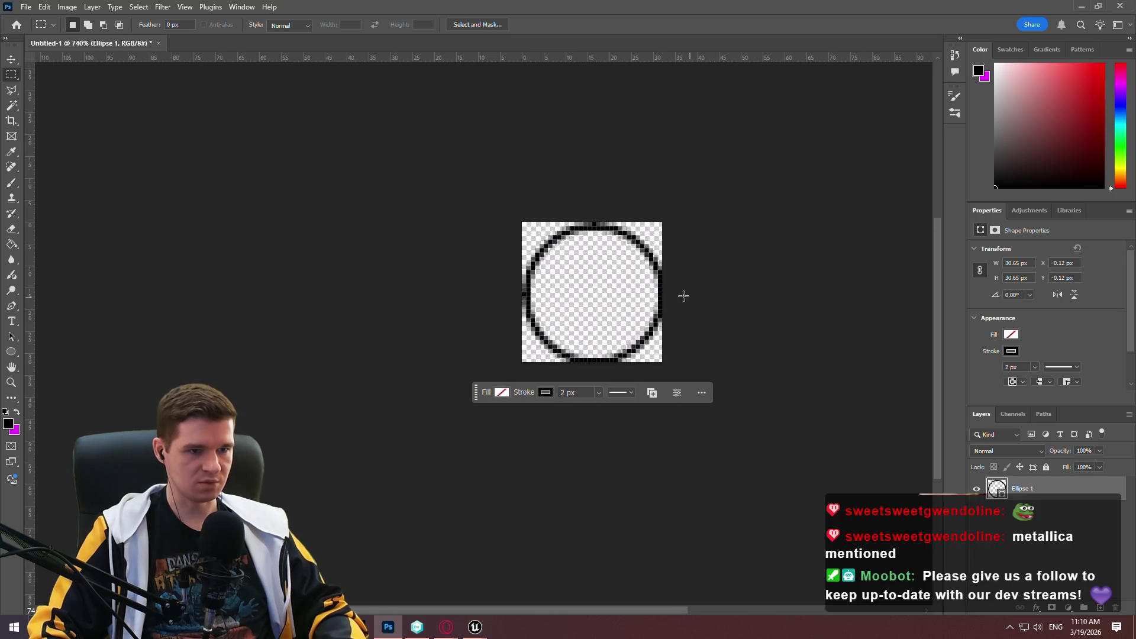
click(11, 59)
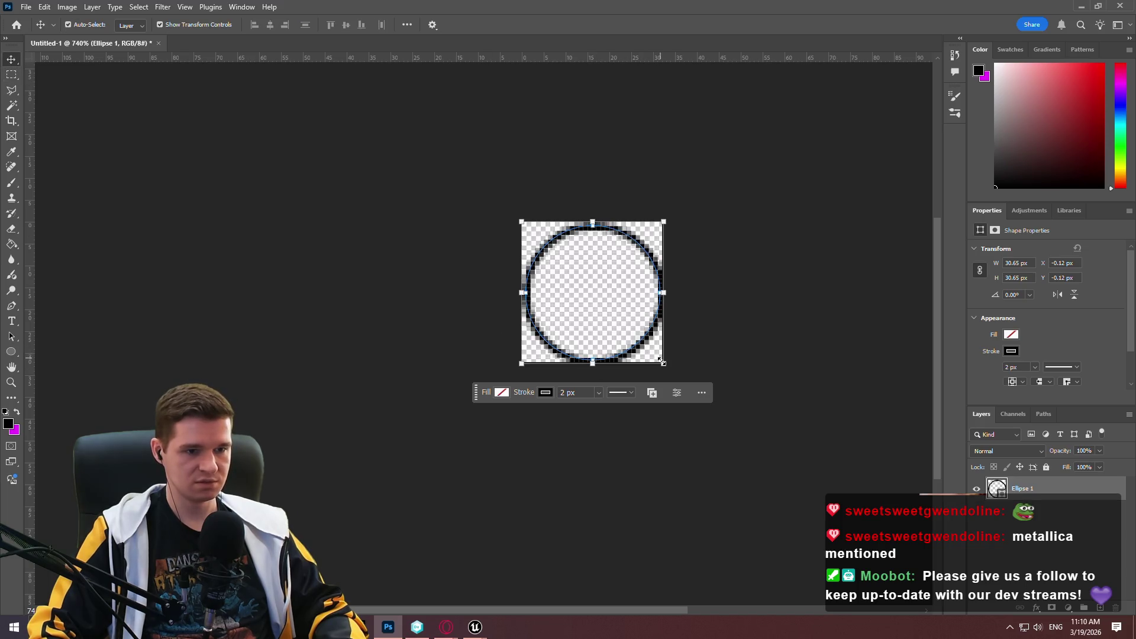
drag(661, 360, 658, 357)
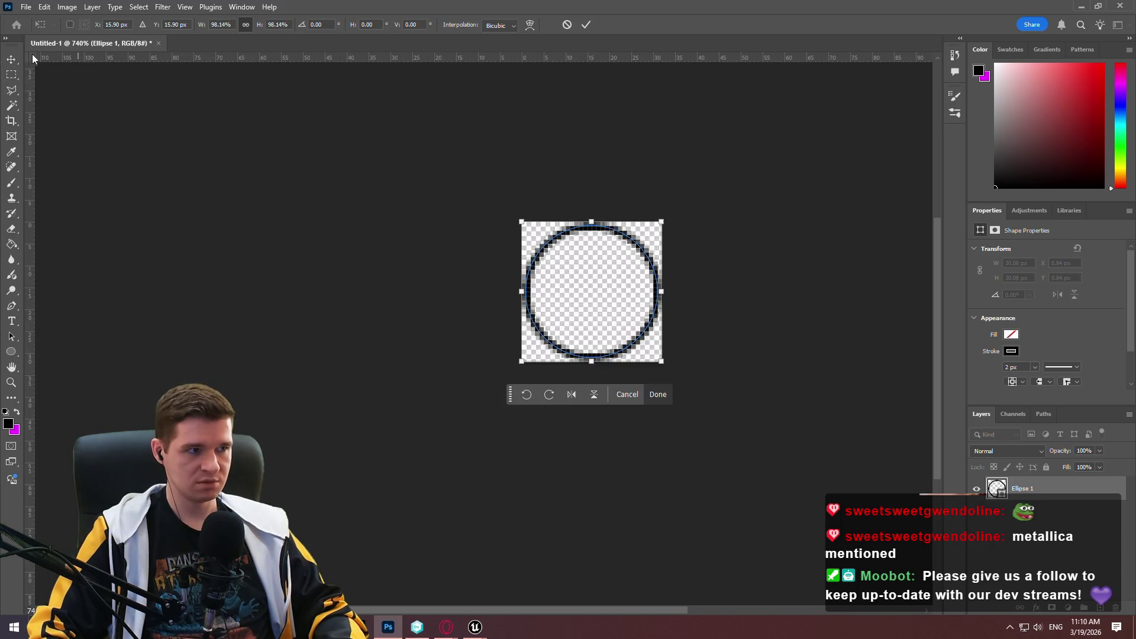
key(Return)
click(494, 306)
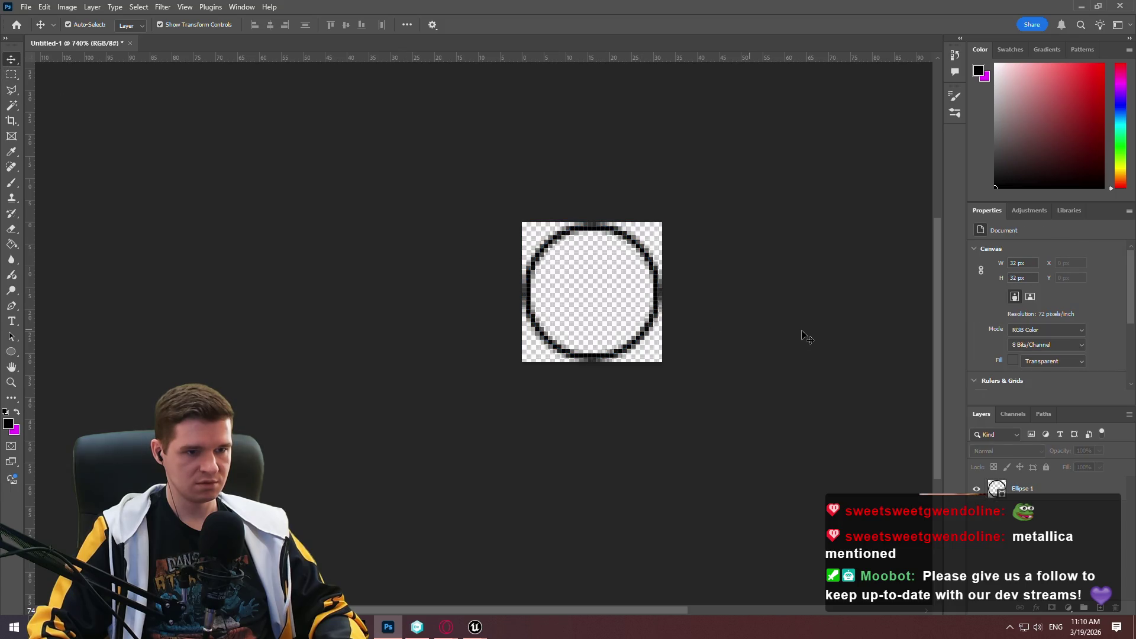
- Re-export the ring as PNG, overwriting T_InteractionPromptEmpty.png, and switch back to Unreal
click(26, 7)
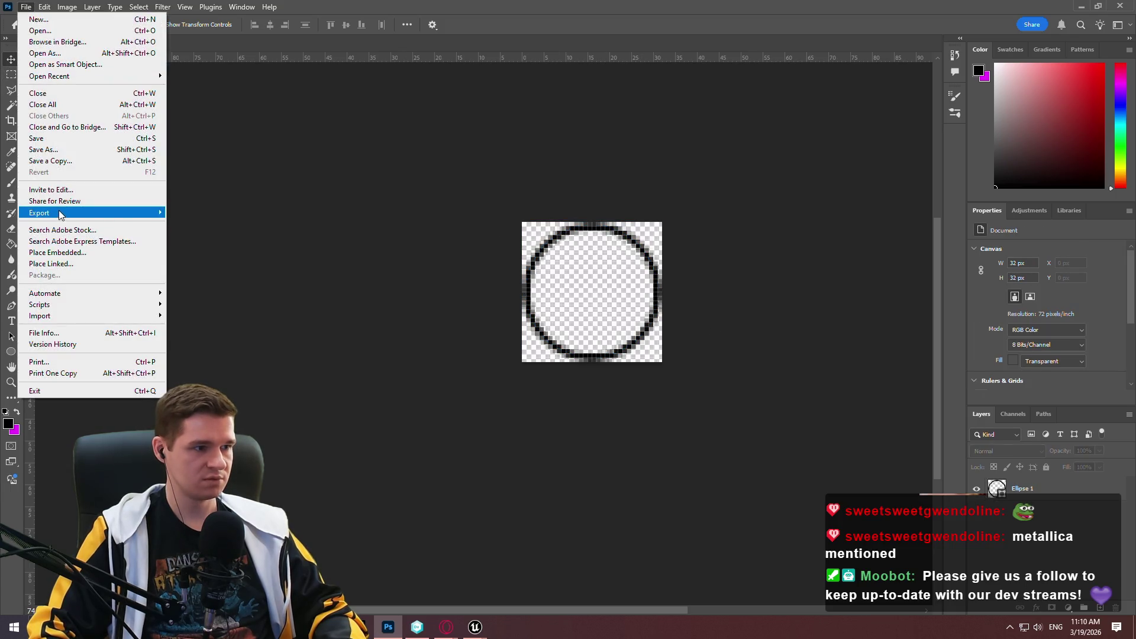
mouse_move(89, 212)
click(214, 212)
click(528, 272)
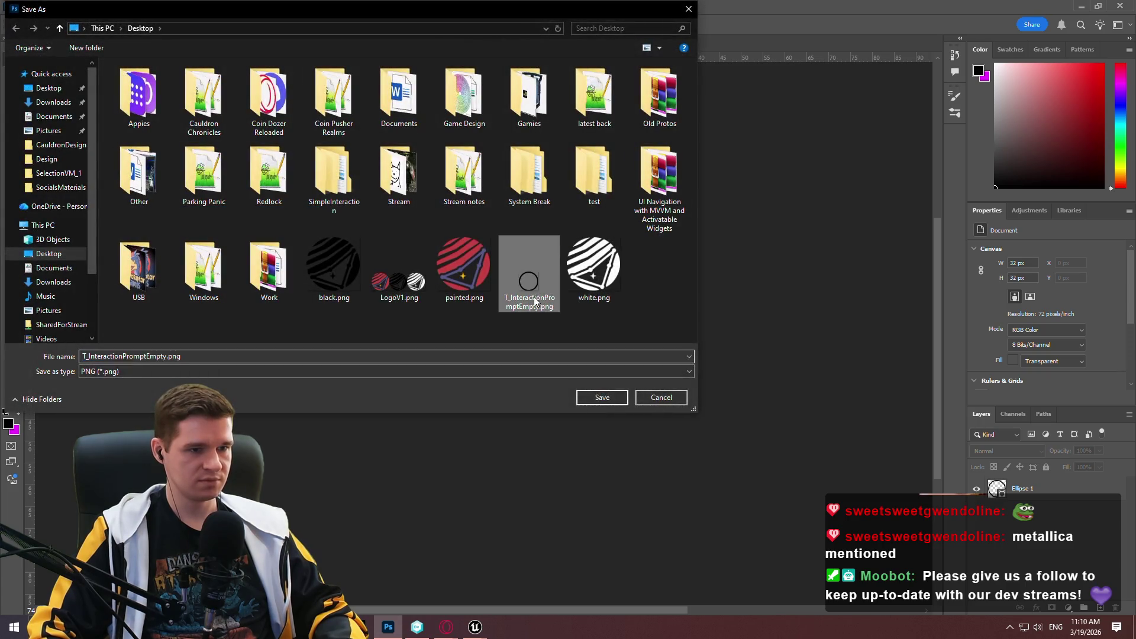
click(600, 397)
click(591, 312)
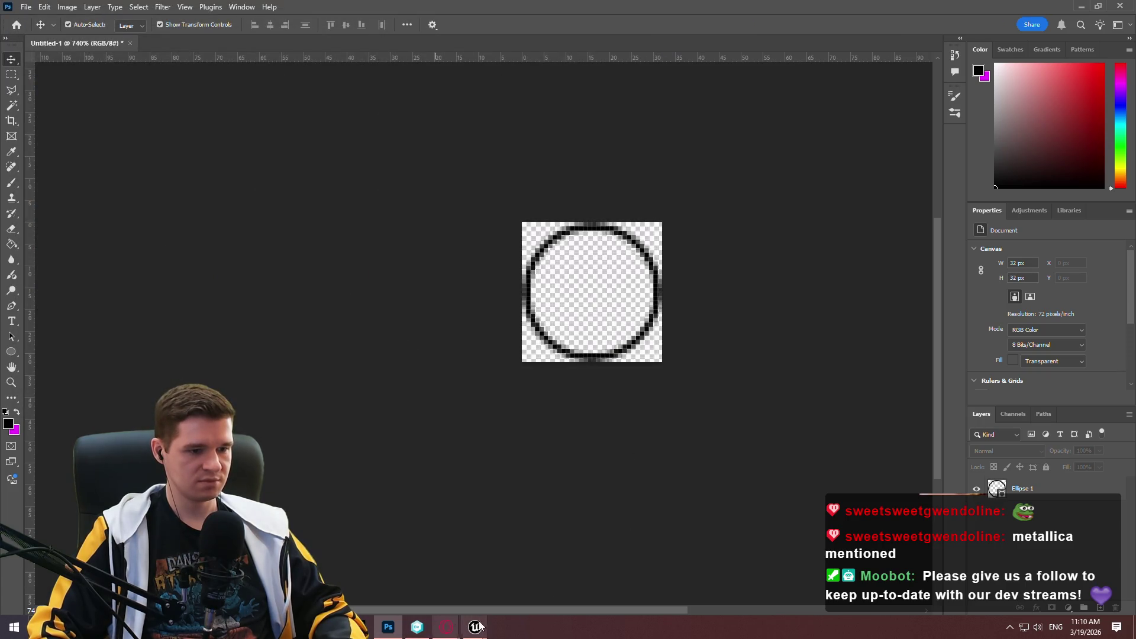
mouse_move(478, 626)
click(518, 589)
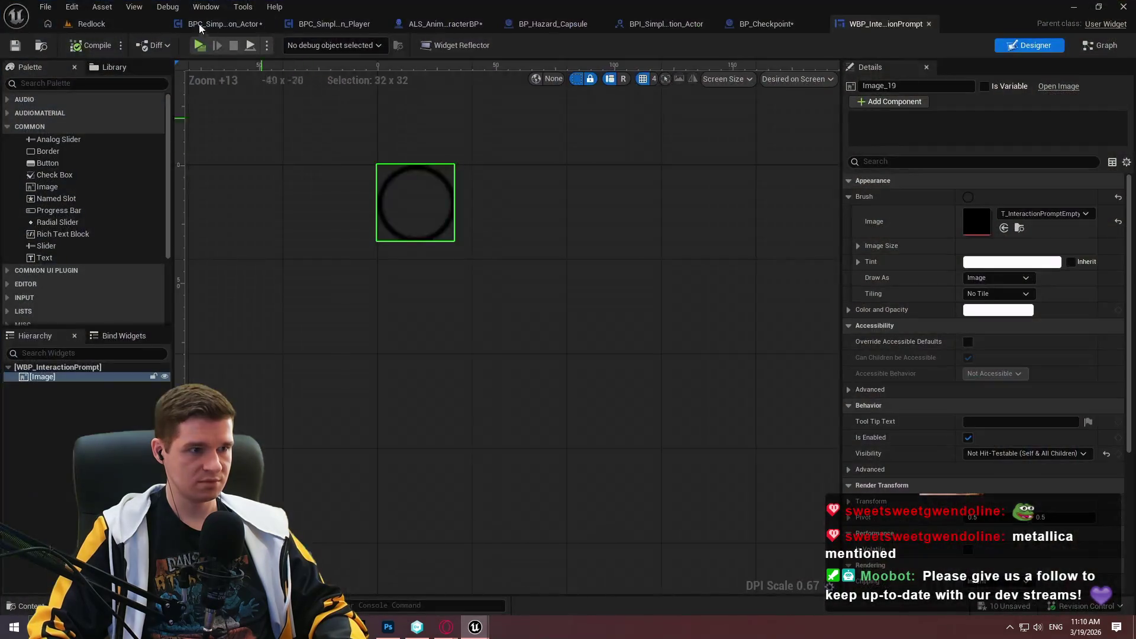
- Delete the unused T_InteractionPromptEmpty texture from the Content Browser
click(89, 24)
right_click(283, 497)
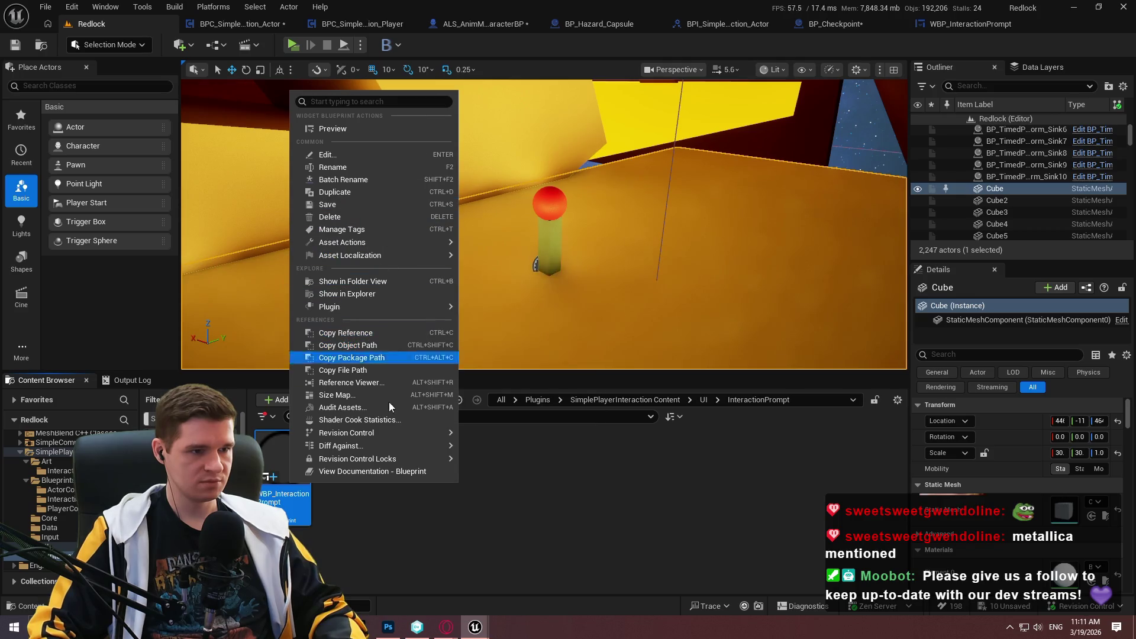
mouse_move(380, 251)
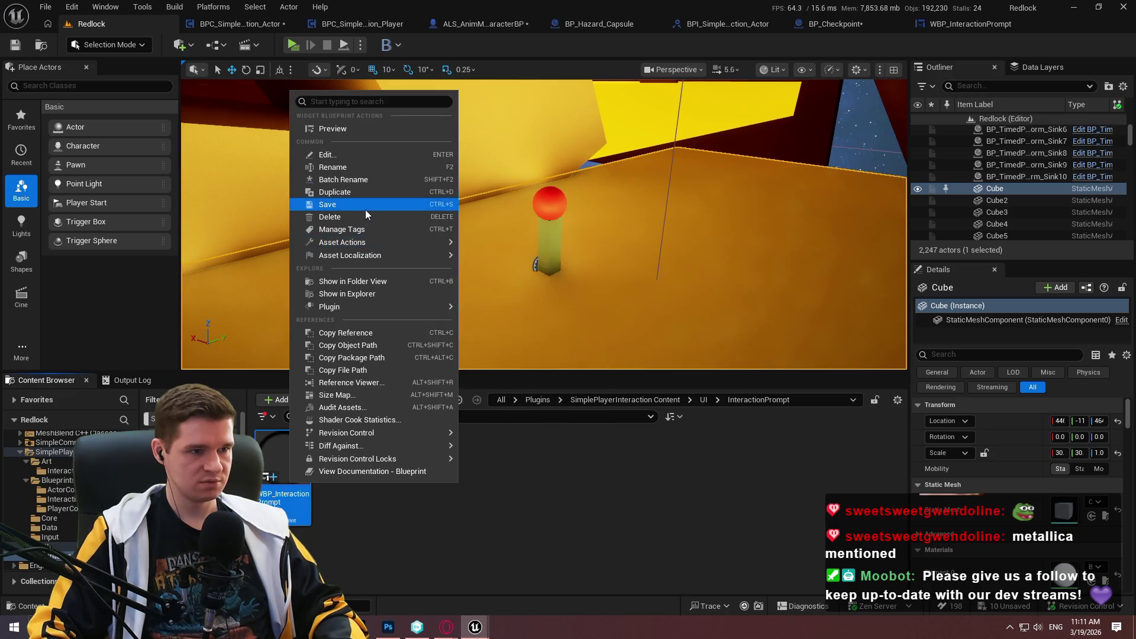
click(371, 534)
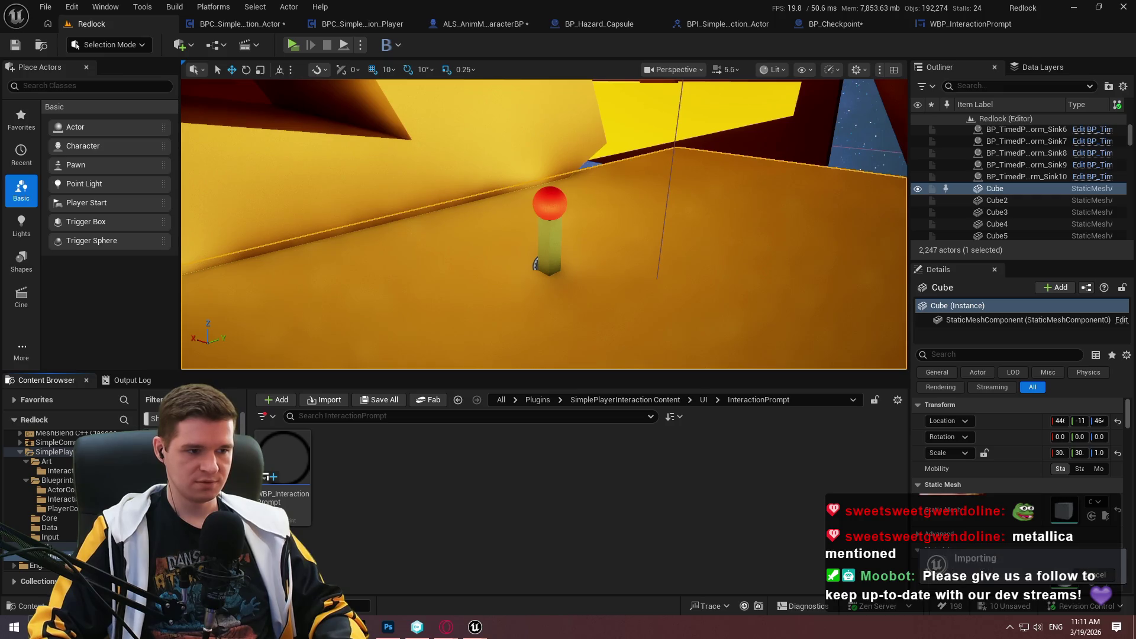
click(523, 530)
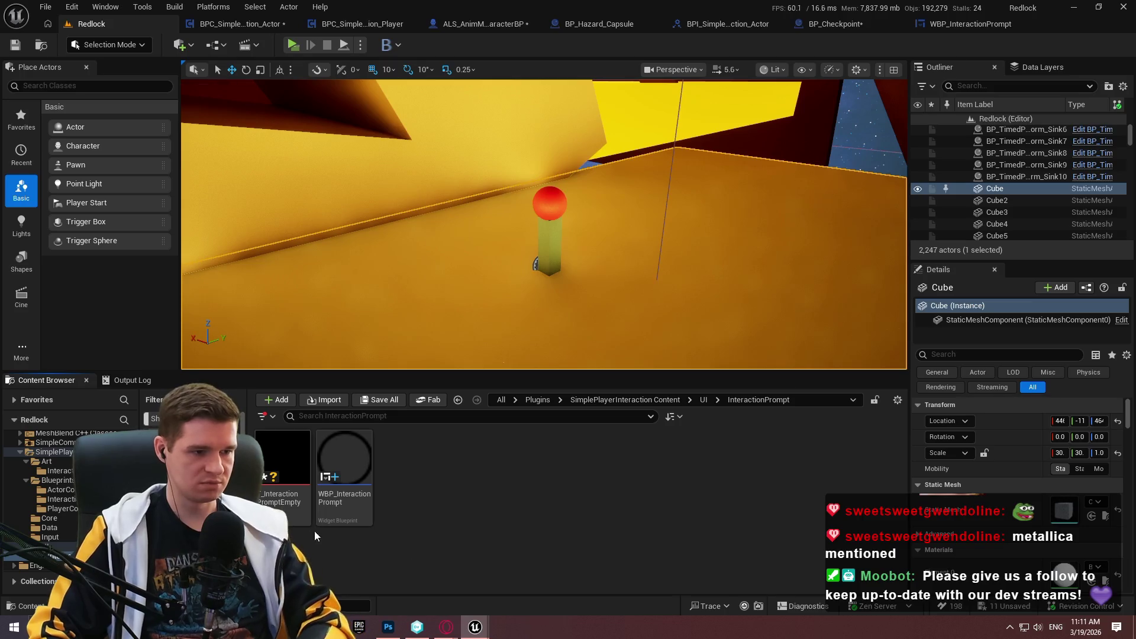
click(284, 497)
key(Delete)
click(552, 507)
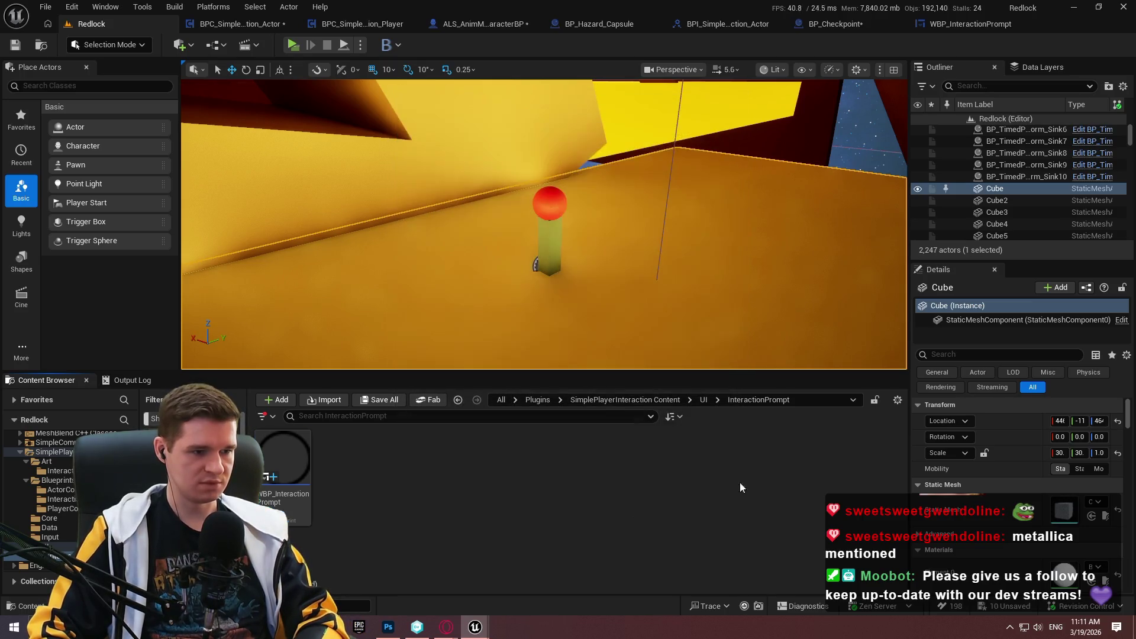
- Reimport the edited interaction prompt texture from the Art/InteractionPrompt folder
click(611, 400)
click(60, 470)
right_click(290, 470)
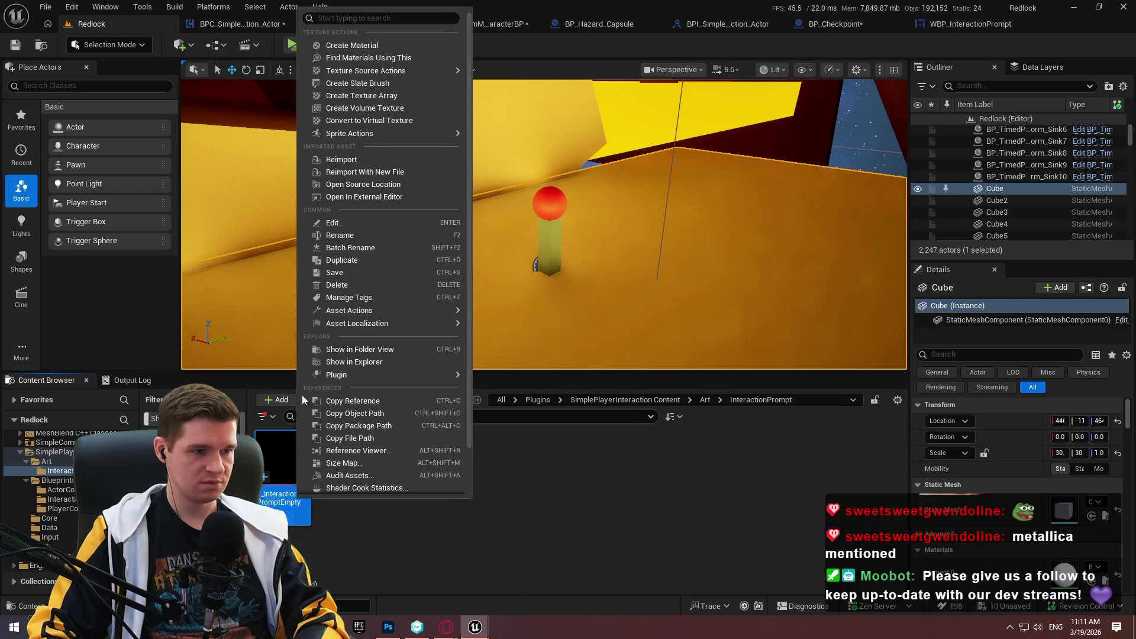
click(349, 159)
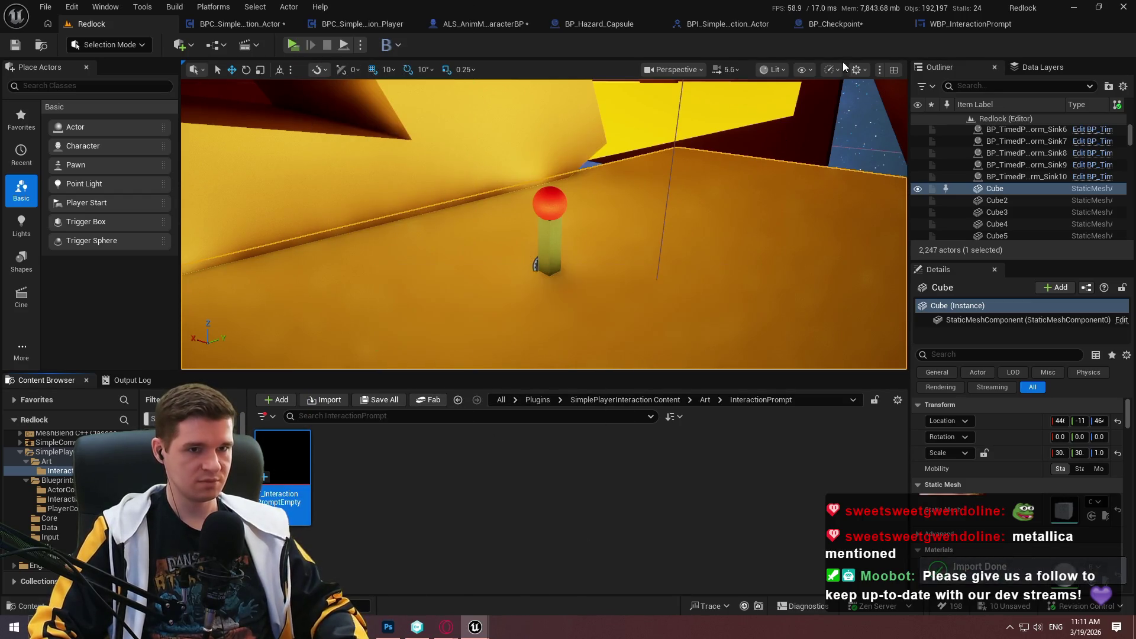
- Inspect the updated ring texture on the WBP_InteractionPrompt Designer canvas
click(954, 25)
click(279, 229)
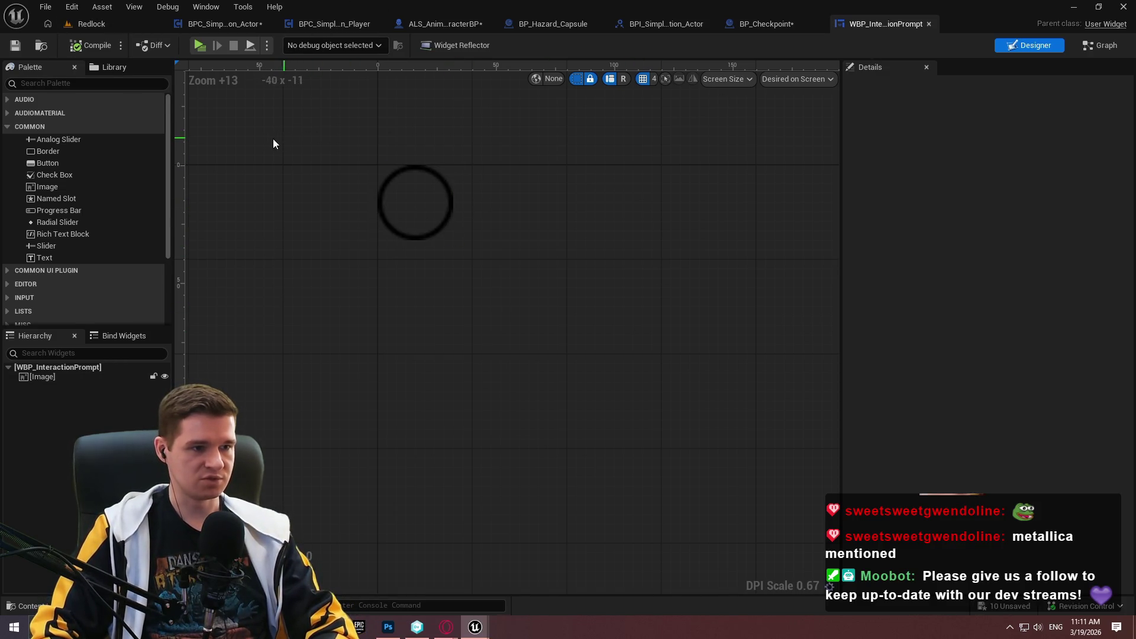
scroll(264, 144, down, 5)
scroll(242, 170, down, 2)
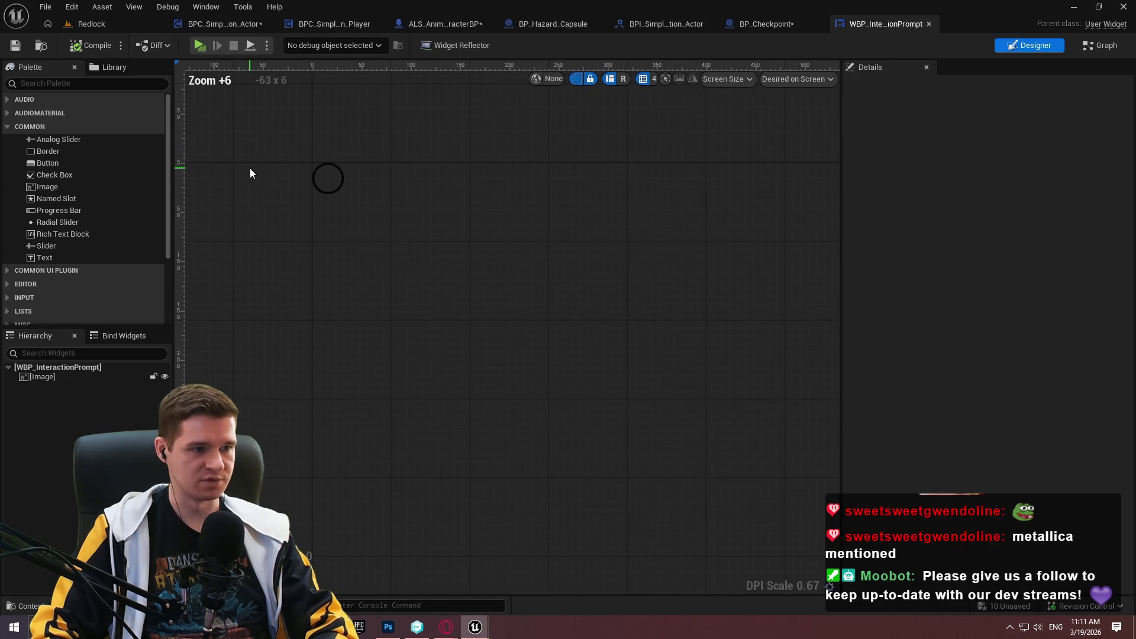
scroll(232, 161, up, 4)
scroll(232, 161, down, 3)
click(438, 28)
click(239, 27)
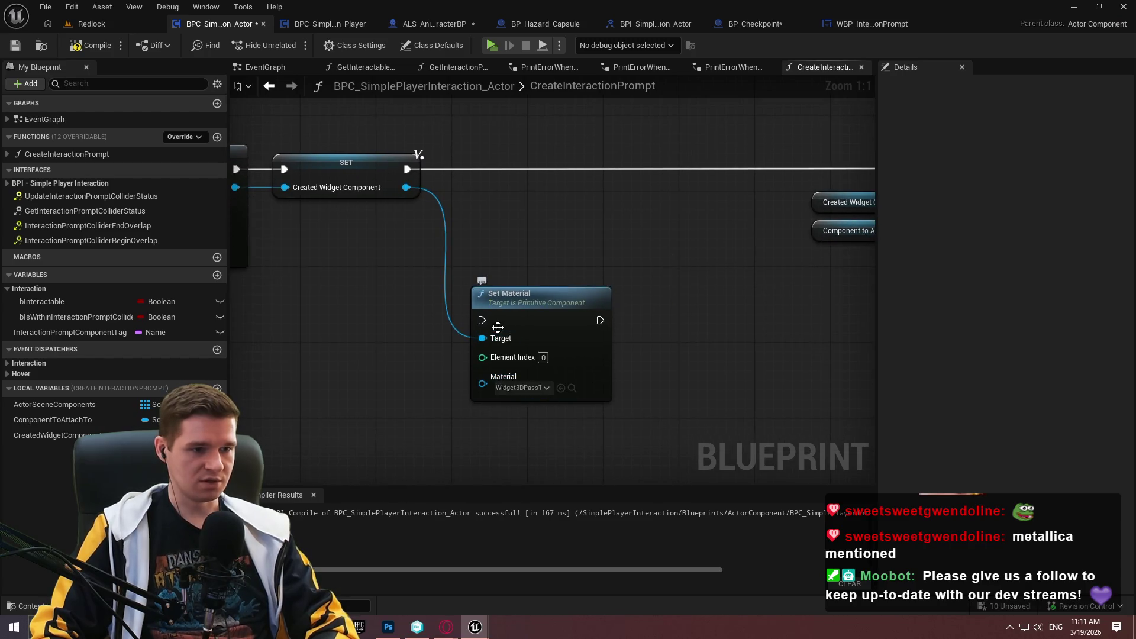
- Chain Set Material after the SET node and save the interaction component blueprint
drag(482, 320, 414, 167)
drag(532, 314, 503, 162)
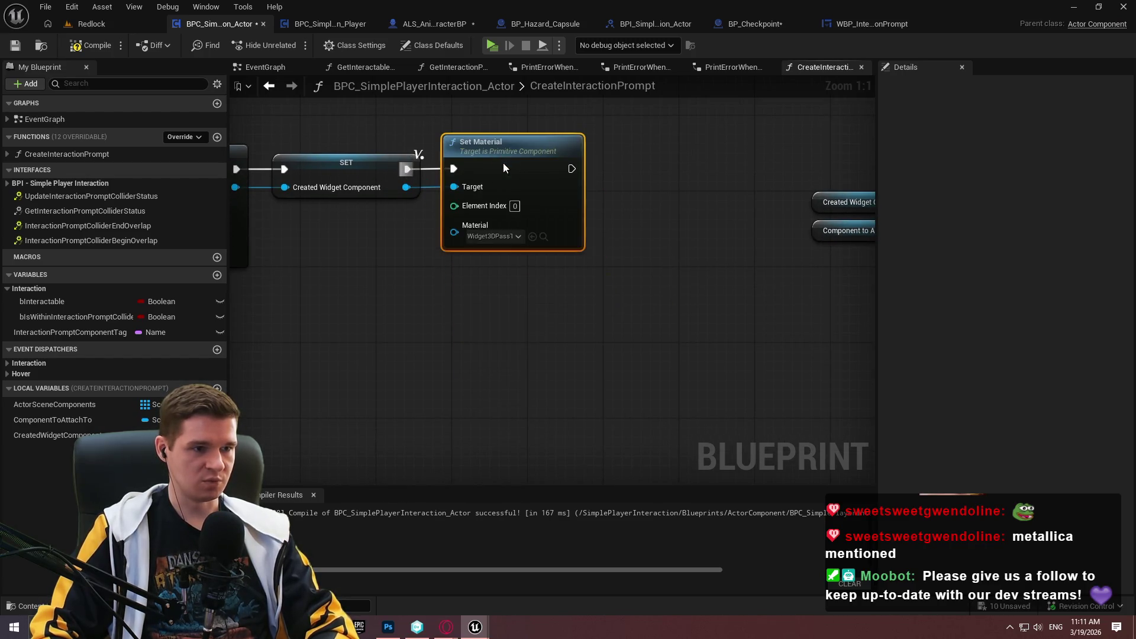
click(14, 49)
- Place a CreatedWidgetComponent getter and check BP_PickupItem's widget settings in the reference project
drag(56, 435, 406, 347)
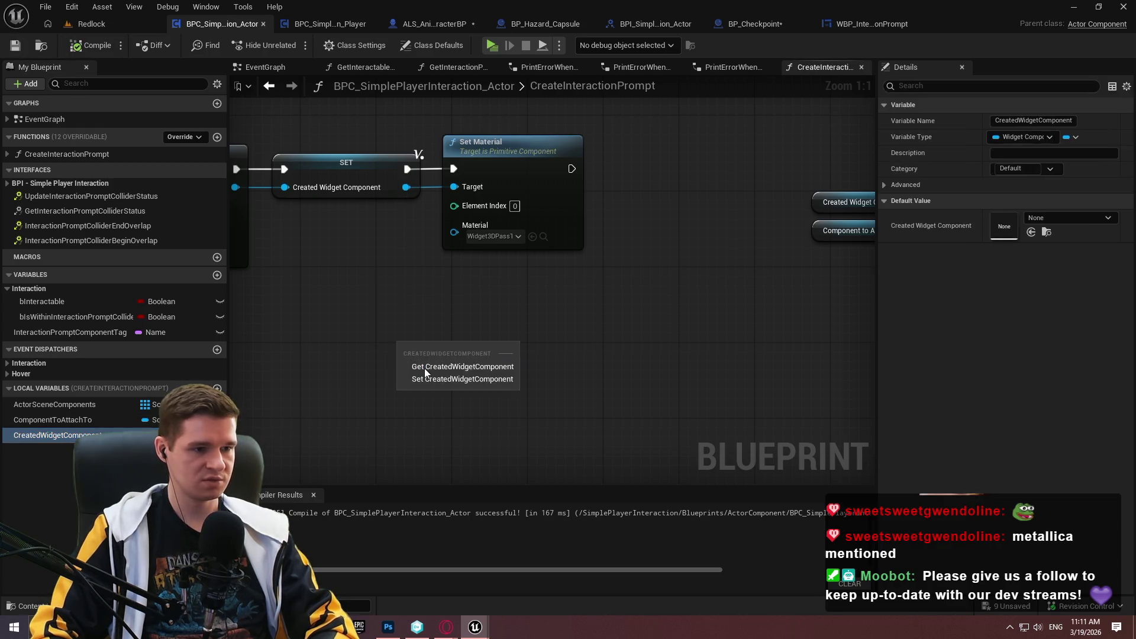
click(450, 362)
drag(501, 344, 553, 334)
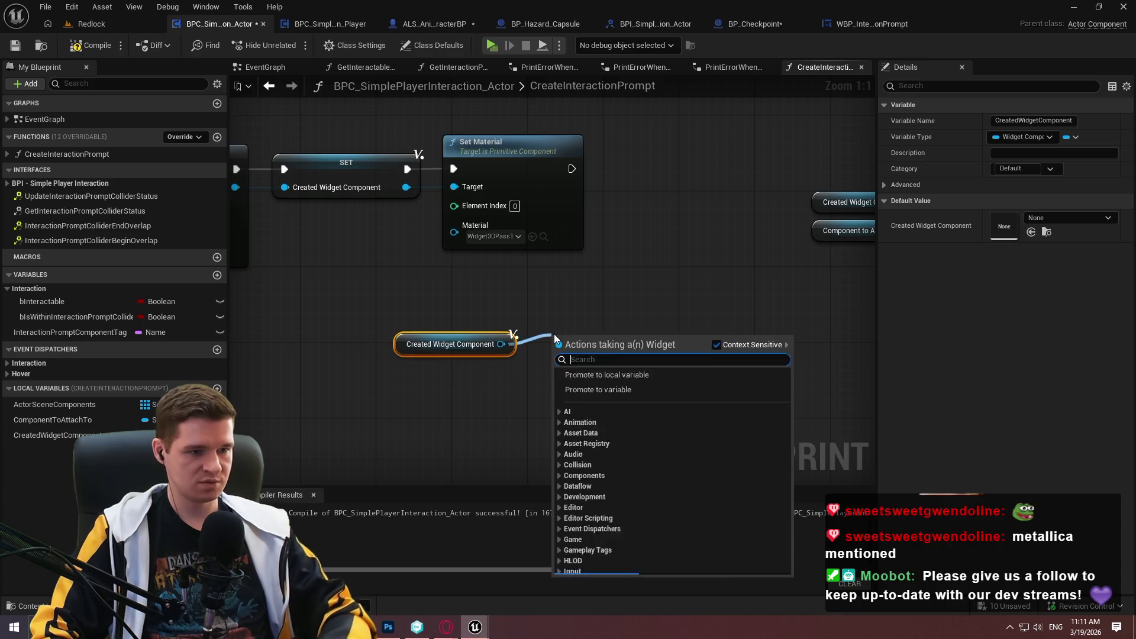
click(474, 627)
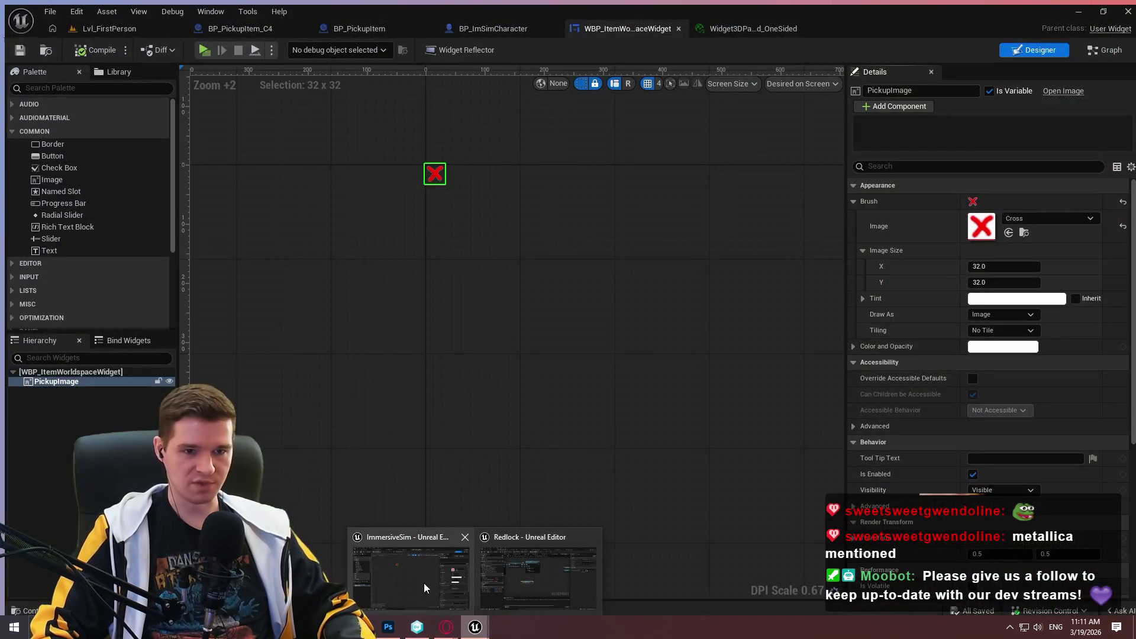
click(423, 584)
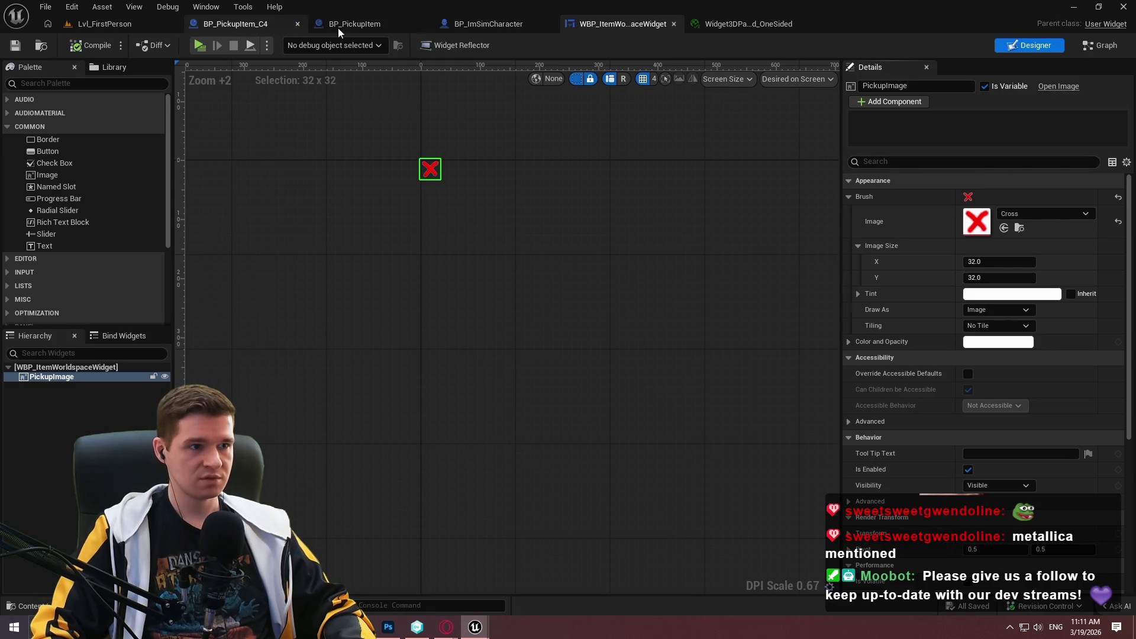
click(348, 24)
scroll(1120, 173, down, 2)
scroll(1119, 174, down, 10)
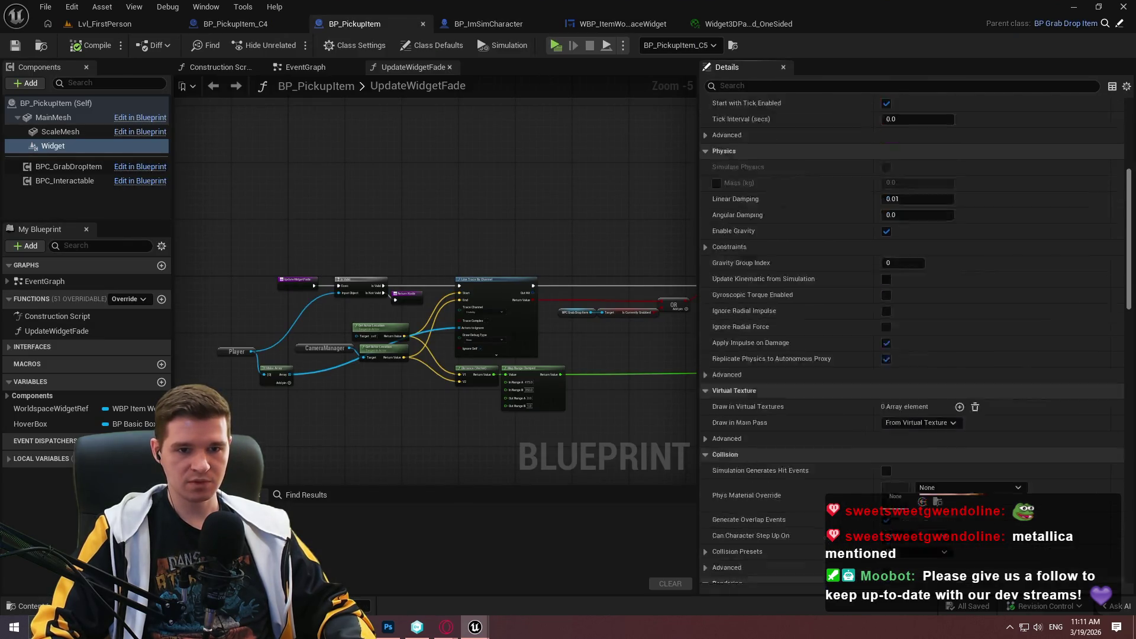
click(1082, 12)
- Add Set Widget Space with New Space set to Screen, chained after Set Material
drag(506, 345, 551, 342)
text(space)
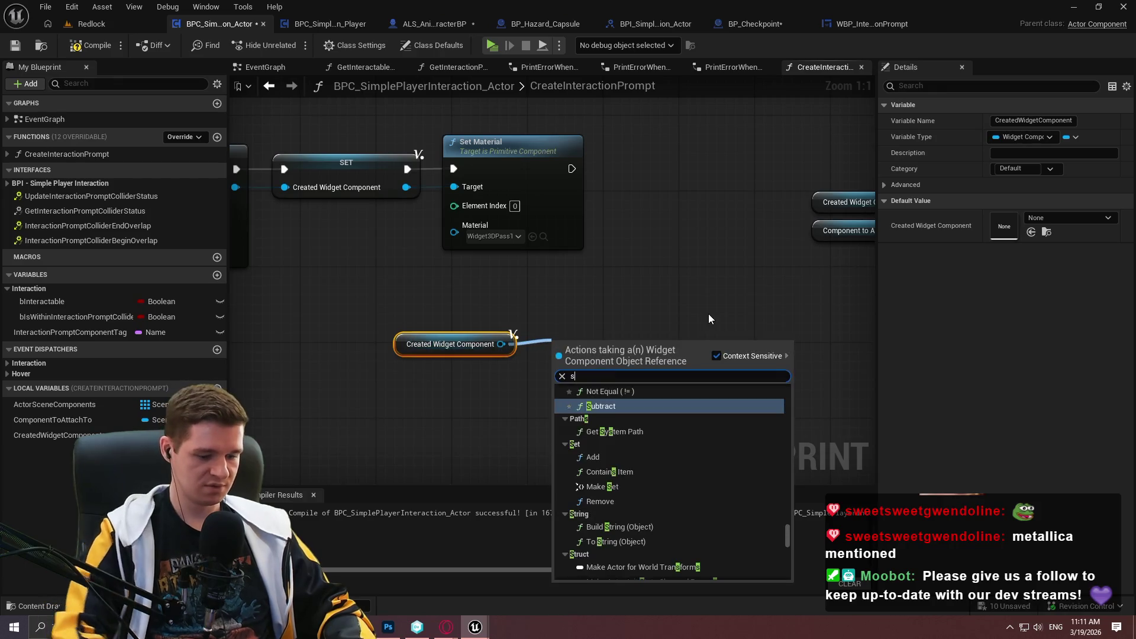
click(608, 418)
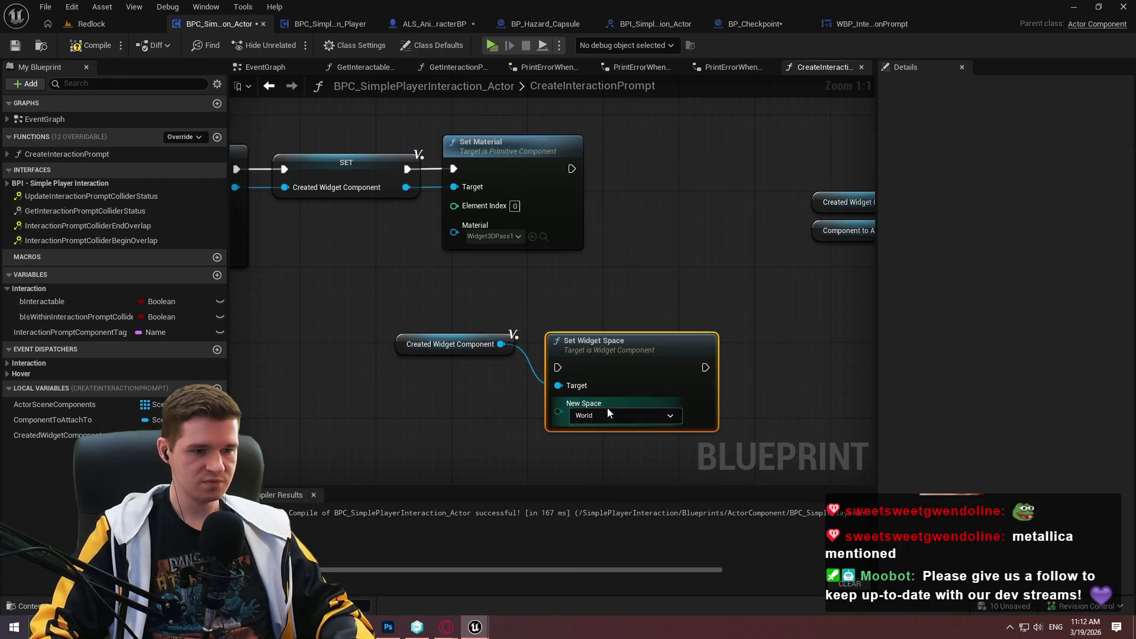
click(591, 418)
click(587, 442)
drag(557, 368, 571, 168)
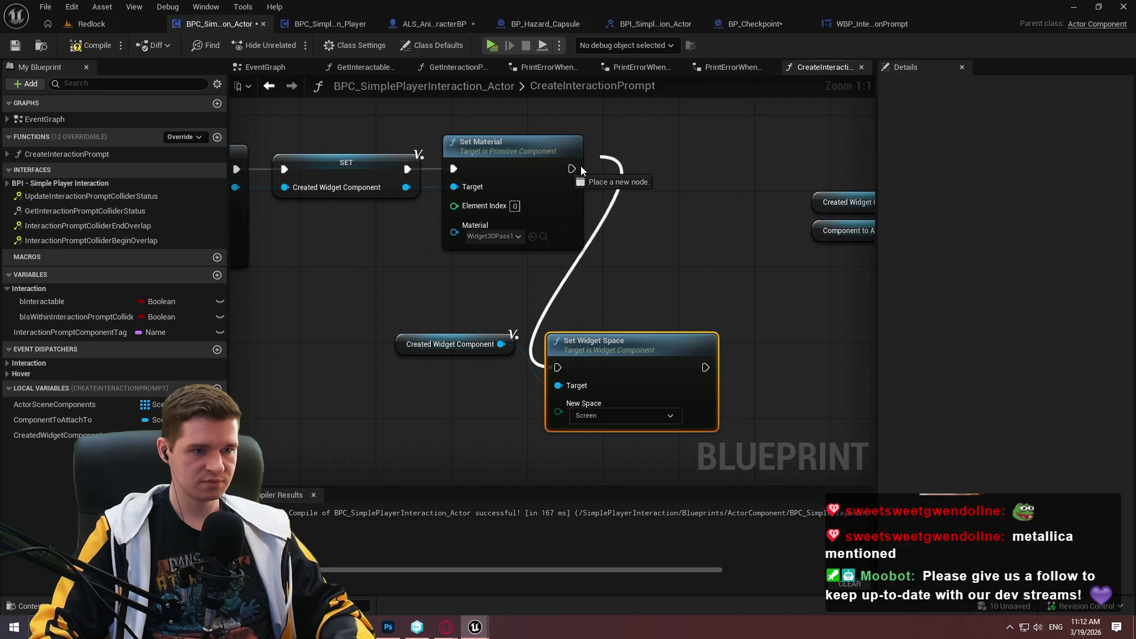
mouse_move(591, 373)
mouse_down()
mouse_move(660, 155)
mouse_move(658, 164)
mouse_up()
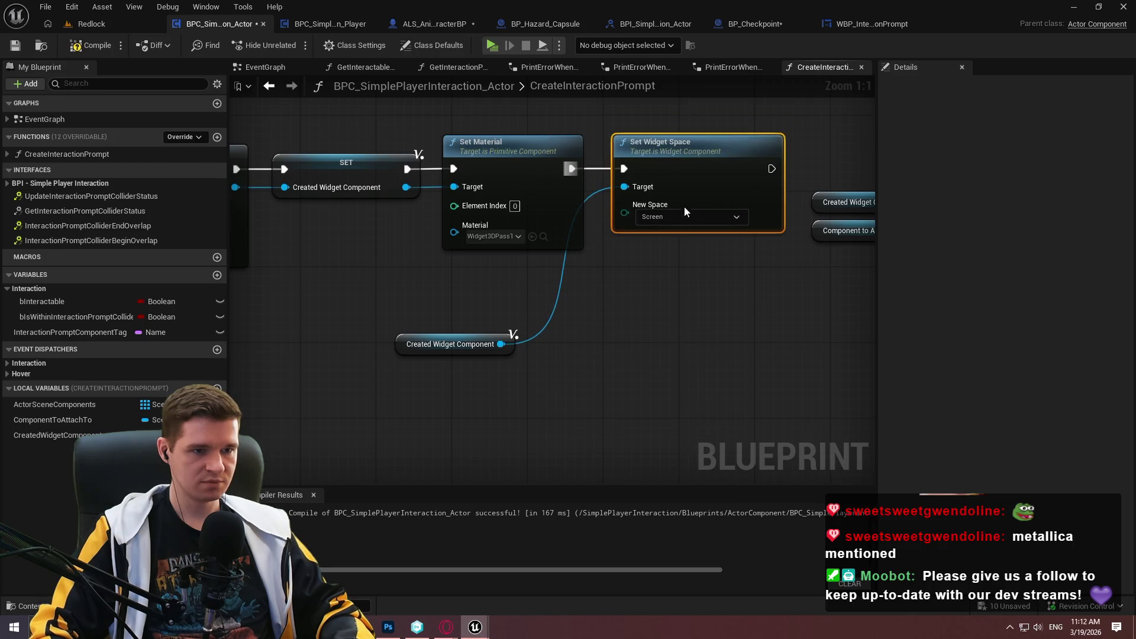
scroll(684, 207, down, 4)
drag(620, 413, 463, 263)
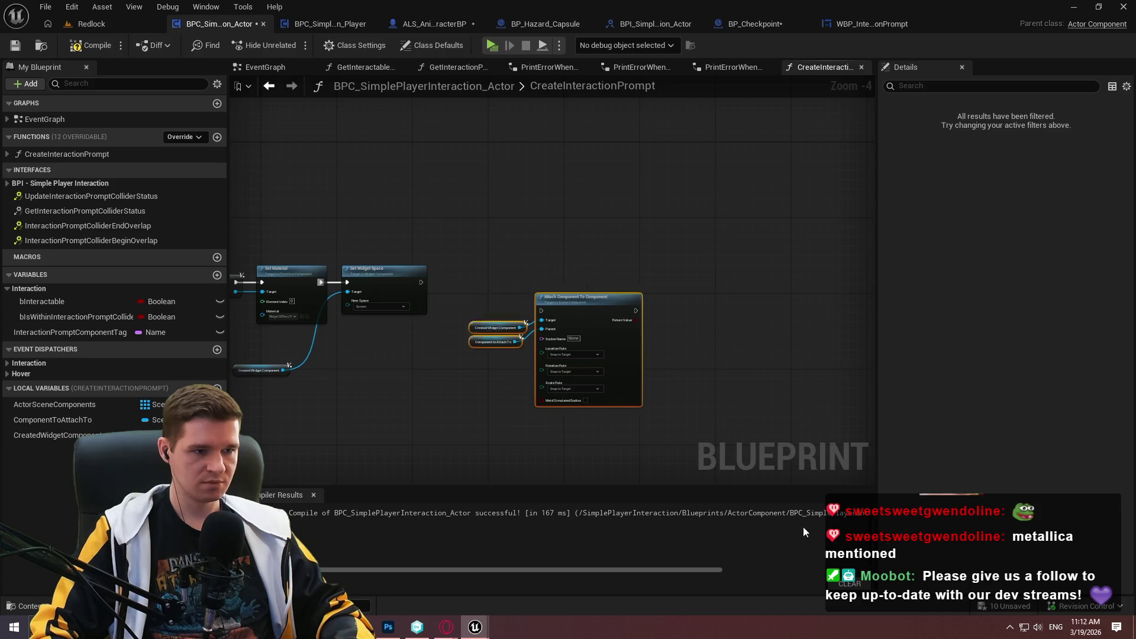
- Insert a Sequence node on the execution line before Add Widget Component
scroll(411, 342, up, 5)
scroll(642, 260, down, 2)
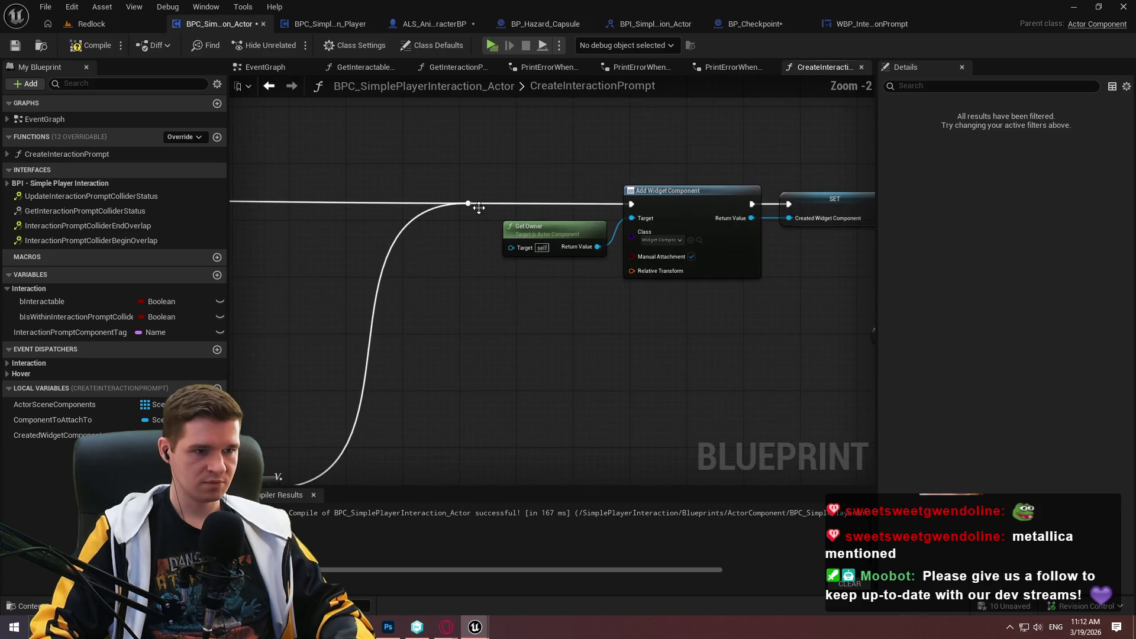
mouse_move(468, 204)
mouse_down()
mouse_move(478, 304)
mouse_move(473, 294)
mouse_up()
text(seq)
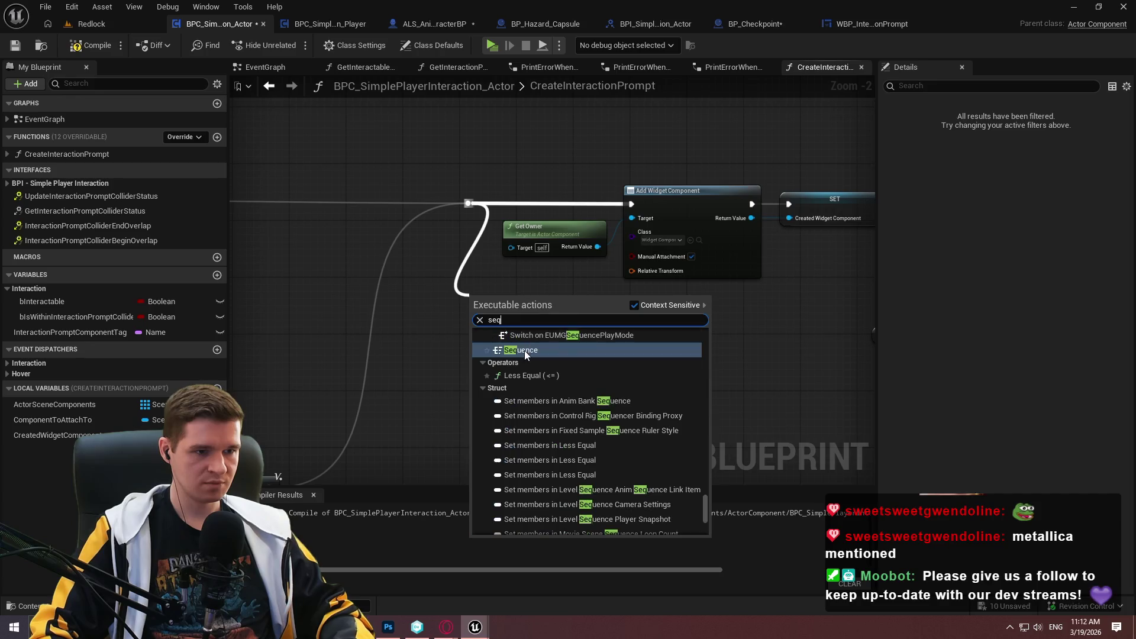
click(527, 346)
key(q)
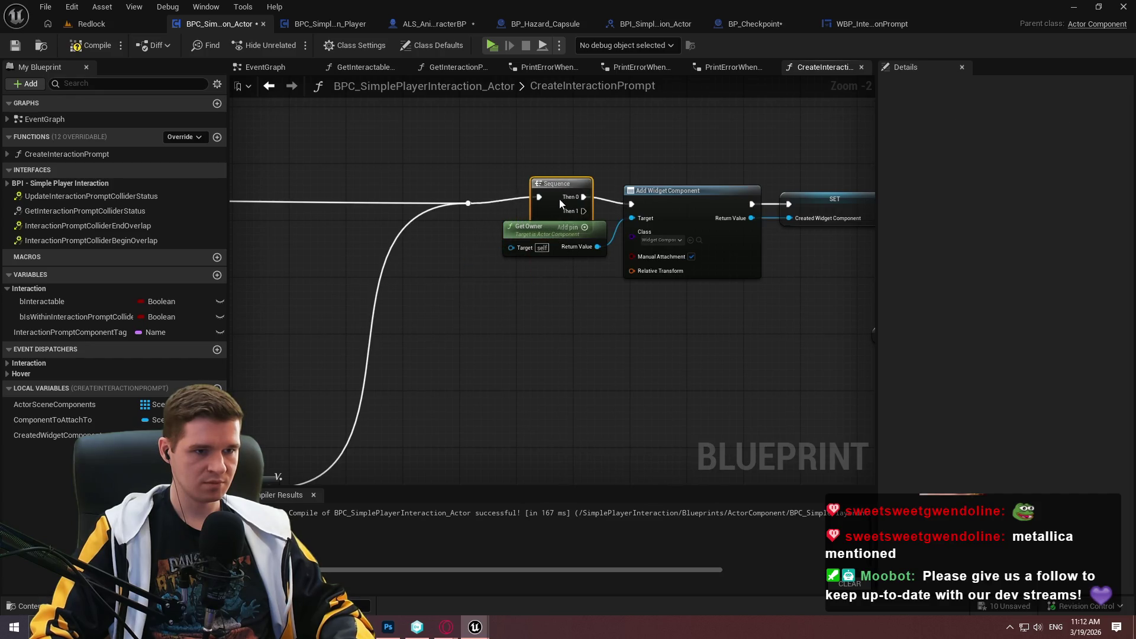
- Move the widget creation nodes up and wire the Sequence's Then 1 into Set Material
drag(673, 248, 344, 246)
drag(775, 364, 533, 246)
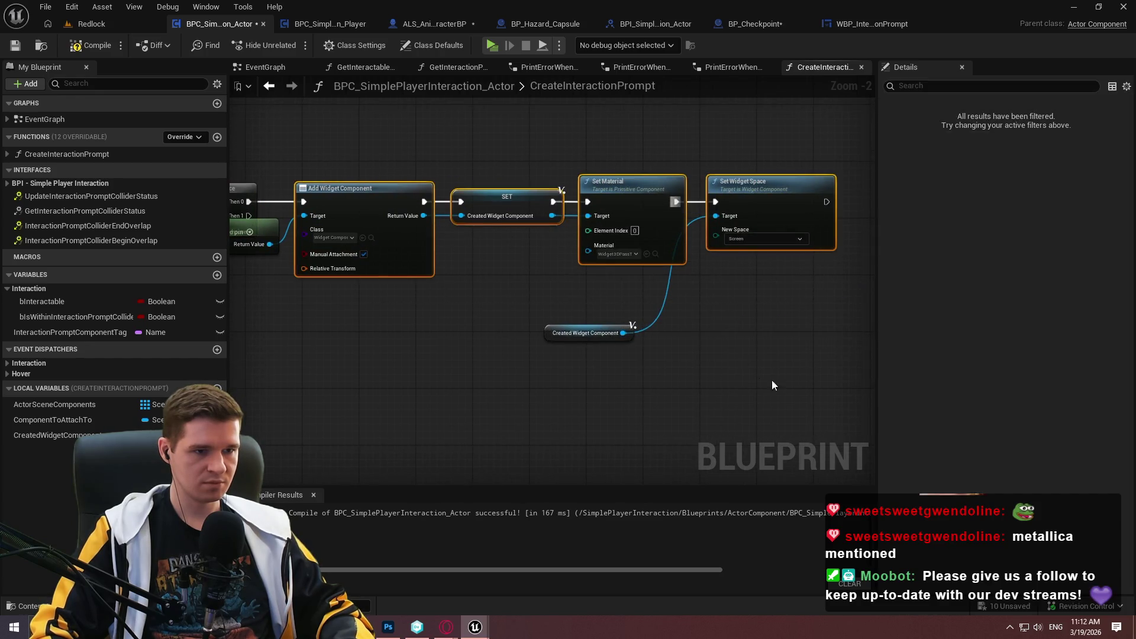
mouse_move(827, 394)
mouse_down()
mouse_move(295, 183)
mouse_move(636, 199)
mouse_move(533, 296)
mouse_up()
click(532, 297)
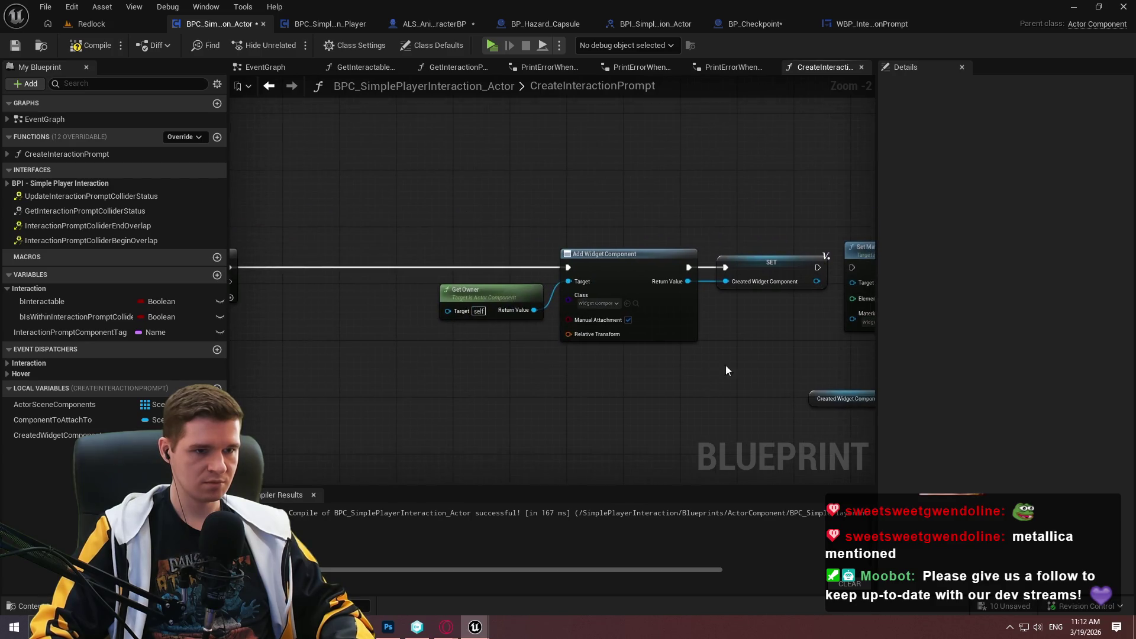
drag(751, 331, 498, 259)
mouse_move(628, 237)
mouse_down()
mouse_move(597, 115)
mouse_move(603, 74)
mouse_up()
mouse_move(547, 104)
mouse_down()
mouse_move(383, 251)
mouse_move(958, 231)
mouse_move(633, 236)
mouse_up()
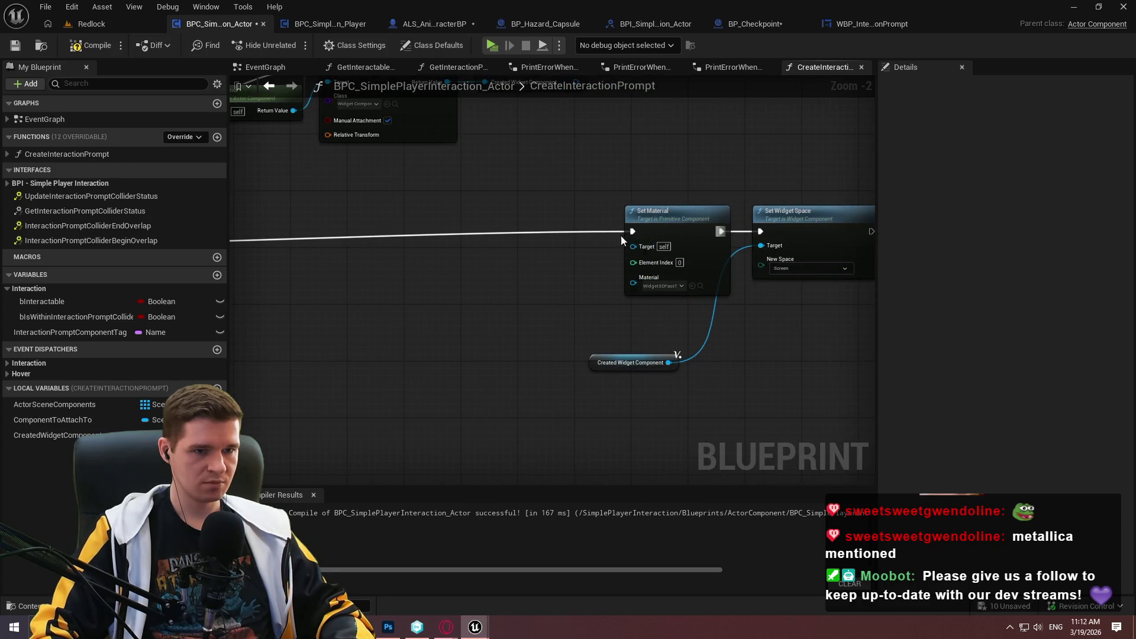
mouse_move(710, 379)
mouse_down()
mouse_move(649, 222)
mouse_move(400, 236)
mouse_move(786, 224)
mouse_up()
- Give Set Material and Set Widget Space their own Created Widget Component getters and arrange them
drag(60, 435, 769, 248)
scroll(510, 253, up, 2)
mouse_move(511, 256)
mouse_down()
mouse_move(488, 272)
mouse_move(230, 266)
mouse_up()
drag(628, 203, 822, 204)
click(602, 289)
mouse_move(374, 409)
mouse_down()
mouse_move(683, 250)
mouse_move(697, 273)
mouse_up()
scroll(752, 349, down, 2)
drag(768, 384, 353, 208)
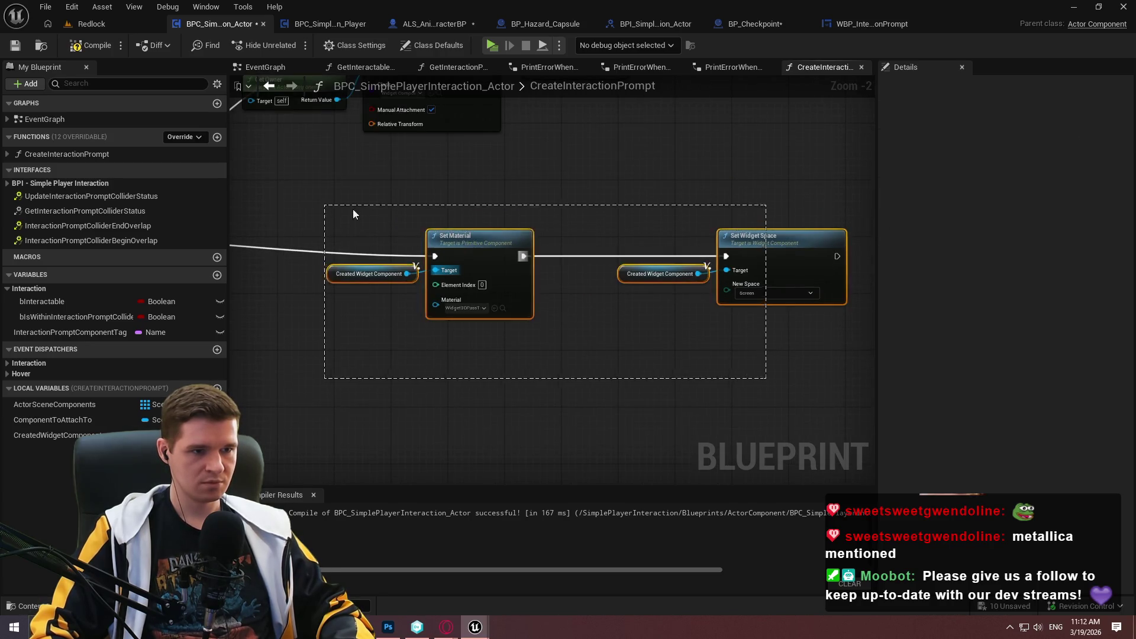
mouse_move(664, 300)
mouse_down()
mouse_move(647, 266)
mouse_move(697, 279)
mouse_up()
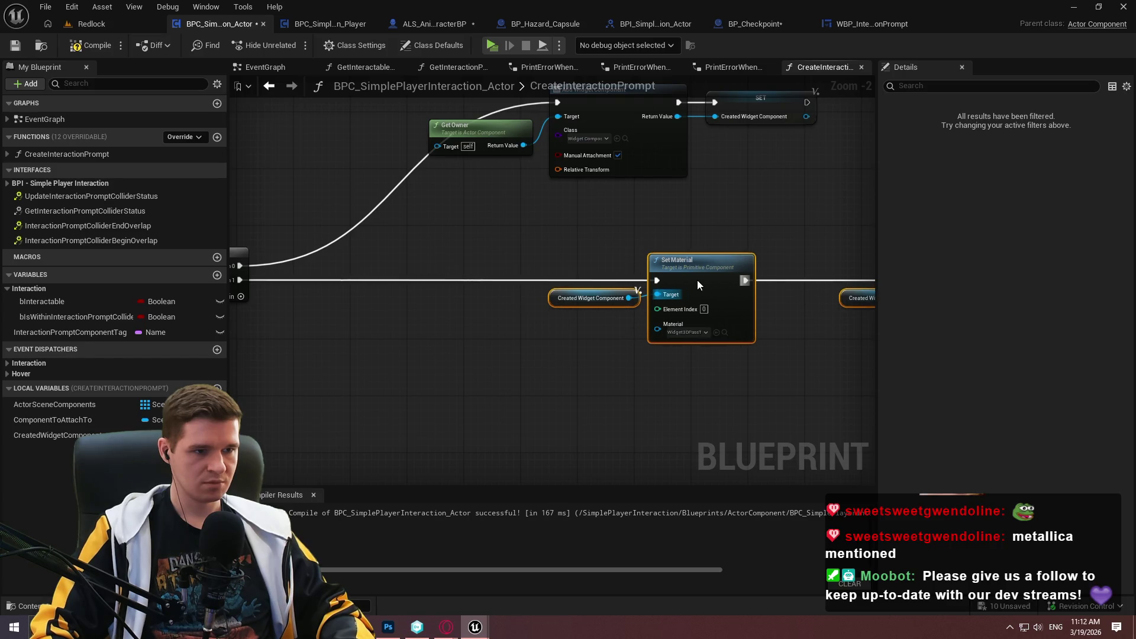
click(605, 168)
- Add a reroute point on the execution wire and tidy the widget creation nodes
double_click(601, 161)
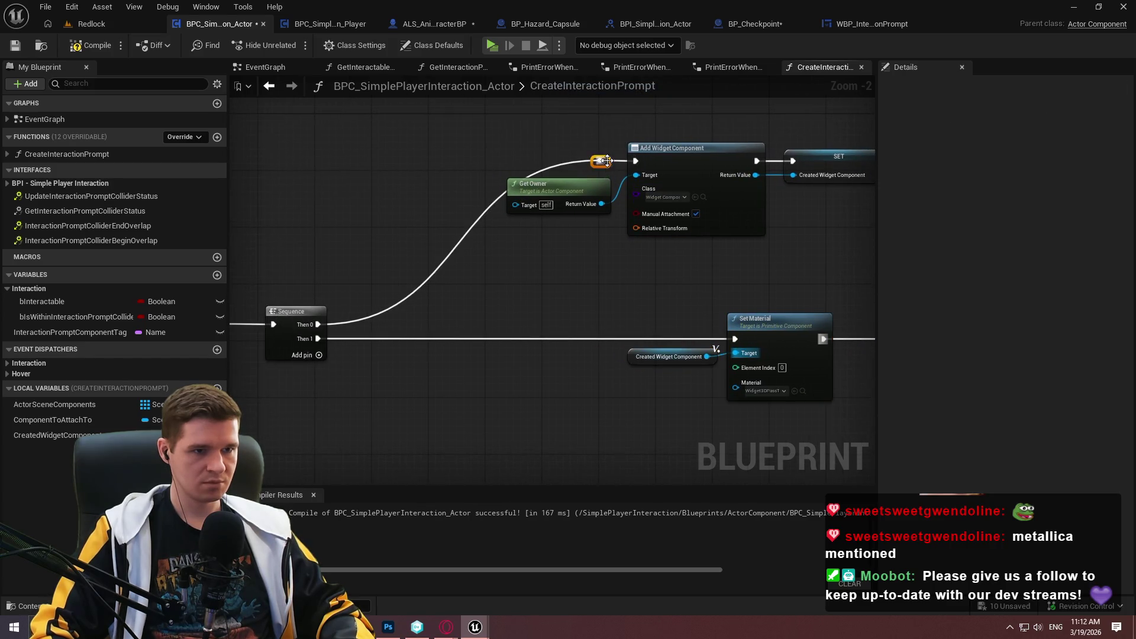
drag(601, 161, 571, 161)
drag(331, 136, 869, 229)
drag(665, 161, 783, 154)
scroll(803, 275, down, 3)
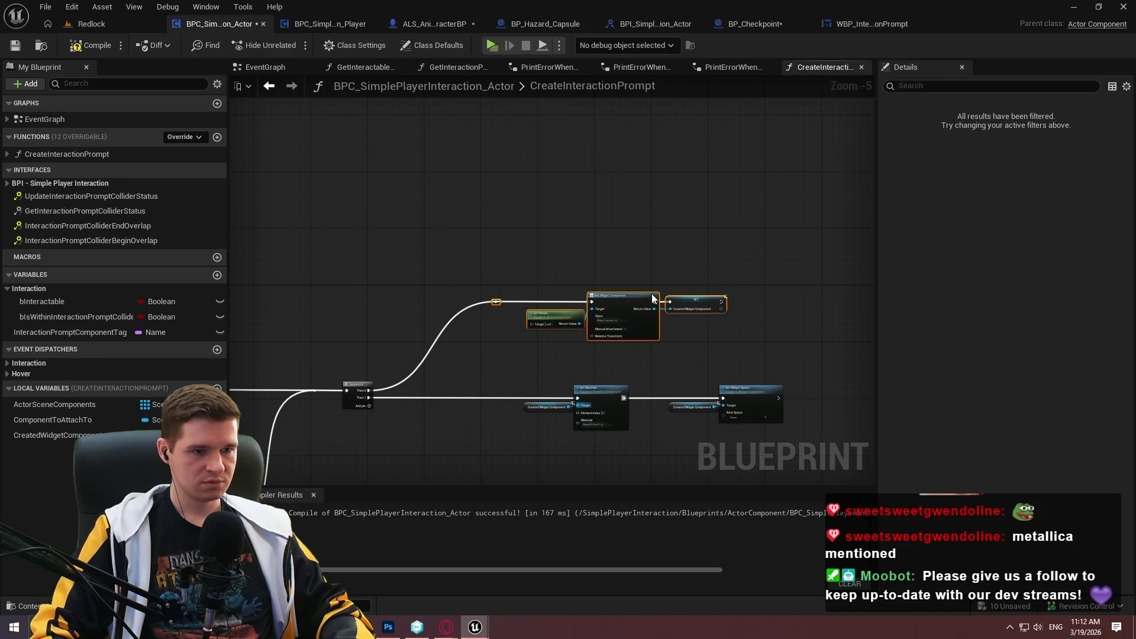
drag(621, 296, 674, 274)
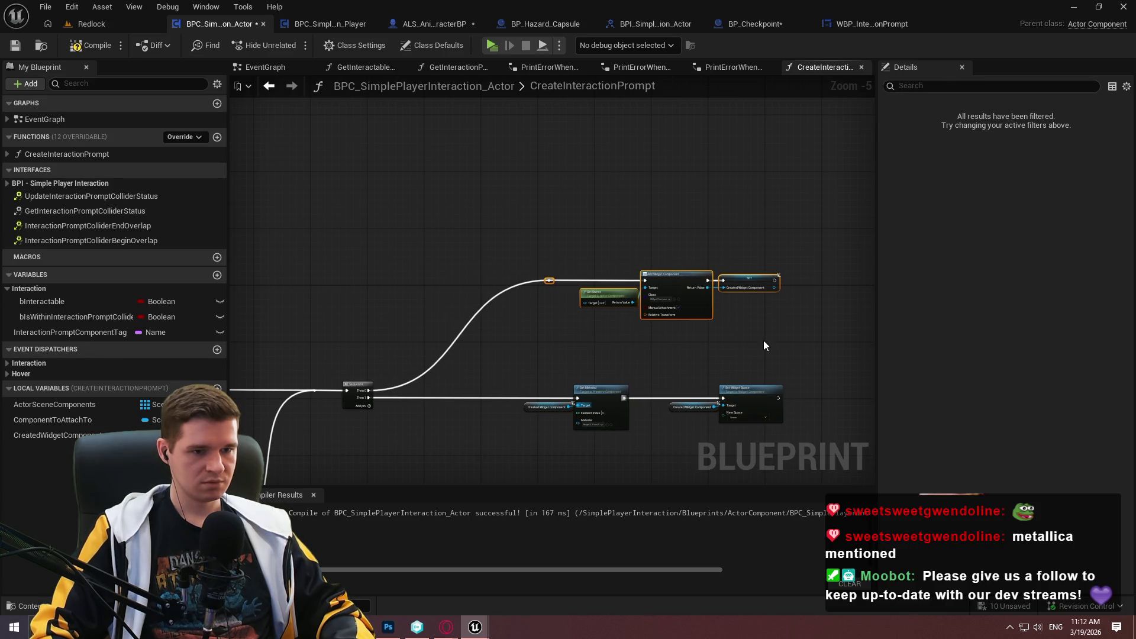
click(726, 202)
- Copy the Created Widget Component getter beside Set Widget Space
scroll(726, 202, up, 3)
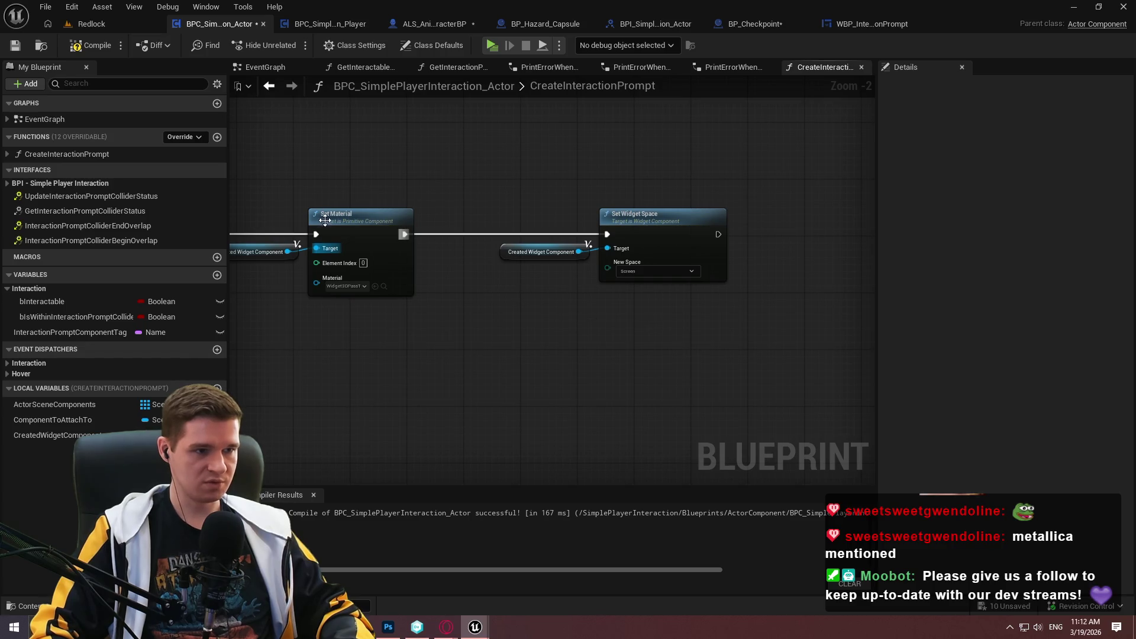
drag(556, 370, 363, 237)
click(331, 251)
key(ctrl+c)
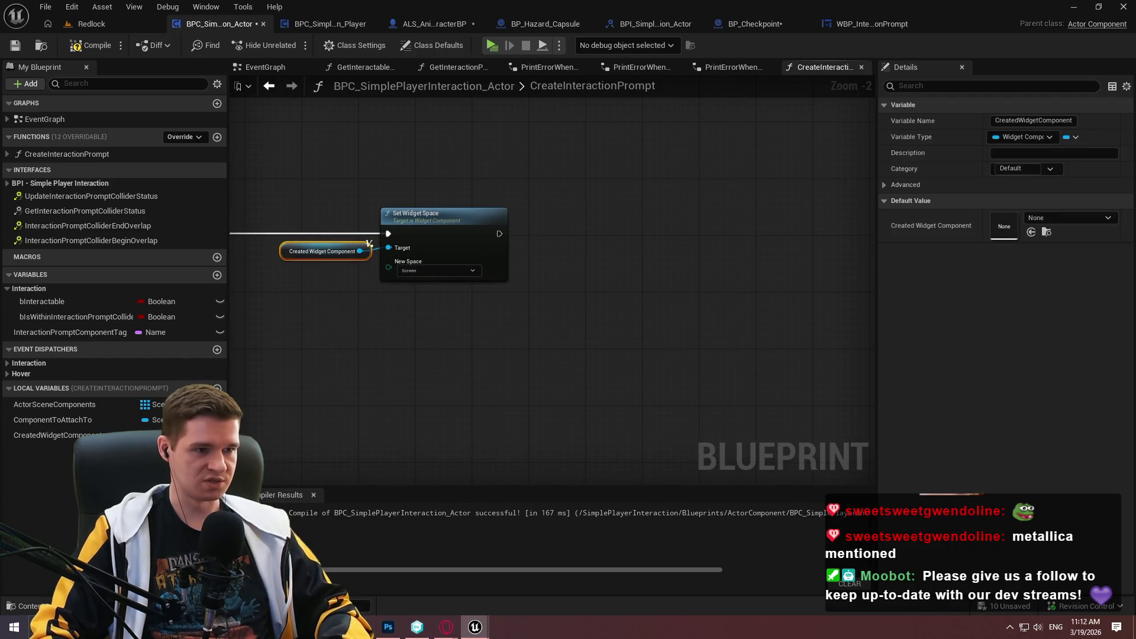
- Paste the Created Widget Component getter and add a Set Widget node targeting it
drag(342, 306, 352, 343)
key(ctrl+v)
drag(440, 346, 595, 383)
text(widget cl)
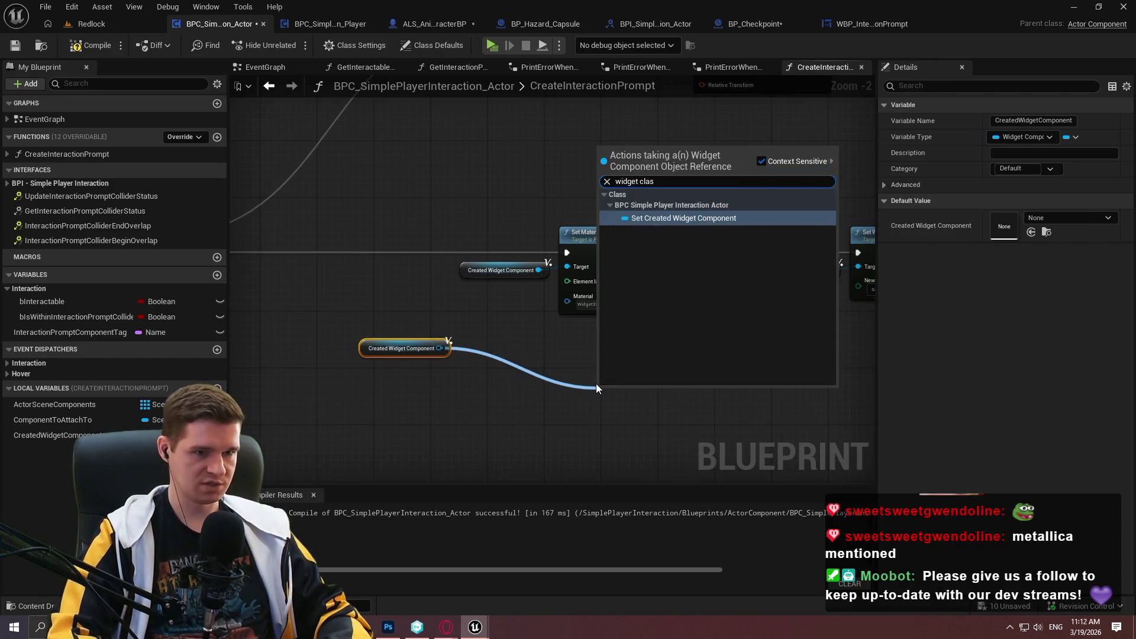
key(BackSpace)
key(BackSpace)
key(BackSpace)
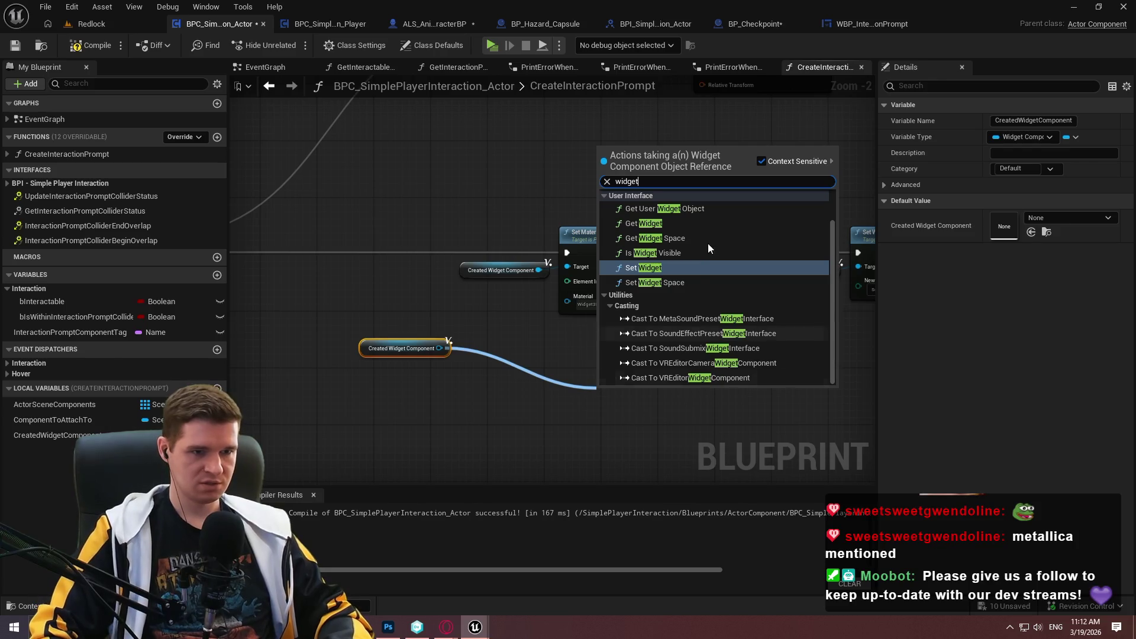
key(Return)
scroll(650, 308, up, 2)
click(641, 358)
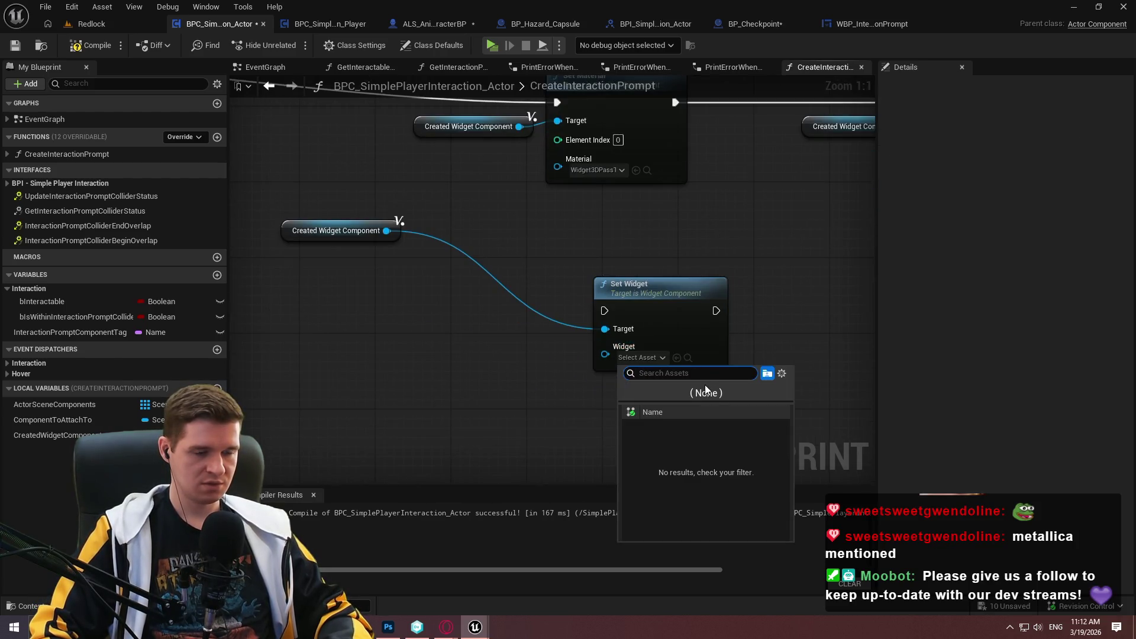
click(537, 367)
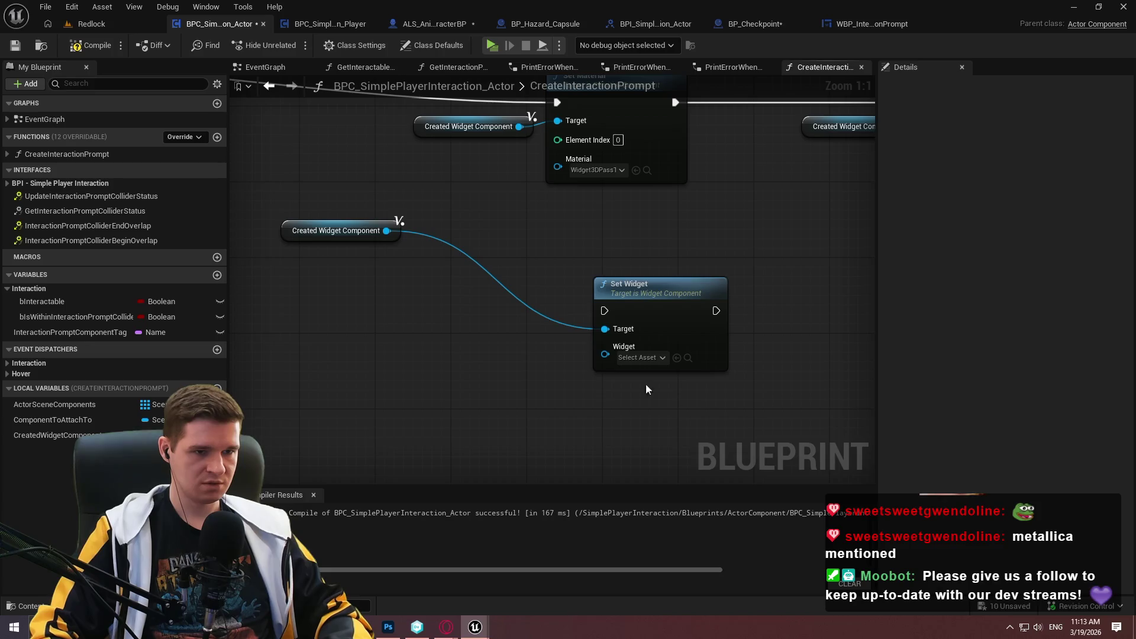
mouse_move(647, 388)
mouse_down()
mouse_move(472, 272)
mouse_move(659, 427)
mouse_move(402, 546)
mouse_move(352, 622)
mouse_move(224, 467)
mouse_up()
drag(381, 600, 551, 401)
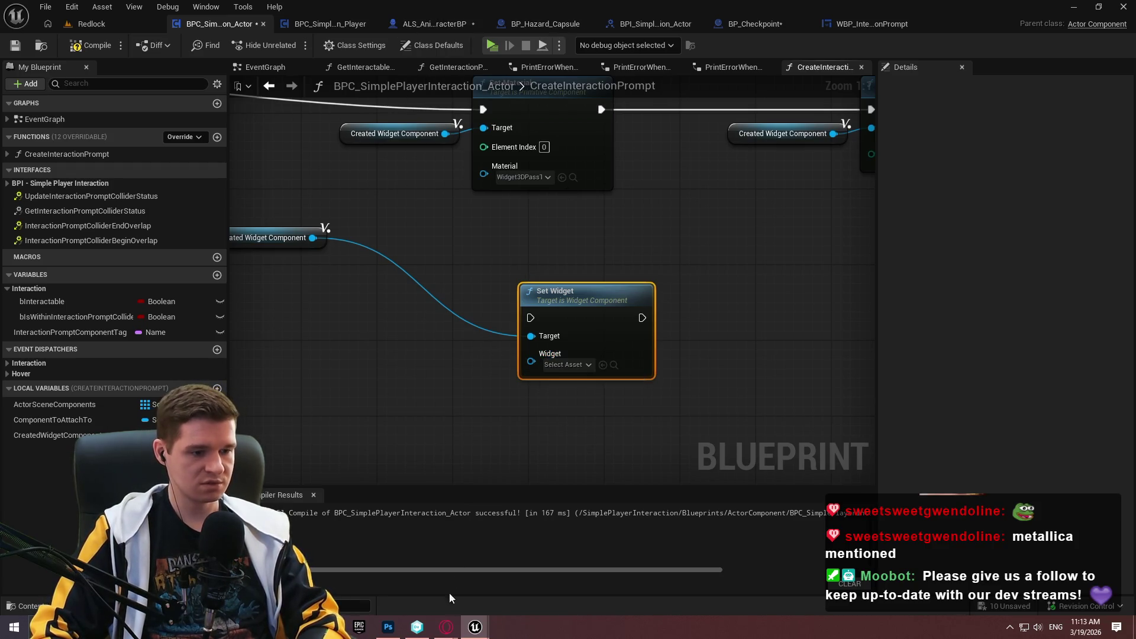
- Consult BP_PickupItem, then search the component's actions for 'widget class' and 'class' options
mouse_move(475, 627)
click(399, 581)
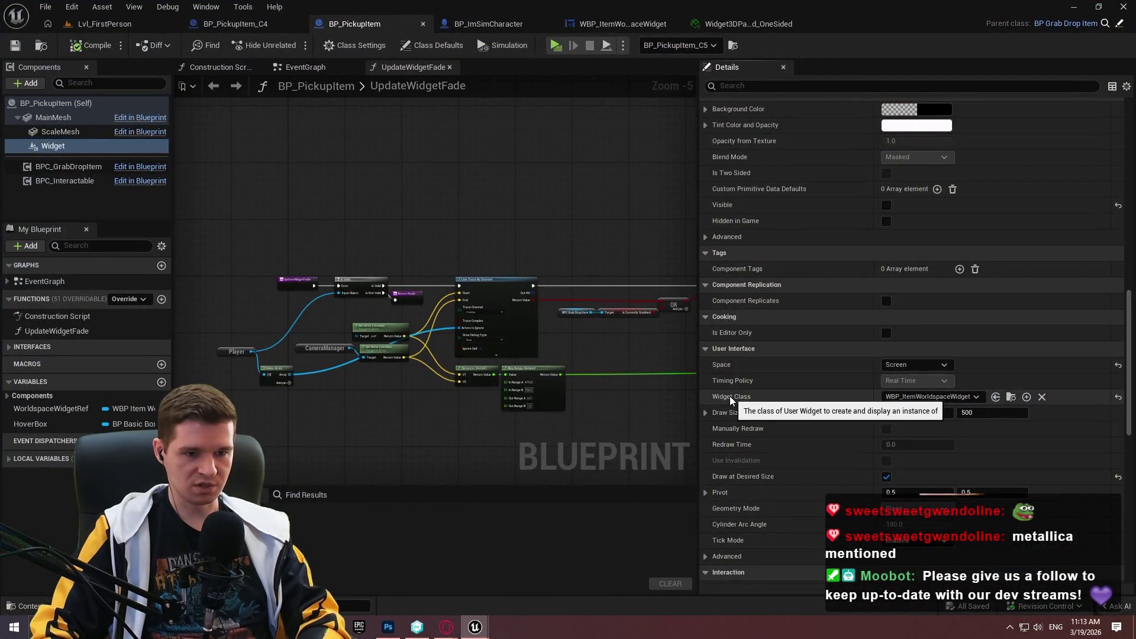
click(1075, 8)
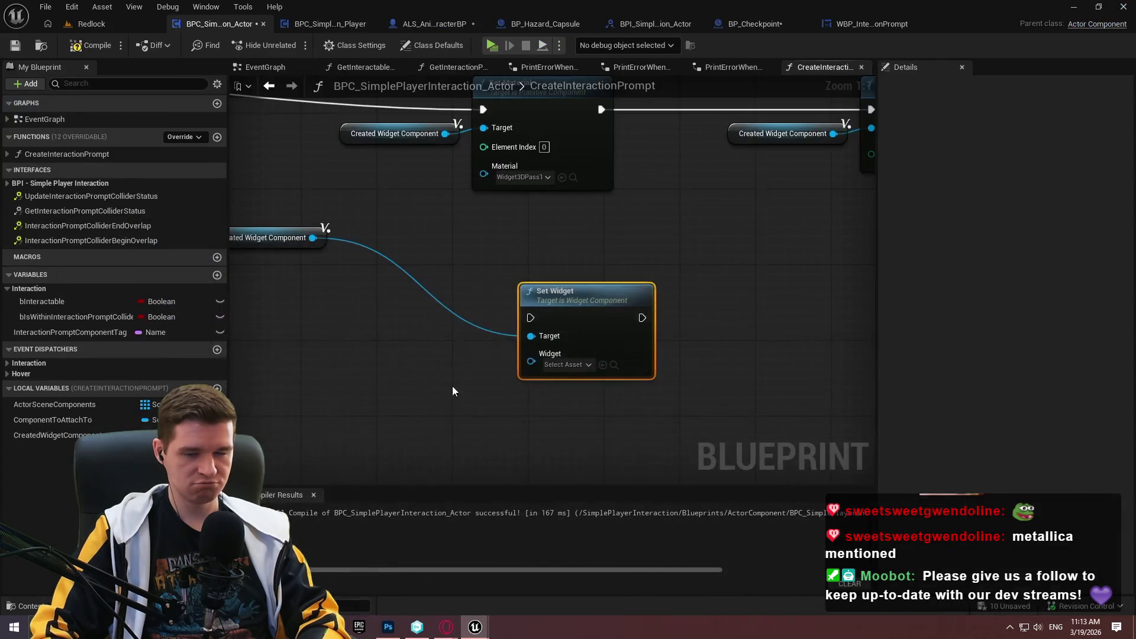
drag(309, 240, 355, 340)
text(w)
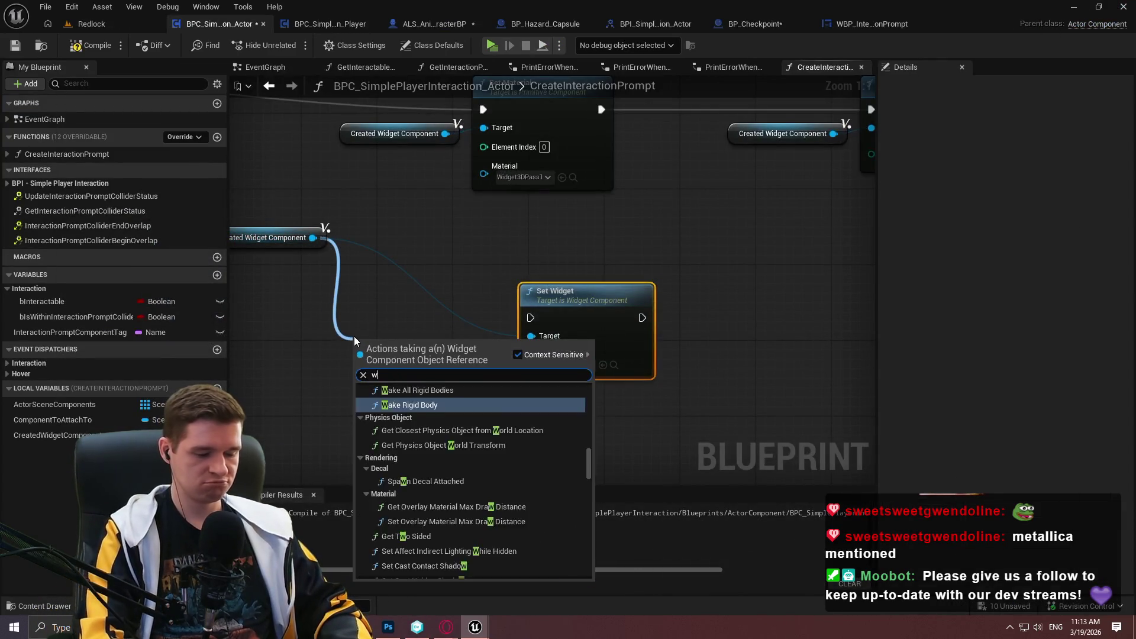
text(idget clas)
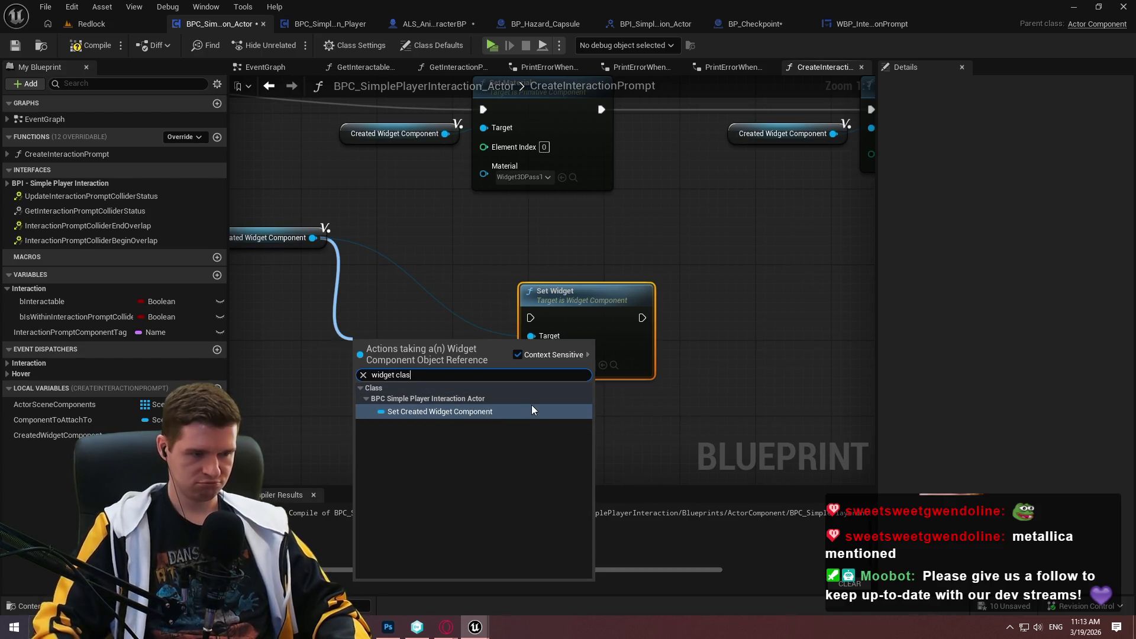
key(BackSpace)
key(BackSpace)
key(BackSpace)
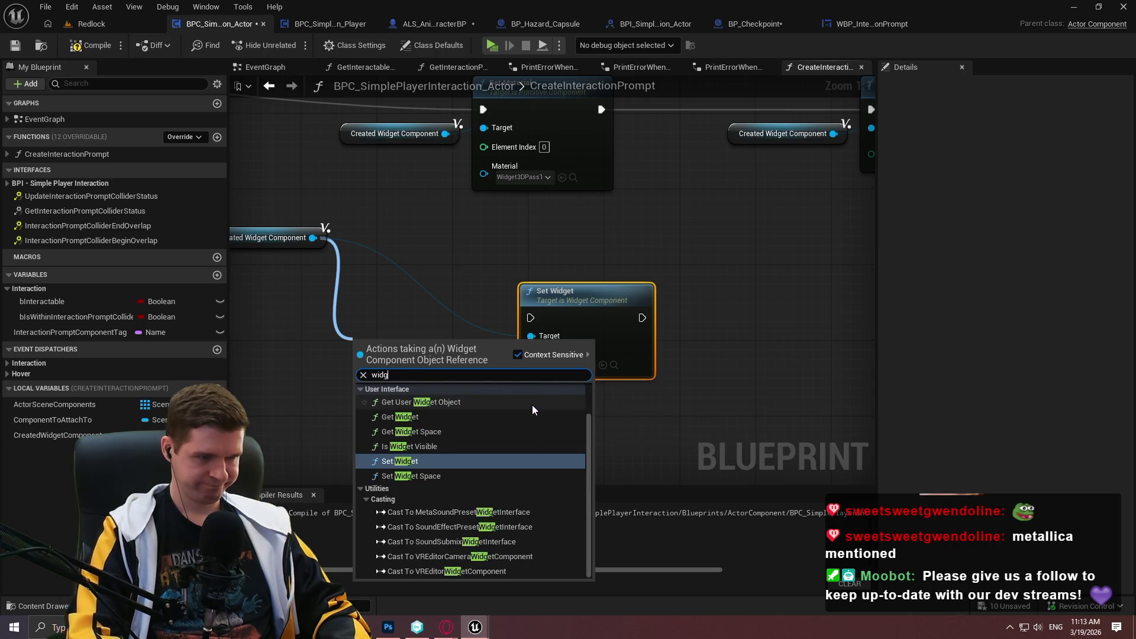
key(BackSpace)
key(BackSpace)
key(BackSpace)
text(class)
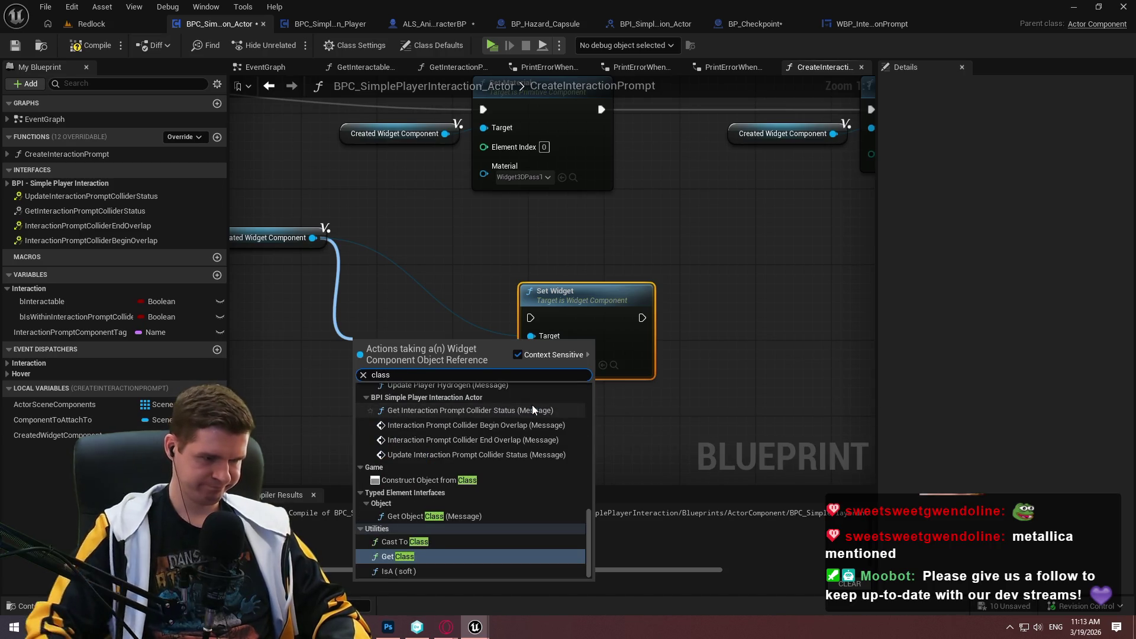
mouse_move(589, 523)
mouse_down()
mouse_move(591, 391)
mouse_move(582, 550)
mouse_up()
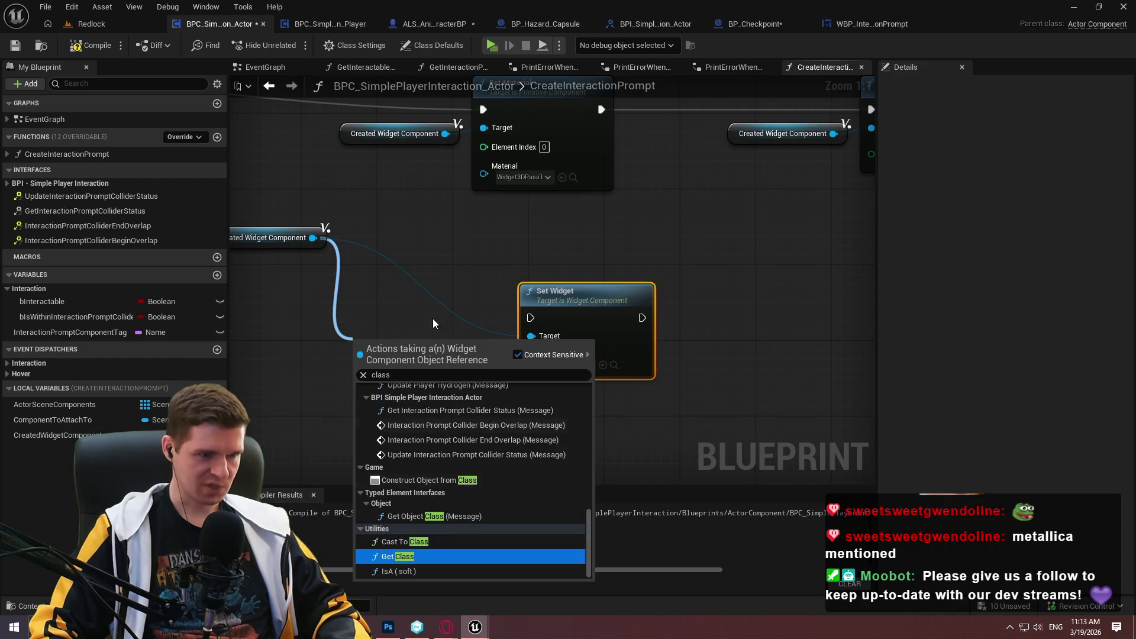
key(Escape)
right_click(566, 385)
- Add a Create Widget node with Class WBP_InteractionPrompt, executing into Set Widget
text(create widget)
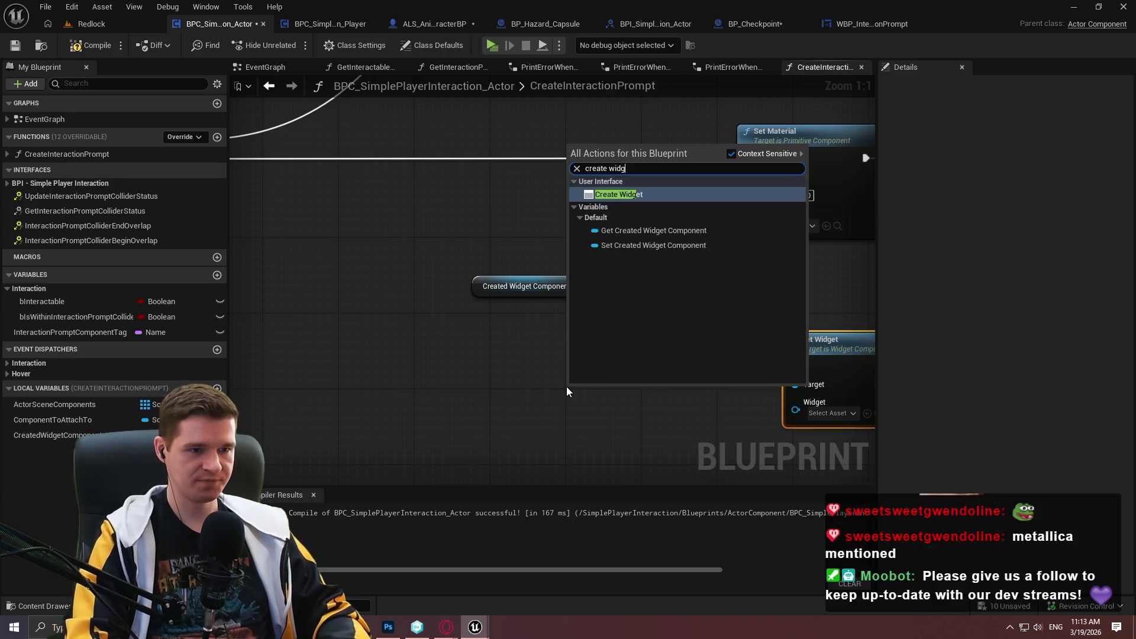
key(Return)
click(631, 433)
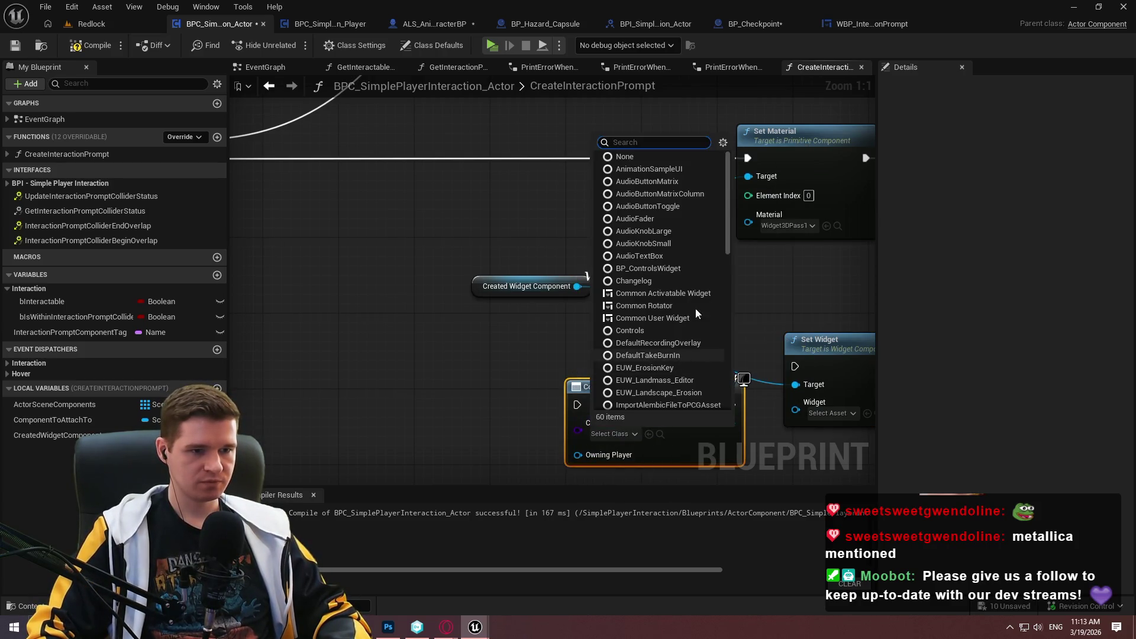
text(intera)
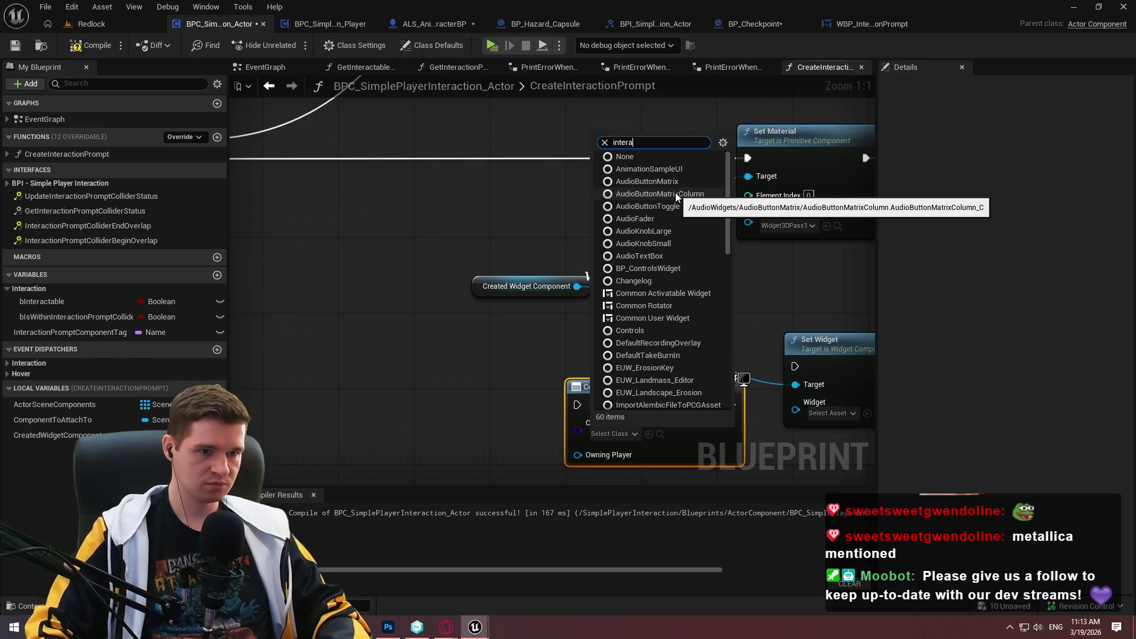
click(653, 491)
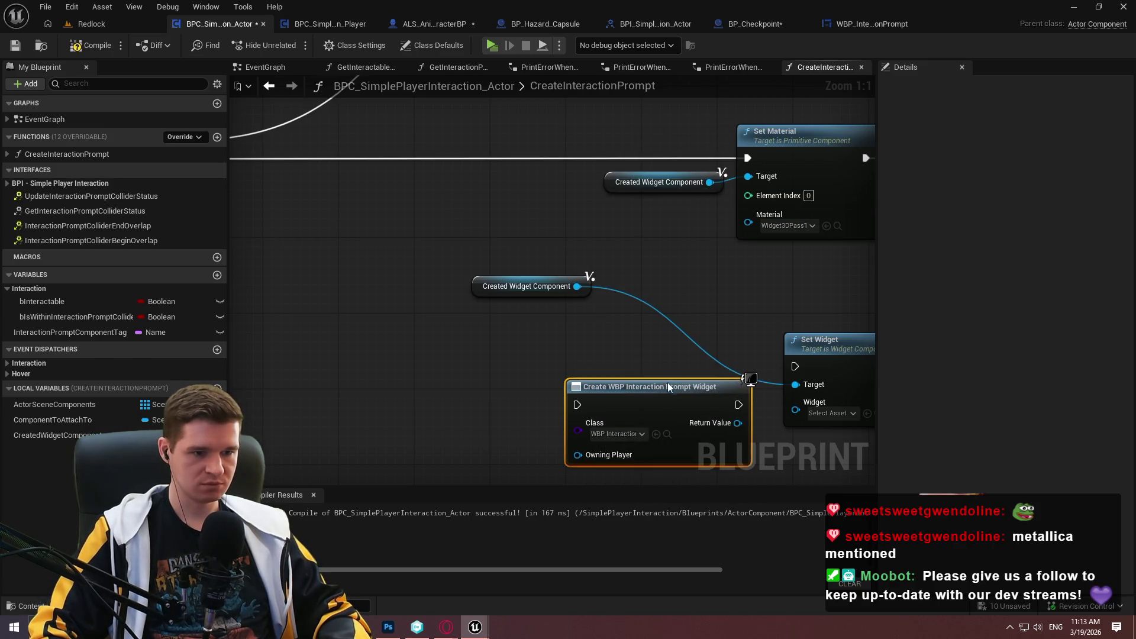
drag(667, 382, 545, 326)
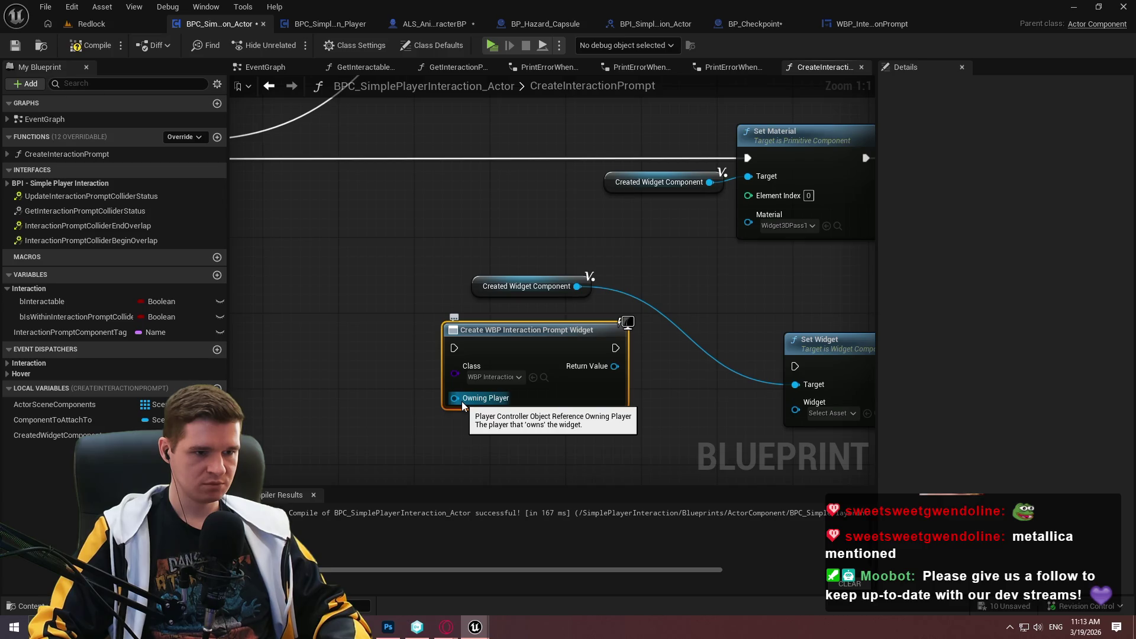
mouse_move(455, 347)
mouse_down()
mouse_move(304, 233)
mouse_move(713, 166)
mouse_move(683, 159)
mouse_up()
mouse_move(502, 315)
mouse_down()
mouse_move(699, 335)
mouse_move(682, 336)
mouse_up()
- Connect Get Player Controller to the Create Widget node's Owning Player input
drag(454, 354, 403, 388)
text(get player)
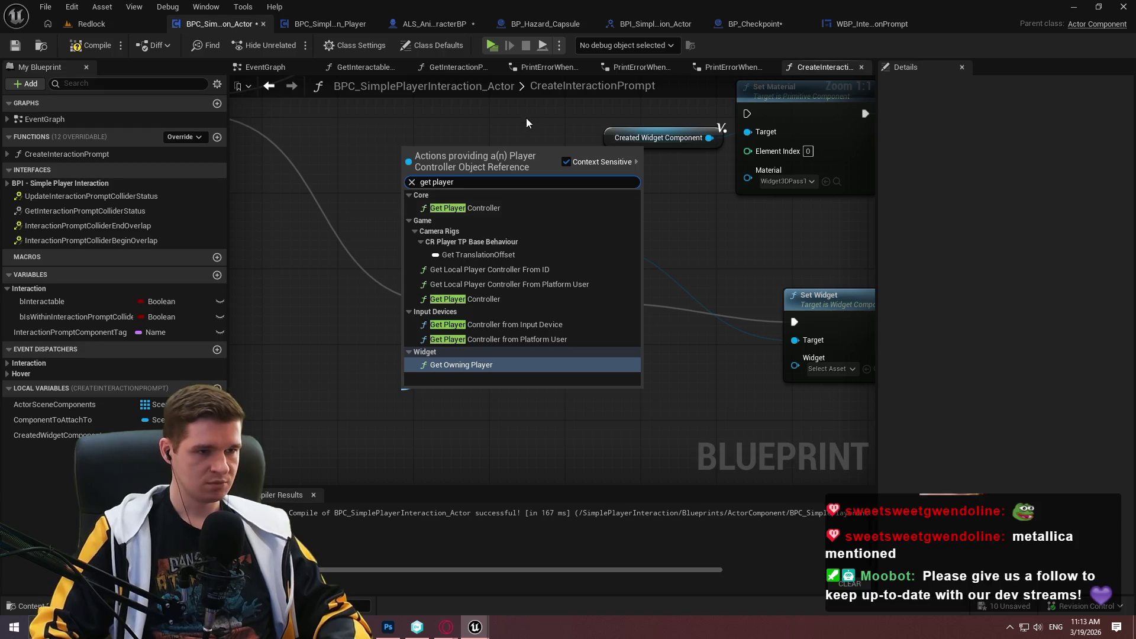
click(465, 299)
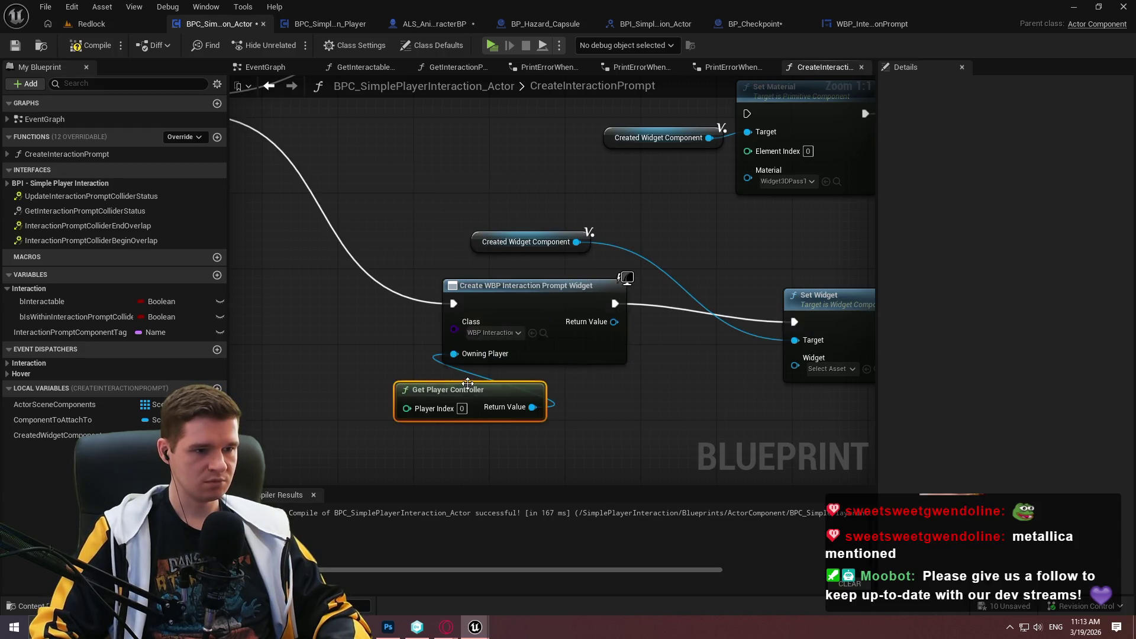
mouse_move(470, 390)
mouse_down()
mouse_move(356, 374)
mouse_move(353, 358)
mouse_up()
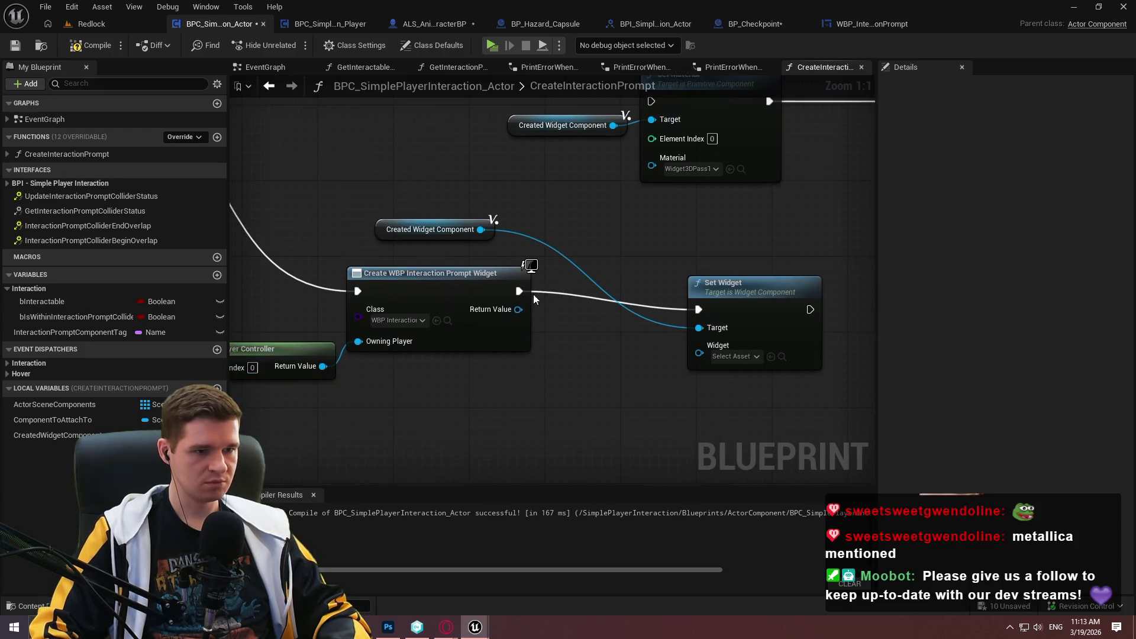
drag(518, 309, 565, 328)
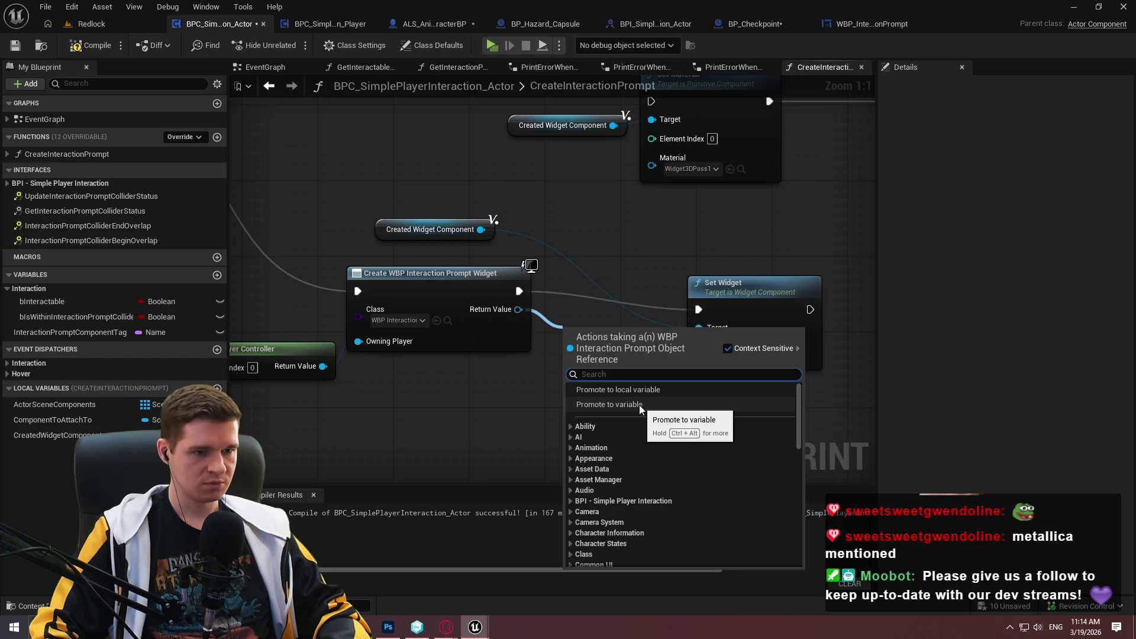
- Promote the created widget to a local variable CreatedWidgetObject, set right after Create Widget
click(638, 390)
text(Create)
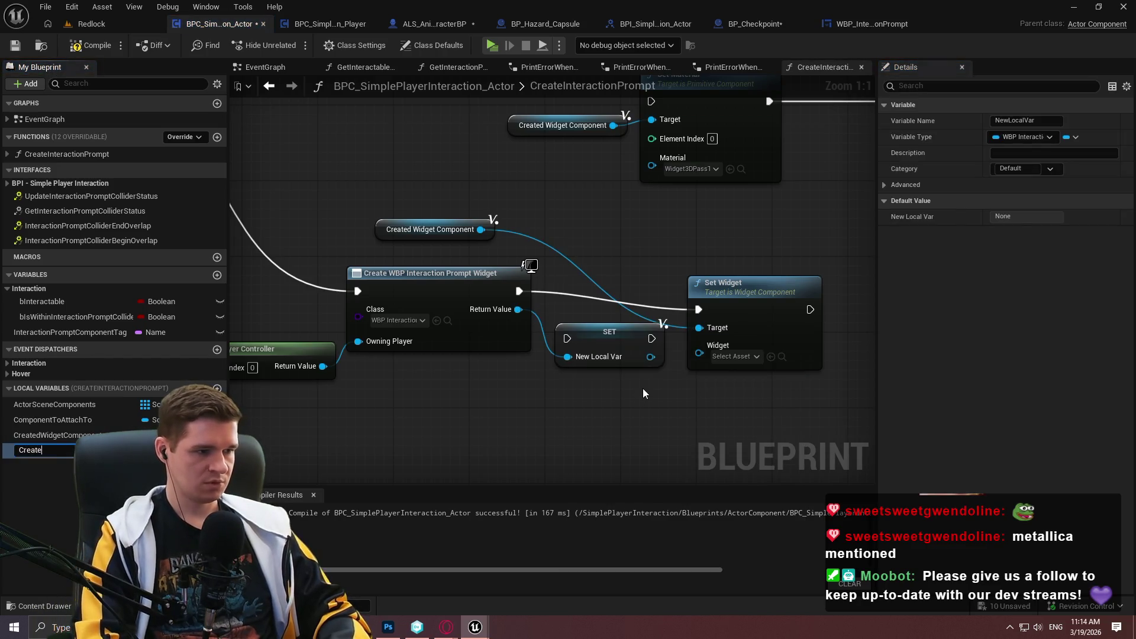
text(dWidgetObject)
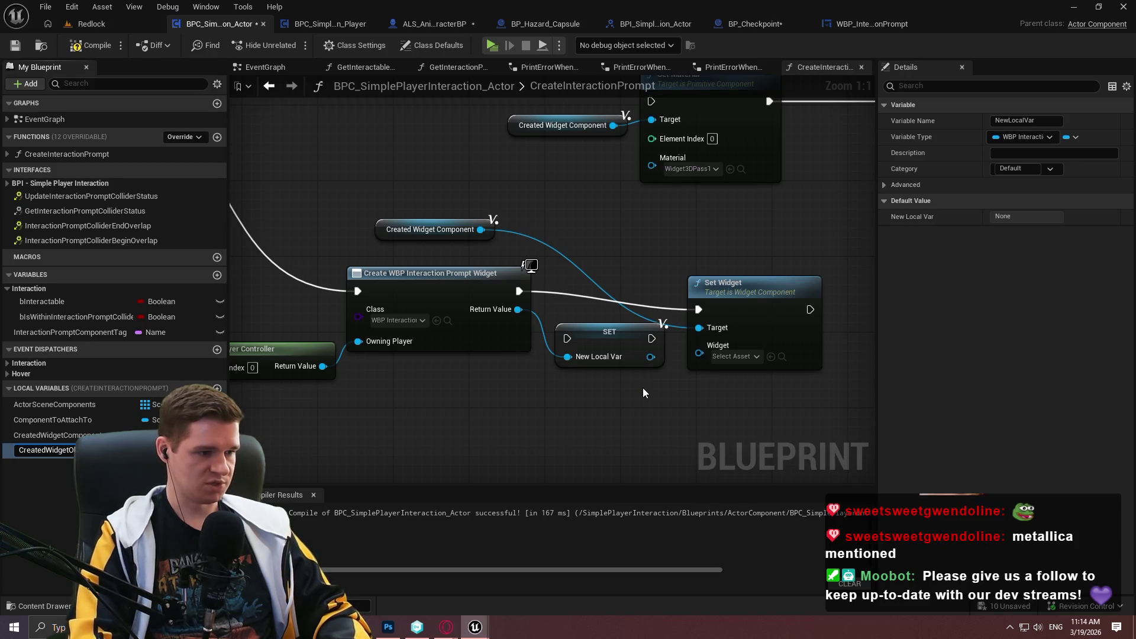
key(Return)
drag(566, 338, 524, 291)
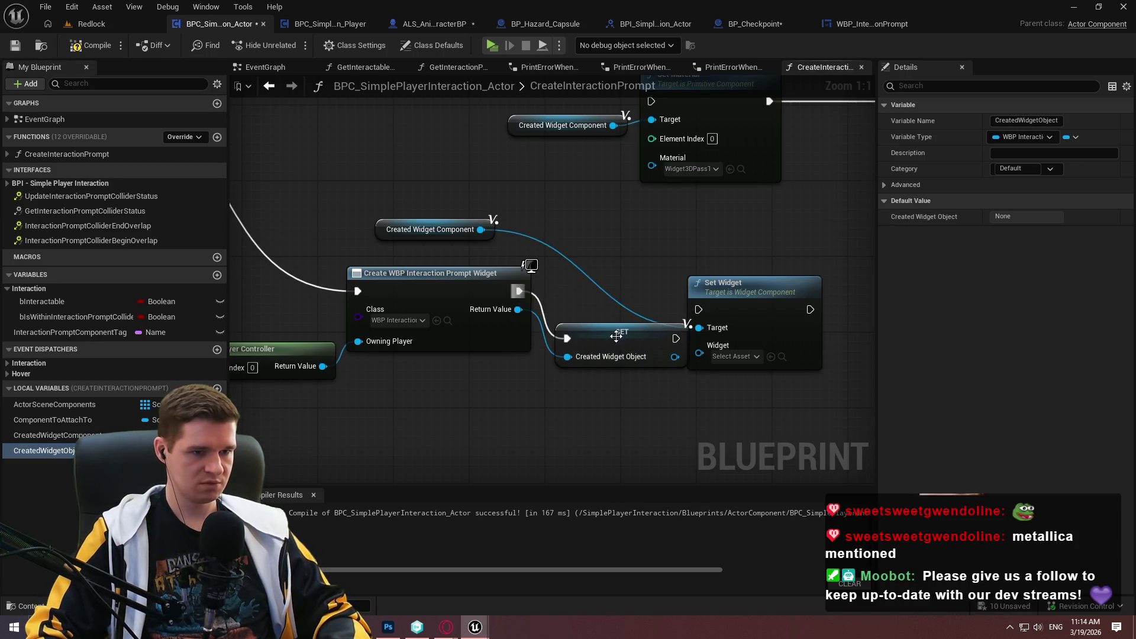
mouse_move(686, 349)
mouse_down()
mouse_move(677, 302)
mouse_move(852, 298)
mouse_move(827, 274)
mouse_up()
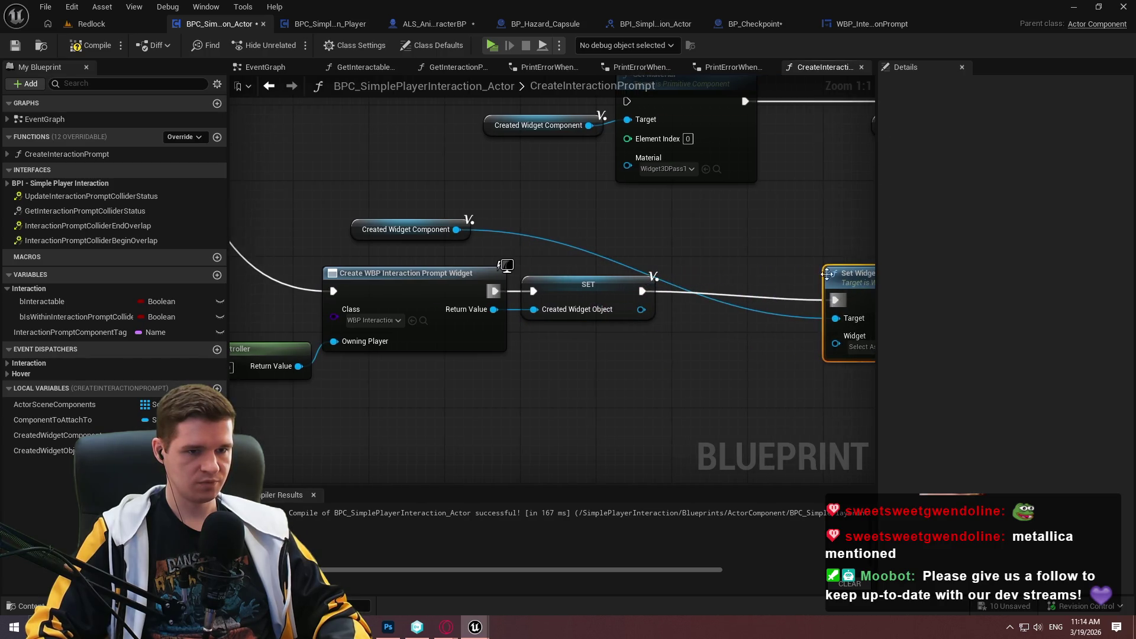
- Wire Created Widget Component into Set Widget's Target and Created Widget Object into Widget
click(839, 288)
key(q)
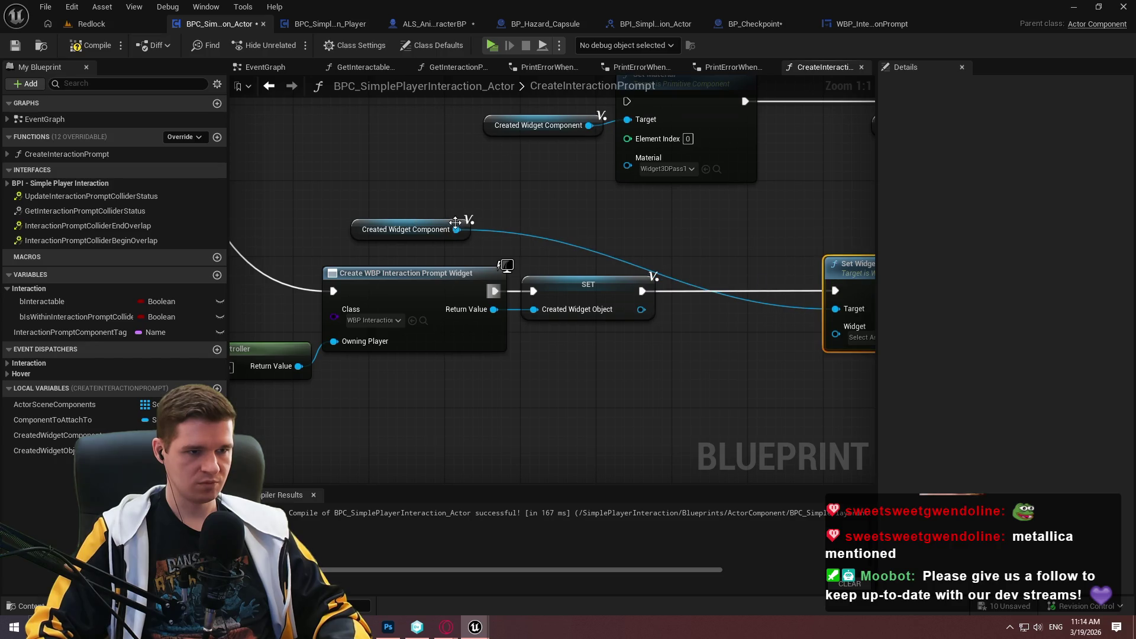
mouse_move(467, 233)
mouse_down()
mouse_move(834, 317)
mouse_move(808, 319)
mouse_up()
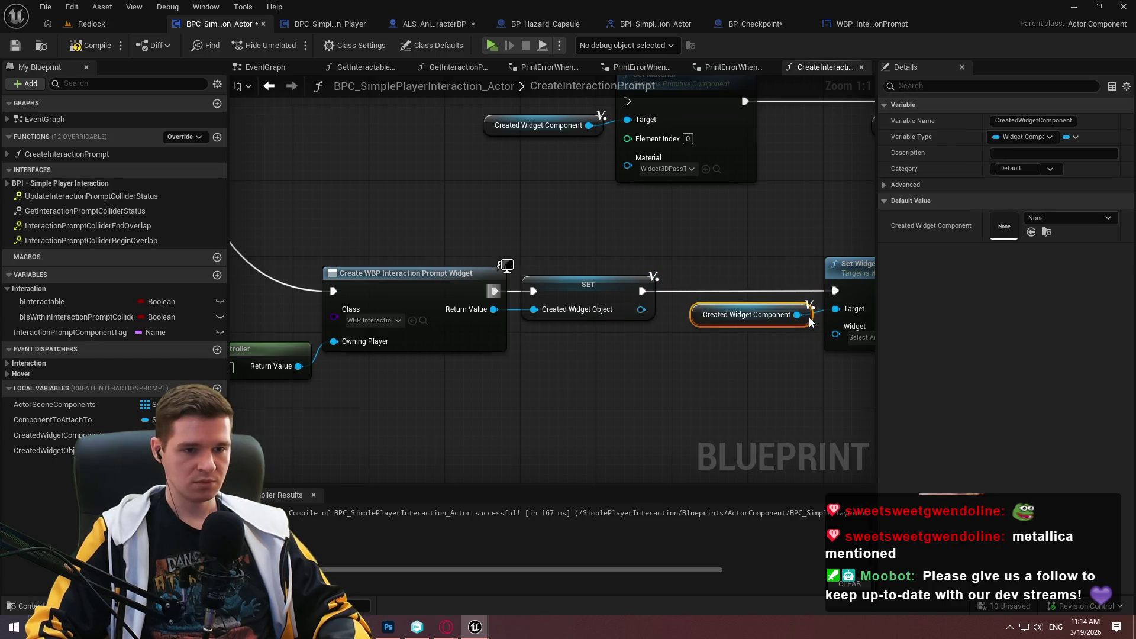
mouse_move(45, 450)
mouse_down()
mouse_move(771, 401)
mouse_move(822, 334)
mouse_up()
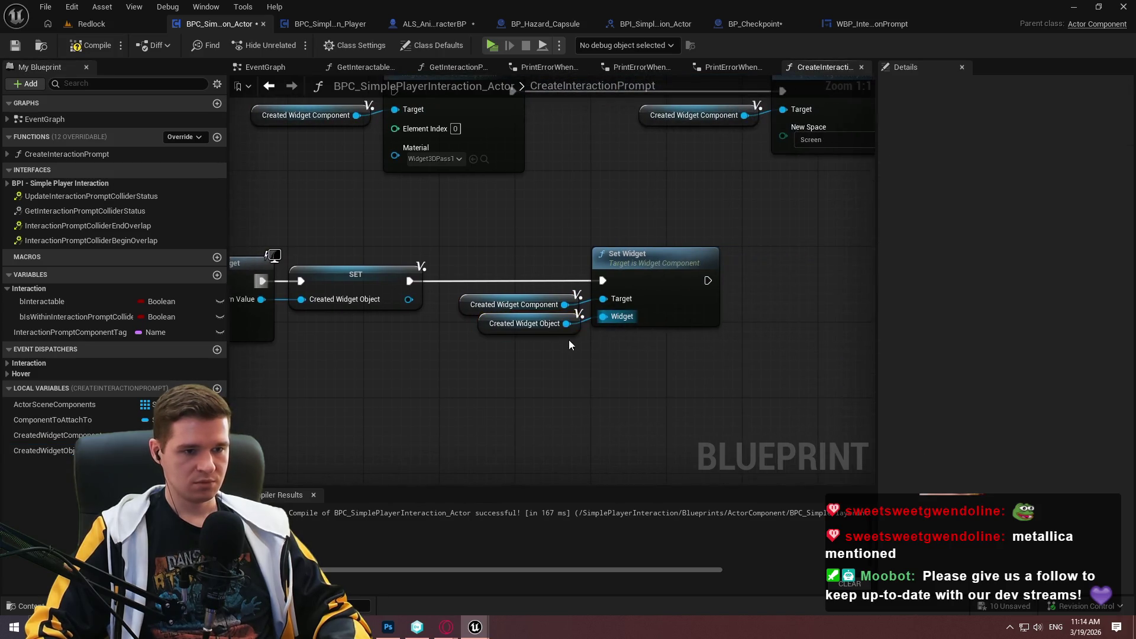
drag(518, 232, 609, 349)
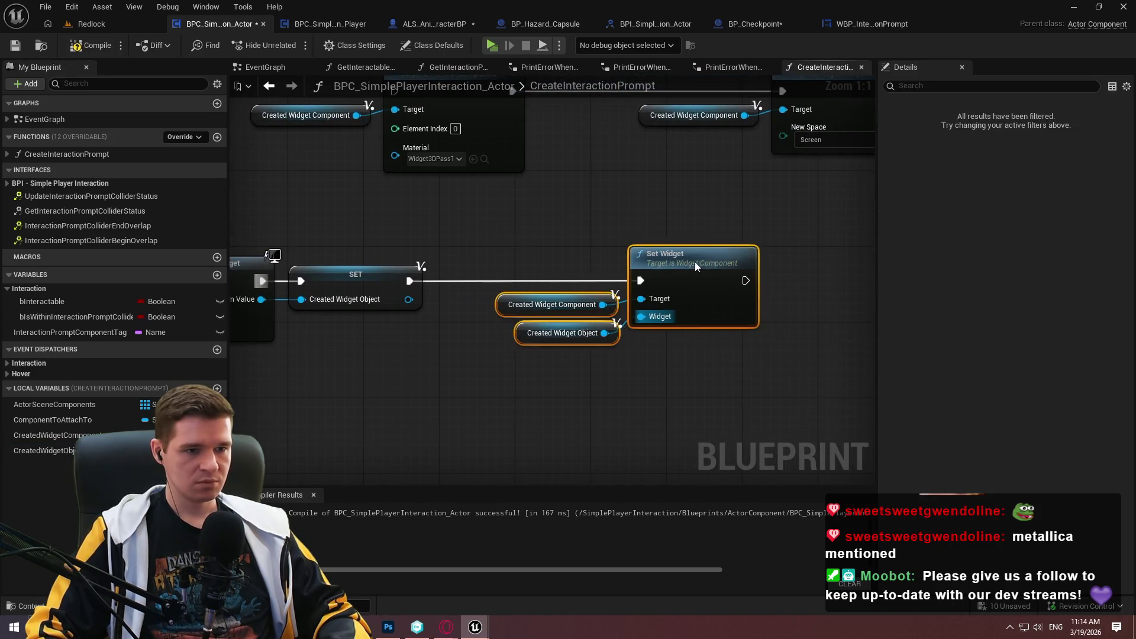